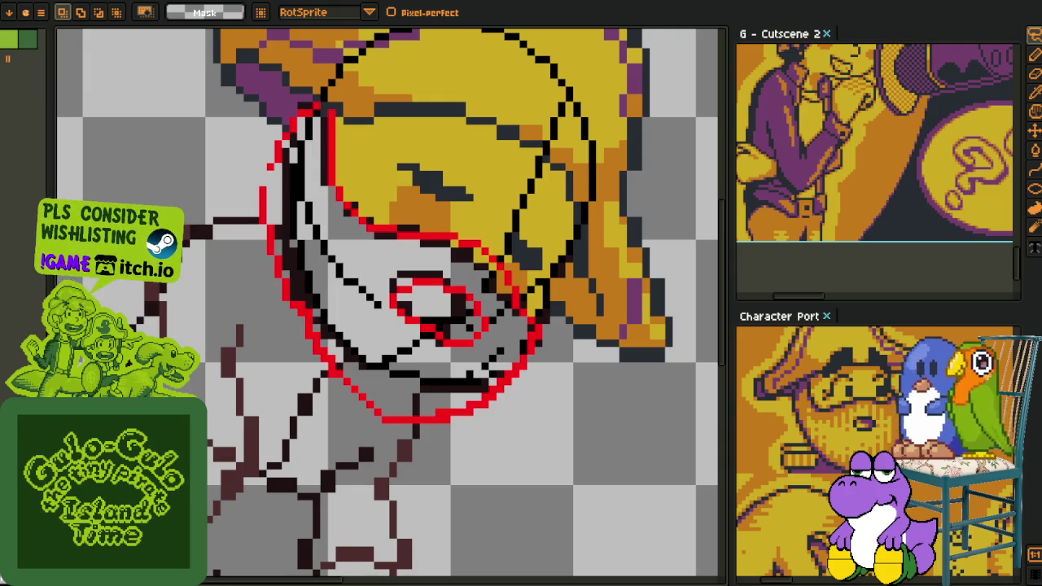
- Redraw the red jaw outline with the 1px pixel-perfect pencil so it steps smoothly
scroll(254, 298, "down", 2)
scroll(269, 309, "down", 2)
scroll(325, 350, "up", 2)
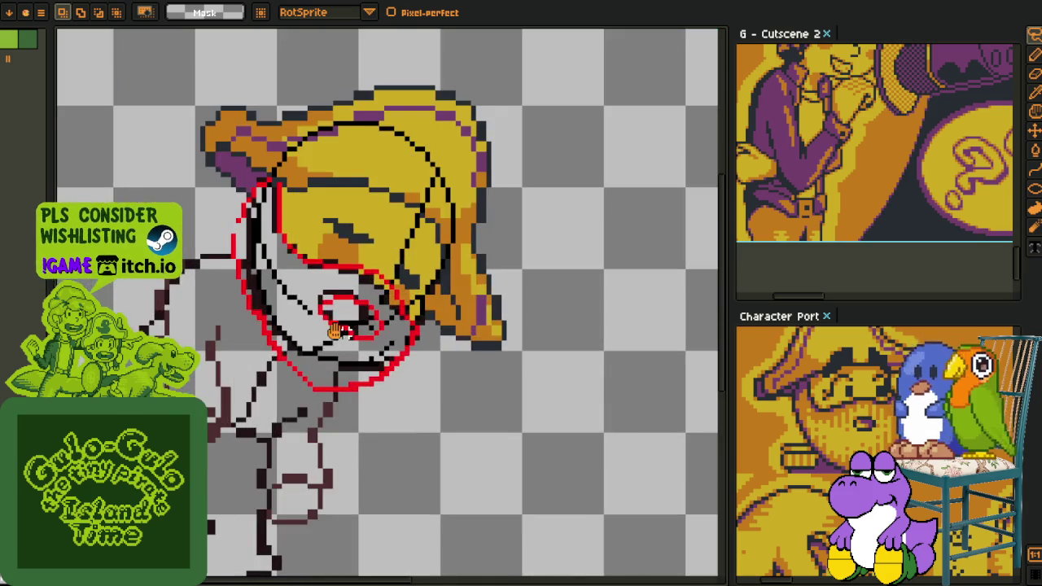
scroll(362, 388, "up", 1)
scroll(367, 397, "up", 2)
scroll(367, 398, "up", 1)
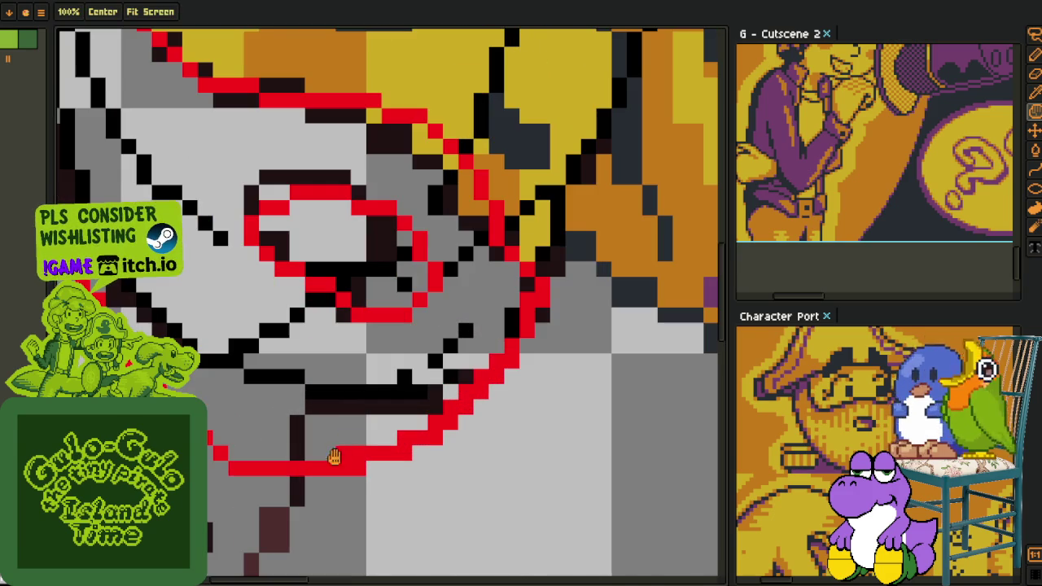
key("alt")
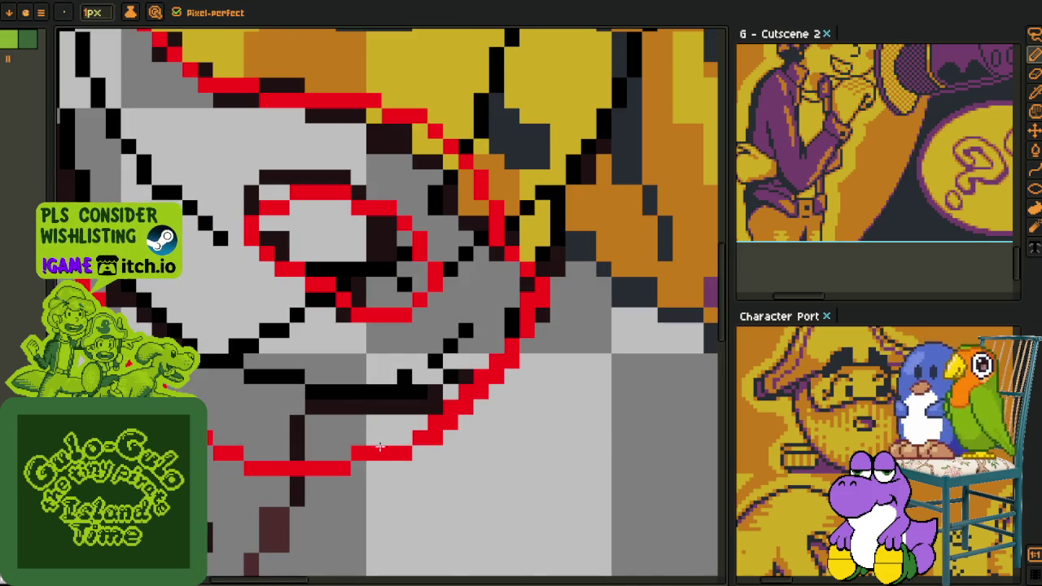
left_click_drag(443, 413, 504, 330)
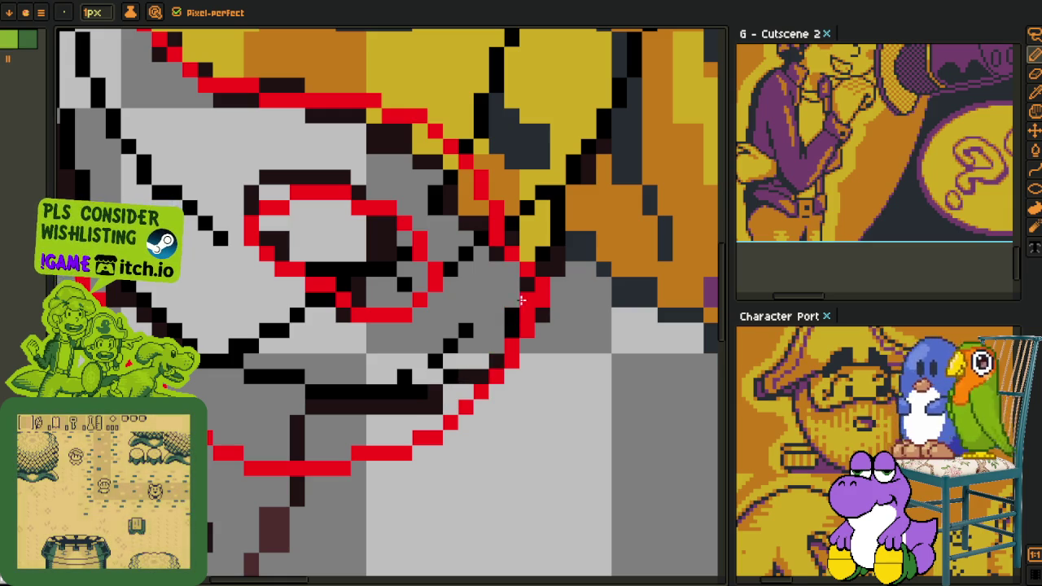
- Smooth the stair-step in the red cheek outline
scroll(521, 326, "down", 2)
scroll(537, 366, "down", 2)
scroll(542, 396, "down", 1)
scroll(543, 396, "up", 2)
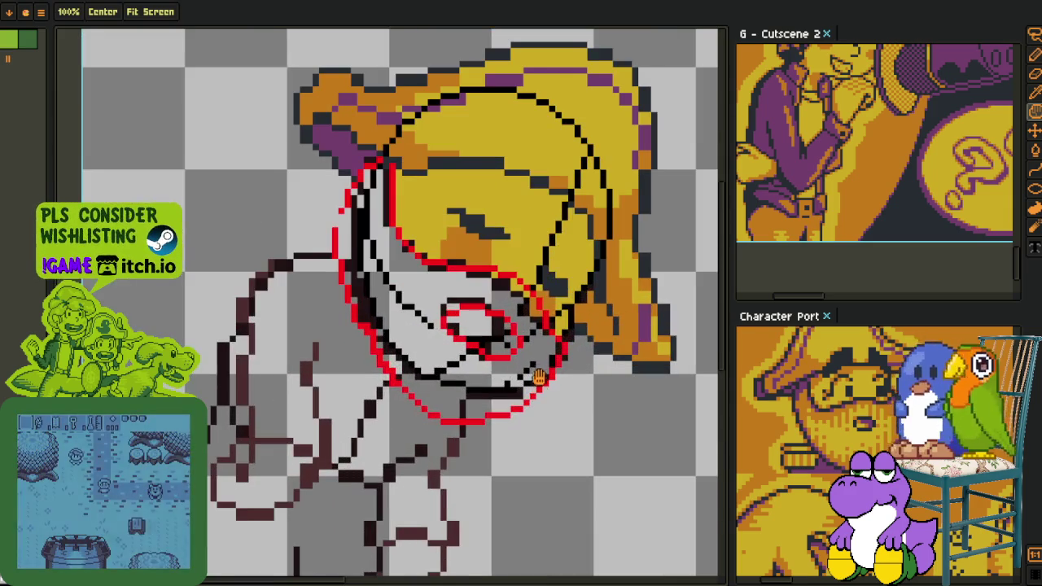
scroll(538, 379, "up", 1)
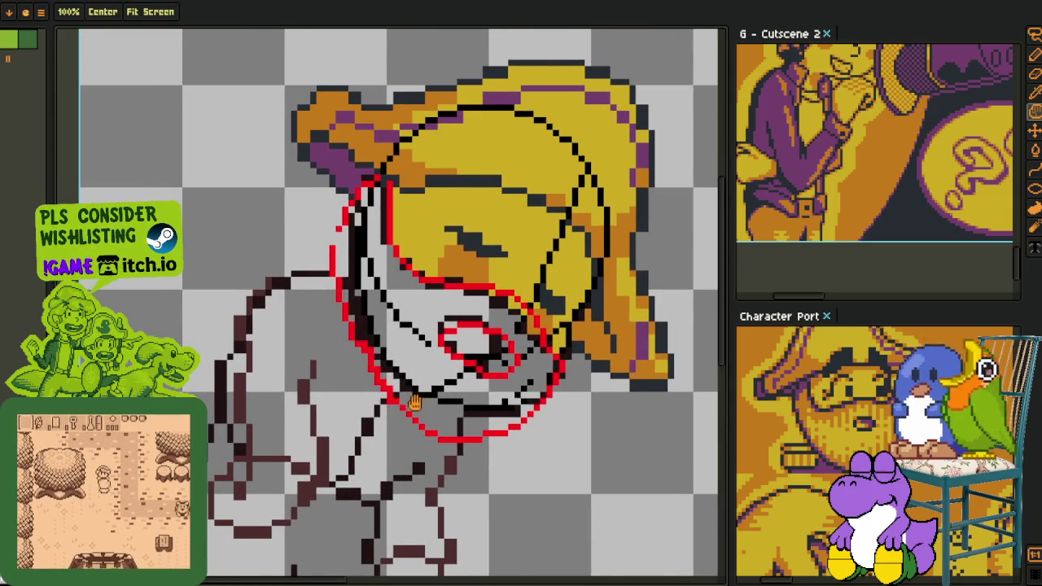
scroll(395, 387, "up", 2)
key("b")
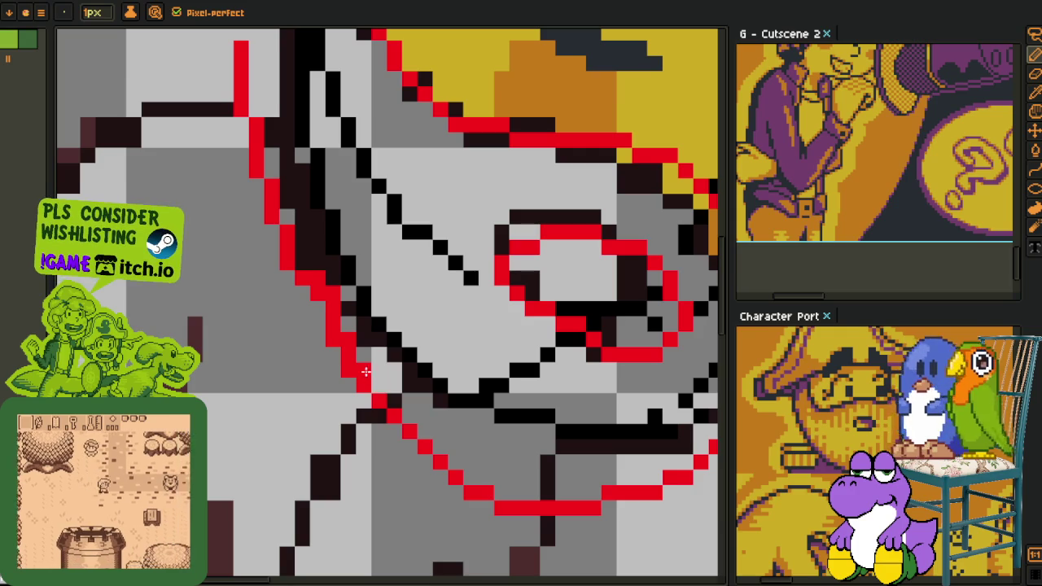
mouse_move(347, 365)
left_mouse_down()
mouse_move(329, 320)
mouse_move(335, 294)
left_mouse_up()
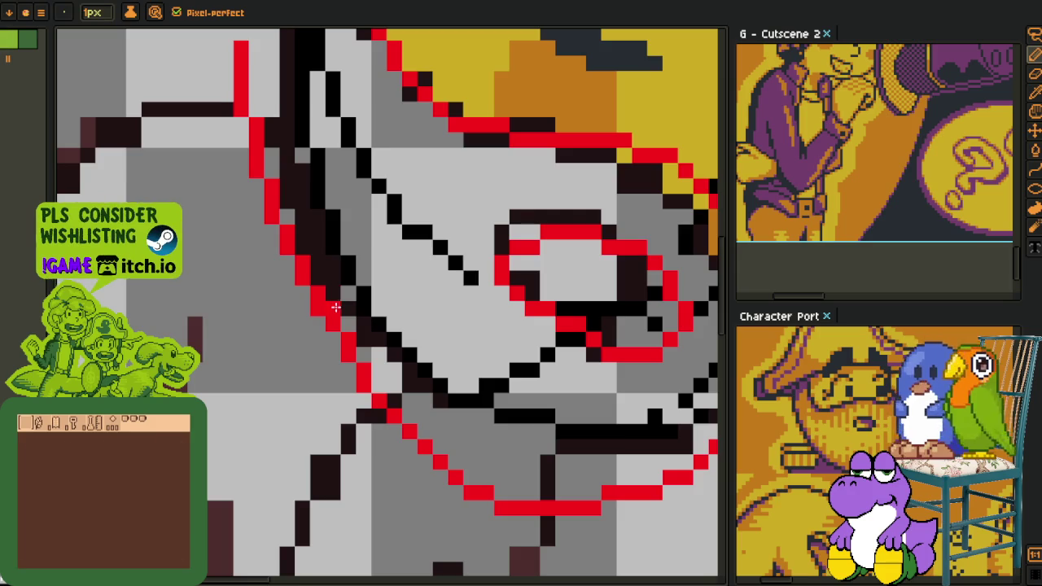
- Add a red pixel to the outline near the hairline
scroll(337, 325, "down", 1)
scroll(301, 326, "down", 1)
scroll(263, 220, "up", 2)
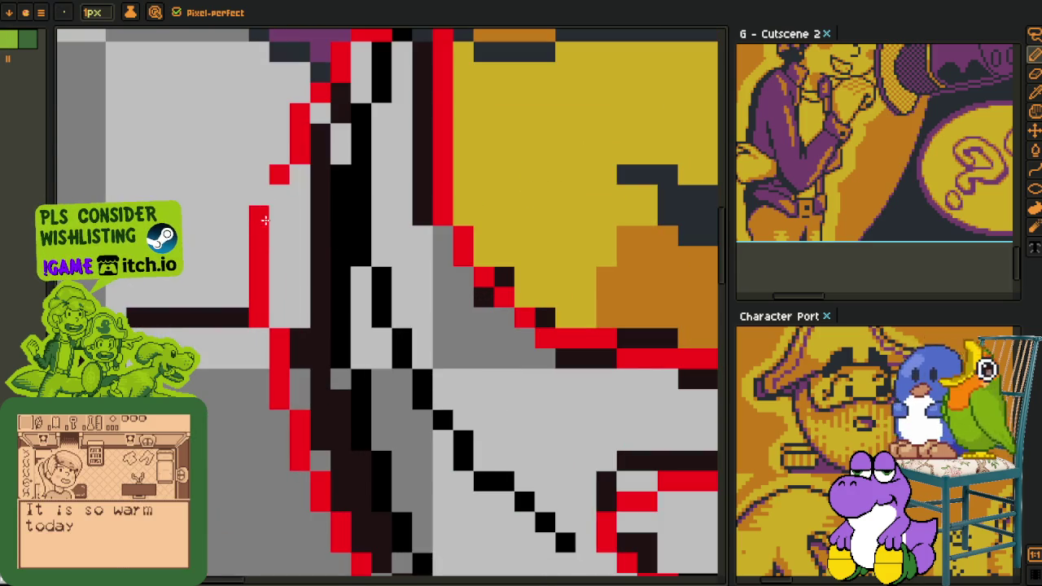
scroll(276, 212, "down", 1)
left_click_drag(365, 305, 364, 290)
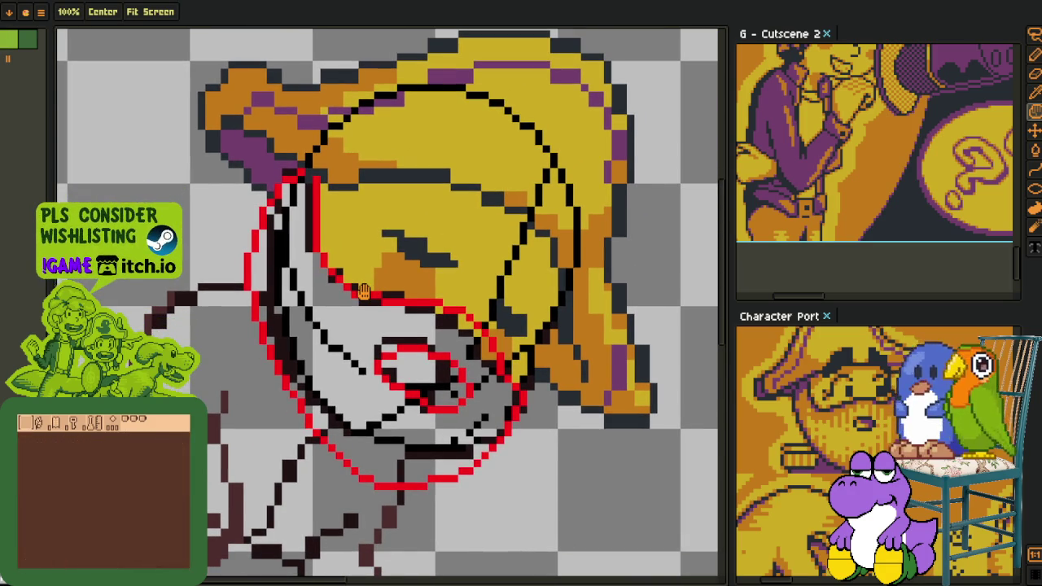
scroll(336, 213, "up", 1)
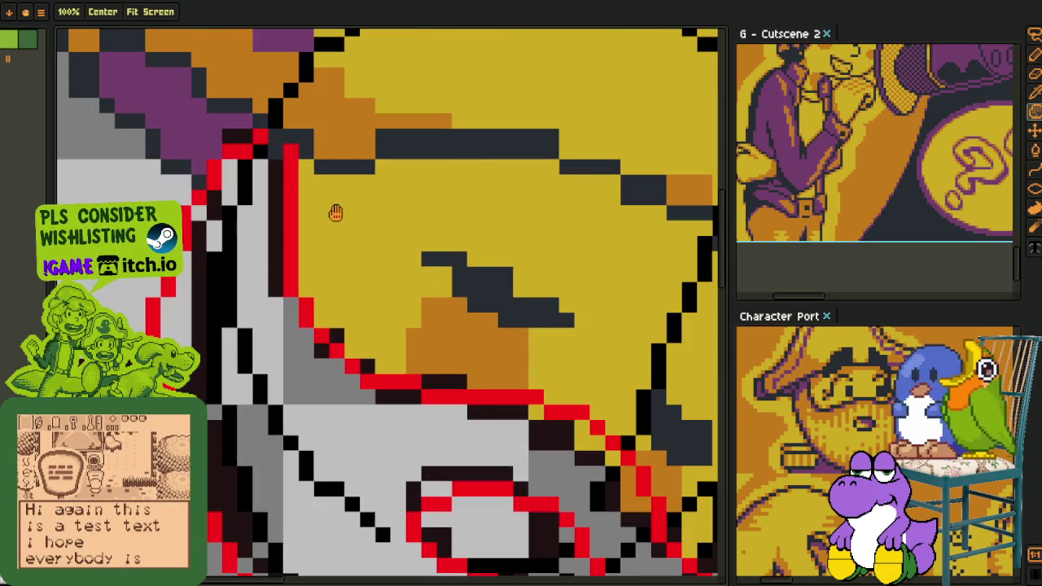
key("b")
left_click(314, 186)
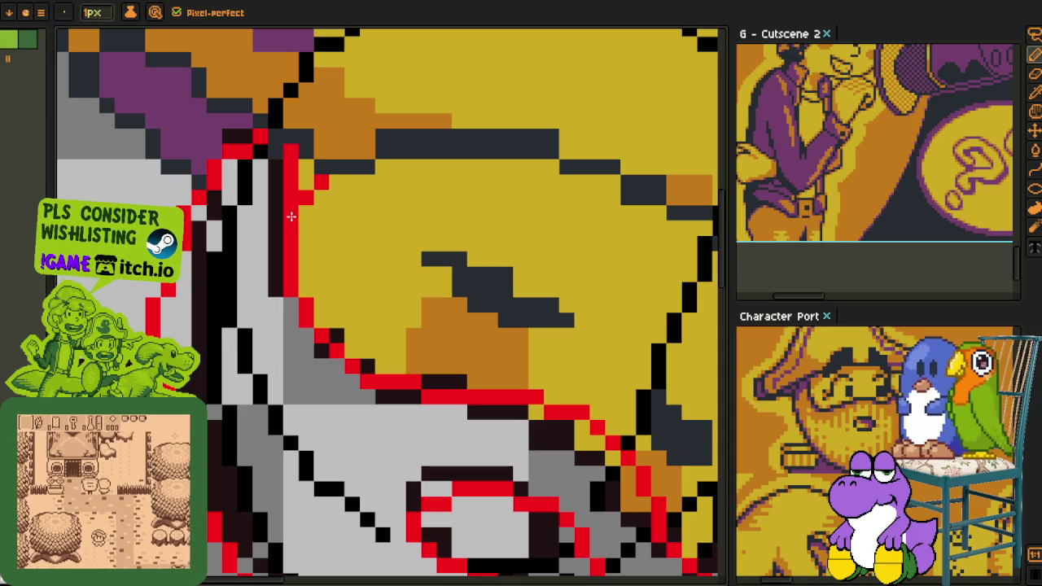
- Lasso-select the left side of the face and hair
scroll(285, 196, "down", 2)
scroll(285, 211, "down", 1)
left_click_drag(325, 261, 335, 280)
scroll(350, 284, "up", 1)
scroll(333, 261, "up", 1)
scroll(293, 195, "up", 1)
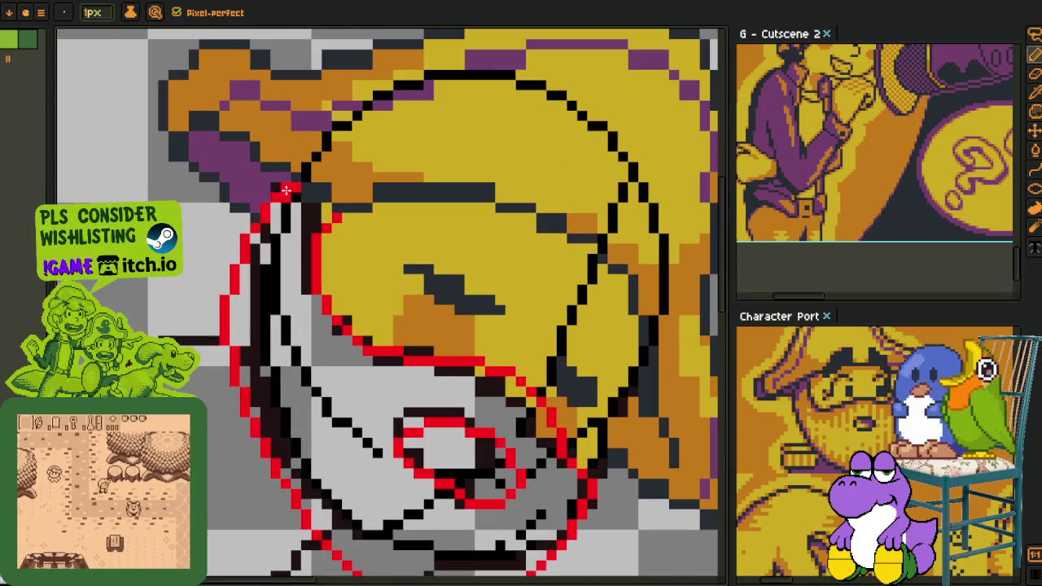
key("m")
mouse_move(285, 170)
left_mouse_down()
mouse_move(306, 509)
mouse_move(294, 333)
left_mouse_up()
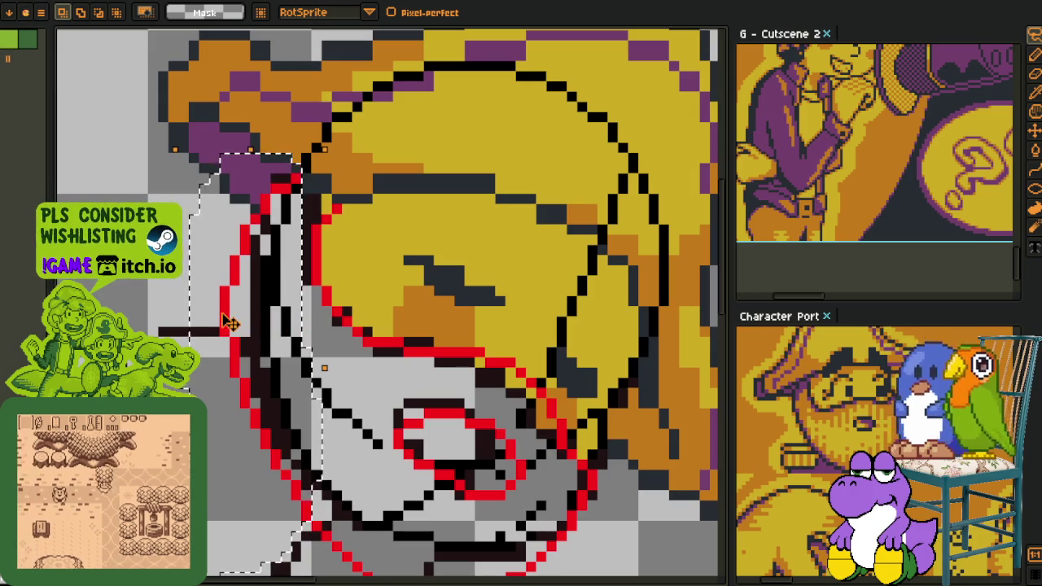
- Shift the selected left face section into place and confirm the move
left_click_drag(230, 326, 237, 319)
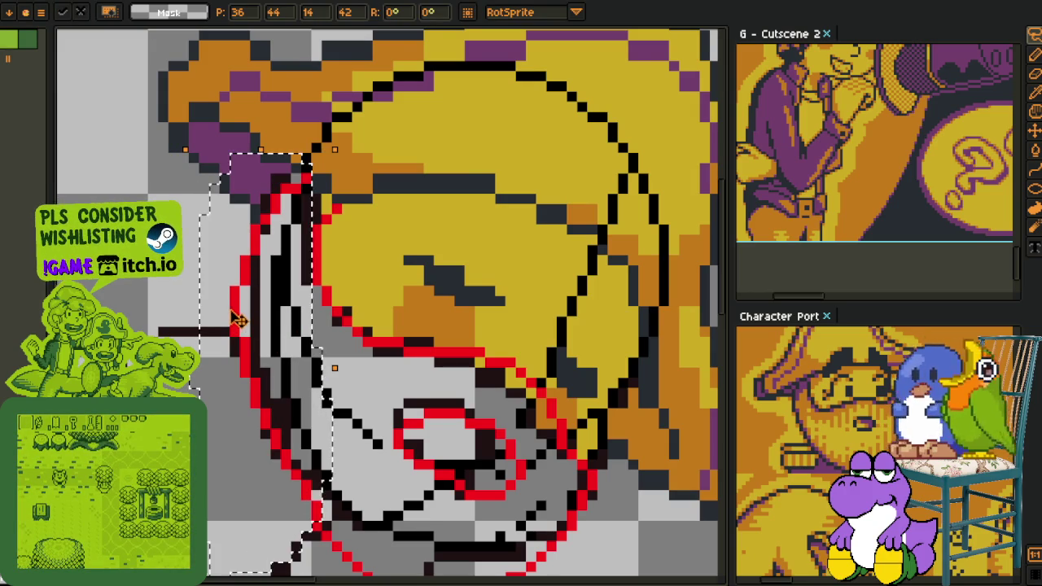
key("Return")
scroll(388, 421, "down", 1)
scroll(388, 421, "up", 3)
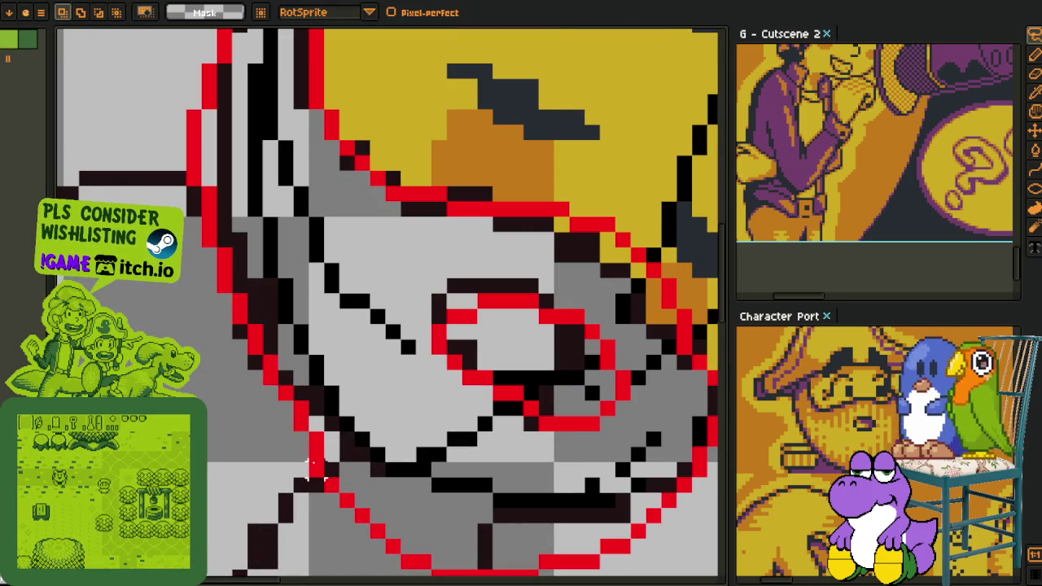
- Select the mouth lines and move them up
key("b")
scroll(342, 470, "down", 2)
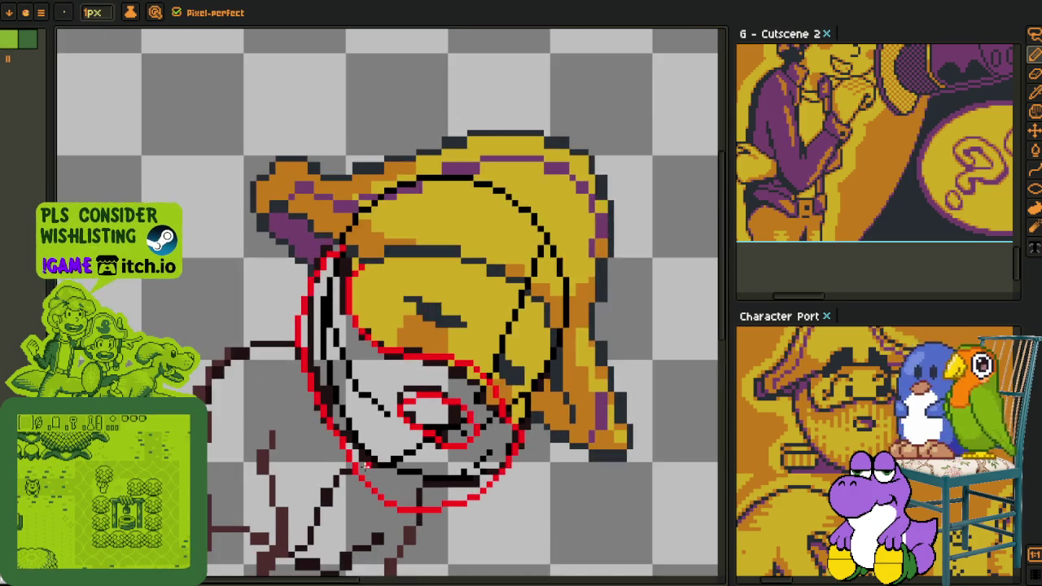
scroll(364, 479, "up", 2)
scroll(383, 477, "down", 2)
scroll(393, 464, "up", 2)
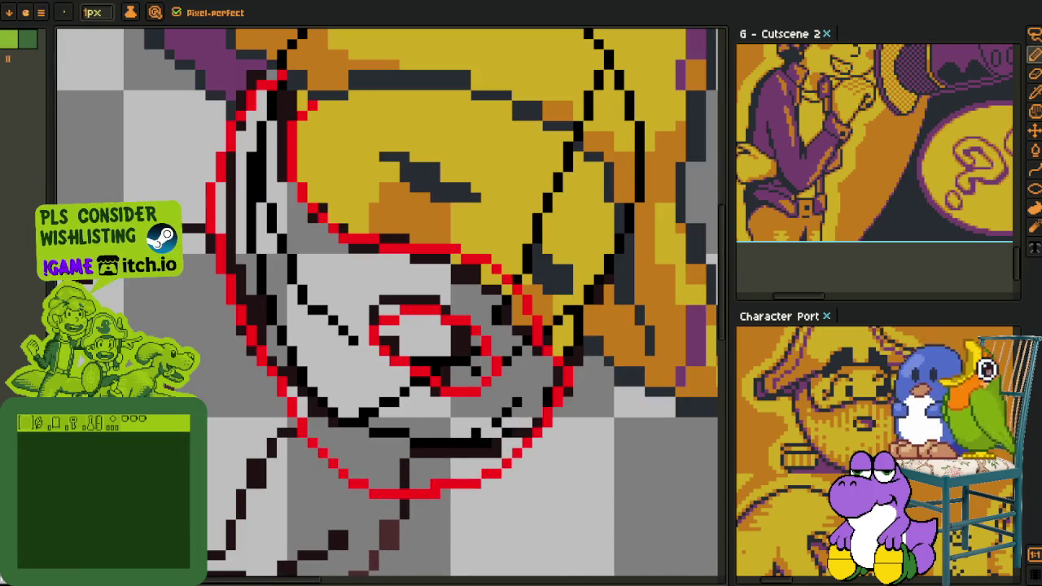
key("m")
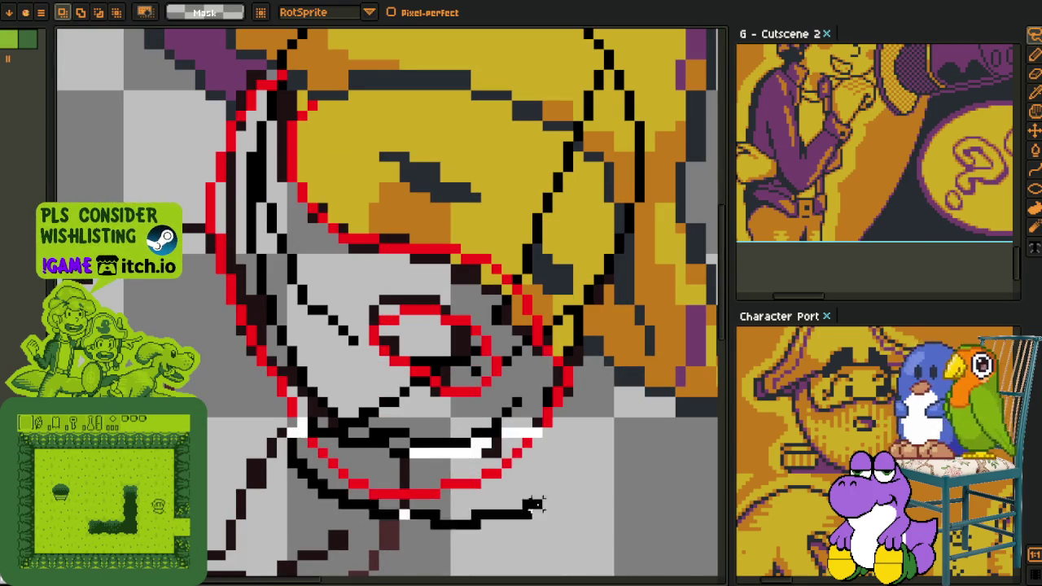
left_click_drag(301, 421, 477, 472)
key("b")
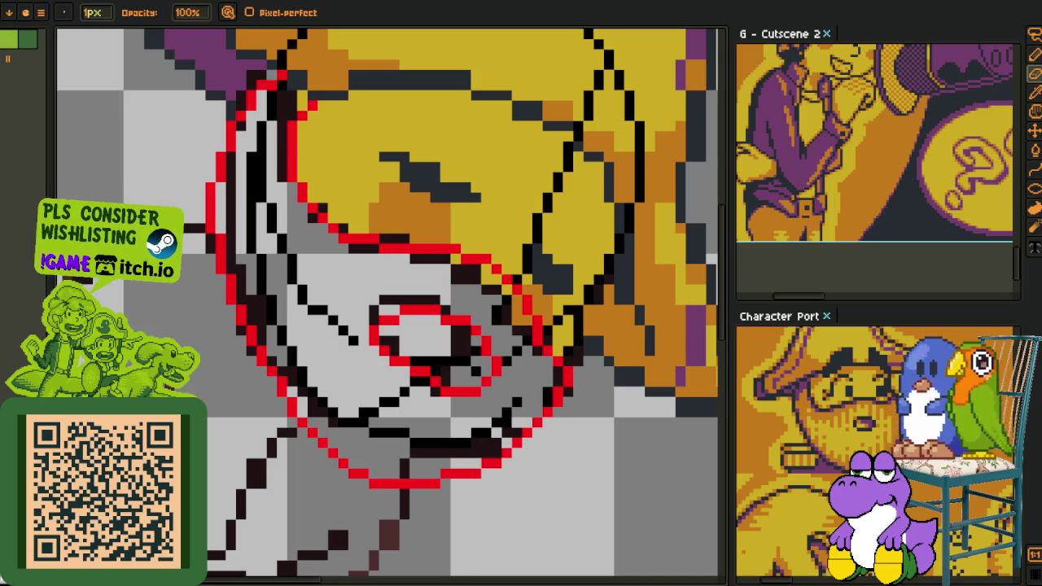
- Hide the colour fill layers in the Layers panel
key("i")
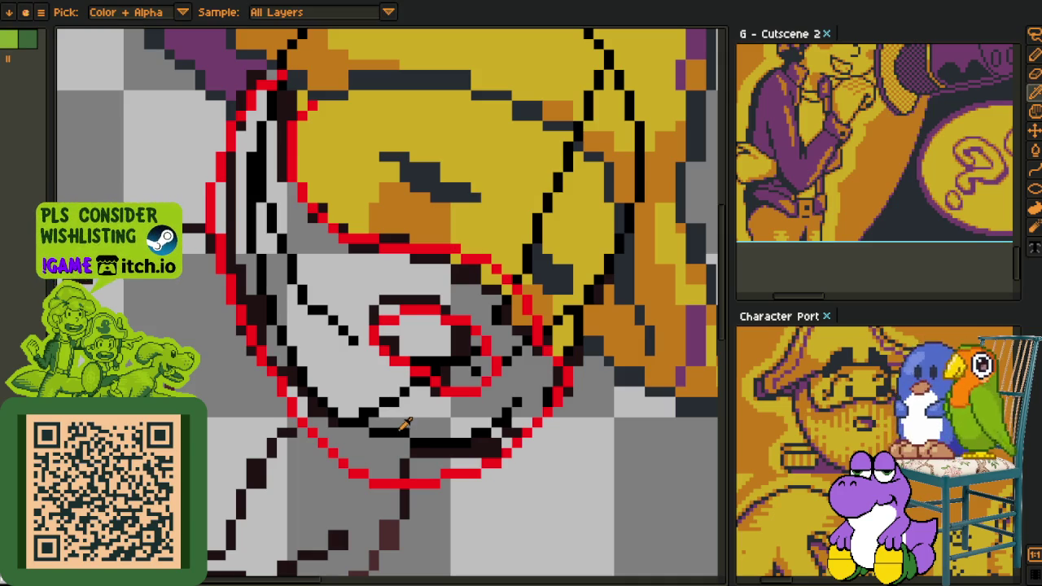
key("m")
key("Tab")
left_click(61, 282)
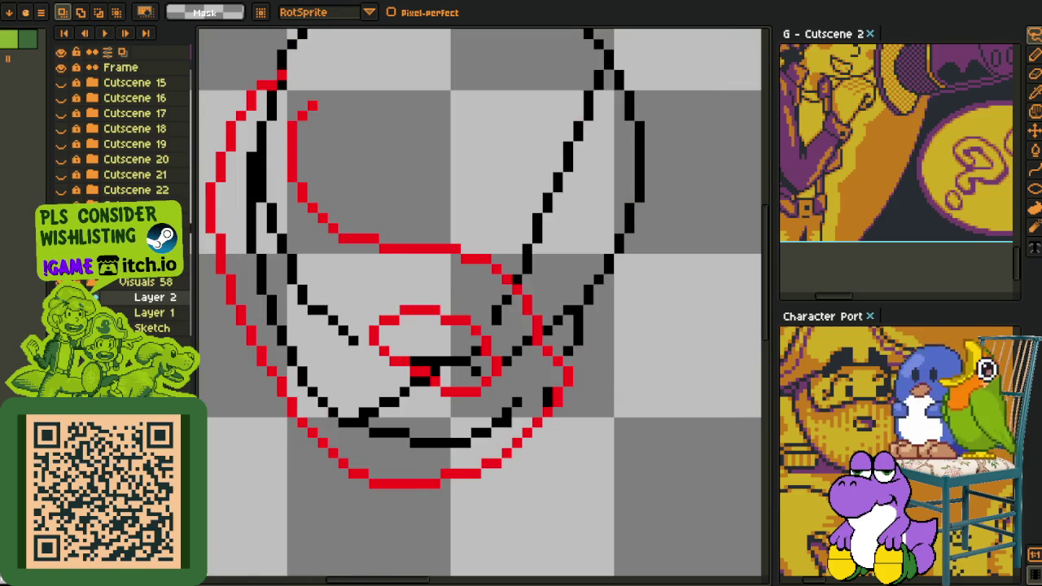
key("Tab")
- Test a black flood fill inside the head outline, then undo it
key("i")
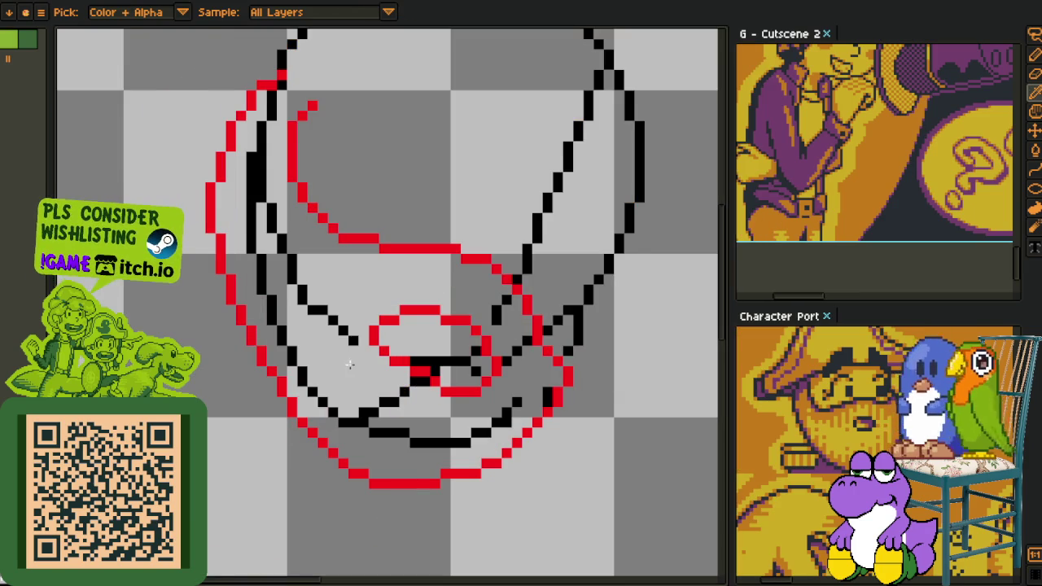
key("g")
left_click(349, 364)
key("ctrl+z")
- Close an outline gap, test black fills on the hair and eye, then undo them
key("b")
scroll(290, 93, "up", 2)
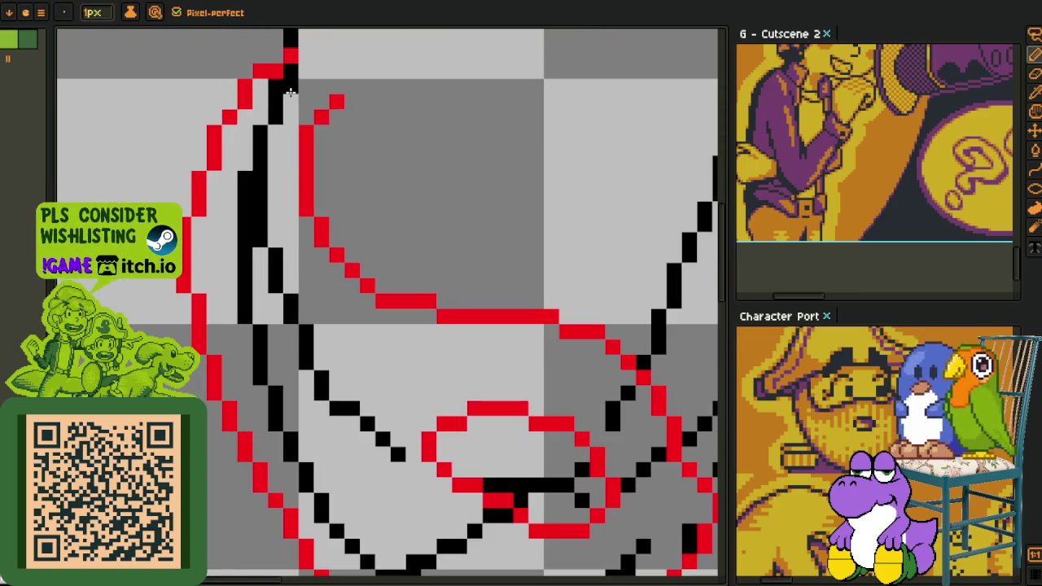
left_click(320, 103)
key("g")
left_click(284, 139)
scroll(414, 360, "down", 2)
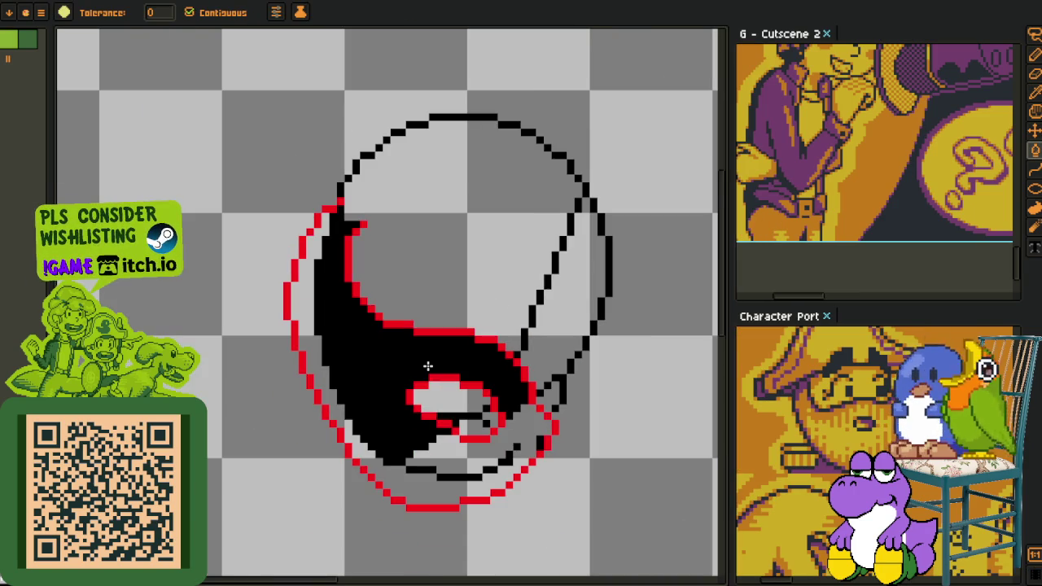
left_click(446, 409)
key("ctrl+z")
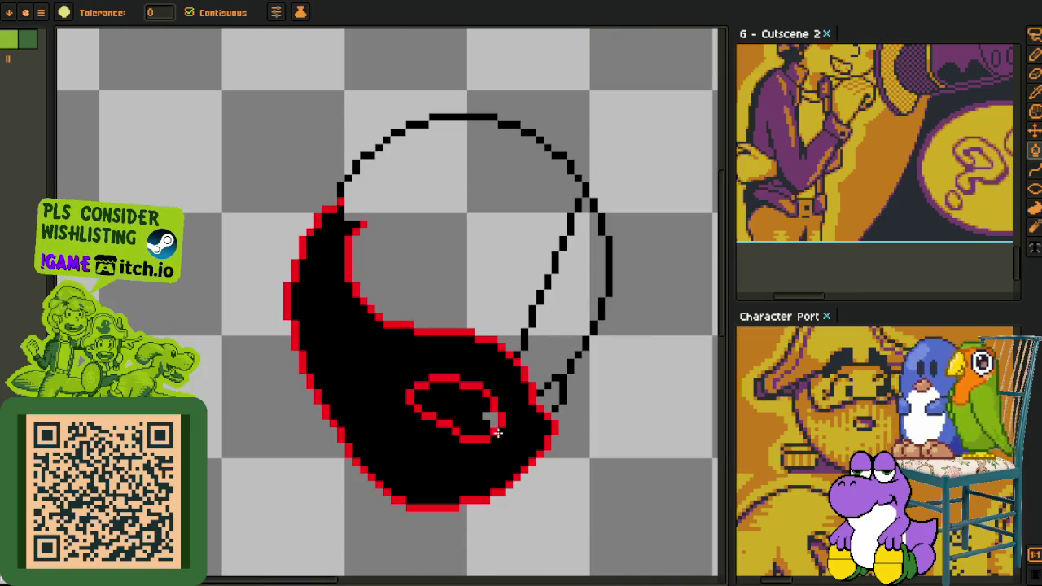
key("ctrl+z")
key("ctrl+z")
key("i")
scroll(545, 435, "down", 2)
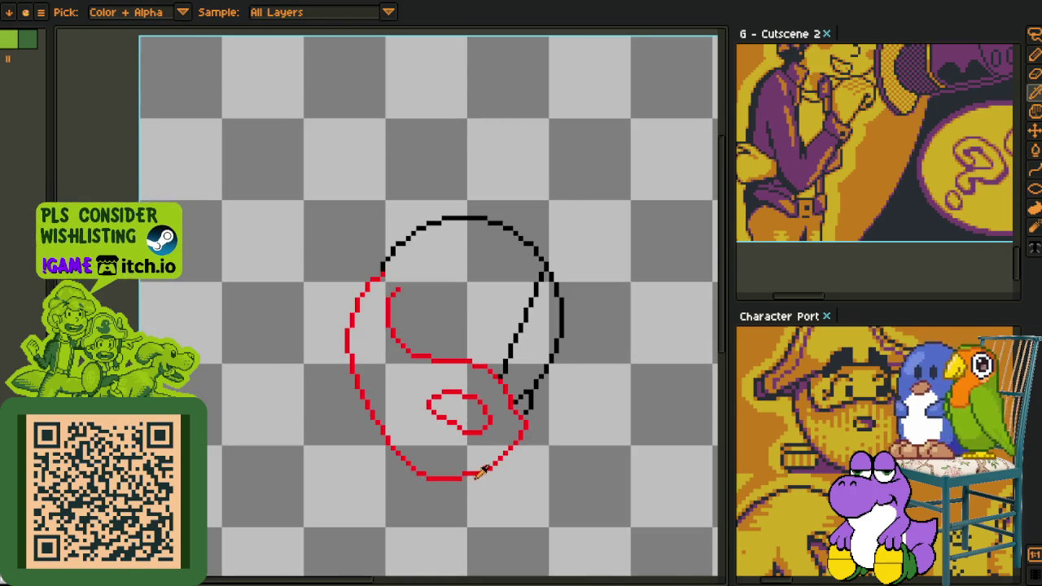
scroll(481, 473, "up", 3)
scroll(480, 470, "down", 4)
scroll(484, 466, "up", 1)
scroll(489, 464, "up", 1)
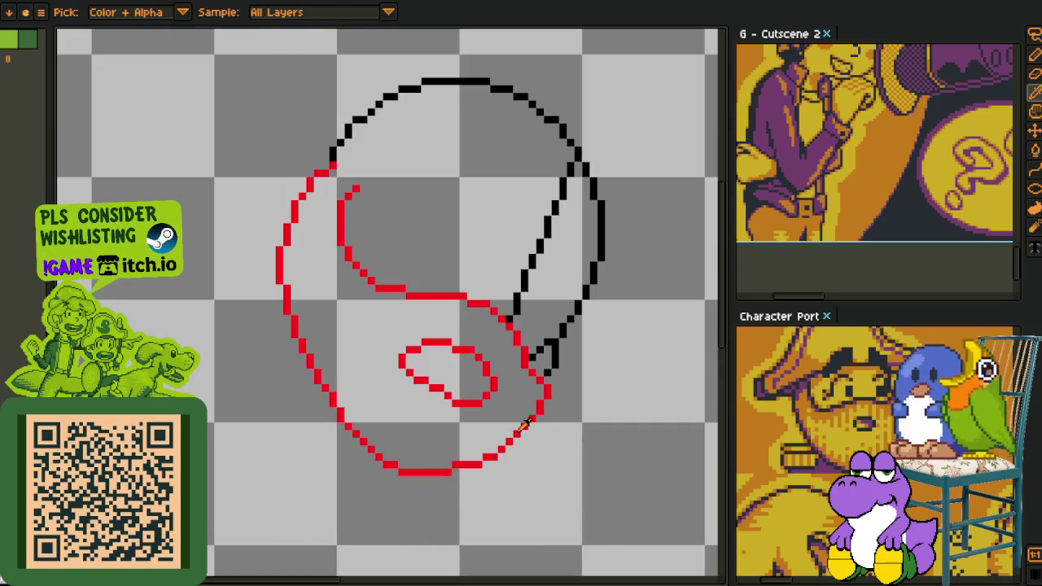
key("r")
scroll(525, 423, "up", 2)
left_click(646, 415)
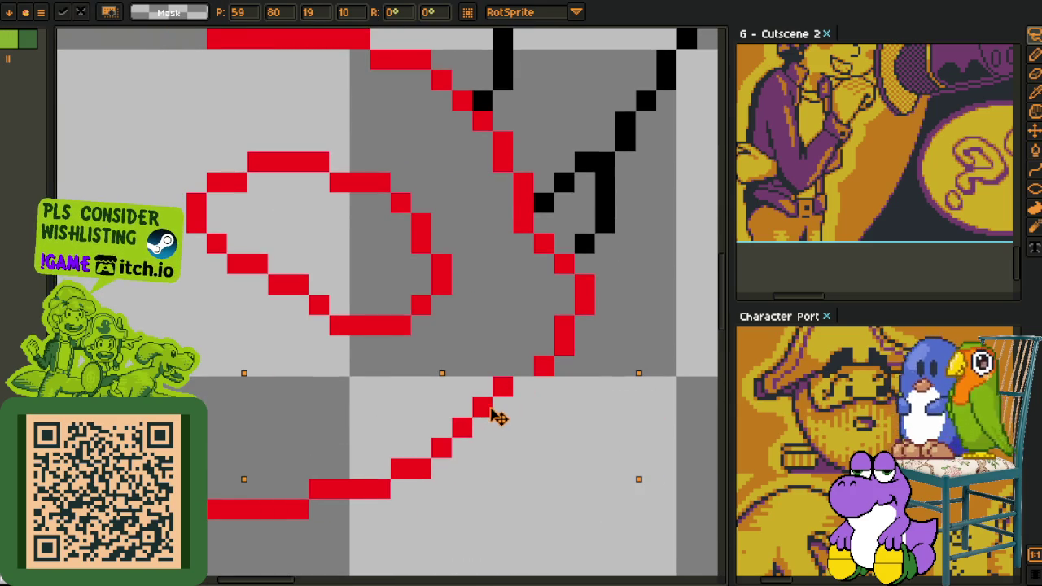
key("b")
scroll(499, 367, "down", 5)
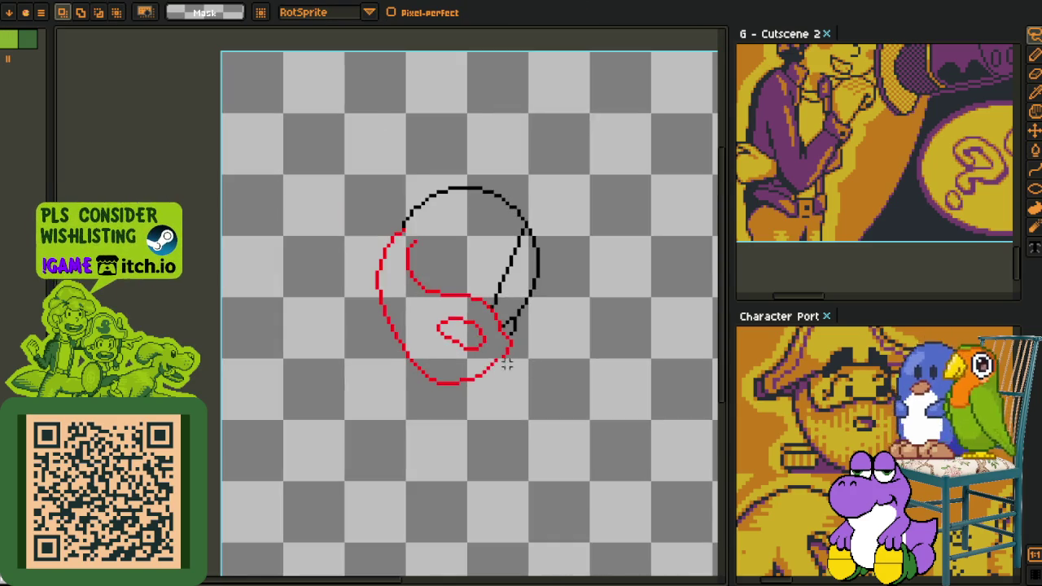
scroll(525, 365, "up", 2)
scroll(489, 374, "down", 2)
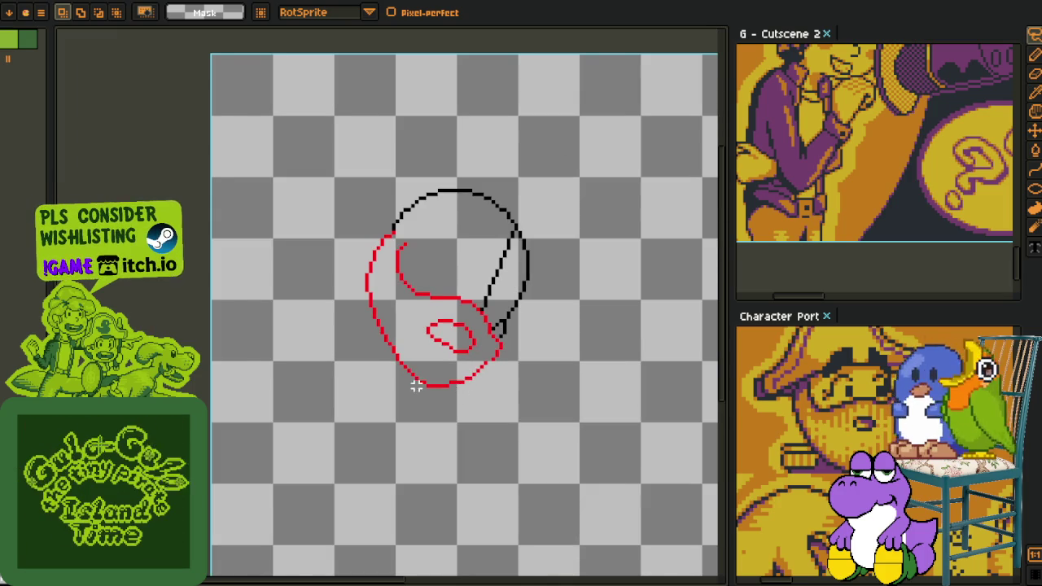
scroll(416, 386, "up", 1)
scroll(394, 393, "up", 2)
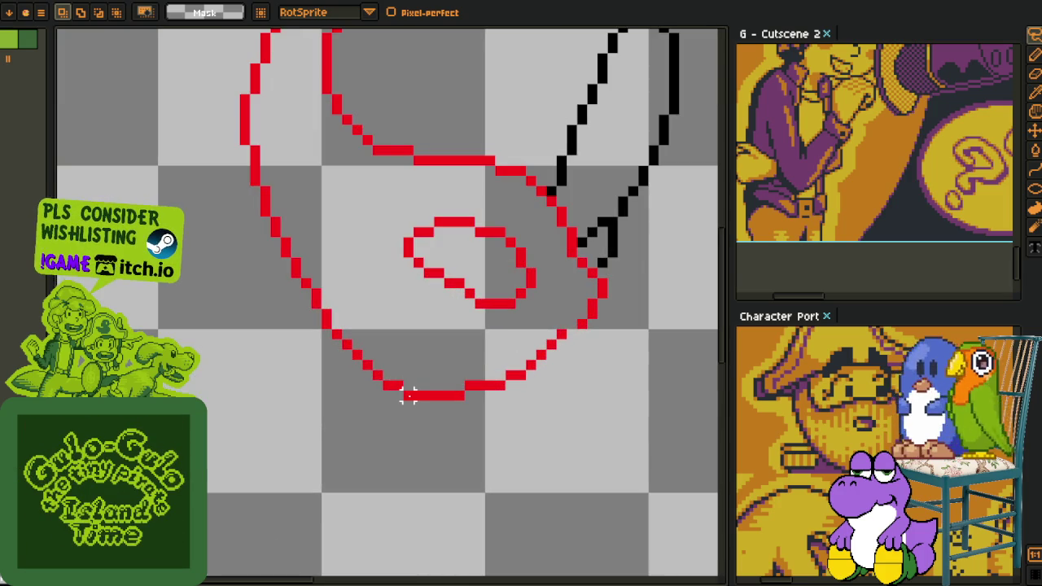
key("alt")
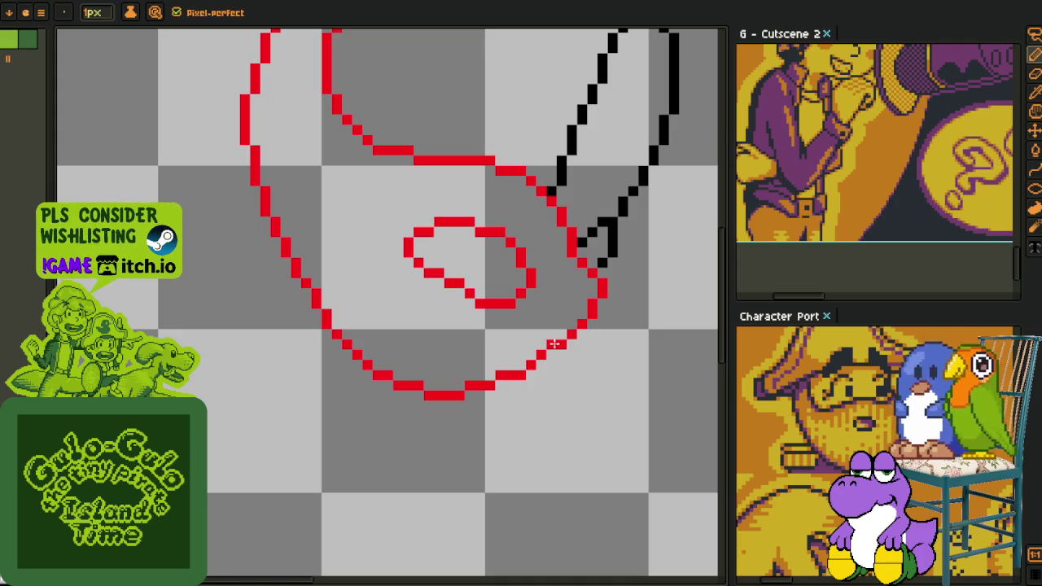
scroll(553, 354, "down", 2)
scroll(542, 383, "down", 2)
scroll(542, 384, "up", 3)
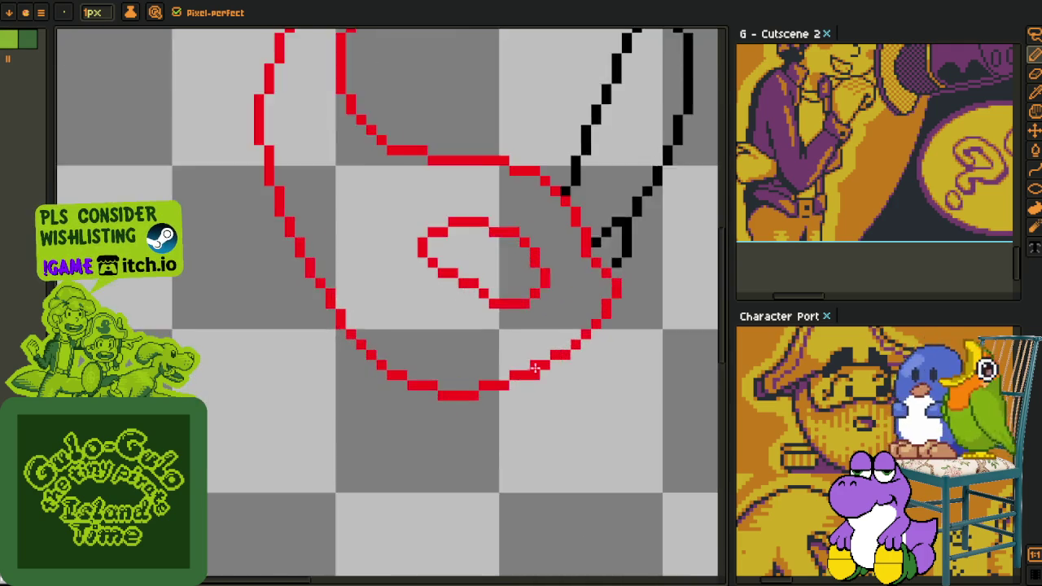
scroll(537, 377, "up", 2)
scroll(538, 366, "down", 5)
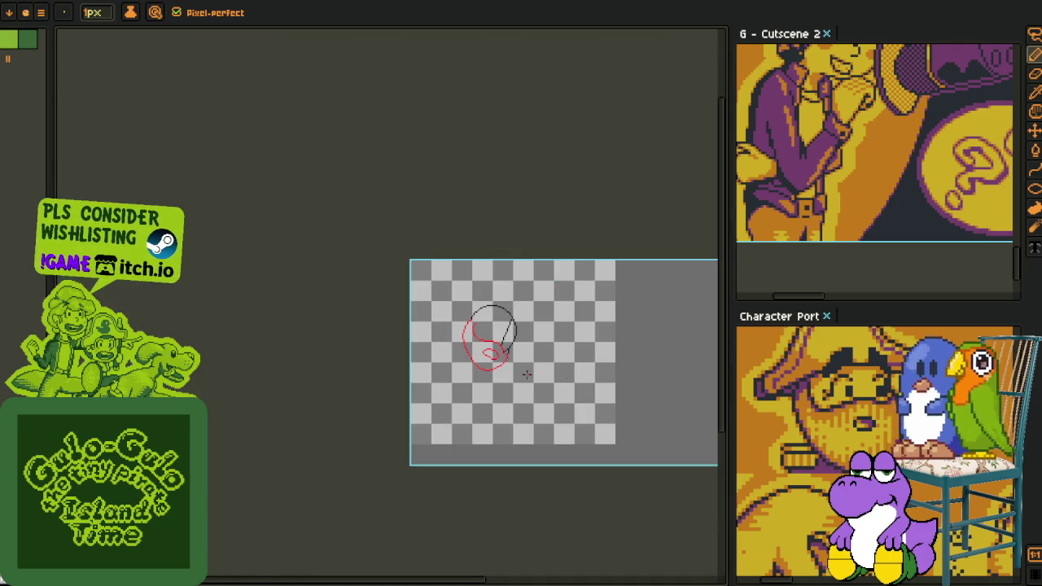
scroll(526, 374, "up", 2)
scroll(504, 350, "up", 1)
scroll(480, 326, "up", 1)
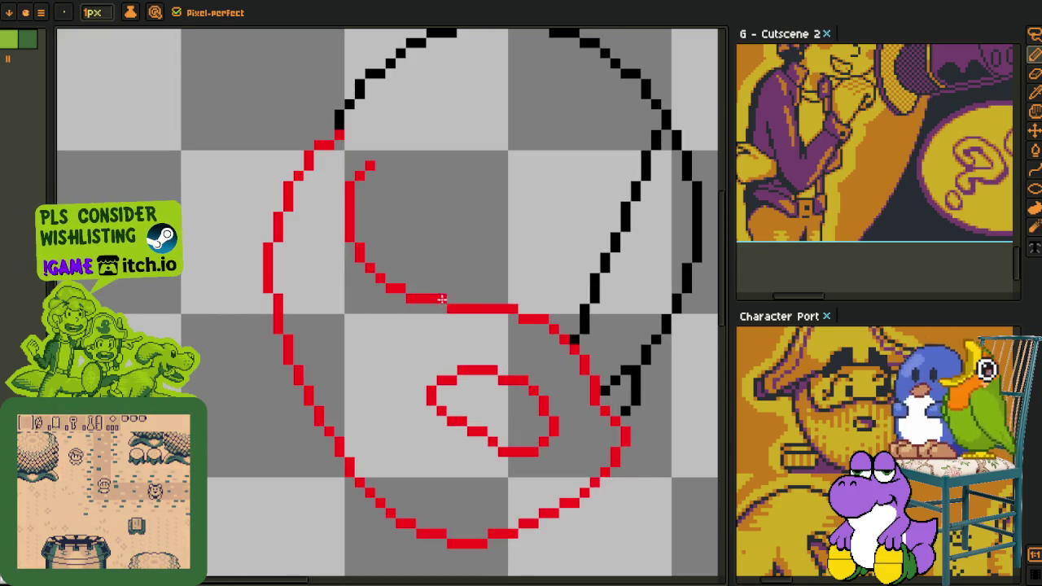
scroll(440, 299, "down", 2)
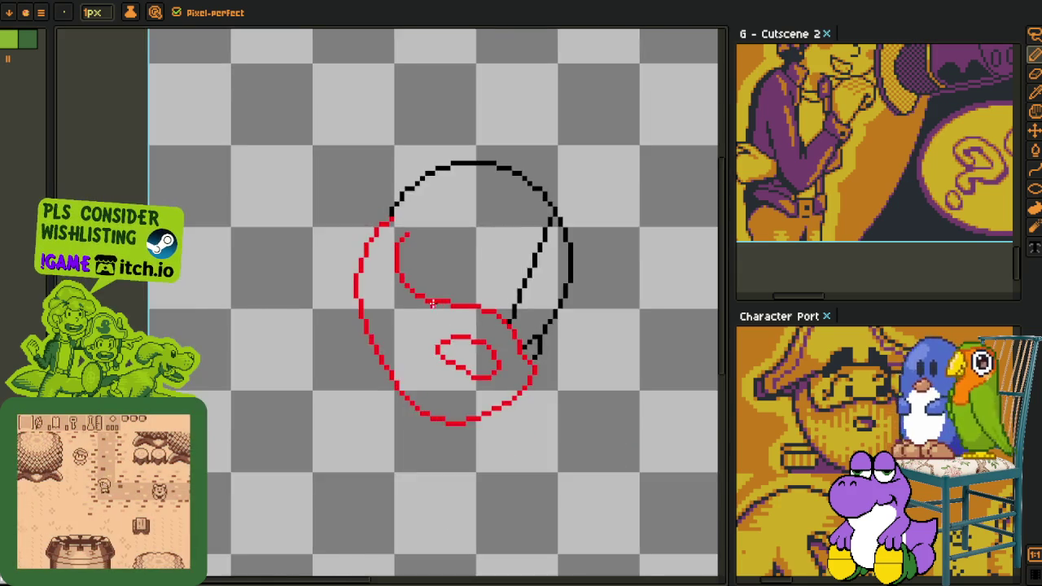
- Erase the stray black pixel where the hat line meets the jaw
scroll(433, 303, "down", 3)
scroll(470, 323, "up", 3)
scroll(481, 324, "up", 1)
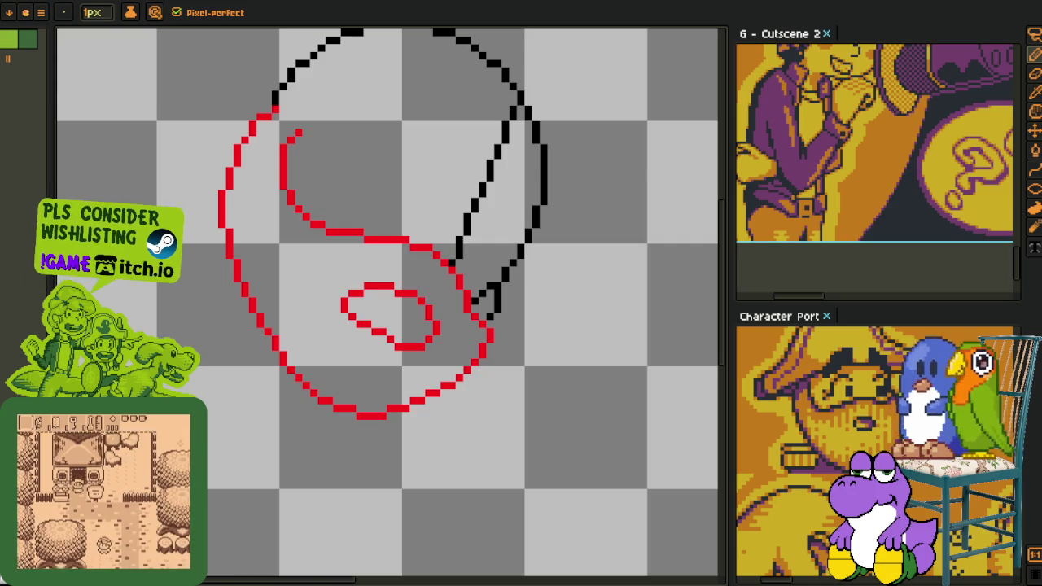
scroll(339, 284, "down", 1)
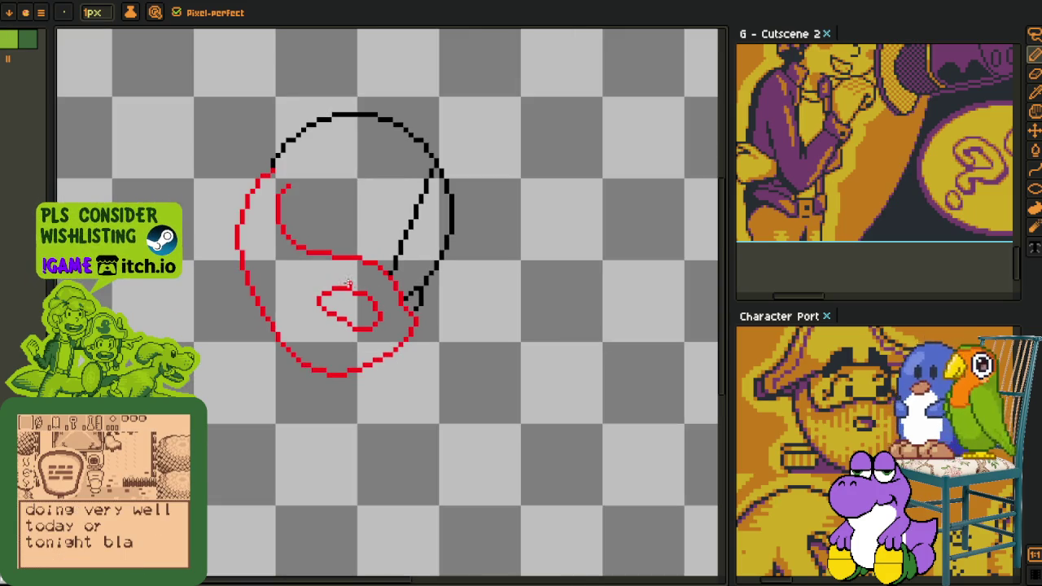
scroll(440, 283, "up", 2)
scroll(440, 283, "up", 1)
key("e")
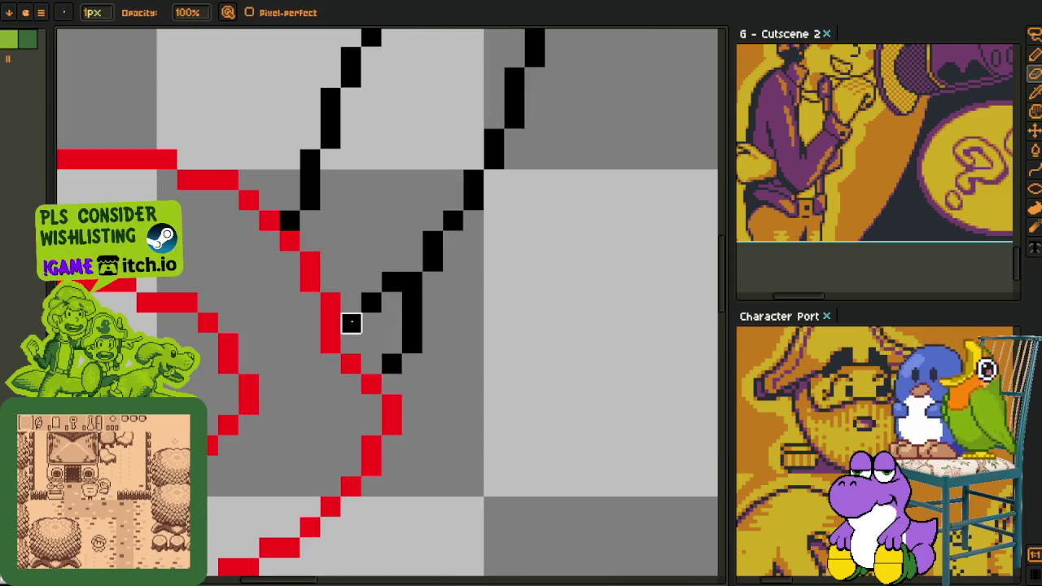
left_click(391, 281)
- Remove the rest of the black hook and add a red pixel closing the jaw line
key("b")
left_click(391, 404, "alt")
left_click(390, 384)
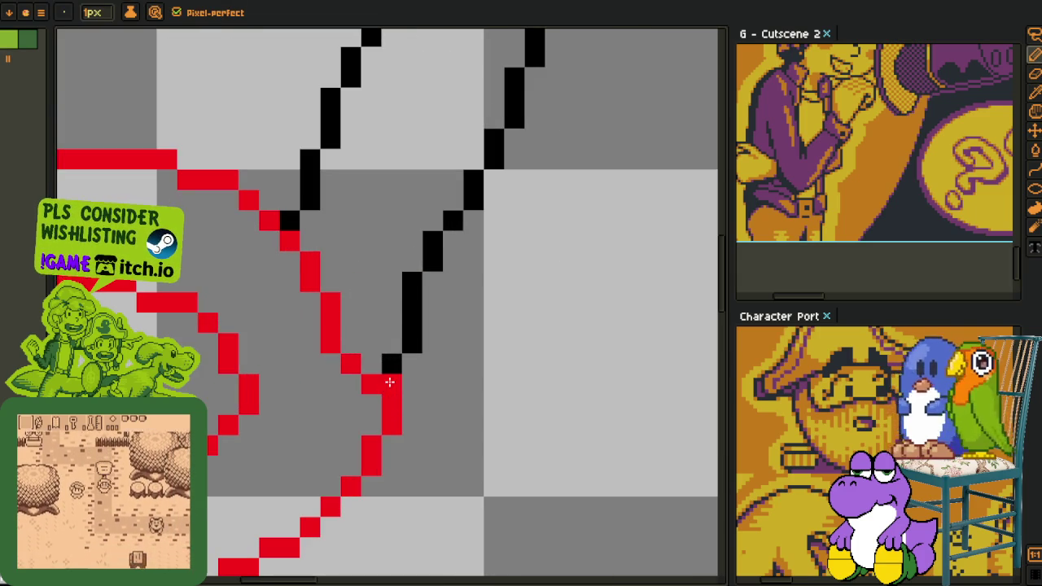
scroll(393, 355, "down", 4)
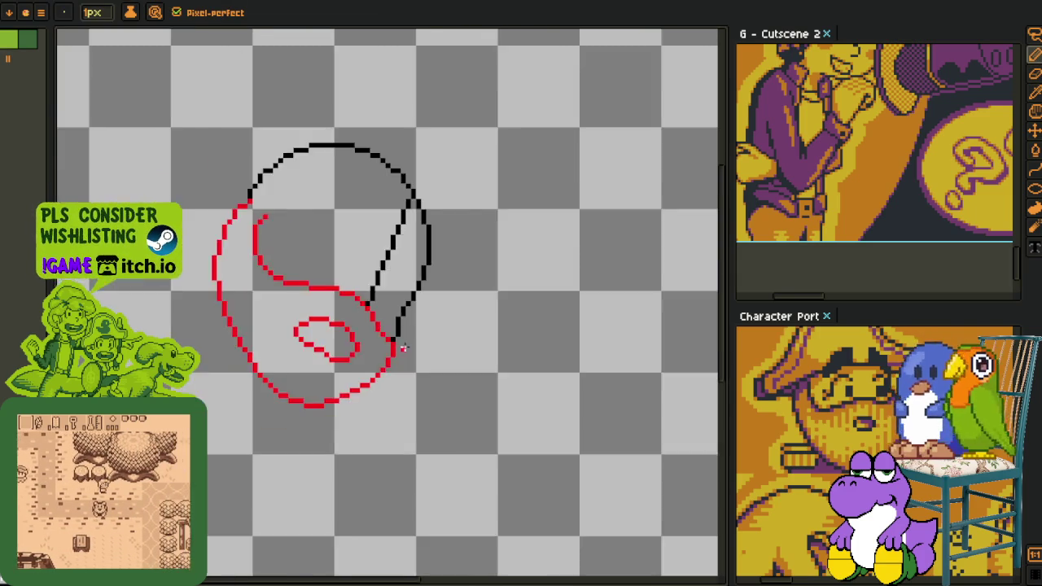
key("z")
key("i")
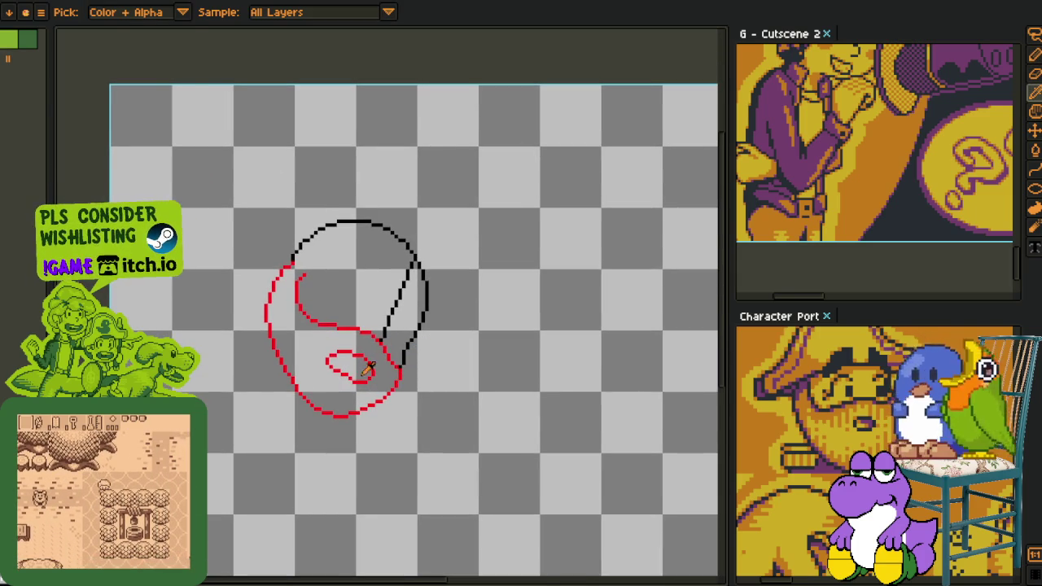
key("Tab")
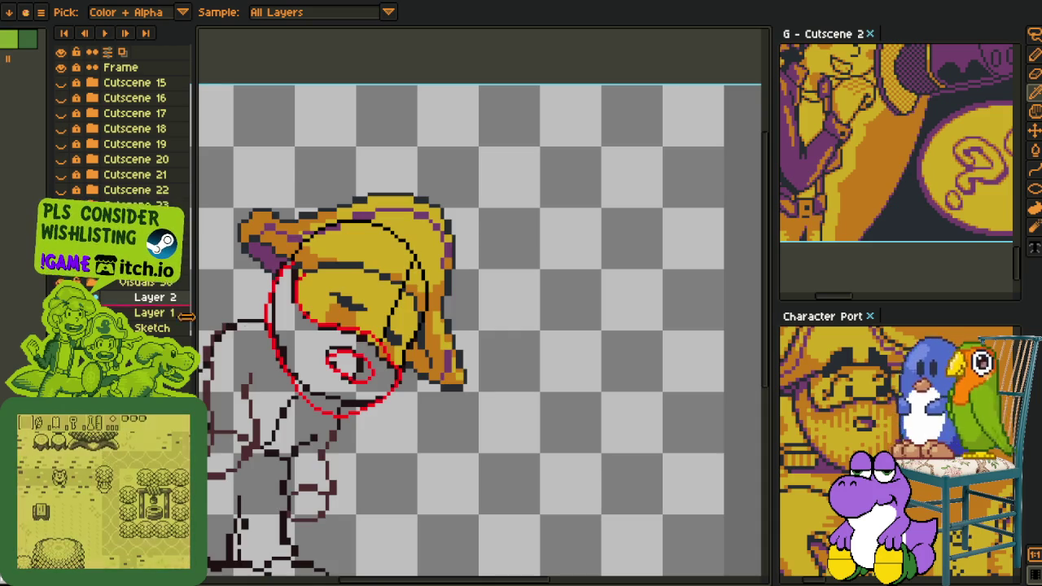
- Reveal the hat and body layers and draw a red line over the dark eye mark
key("Tab")
scroll(376, 320, "up", 2)
scroll(366, 350, "up", 1)
scroll(350, 407, "up", 1)
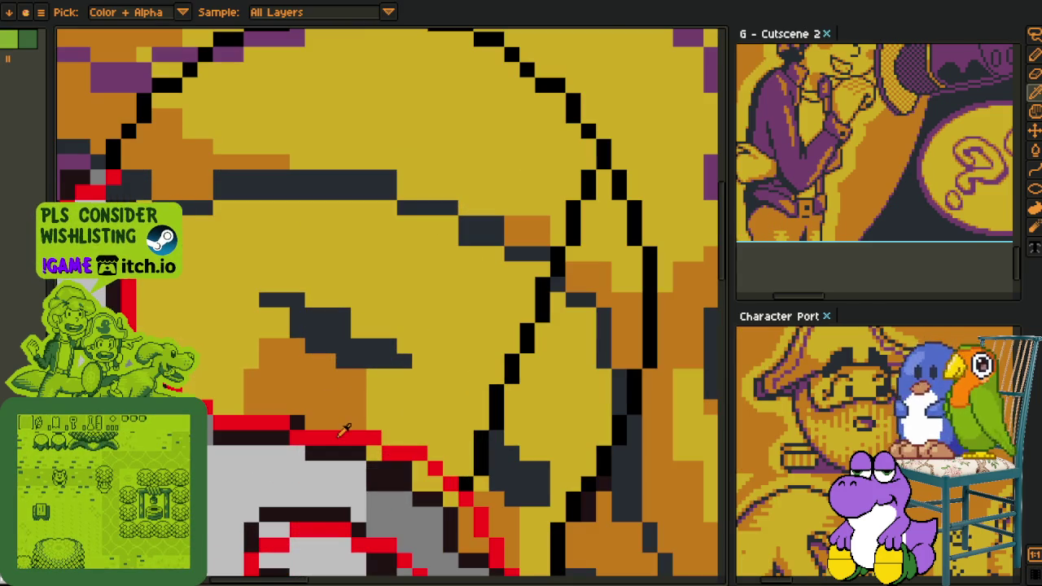
key("b")
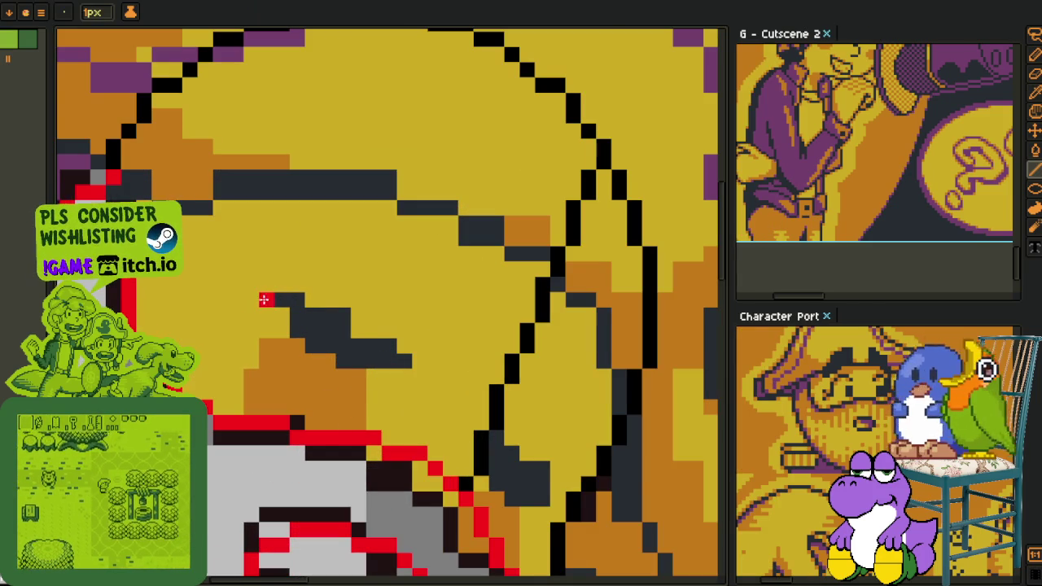
mouse_move(263, 313)
left_mouse_down()
mouse_move(378, 364)
mouse_move(377, 339)
mouse_move(331, 310)
mouse_move(262, 299)
left_mouse_up()
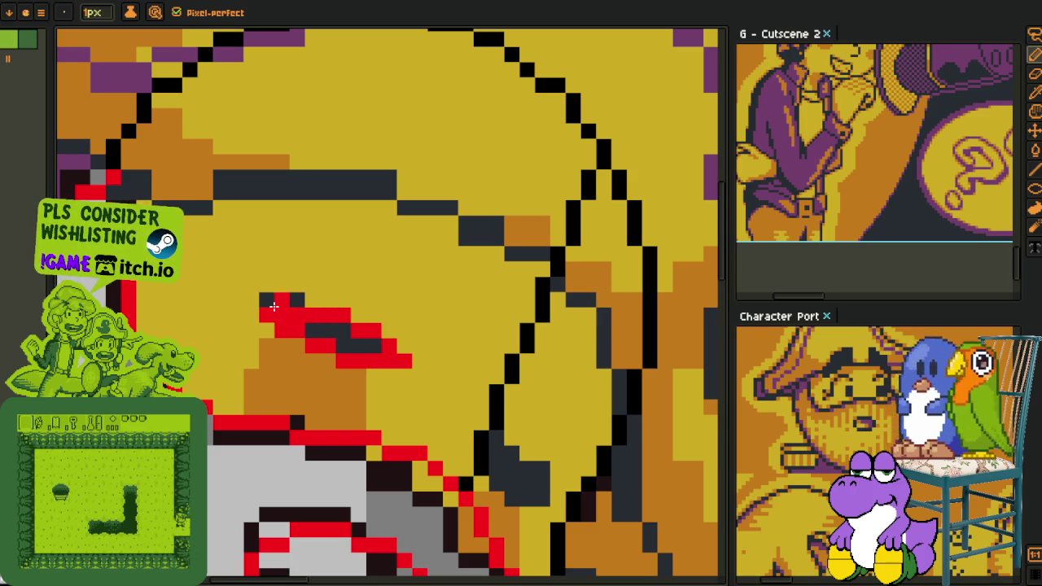
- Trace red down and back up along the black face outline
scroll(319, 326, "down", 5)
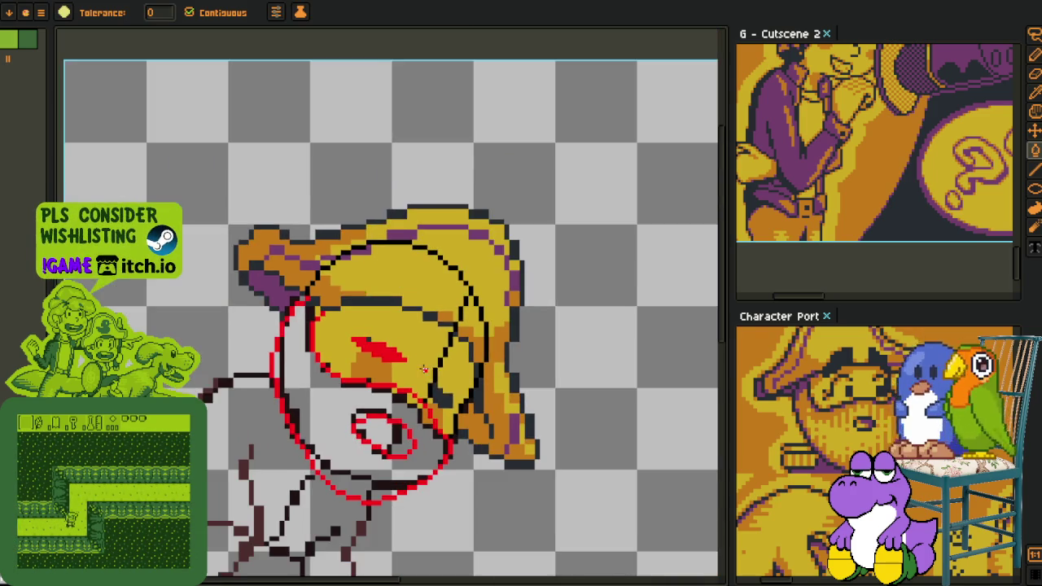
scroll(435, 371, "up", 3)
scroll(426, 293, "up", 2)
scroll(407, 302, "up", 1)
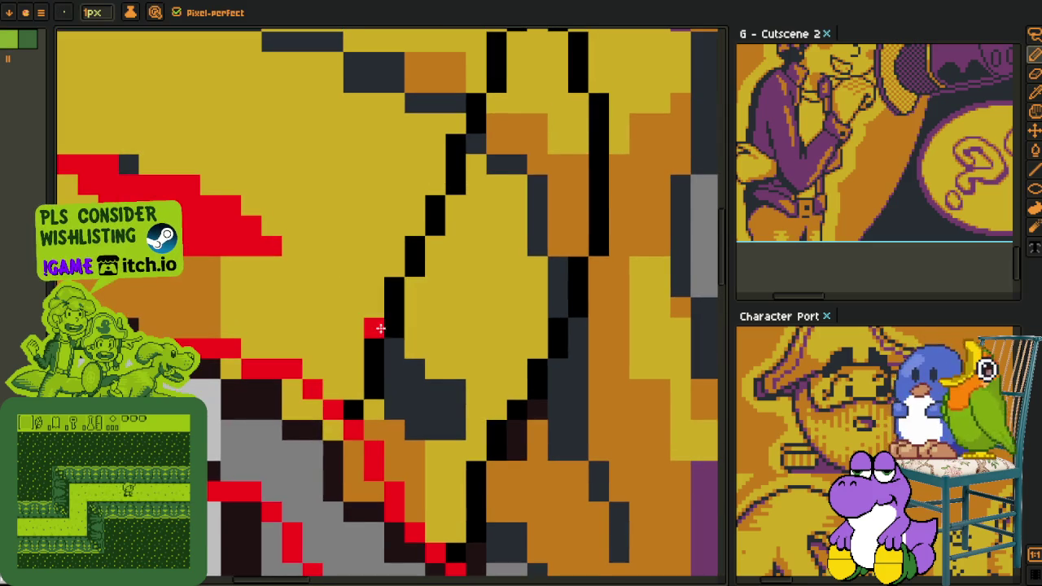
mouse_move(389, 309)
left_mouse_down()
mouse_move(407, 407)
mouse_move(437, 444)
left_mouse_up()
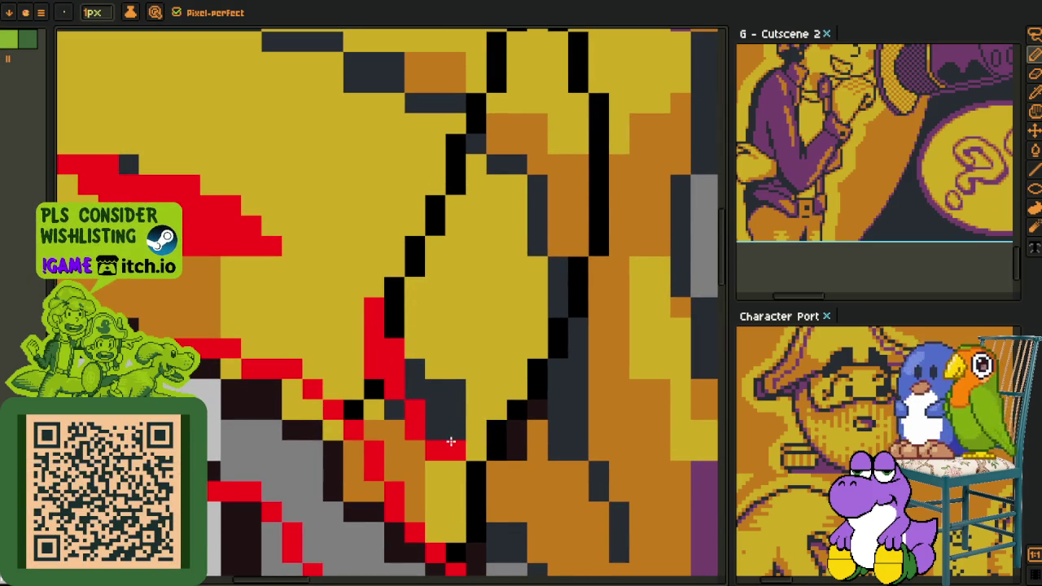
mouse_move(438, 444)
left_mouse_down()
mouse_move(410, 357)
mouse_move(428, 389)
left_mouse_up()
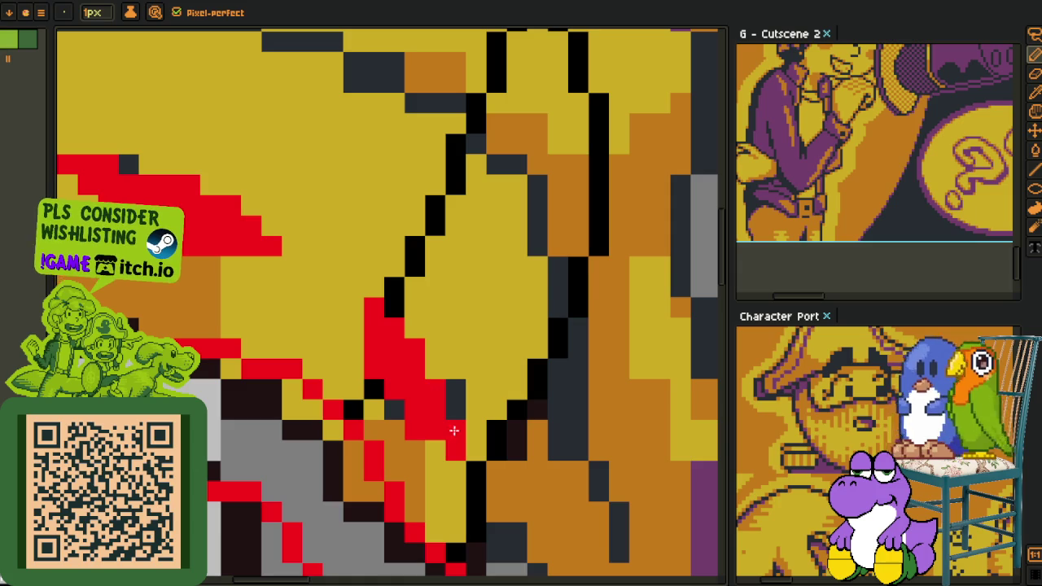
- Trace red along the brim's lower edge, undoing a stray left-outline stroke
scroll(452, 447, "down", 3)
scroll(432, 390, "down", 2)
scroll(407, 342, "down", 1)
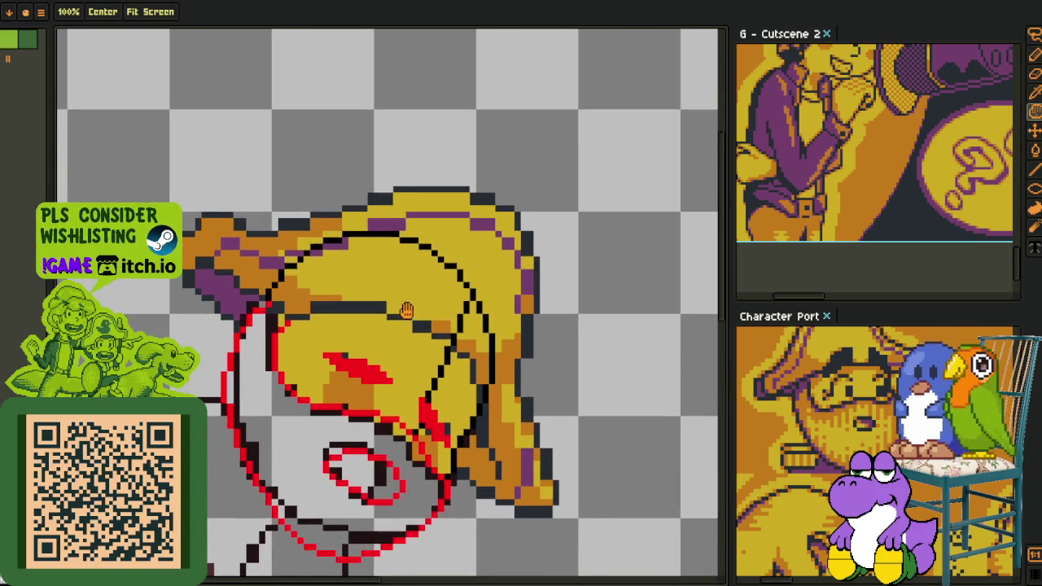
scroll(423, 342, "up", 2)
key("b")
left_click_drag(558, 461, 232, 305)
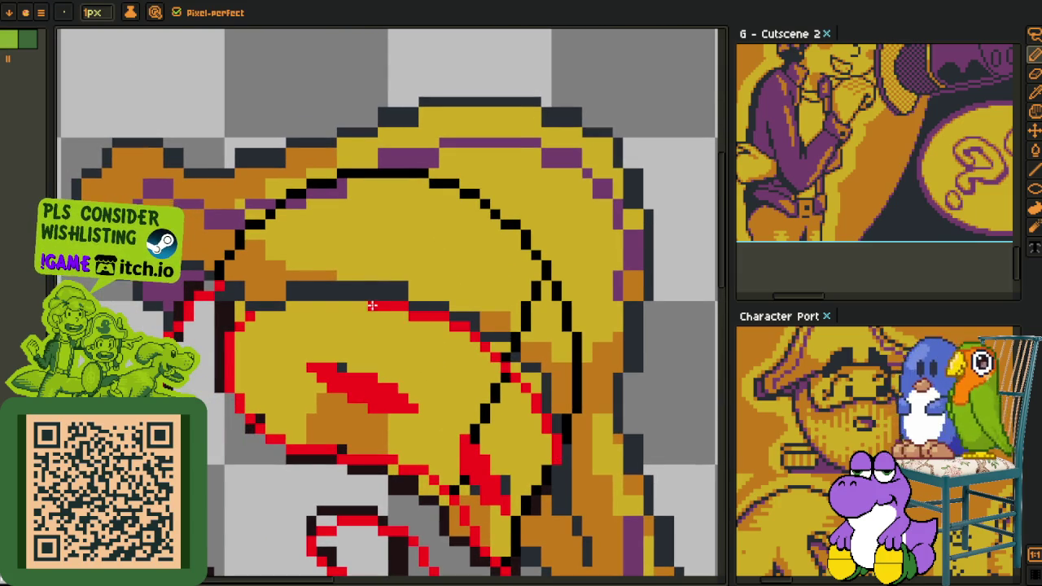
scroll(232, 305, "up", 2)
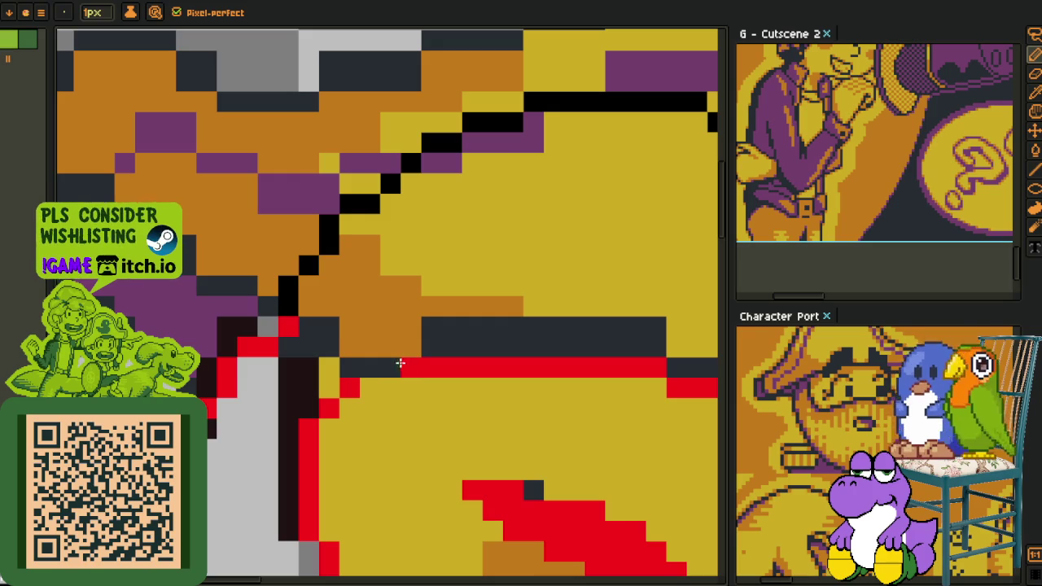
scroll(245, 312, "up", 1)
left_click_drag(260, 321, 195, 307)
key("ctrl+z")
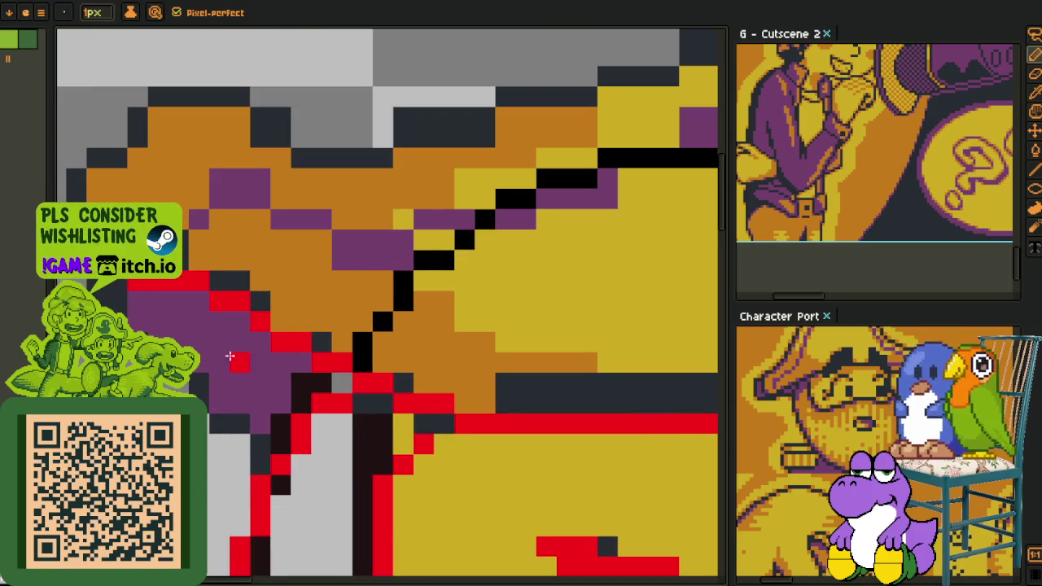
- Draw a red column up the hat's left edge
scroll(247, 440, "down", 3)
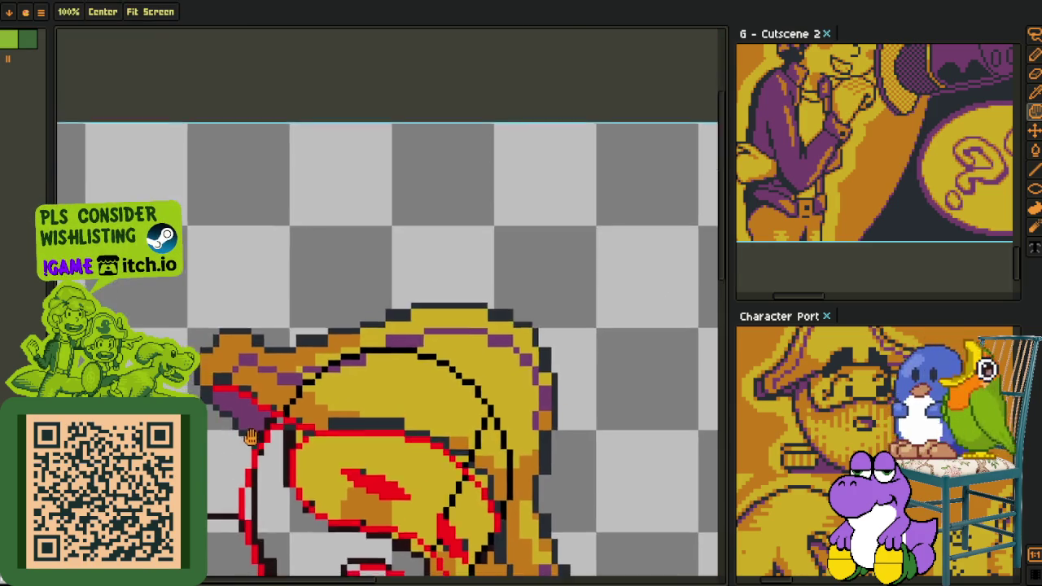
scroll(246, 441, "up", 1)
scroll(281, 391, "up", 1)
scroll(272, 414, "up", 1)
scroll(300, 323, "up", 1)
mouse_move(301, 323)
left_mouse_down()
mouse_move(307, 359)
mouse_move(203, 289)
left_mouse_up()
scroll(223, 308, "up", 1)
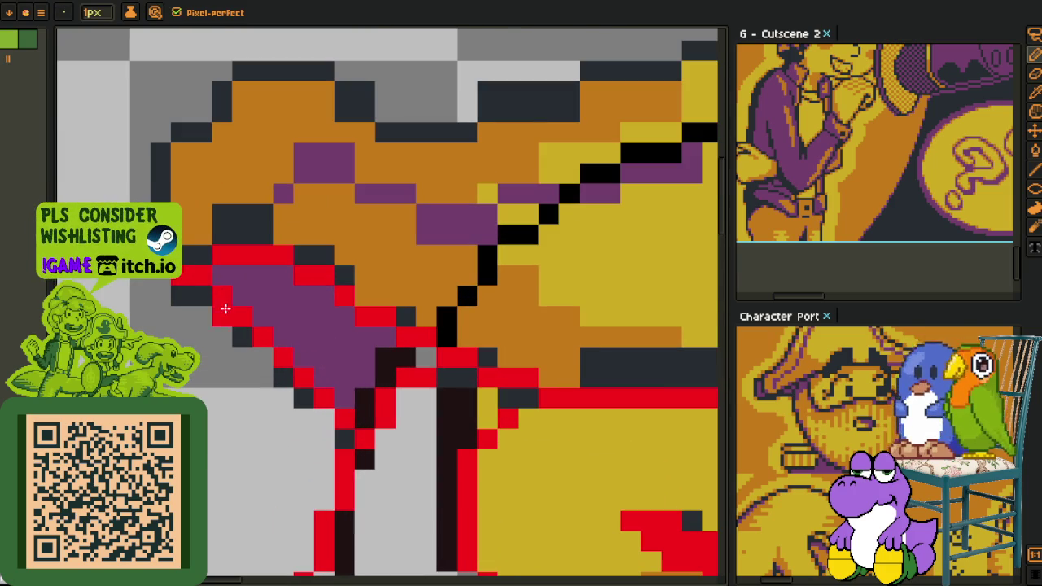
left_click_drag(200, 336, 237, 398)
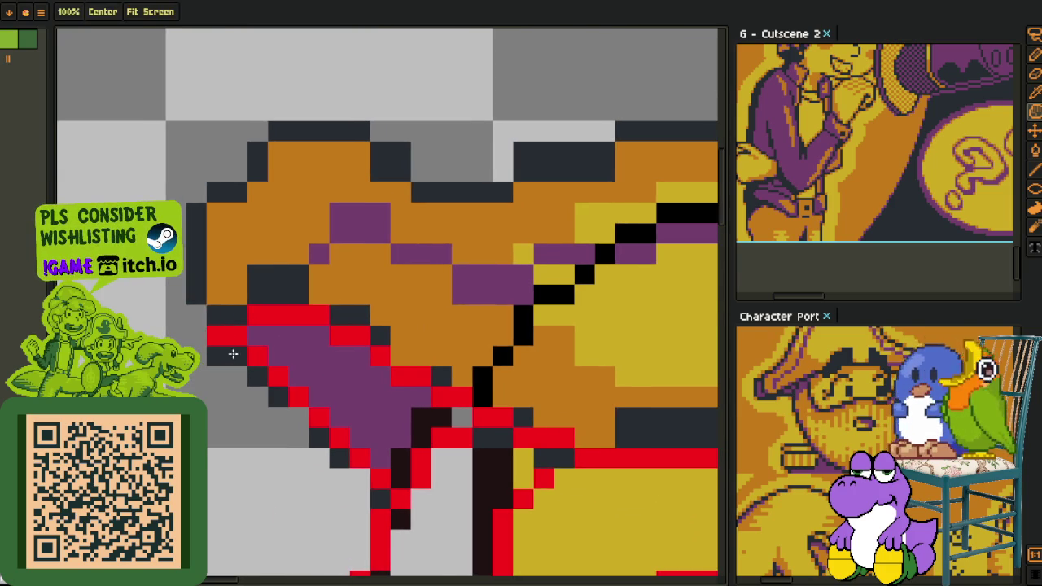
left_click_drag(212, 333, 196, 213)
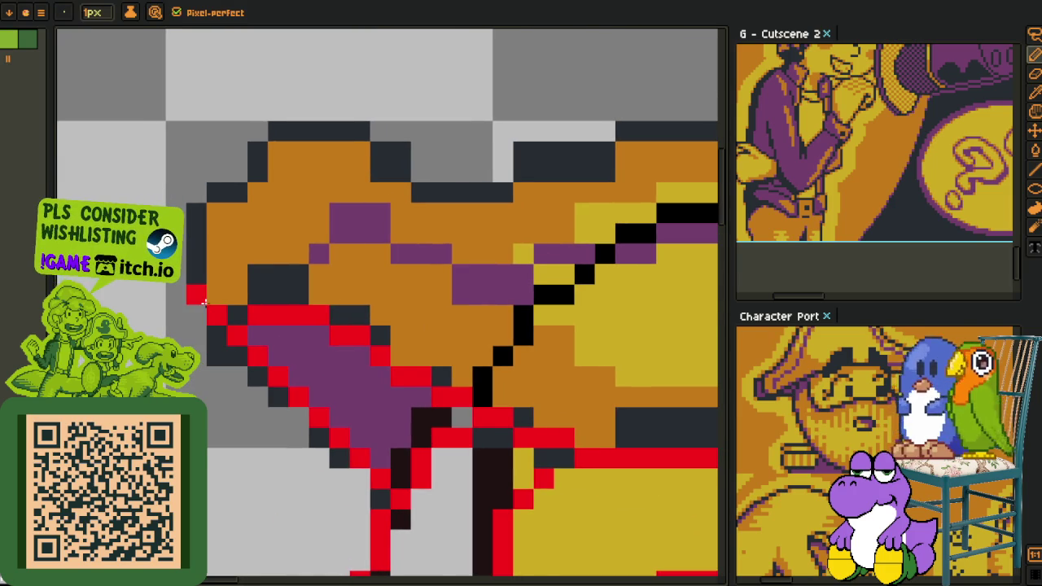
scroll(199, 240, "down", 3)
left_click_drag(596, 537, 491, 443)
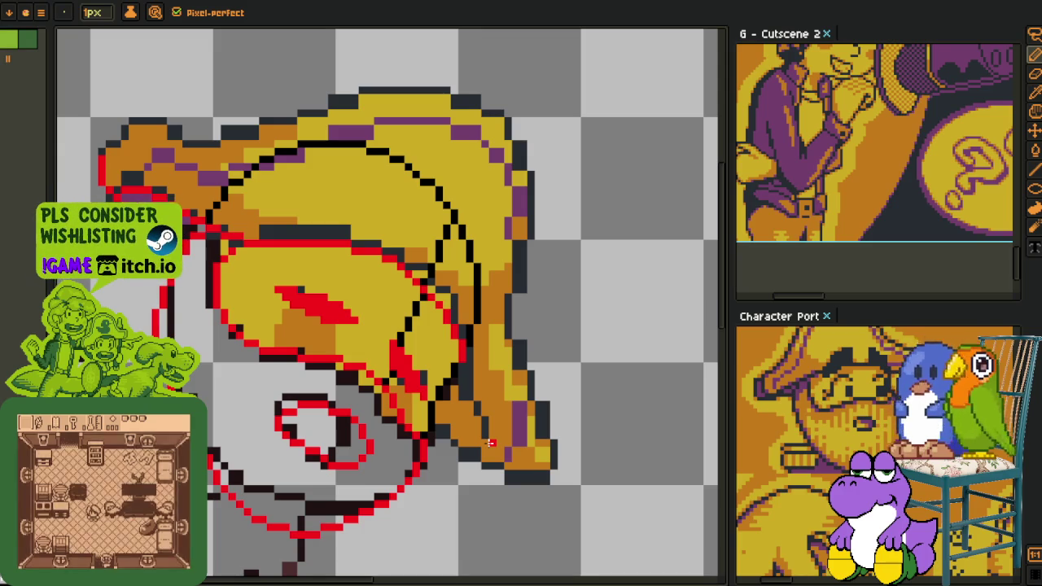
- Zoom in on the hat sketch
scroll(491, 442, "up", 1)
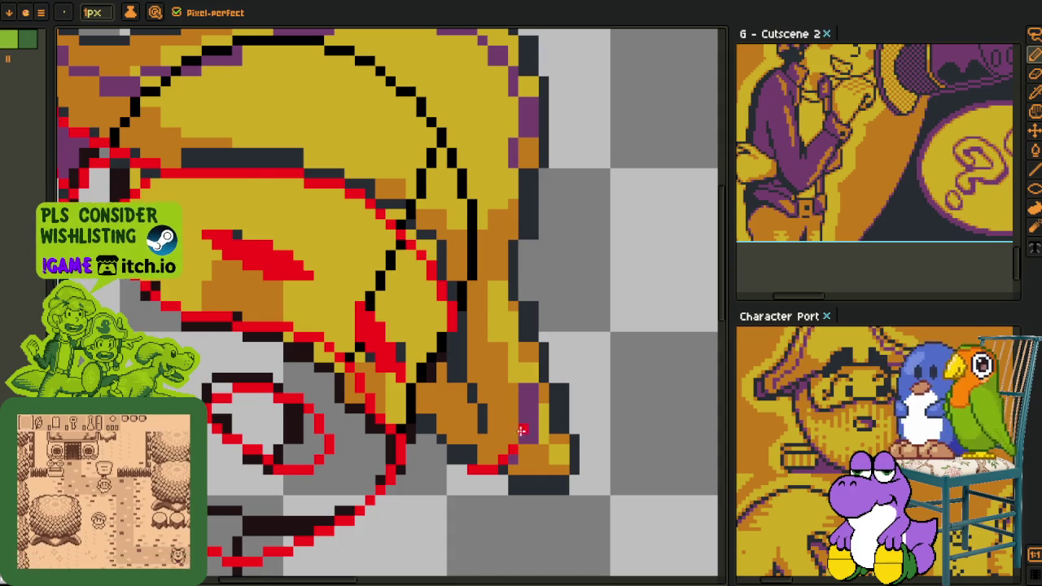
- Trace a red 1px line up the hat's right edge, undoing and redrawing the lower part
scroll(523, 446, "down", 2)
scroll(488, 468, "up", 3)
left_click_drag(476, 481, 419, 434)
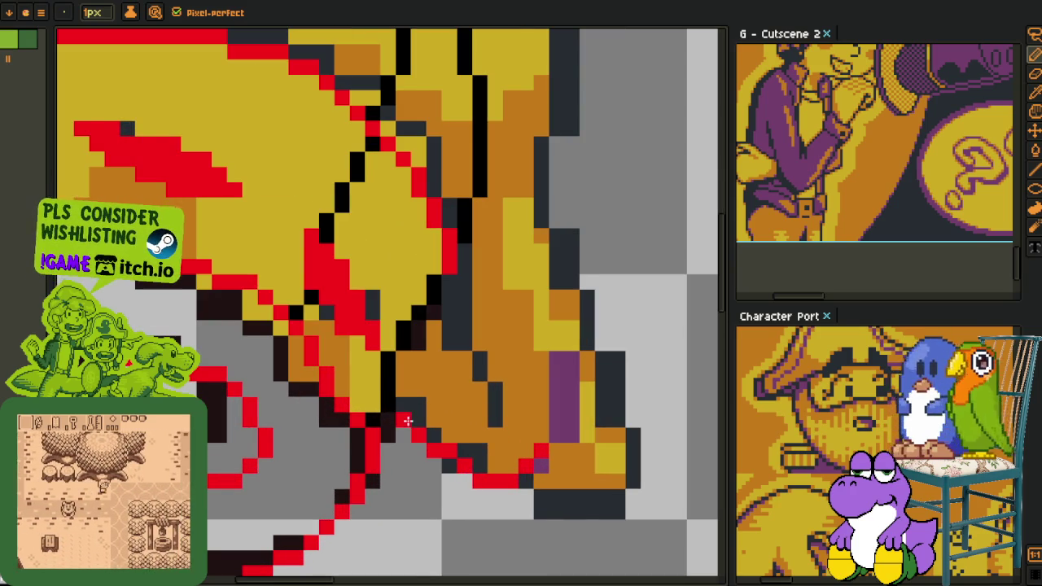
scroll(487, 421, "down", 2)
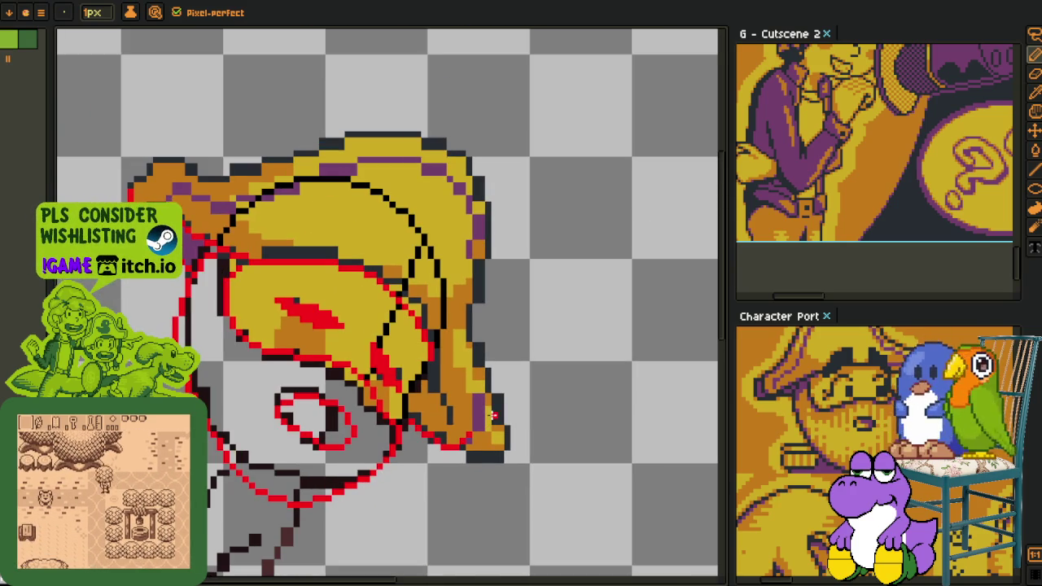
scroll(488, 419, "up", 1)
scroll(471, 426, "up", 1)
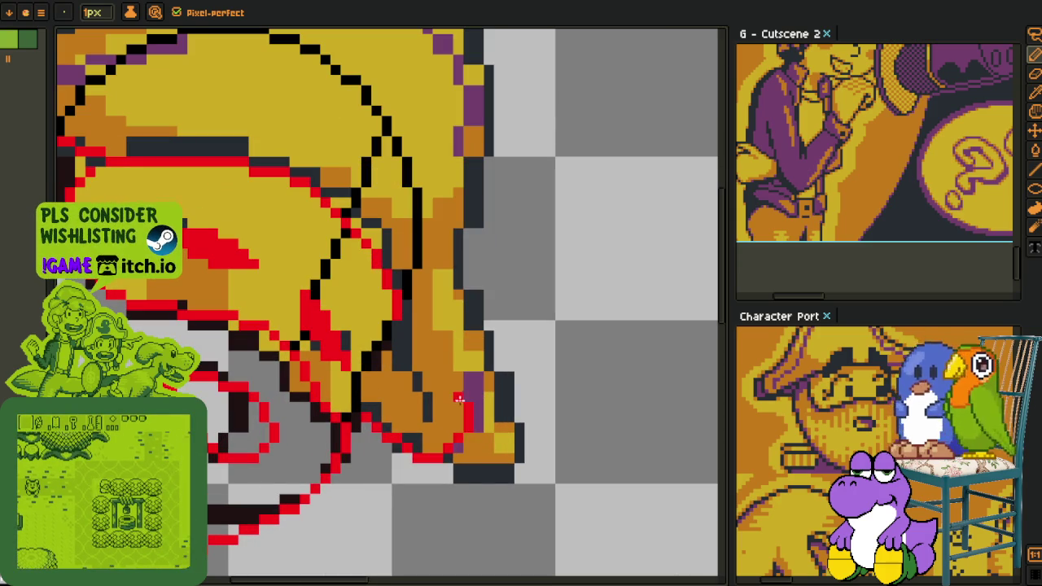
left_click_drag(448, 291, 457, 394)
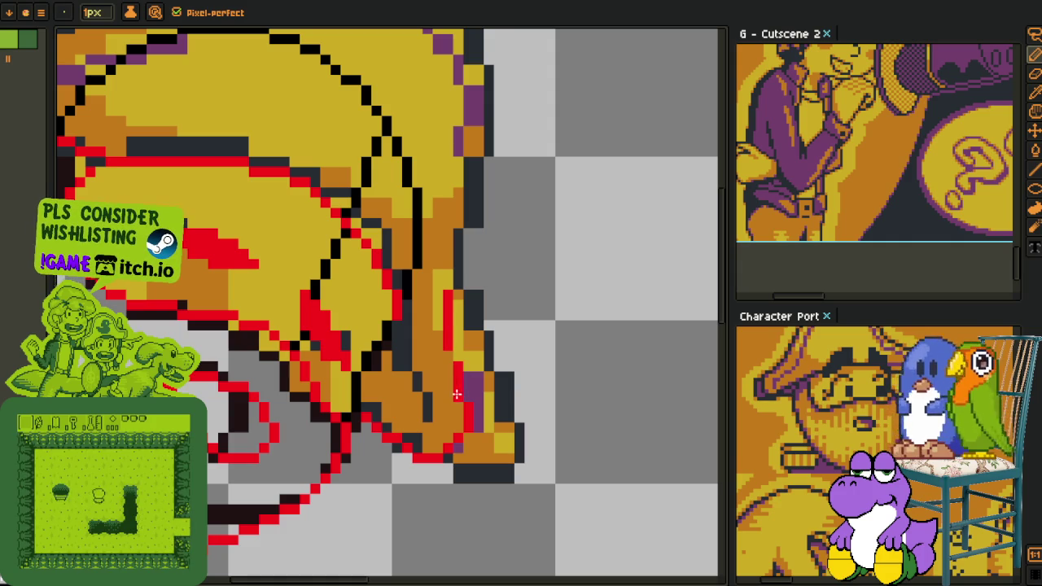
scroll(464, 415, "down", 1)
left_click_drag(446, 417, 468, 385)
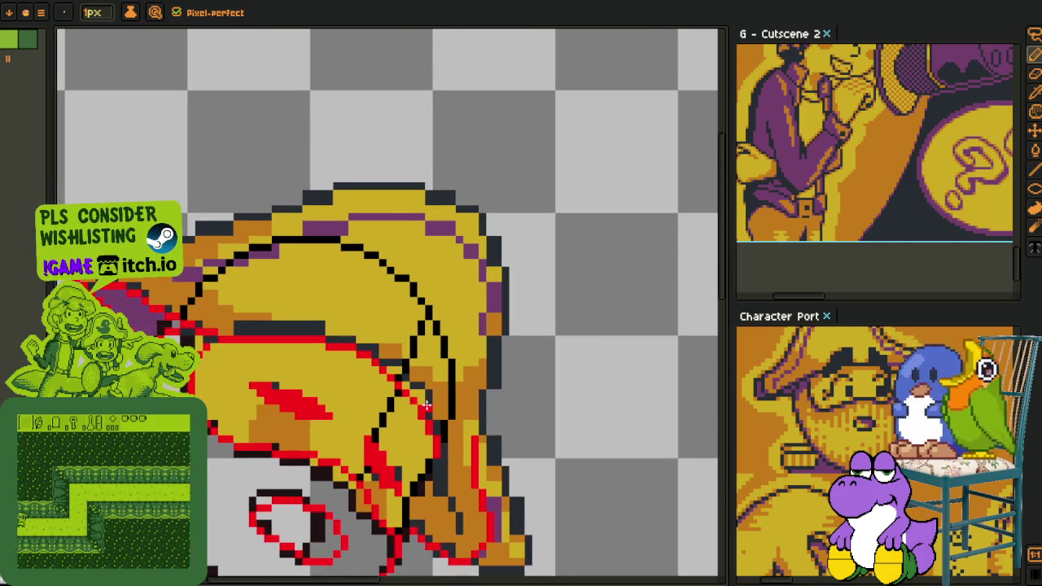
scroll(480, 403, "up", 1)
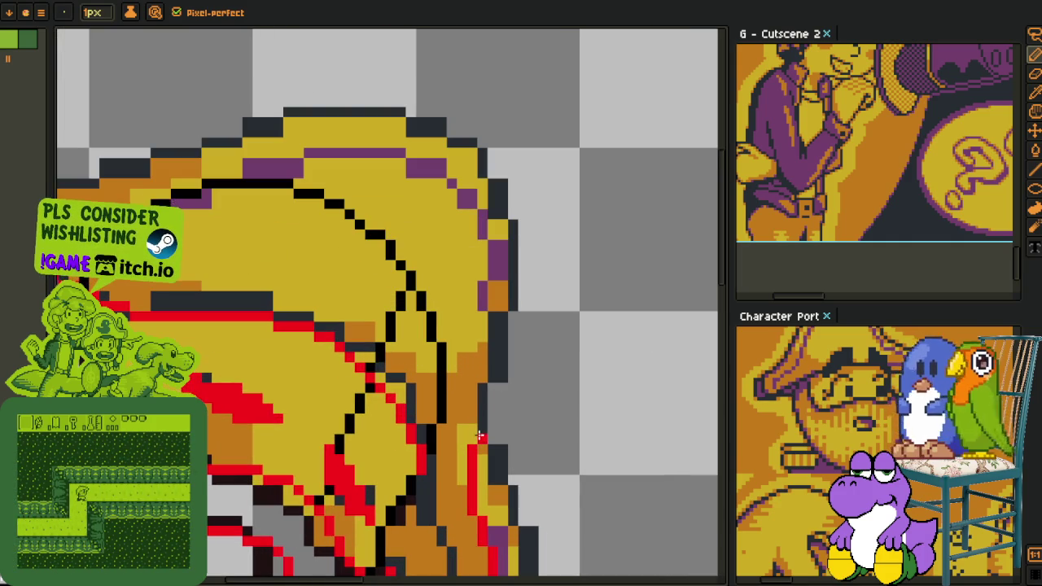
left_click_drag(491, 422, 503, 390)
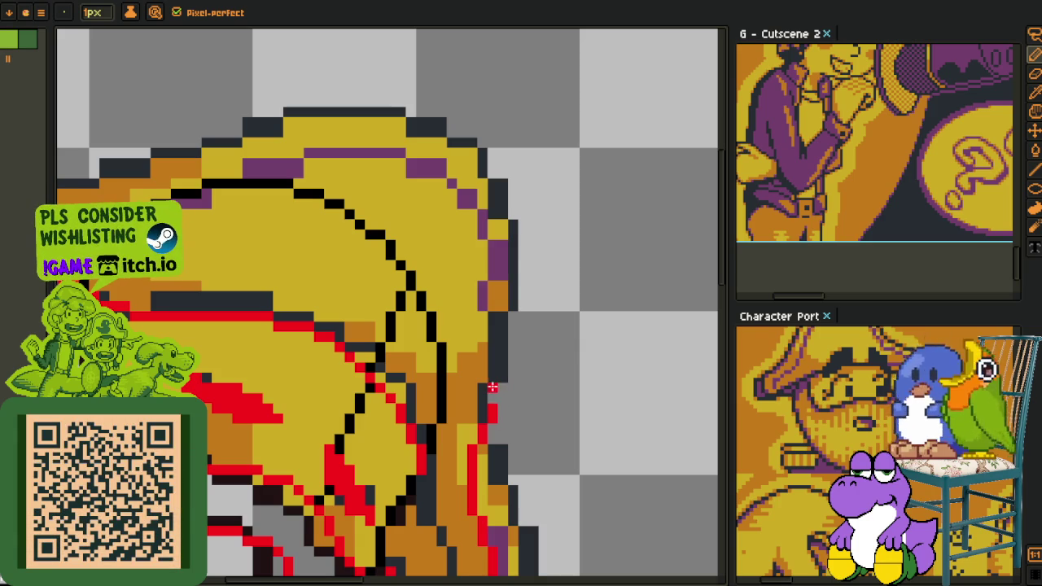
mouse_move(503, 378)
left_mouse_down()
mouse_move(508, 249)
mouse_move(433, 173)
left_mouse_up()
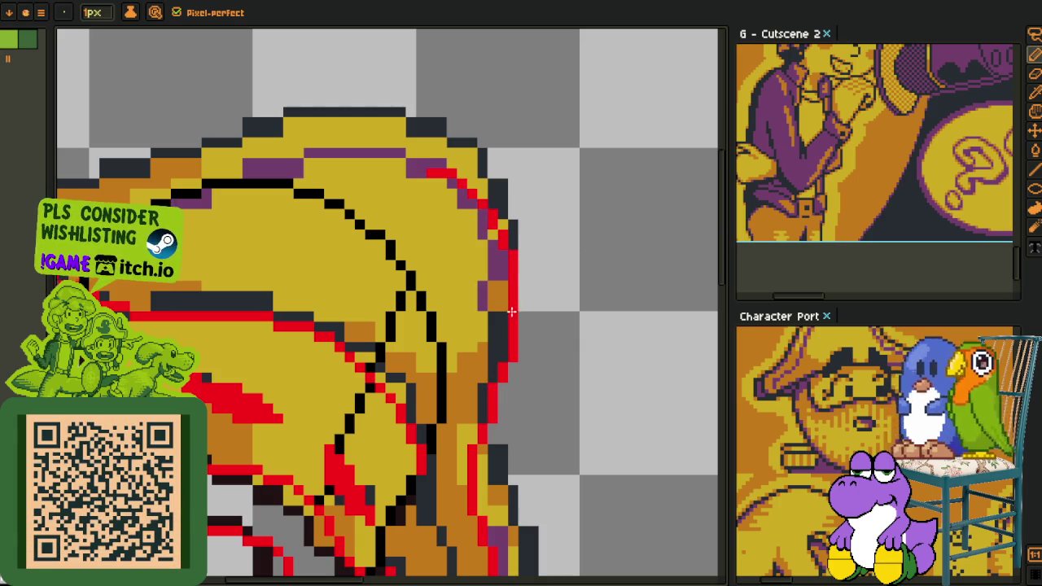
key("ctrl+z")
left_click_drag(503, 352, 508, 358)
- Draw a red line along the hat's top edge, then view the whole hat
scroll(496, 375, "up", 3)
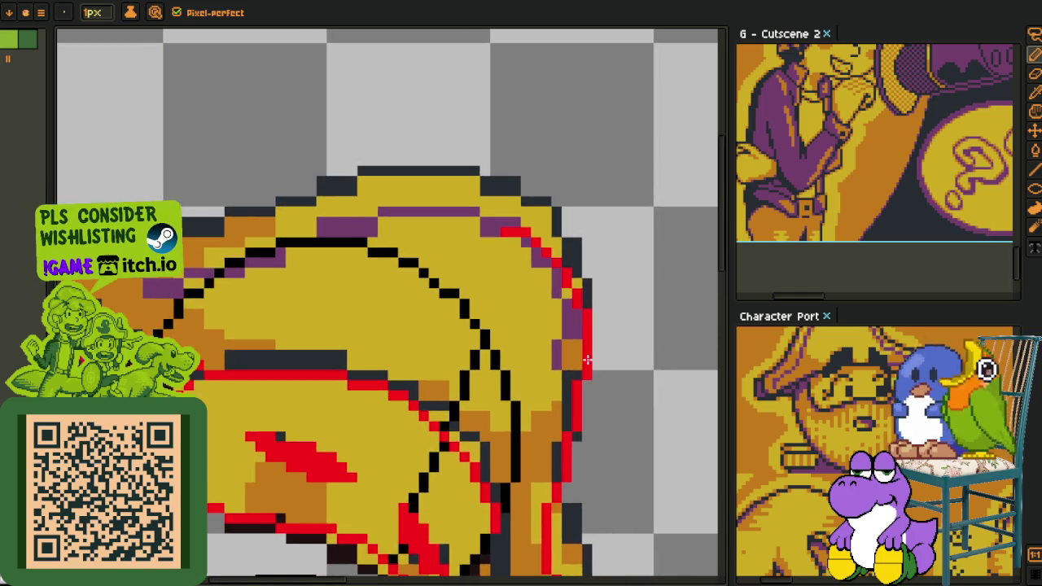
scroll(529, 342, "left", 4)
scroll(488, 305, "up", 2)
scroll(326, 314, "left", 3)
scroll(173, 324, "up", 2)
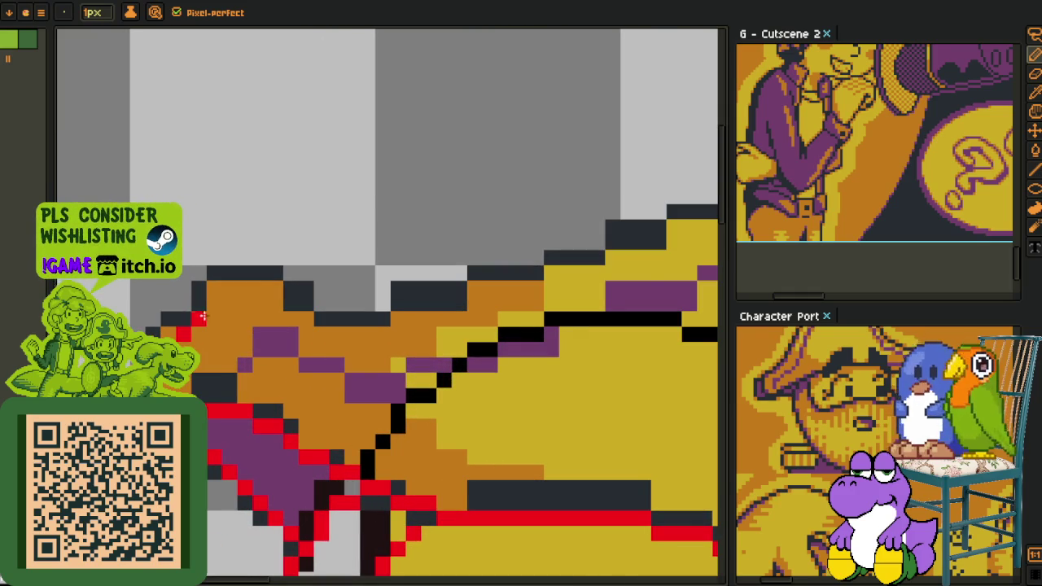
scroll(235, 314, "right", 5)
scroll(375, 253, "right", 3)
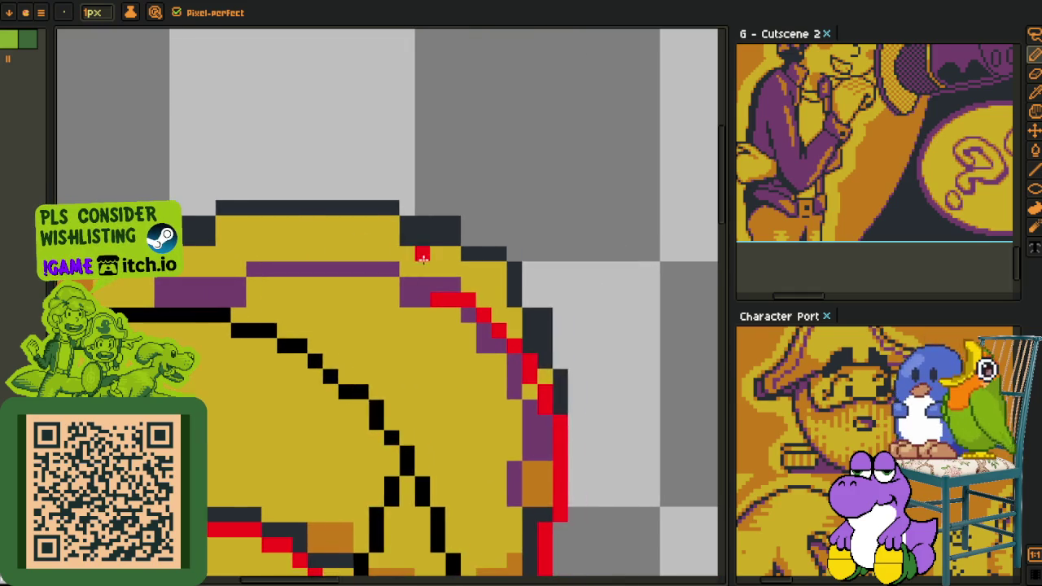
scroll(514, 300, "down", 2)
scroll(488, 301, "up", 1)
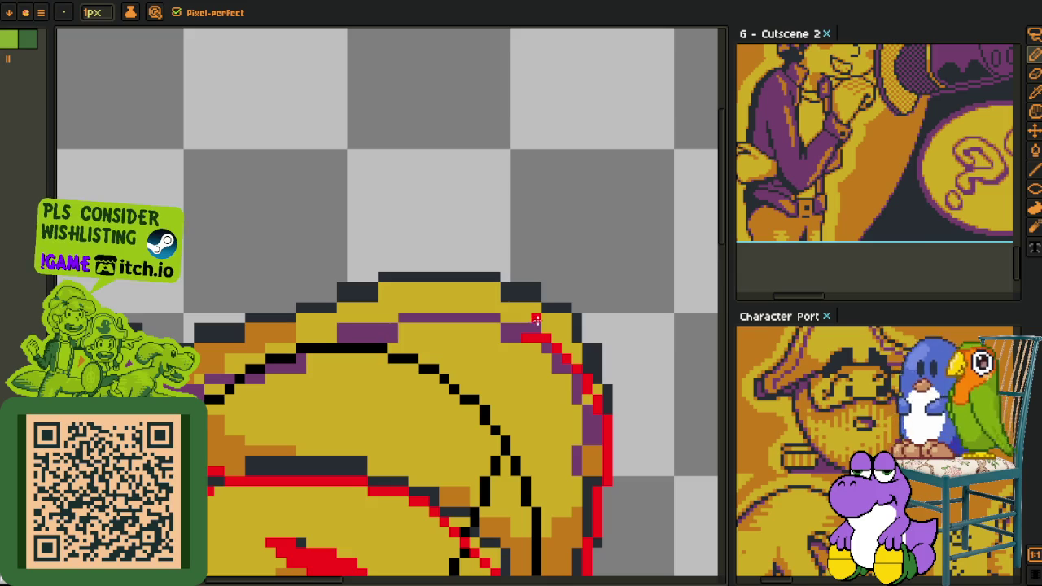
mouse_move(531, 328)
left_mouse_down()
mouse_move(345, 287)
mouse_move(279, 306)
left_mouse_up()
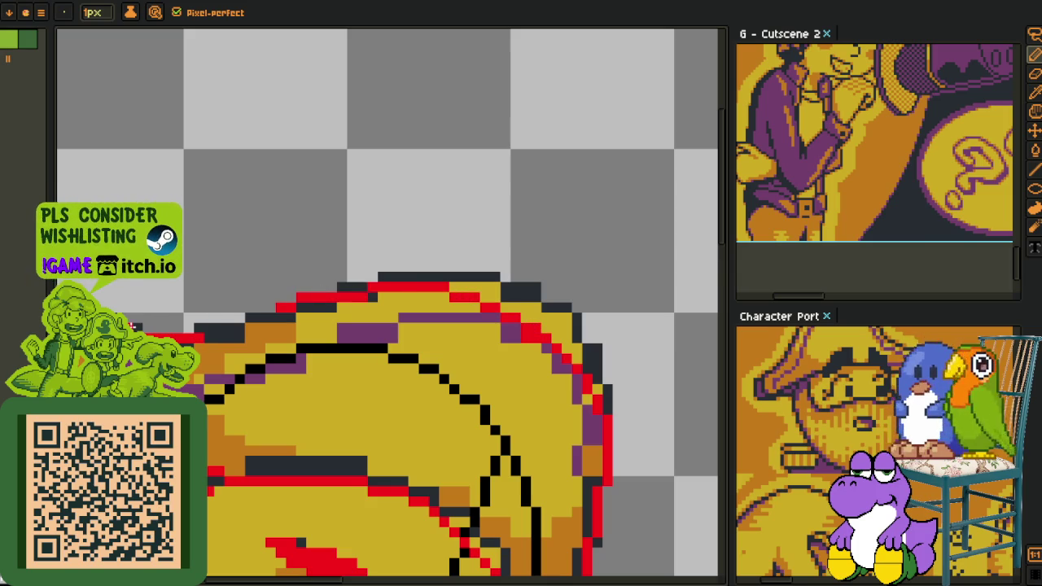
scroll(272, 309, "up", 1)
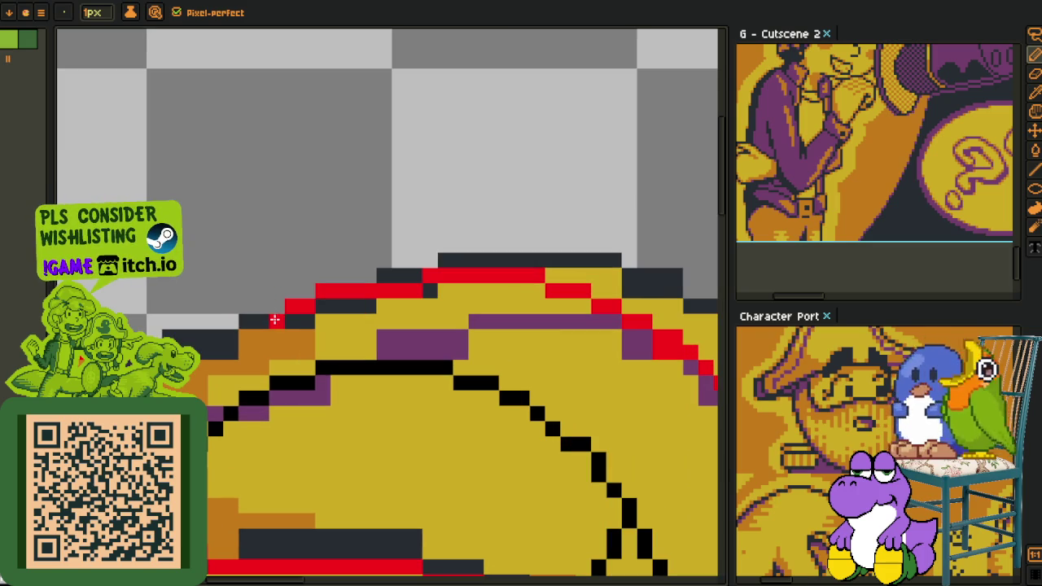
scroll(224, 337, "down", 1)
scroll(326, 309, "down", 1)
left_click_drag(435, 358, 435, 260)
scroll(421, 309, "down", 1)
scroll(414, 337, "down", 1)
scroll(403, 332, "down", 1)
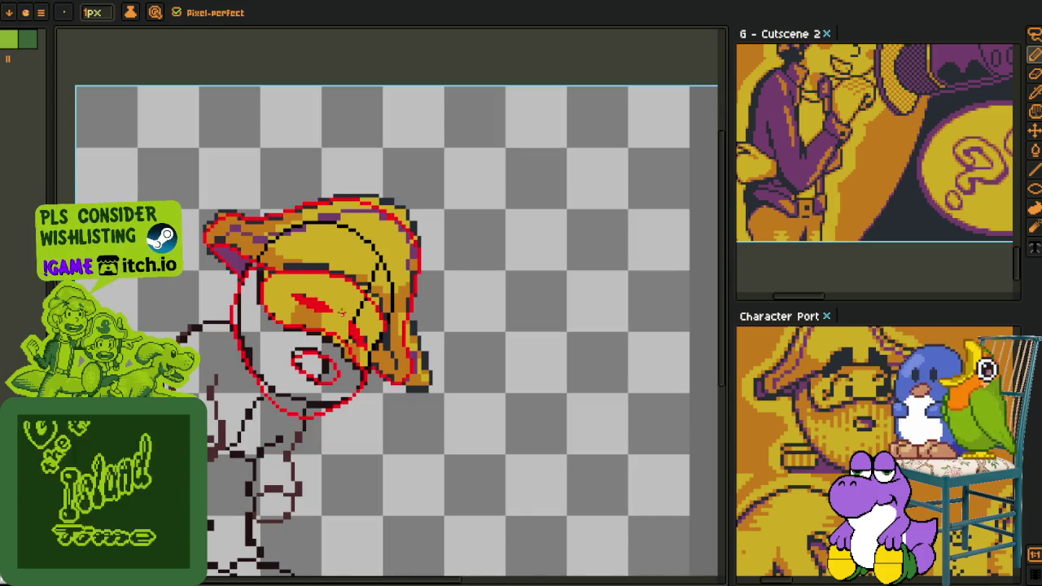
- Place white highlight pixels on the hat brim, undoing the last one
key("i")
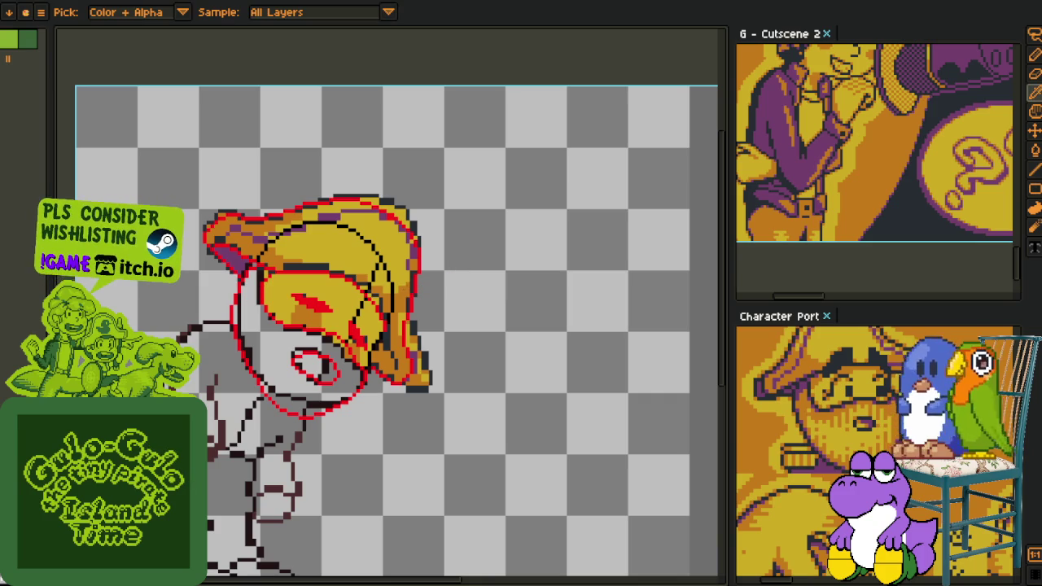
key("b")
scroll(276, 244, "up", 1)
scroll(313, 333, "up", 1)
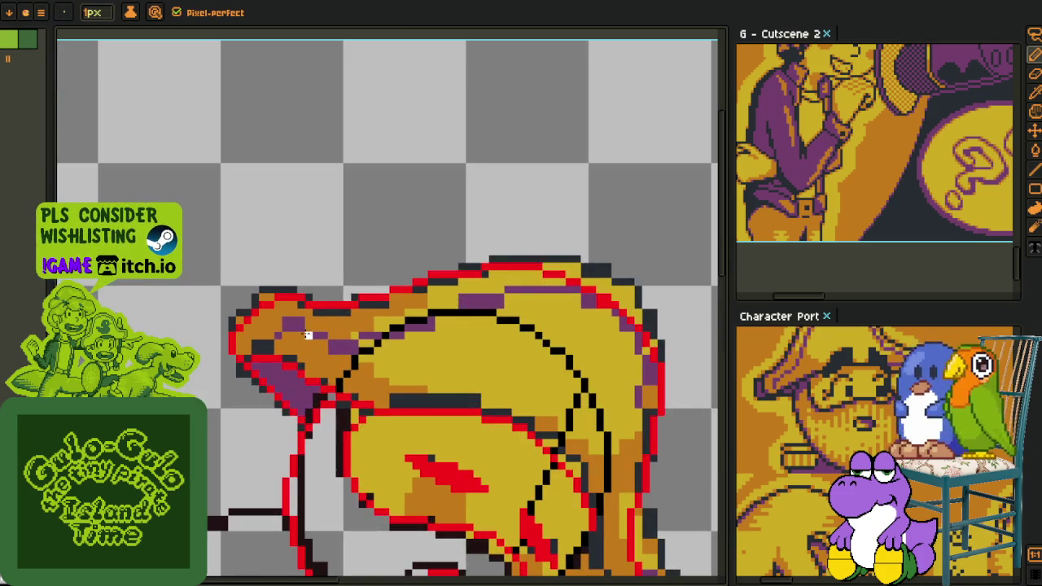
scroll(293, 336, "up", 1)
scroll(281, 345, "up", 1)
left_click(301, 359)
left_click(302, 374)
left_click(304, 343)
key("ctrl+z")
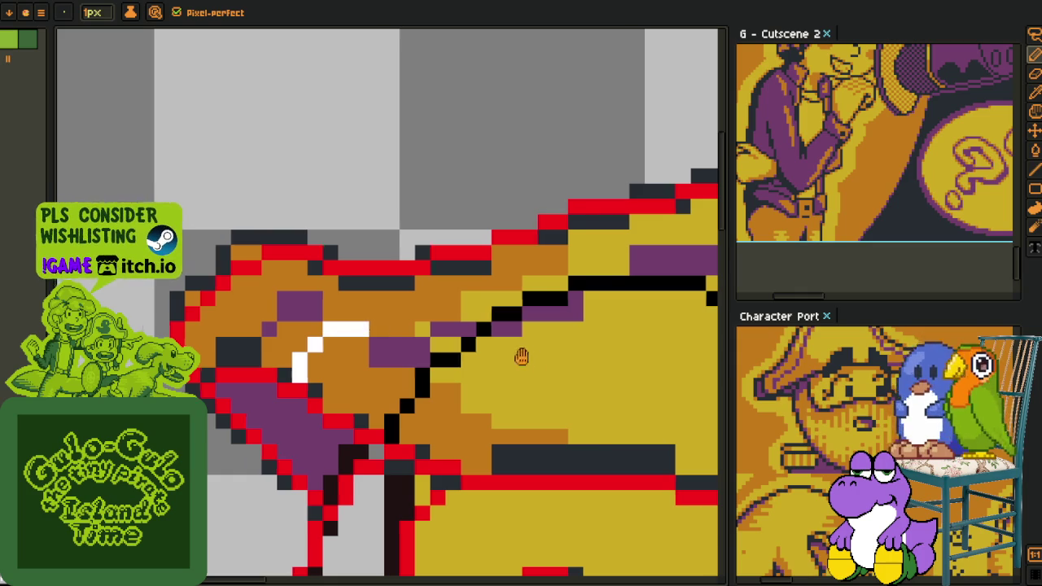
- Draw a white highlight line along the hat's top edge
scroll(356, 331, "down", 2)
left_click_drag(356, 331, 462, 355)
scroll(508, 348, "up", 1)
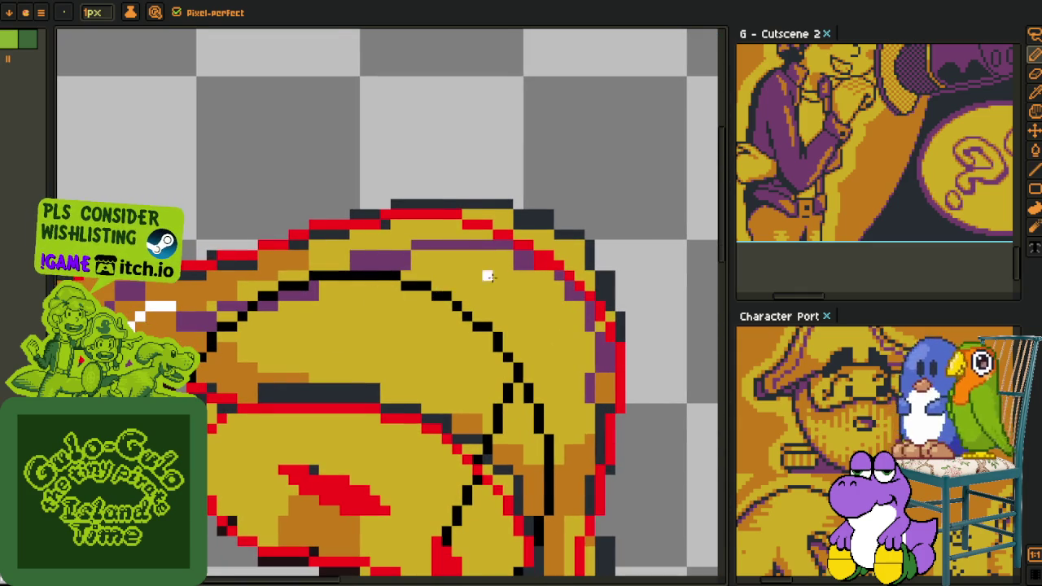
mouse_move(548, 294)
left_mouse_down()
mouse_move(455, 257)
mouse_move(175, 324)
left_mouse_up()
scroll(175, 324, "up", 2)
scroll(179, 314, "up", 2)
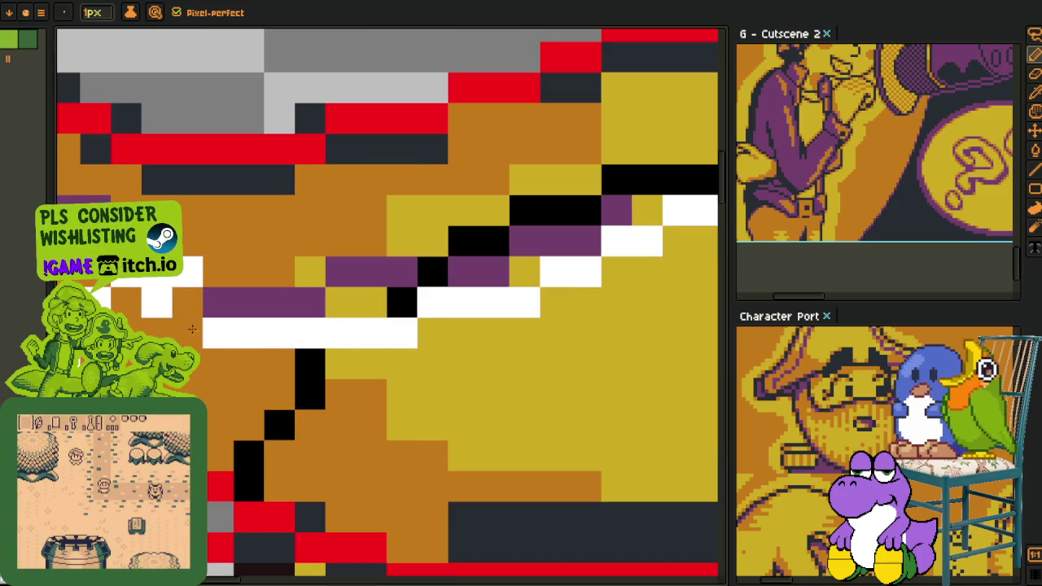
scroll(184, 303, "down", 1)
scroll(184, 303, "down", 1)
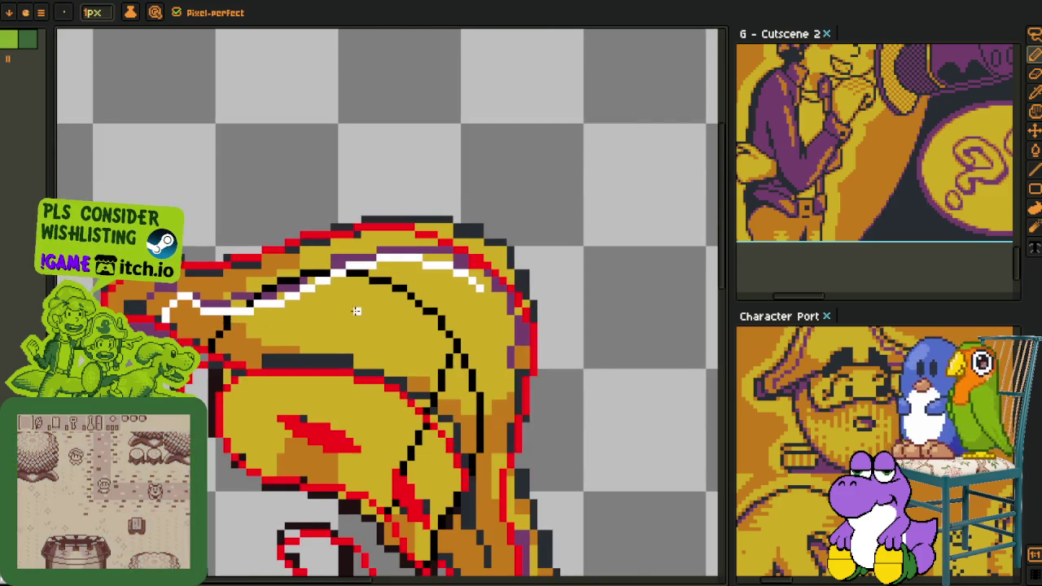
scroll(405, 287, "down", 1)
scroll(405, 286, "up", 2)
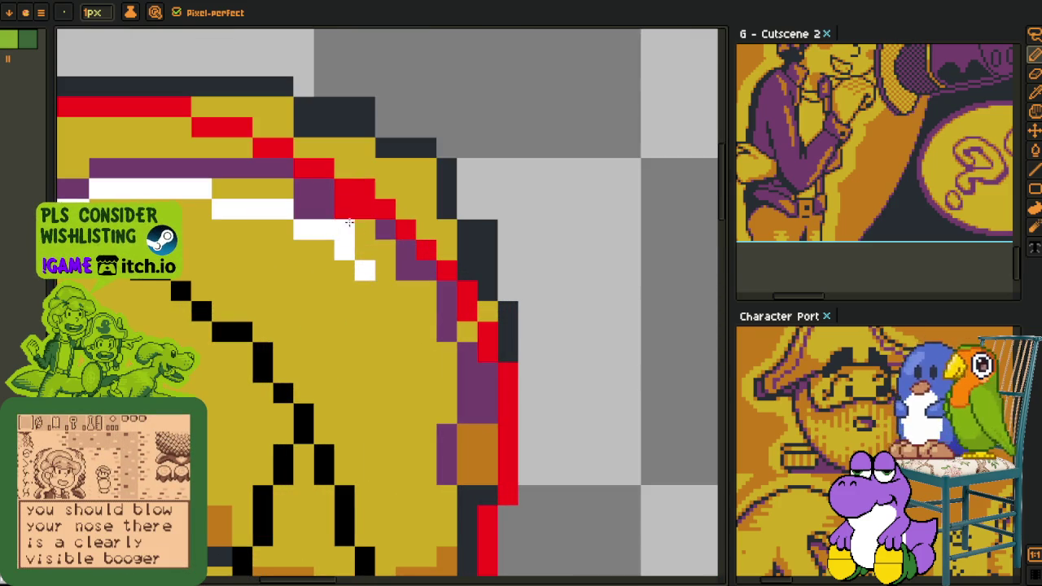
- Continue the white highlight down the hat's right side, turning a stray pixel back to yellow
mouse_move(385, 291)
left_mouse_down()
mouse_move(452, 412)
mouse_move(430, 249)
left_mouse_up()
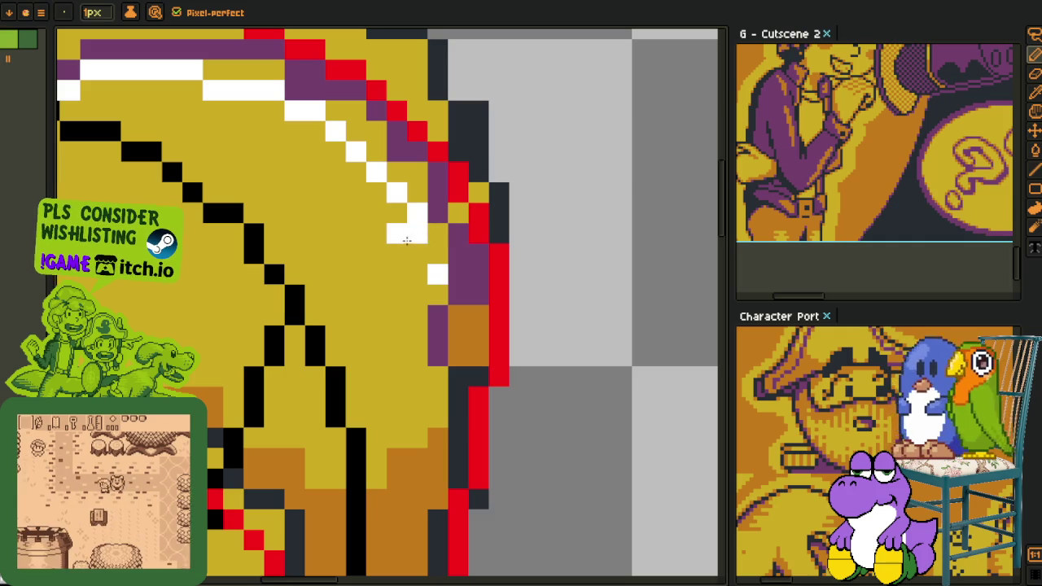
right_click(396, 234)
left_click_drag(416, 233, 417, 254)
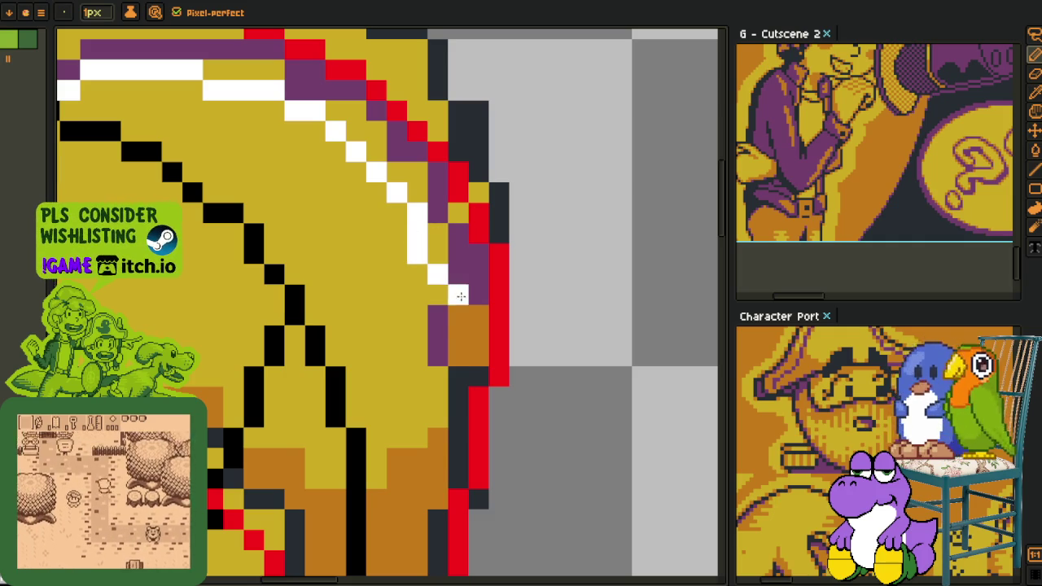
scroll(459, 294, "down", 2)
scroll(449, 297, "up", 2)
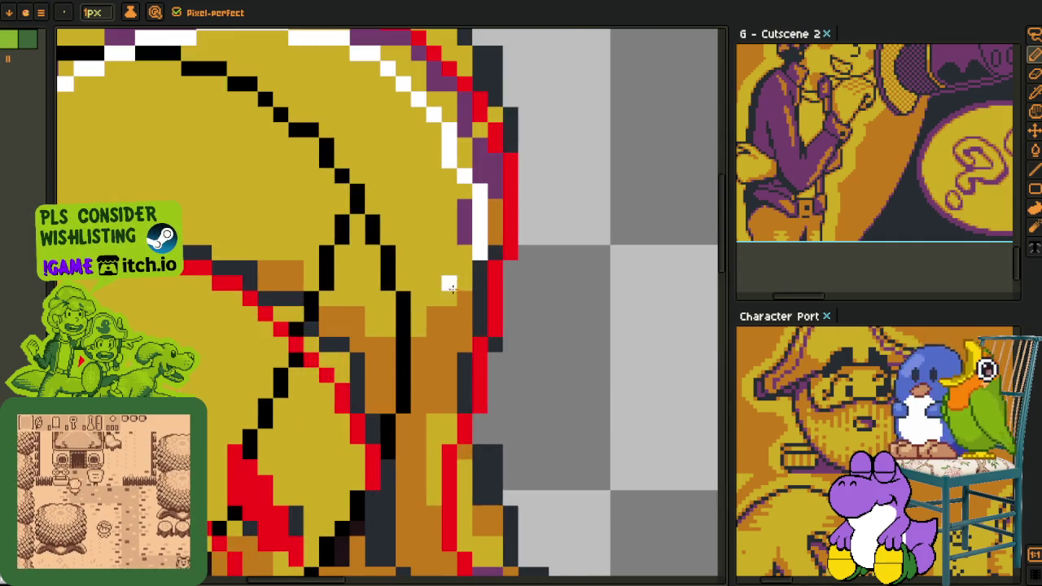
scroll(450, 297, "down", 1)
scroll(446, 342, "down", 1)
scroll(448, 383, "up", 1)
scroll(468, 404, "up", 1)
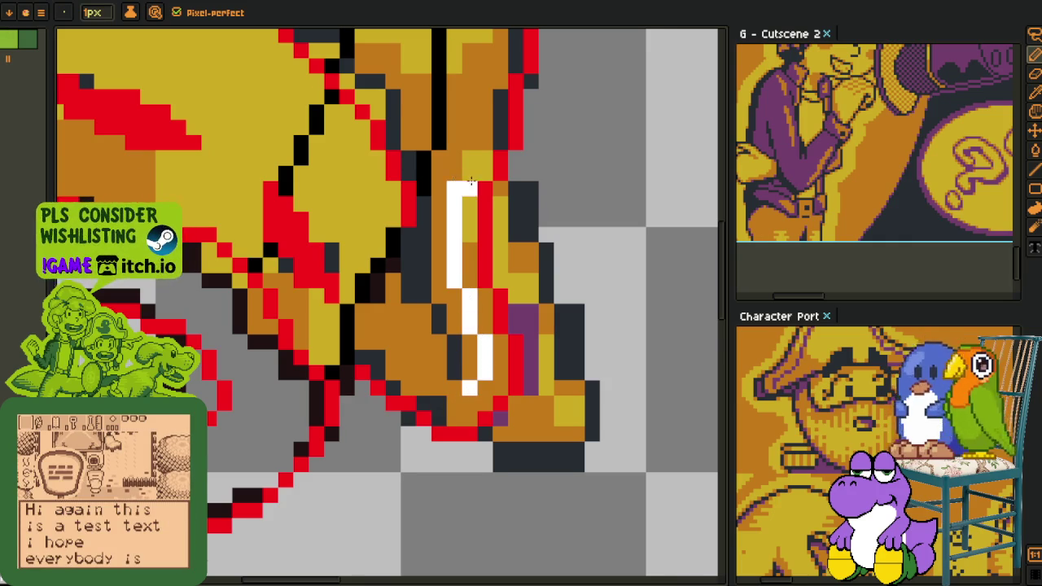
scroll(469, 183, "down", 1)
scroll(431, 382, "up", 1)
left_click_drag(433, 355, 432, 320)
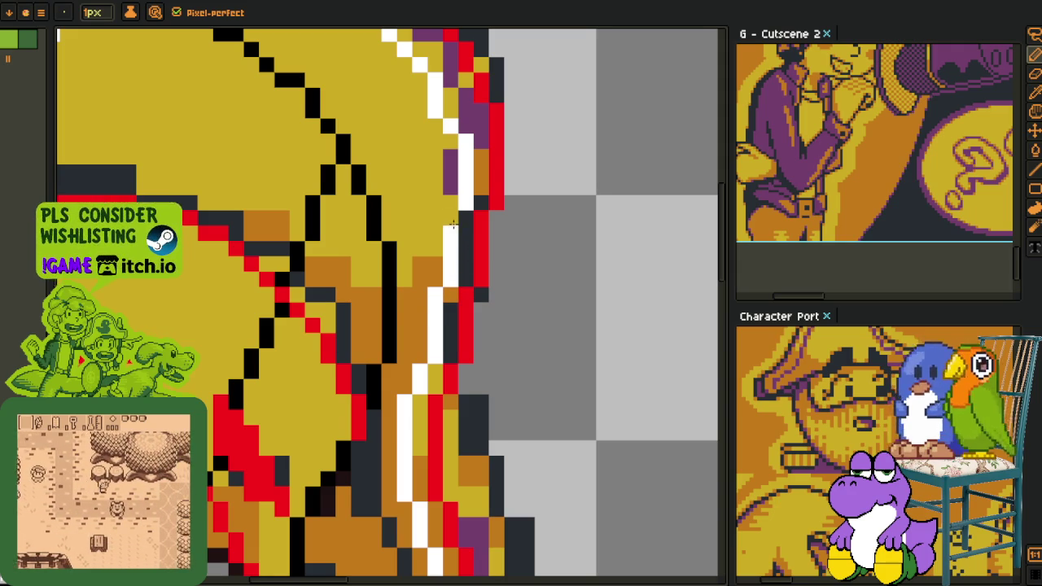
- Draw the red outline diagonally along the lower brim toward its tip
scroll(436, 284, "down", 3)
key("i")
scroll(489, 342, "down", 1)
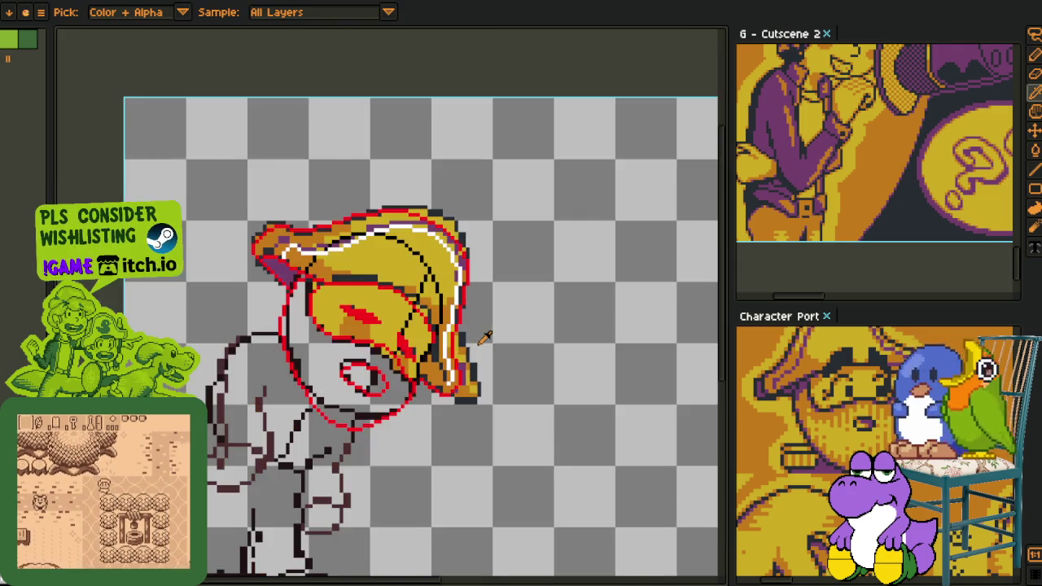
scroll(413, 376, "up", 2)
scroll(413, 376, "up", 2)
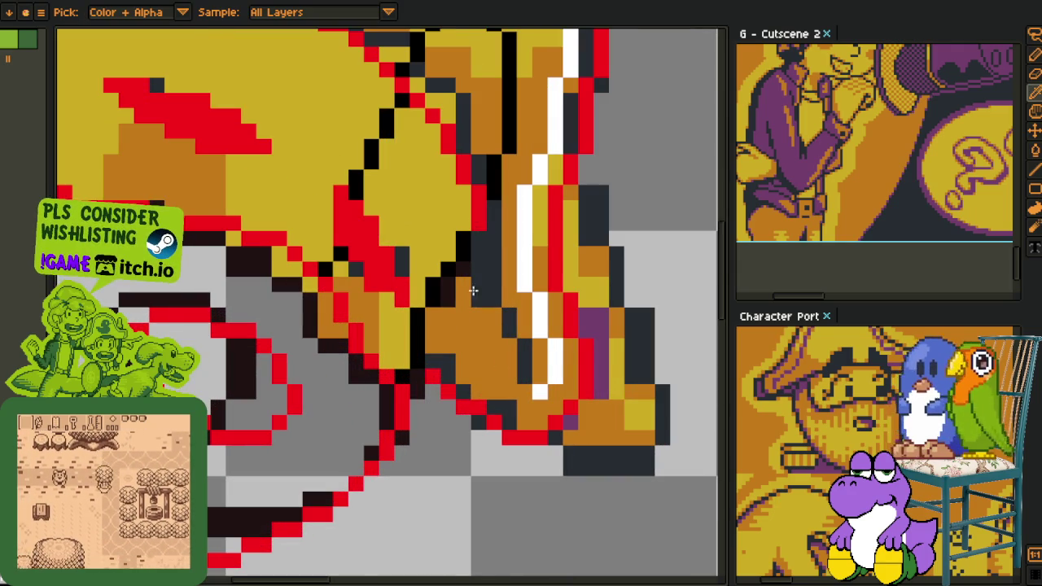
key("b")
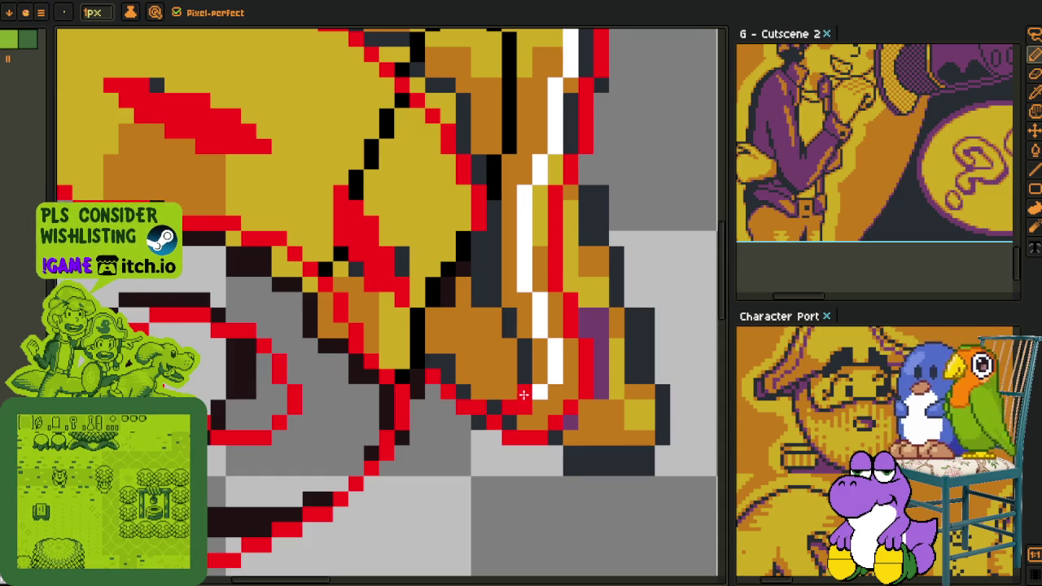
left_click_drag(524, 395, 480, 344)
scroll(460, 328, "down", 2)
scroll(443, 305, "up", 1)
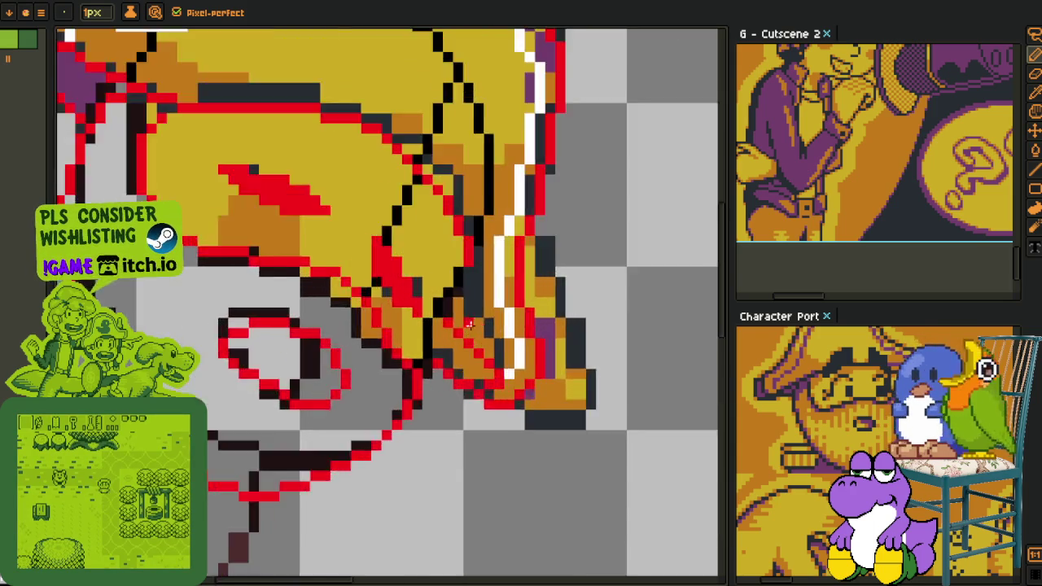
scroll(435, 293, "up", 1)
left_click_drag(433, 290, 489, 407)
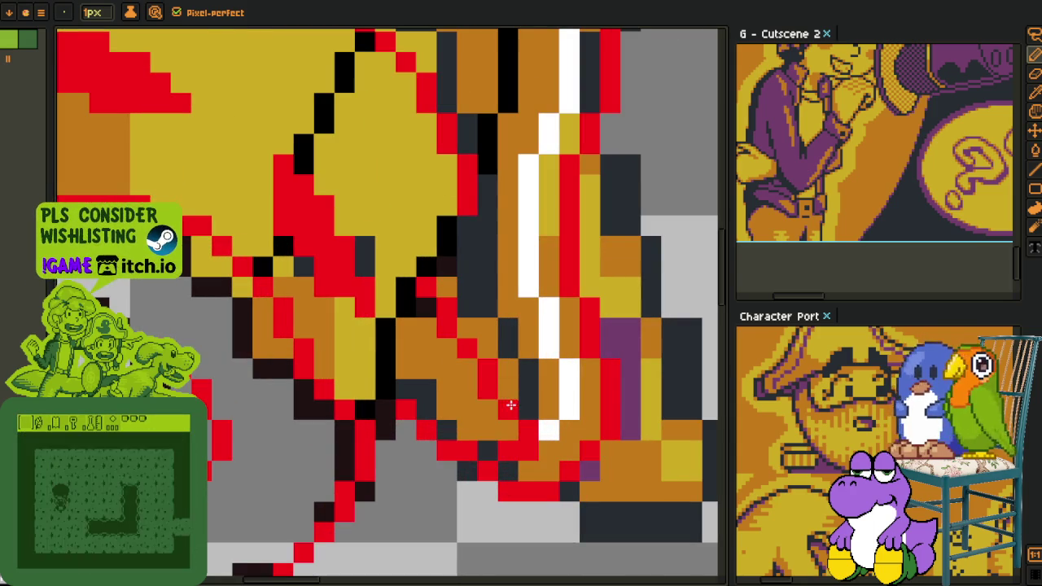
- Flood-fill the brim's left tip with green using the Paint Bucket
scroll(498, 424, "down", 3)
key("alt")
scroll(502, 444, "down", 2)
scroll(356, 283, "up", 2)
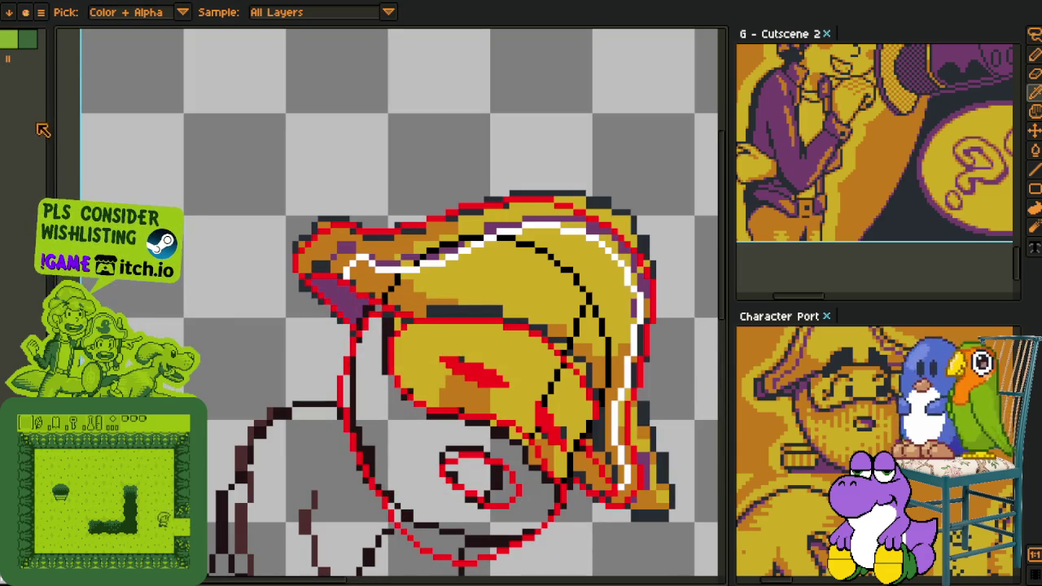
key("g")
scroll(358, 310, "up", 2)
left_click(360, 314)
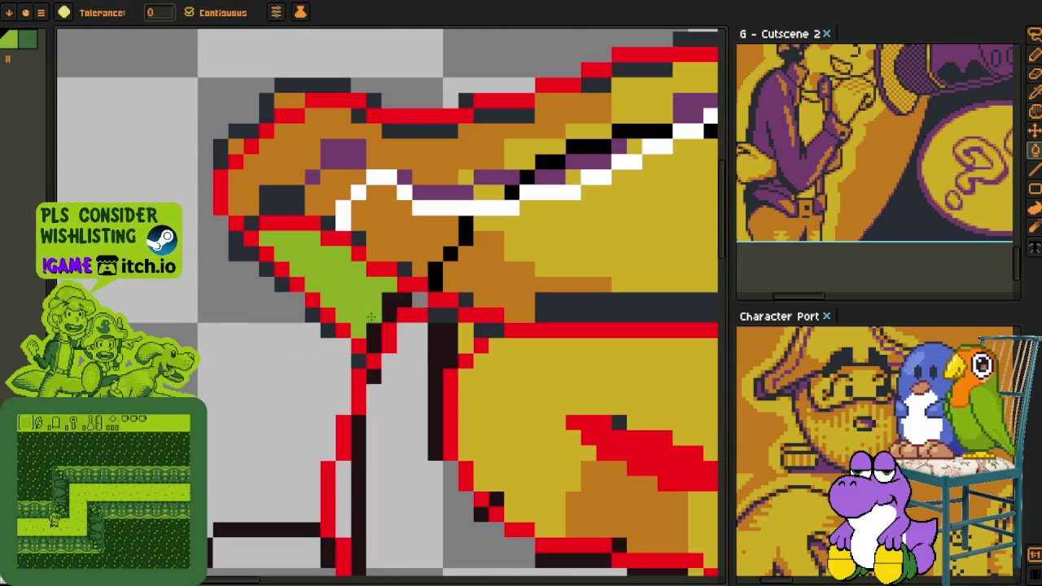
- Fill the pockets along the lower brim with green
scroll(389, 307, "down", 2)
scroll(416, 331, "up", 2)
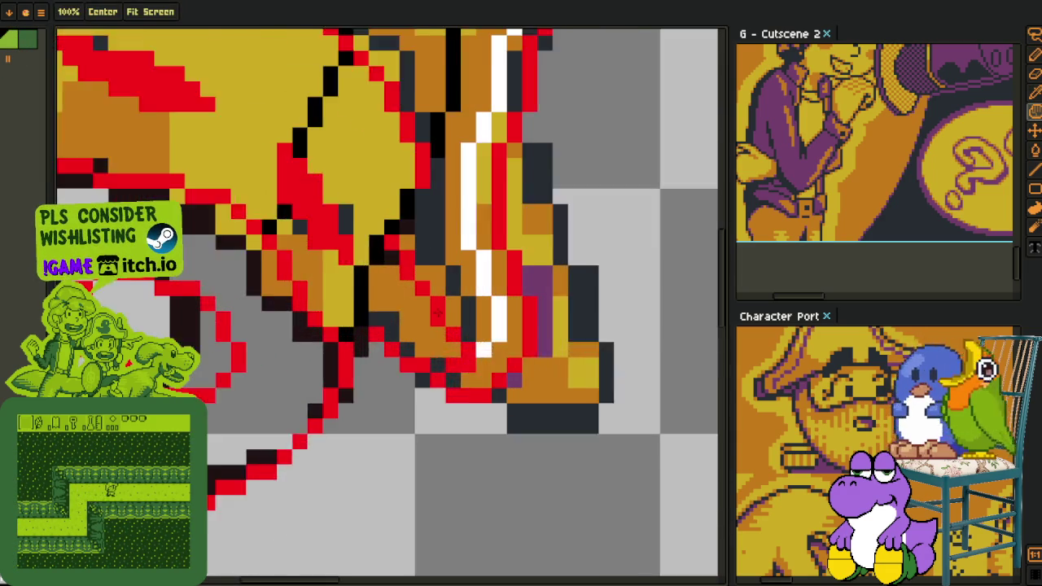
scroll(416, 330, "up", 1)
left_click(416, 331)
left_click(379, 341)
left_click(359, 320)
left_click(401, 361)
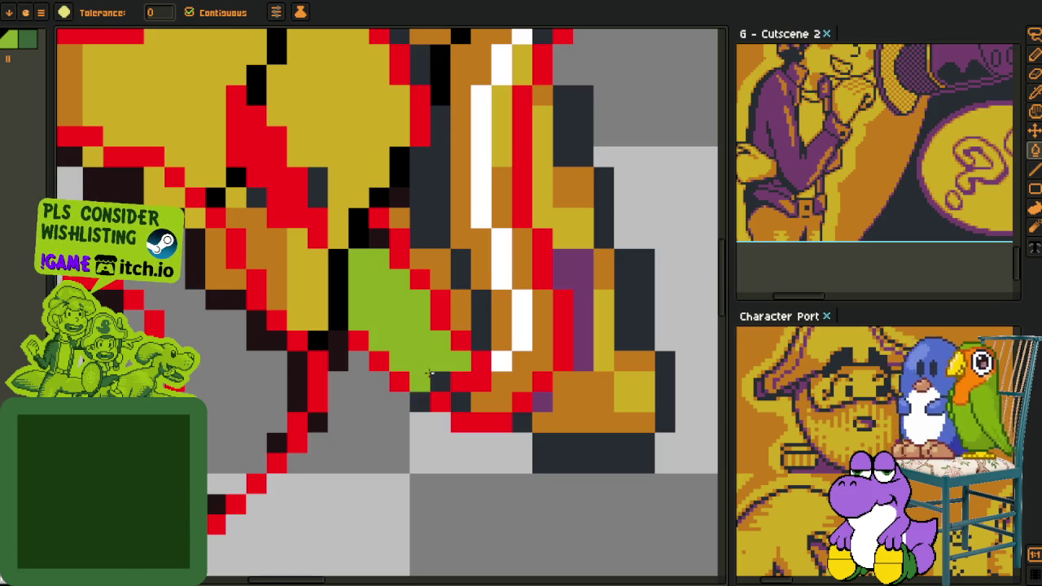
left_click(471, 371)
left_click(445, 379)
- Recentre the hat and show the layers and timeline panel
scroll(442, 399, "down", 4)
key("i")
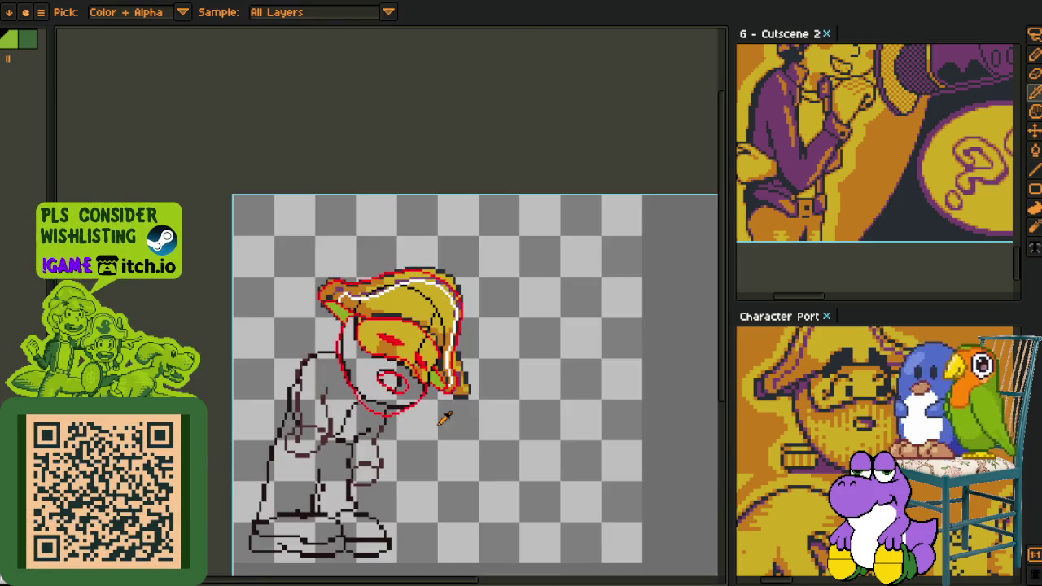
scroll(383, 322, "up", 4)
mouse_move(358, 281)
left_mouse_down()
mouse_move(364, 290)
mouse_move(332, 298)
left_mouse_up()
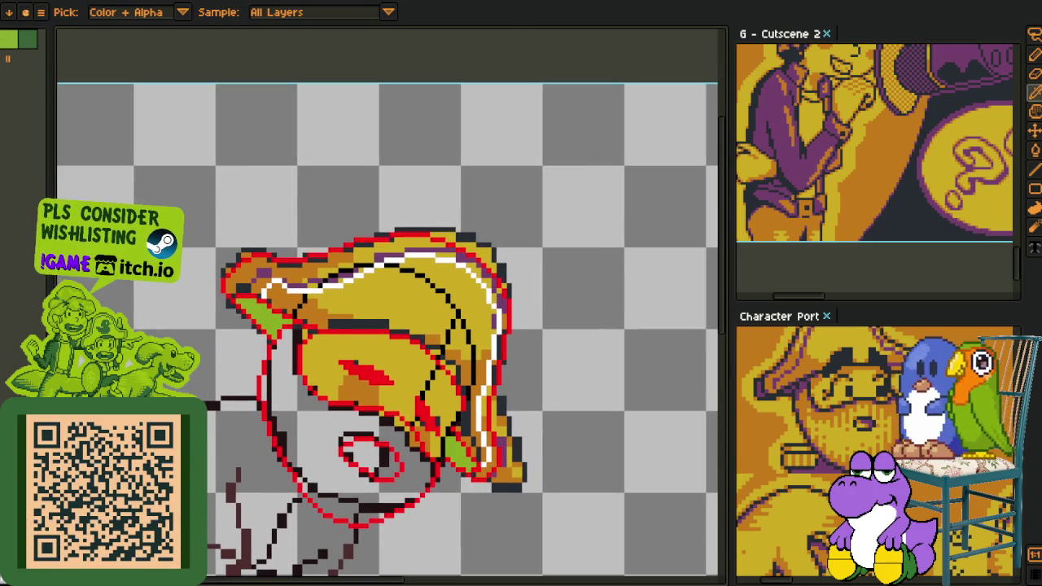
key("Tab")
key("Tab")
key("Tab")
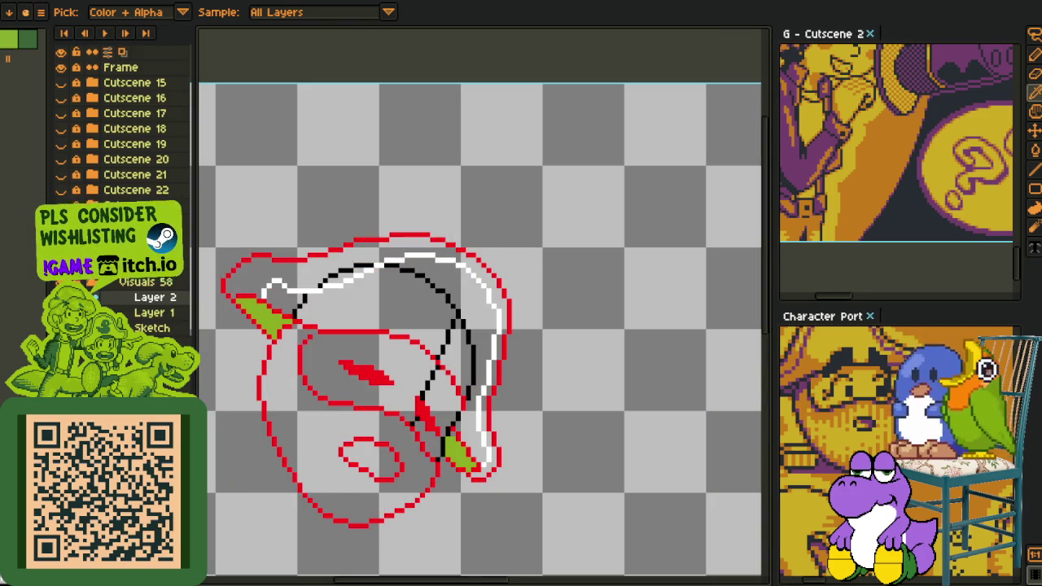
- Fill two enclosed hat regions black, undoing the black fill on the lower strip
key("Tab")
scroll(462, 348, "up", 1)
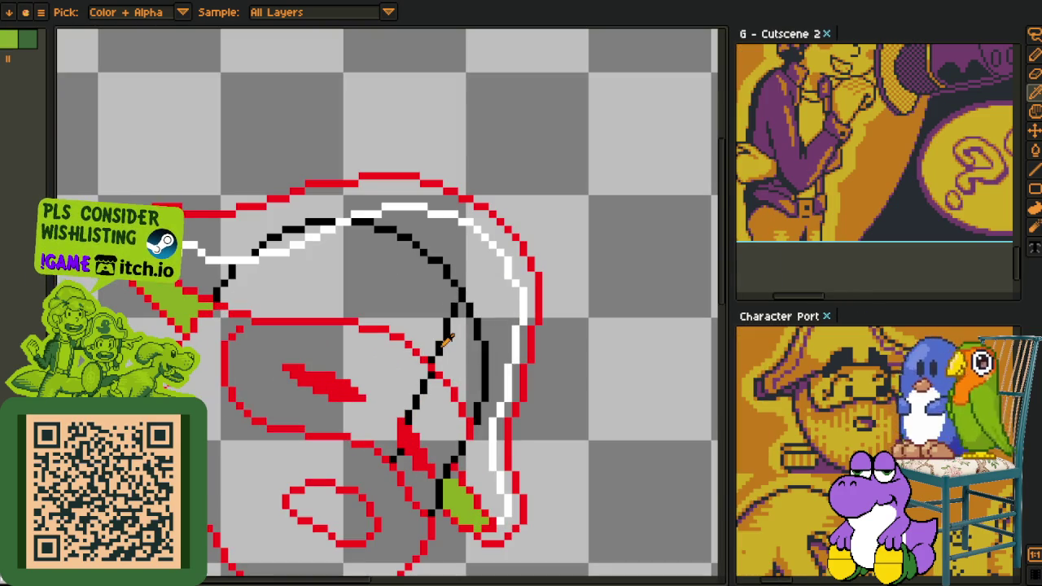
key("g")
left_click(437, 335)
left_click(454, 346)
left_click(476, 450)
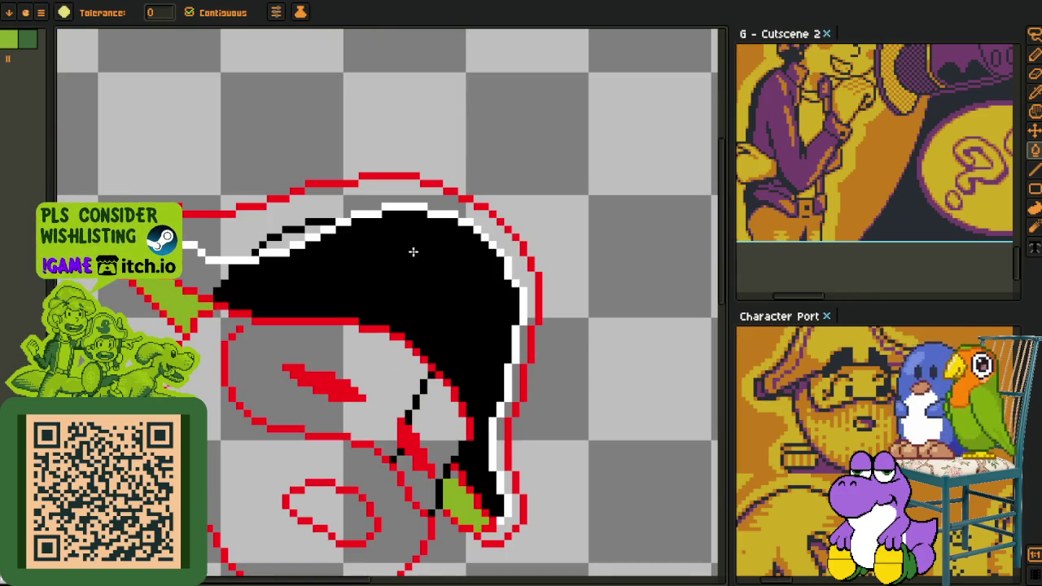
key("ctrl+z")
- Refill the hat's black area and lower strip with orange-brown
scroll(495, 405, "up", 1)
key("i")
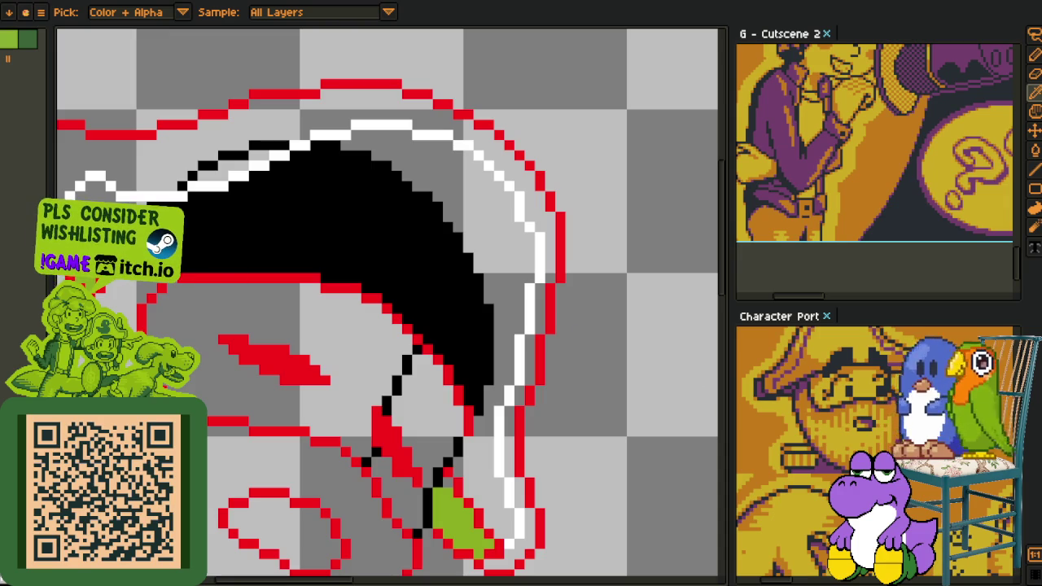
key("g")
left_click(458, 274)
left_click(475, 469)
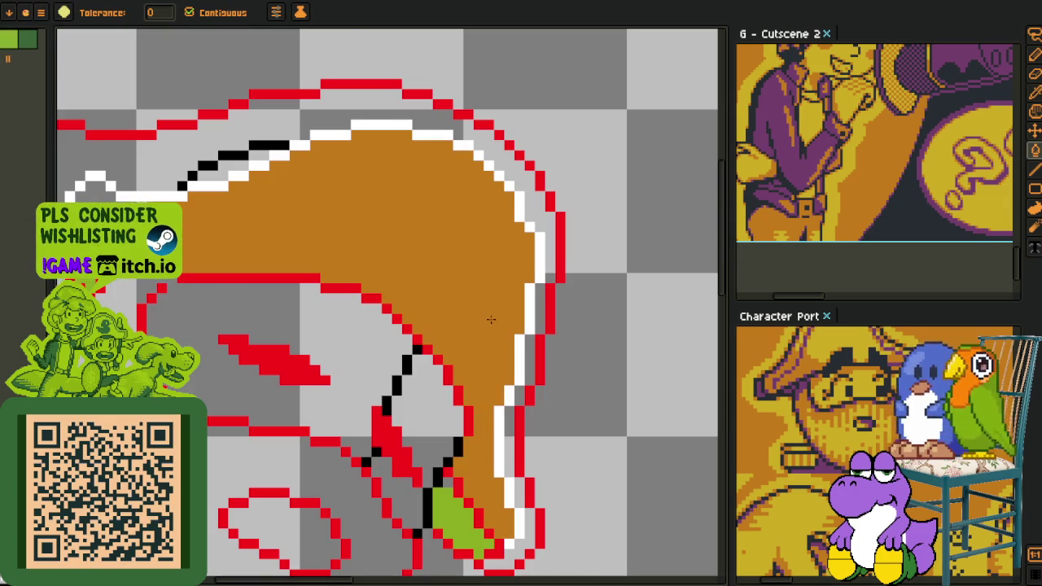
scroll(491, 319, "up", 3)
scroll(492, 319, "left", 3)
- Fill a gap pixel on the hat outline black, undoing a black band fill
left_click(293, 297)
key("i")
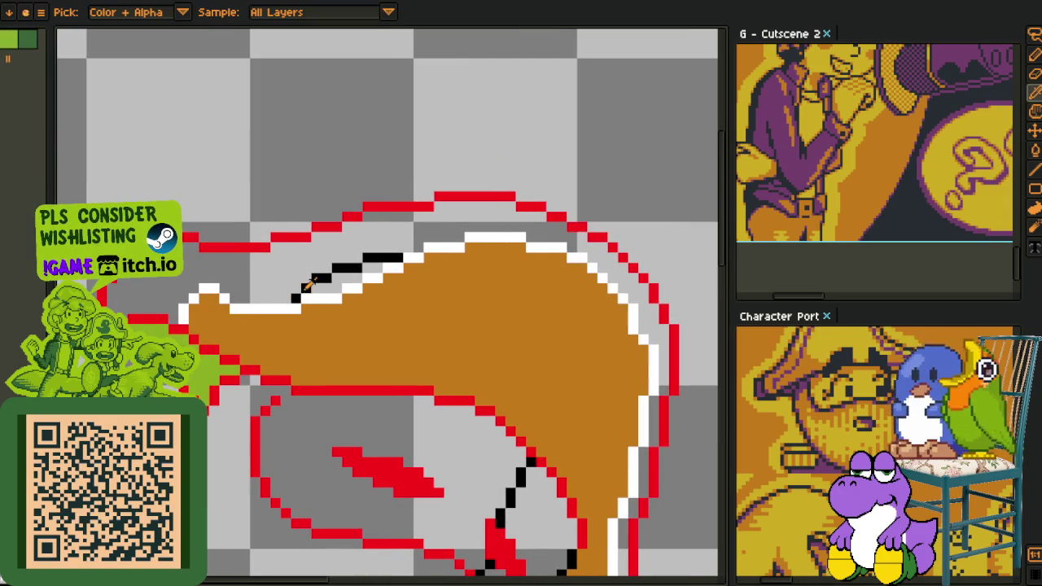
key("g")
left_click(356, 267)
key("i")
key("ctrl+z")
key("g")
scroll(435, 179, "down", 5)
scroll(477, 389, "up", 2)
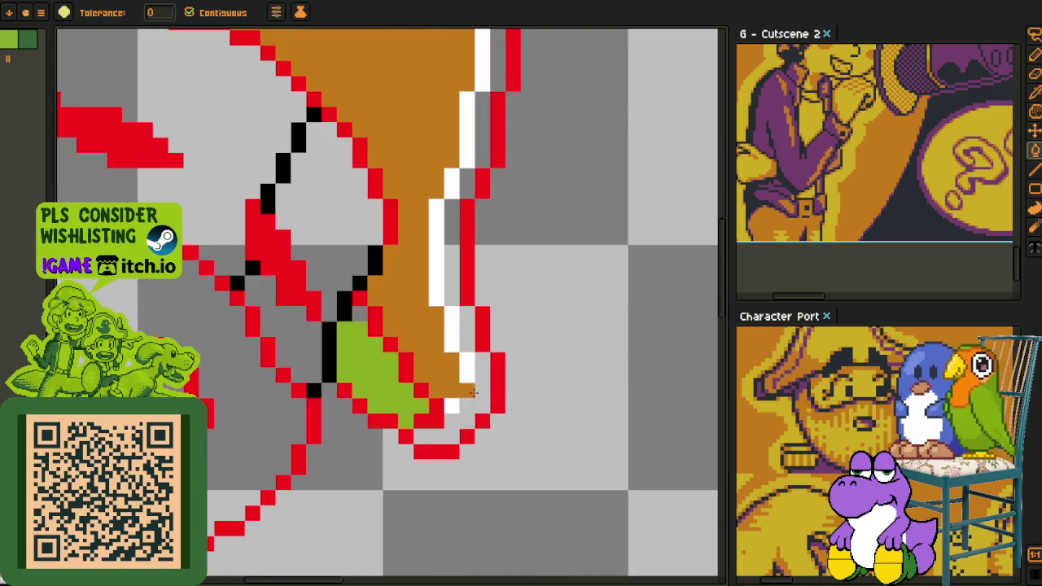
- Fill the brim-bottom gap and grey gap beside the white outline with orange
left_click(449, 438)
left_click(447, 266)
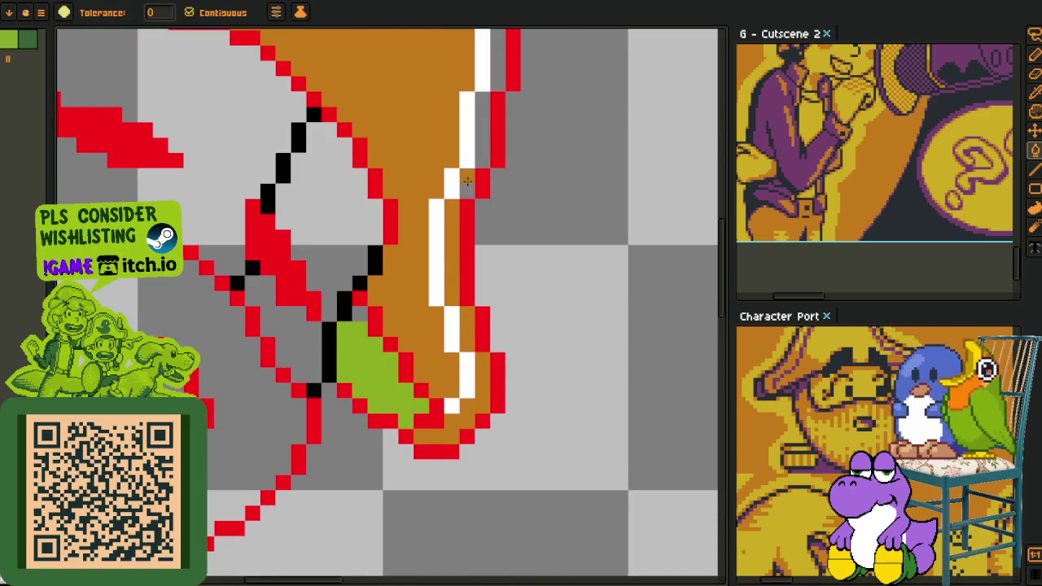
scroll(402, 344, "down", 2)
scroll(440, 325, "down", 2)
scroll(466, 313, "down", 1)
key("i")
scroll(460, 319, "down", 1)
scroll(439, 342, "up", 2)
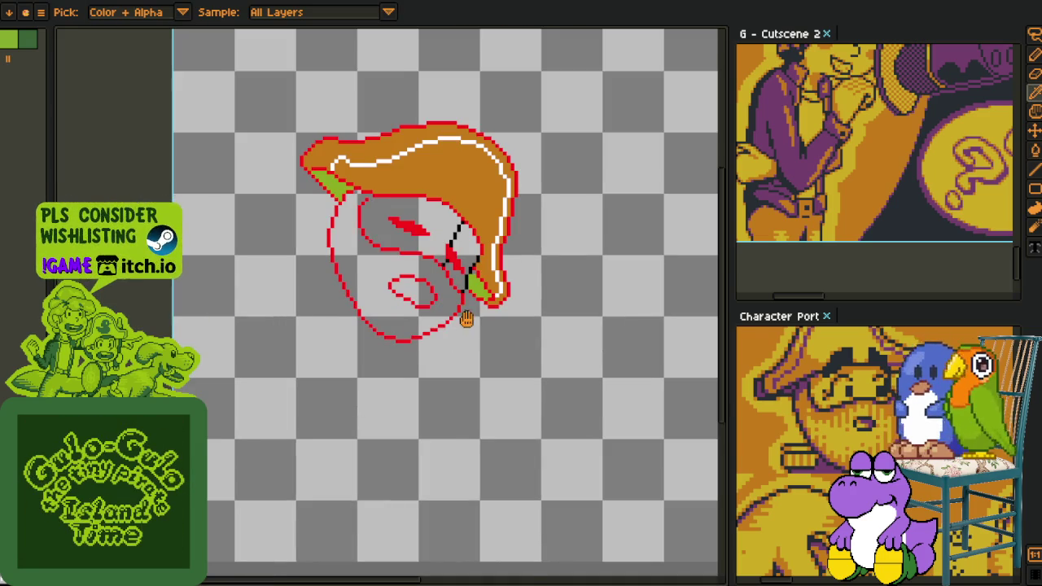
key("Tab")
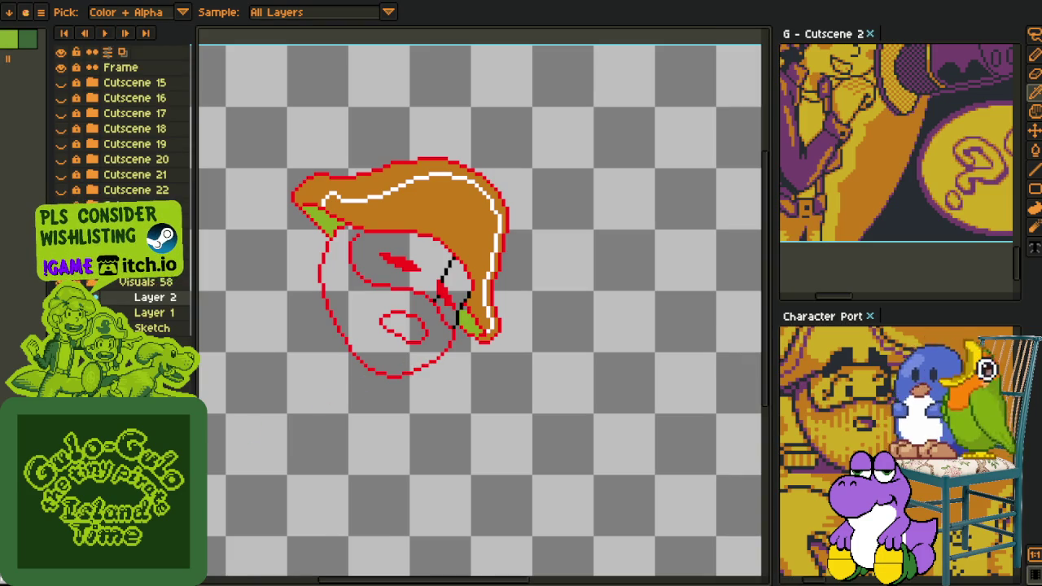
- Turn on Pixel-perfect and erase the diagonal black line inside the face
key("Tab")
scroll(474, 385, "up", 1)
scroll(456, 367, "up", 2)
scroll(431, 353, "up", 1)
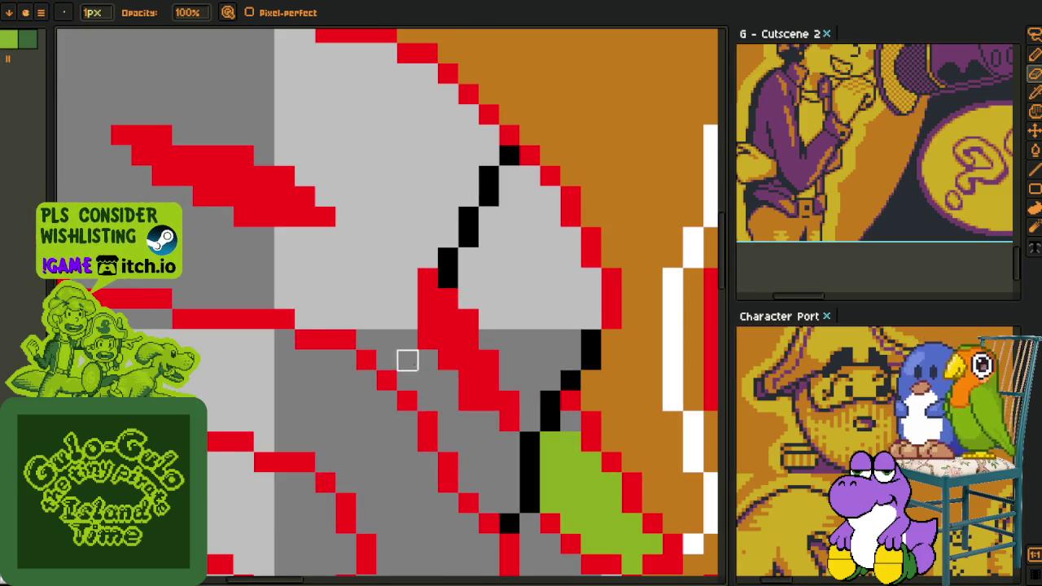
left_click_drag(427, 340, 427, 278)
key("ctrl+z")
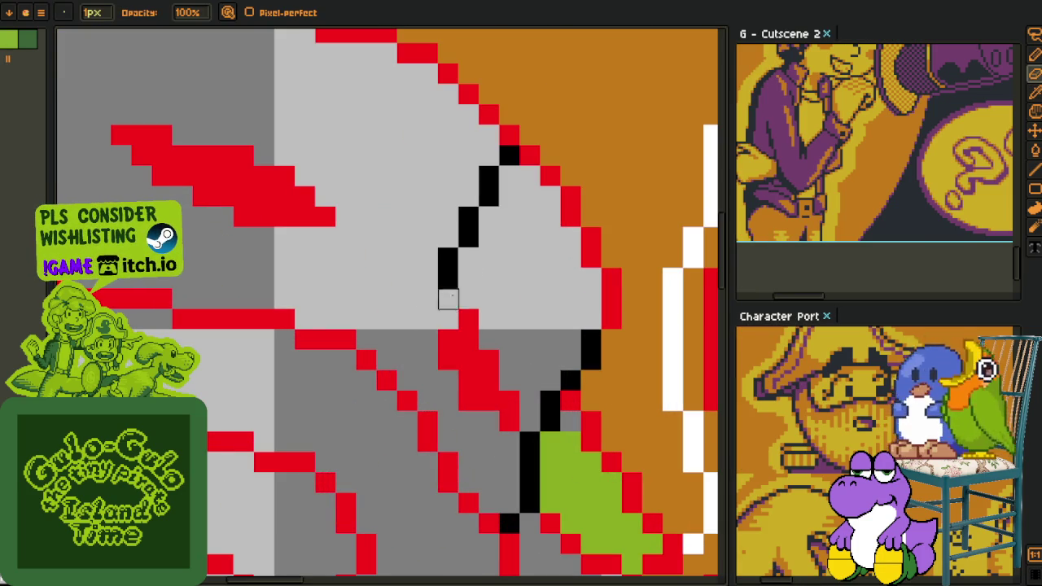
left_click(470, 317, "alt")
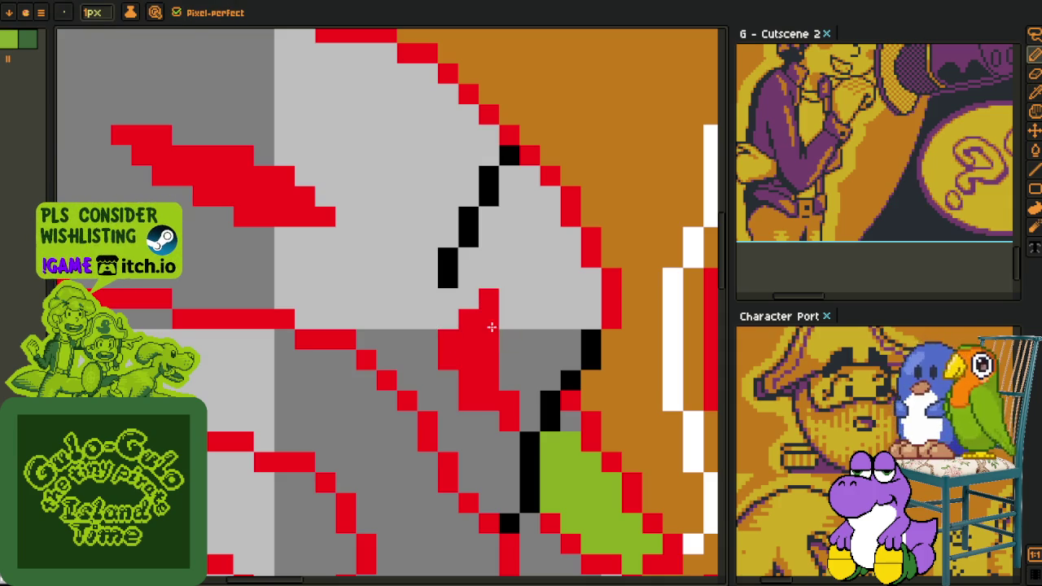
key("alt")
key("e")
left_click_drag(449, 256, 489, 176)
- Add two red pixels to thicken and extend the right end of the eye mark
scroll(508, 156, "down", 5)
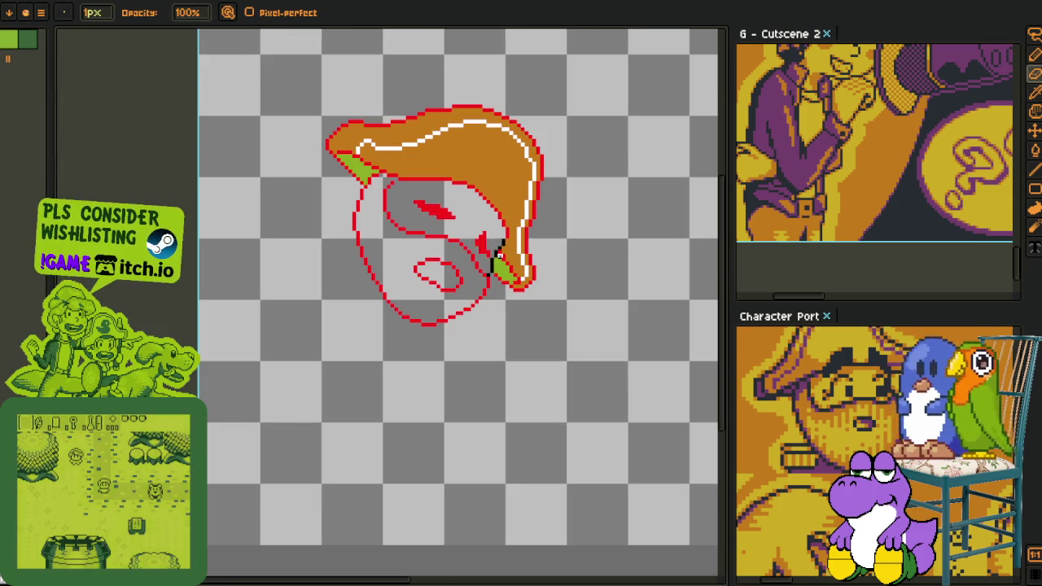
scroll(444, 213, "up", 4)
key("alt")
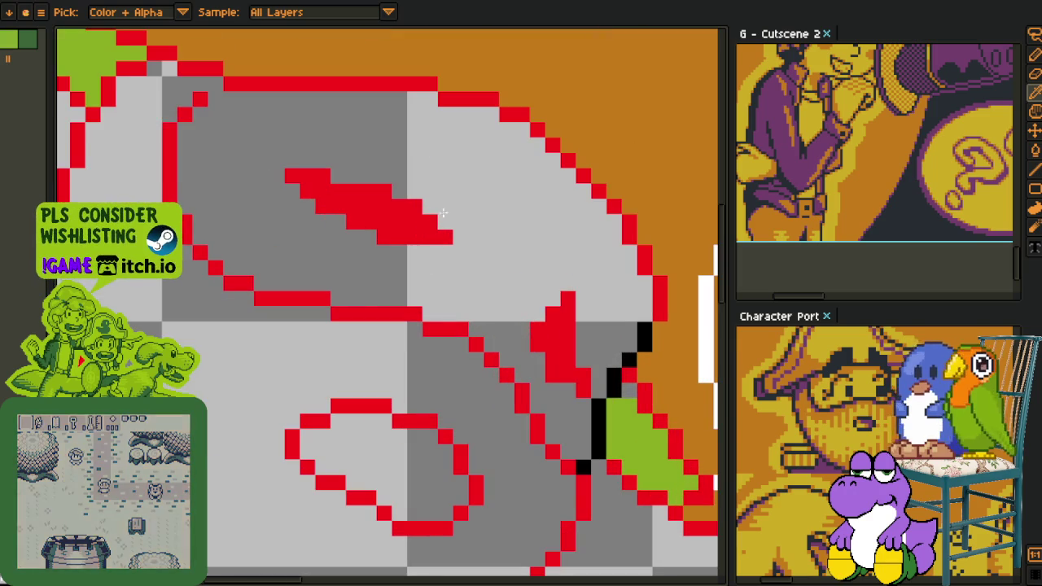
left_click(445, 209)
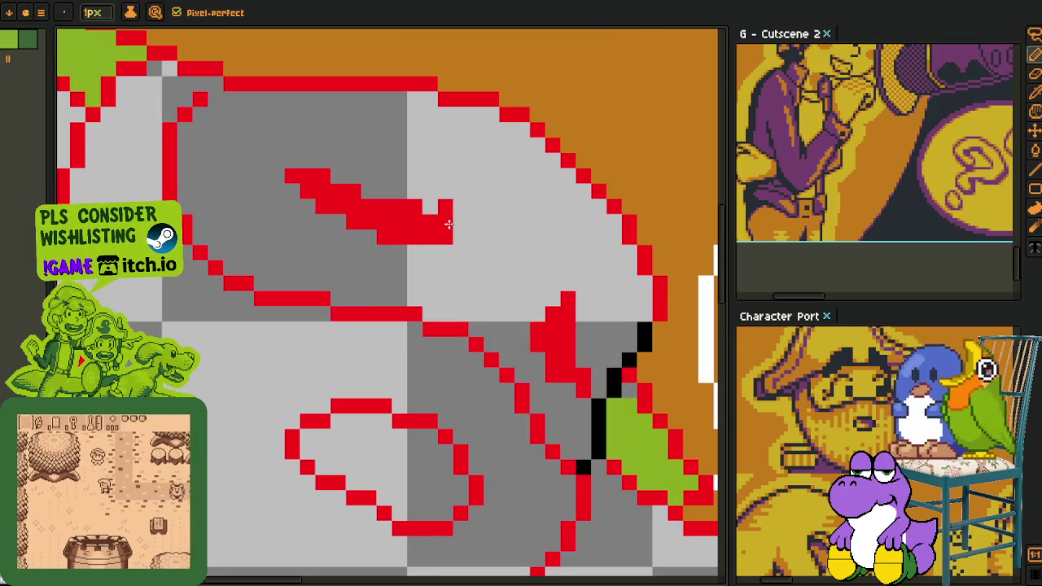
left_click(433, 235)
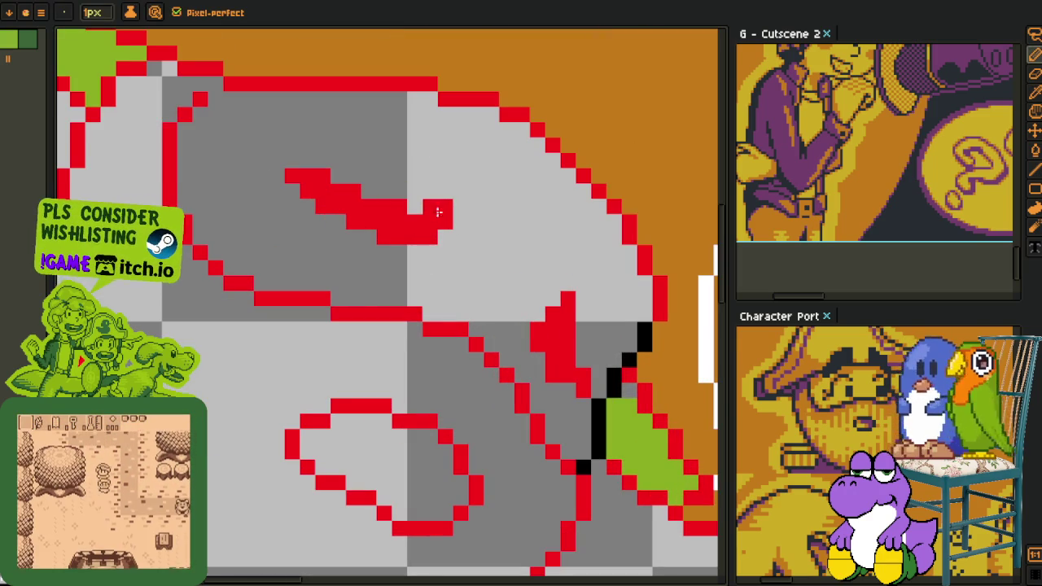
scroll(425, 224, "down", 3)
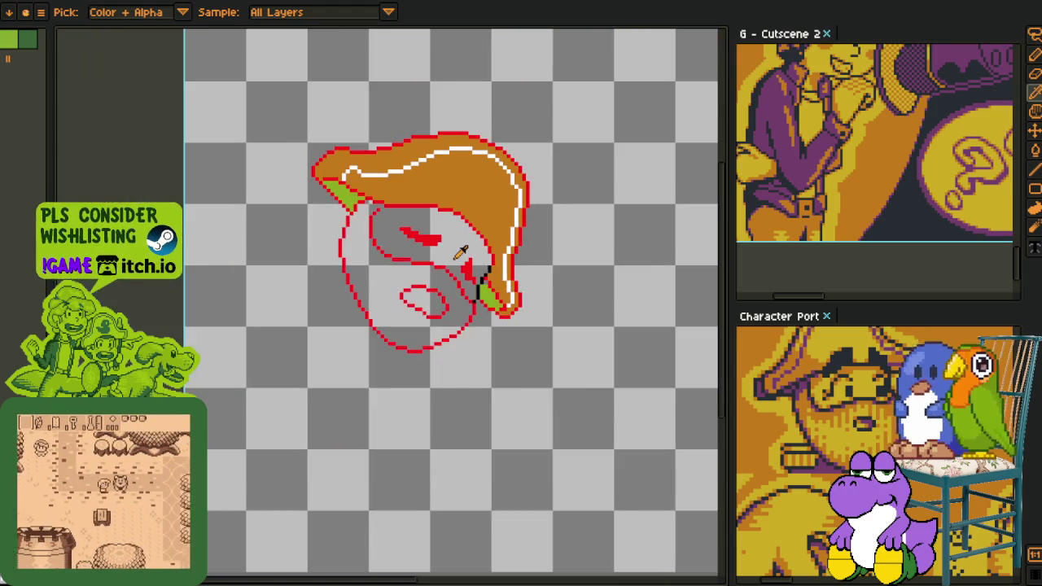
scroll(407, 210, "up", 3)
- Lasso the red face mark and commit its moved position
key("q")
mouse_move(446, 243)
left_mouse_down()
mouse_move(411, 175)
mouse_move(350, 214)
mouse_move(429, 247)
left_mouse_up()
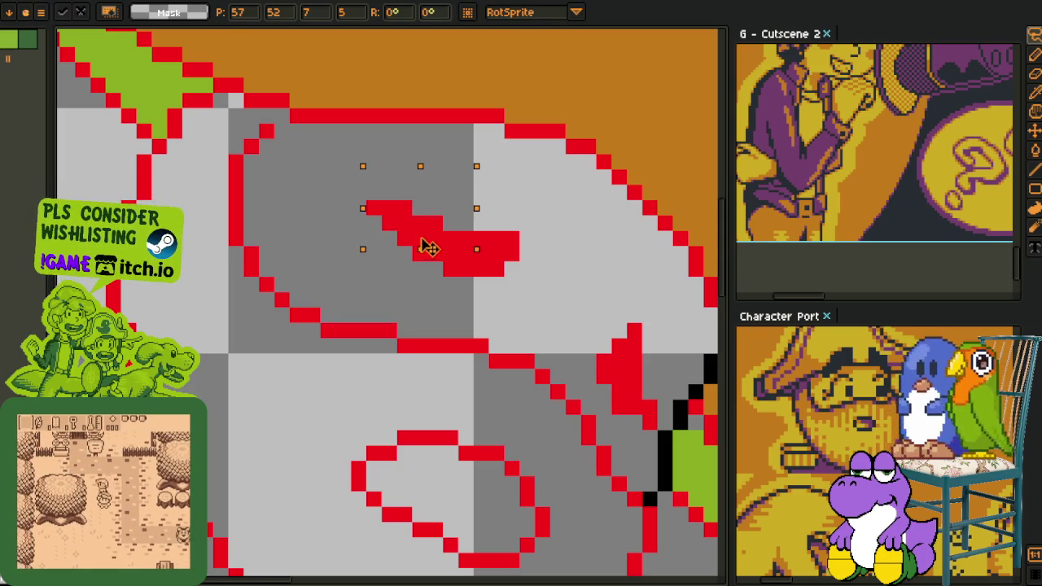
key("Return")
scroll(488, 366, "down", 2)
scroll(501, 383, "down", 1)
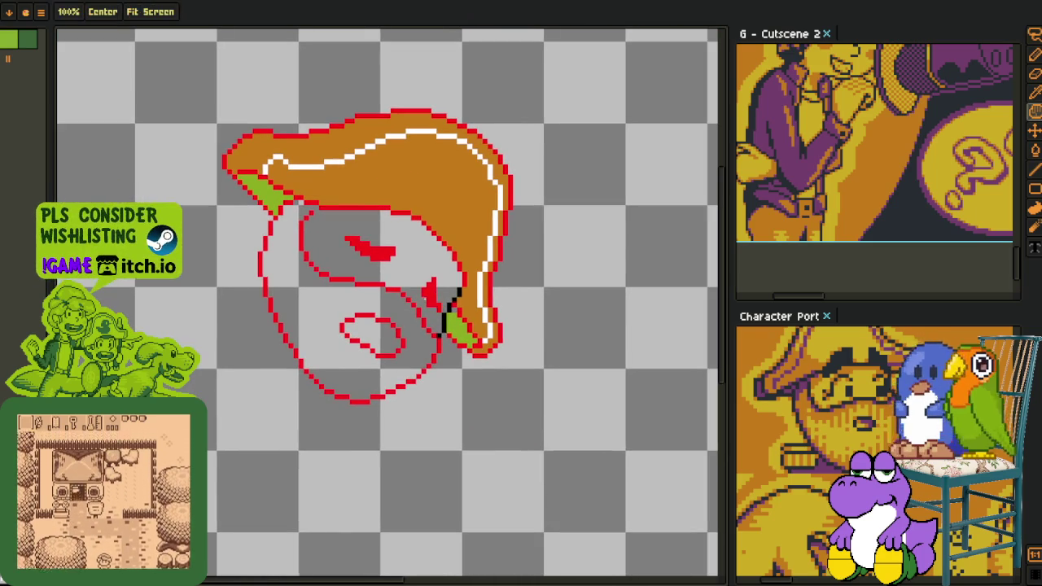
scroll(450, 325, "up", 1)
scroll(492, 327, "up", 1)
scroll(470, 306, "up", 1)
- Replace the black outline colour with red across the sprite
key("b")
key("i")
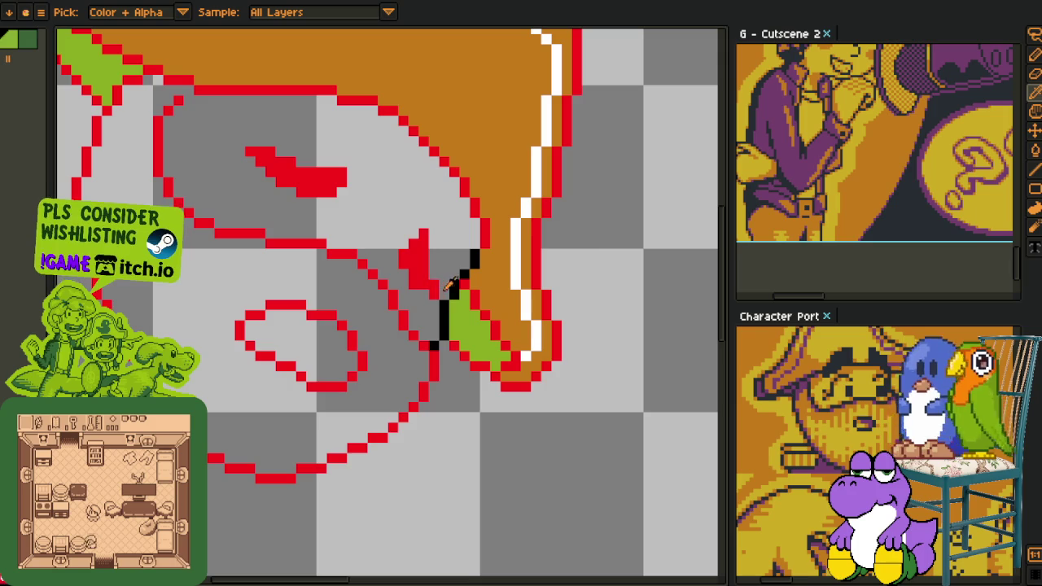
key("shift+r")
left_click(401, 457)
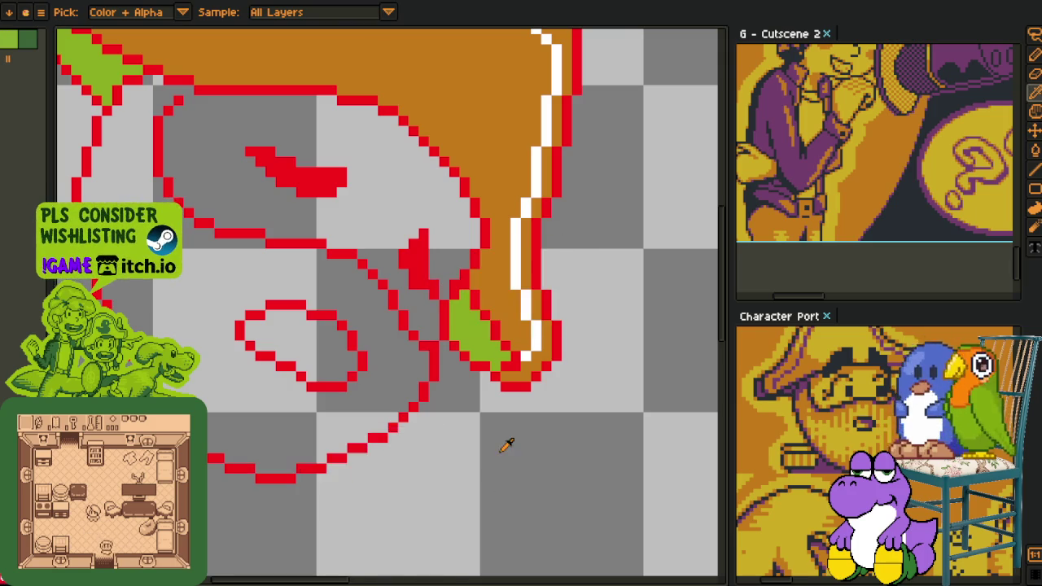
scroll(484, 427, "down", 2)
scroll(492, 440, "down", 1)
scroll(395, 309, "up", 1)
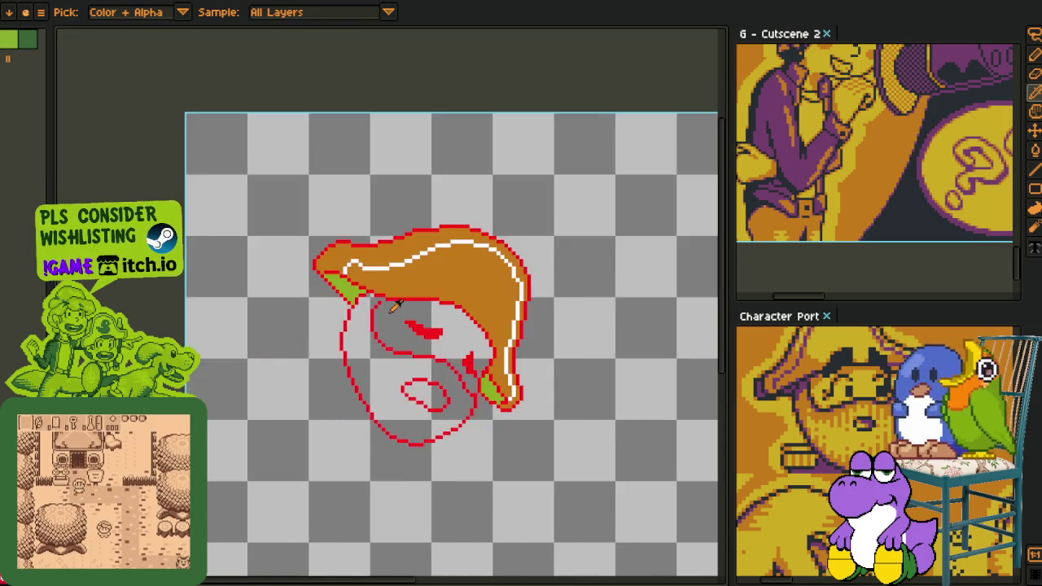
scroll(383, 297, "up", 3)
- Lasso around the stray line piece below the face, then deselect
key("b")
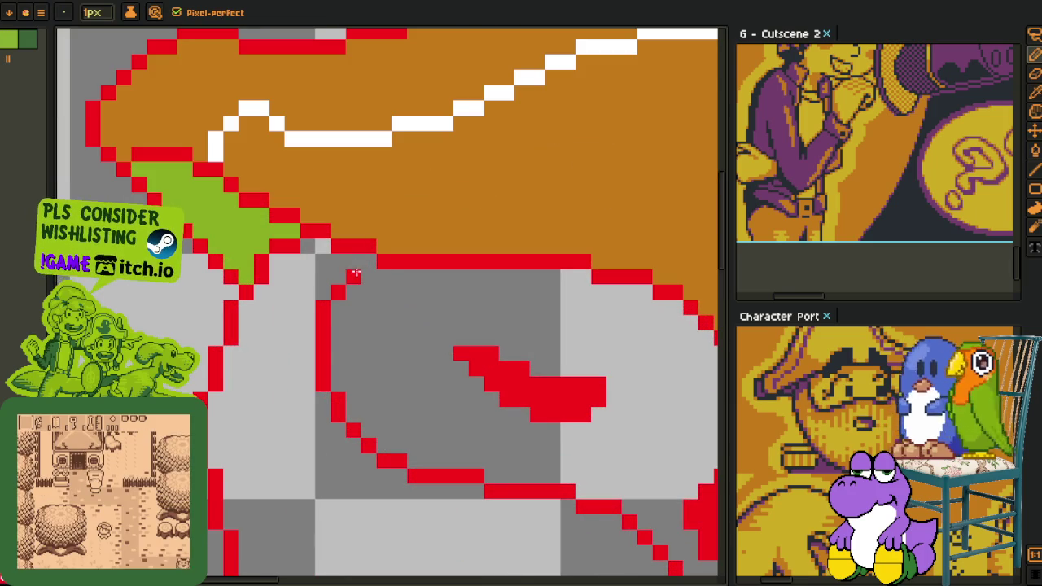
scroll(366, 266, "down", 3)
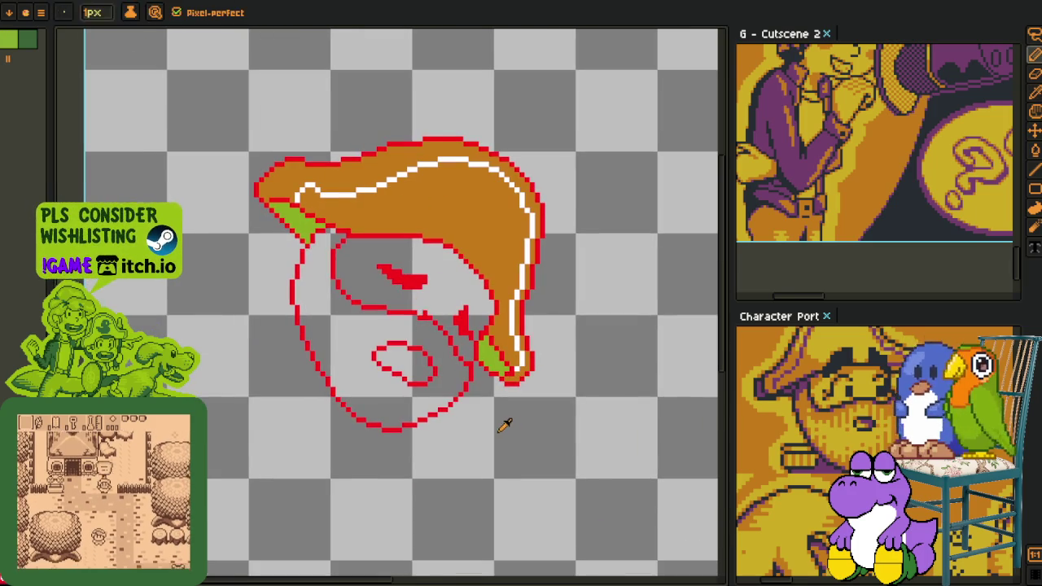
scroll(450, 326, "up", 1)
scroll(450, 326, "up", 1)
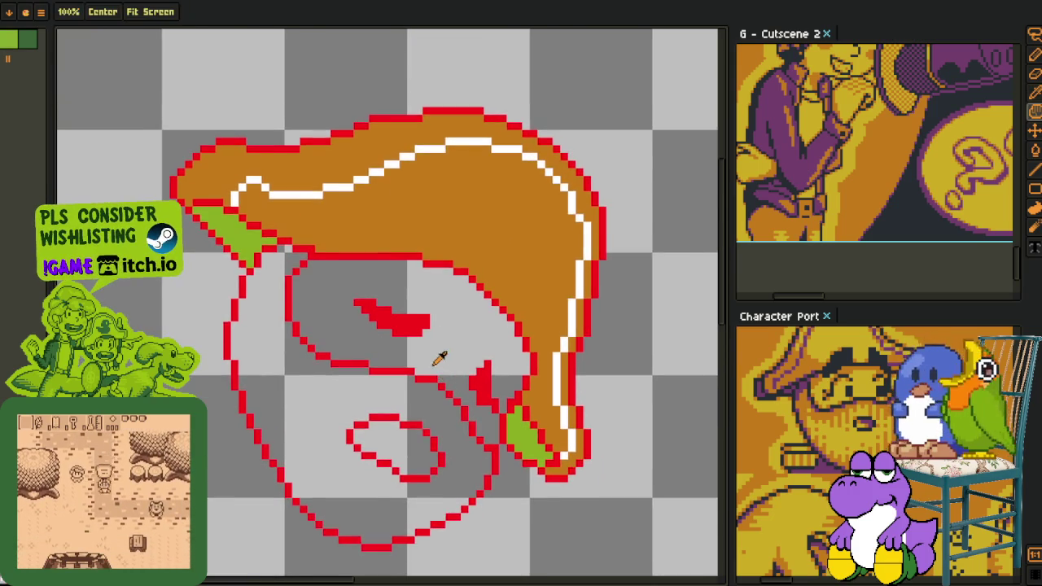
scroll(432, 358, "up", 1)
key("m")
mouse_move(432, 367)
left_mouse_down()
mouse_move(301, 340)
mouse_move(467, 456)
mouse_move(498, 460)
left_mouse_up()
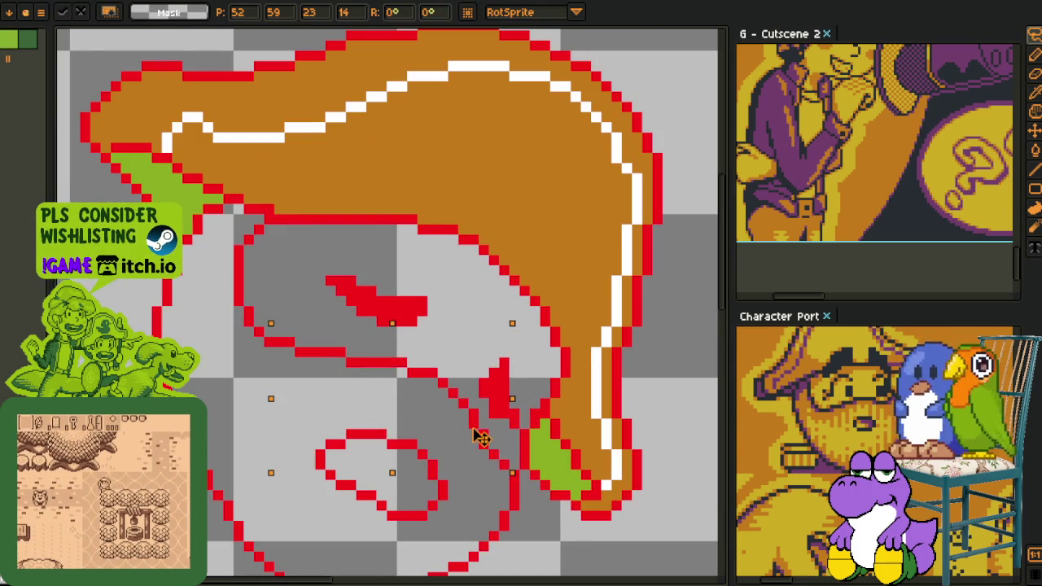
key("ctrl+d")
- Select a short piece of red outline and nudge it down-right into place
scroll(488, 358, "down", 3)
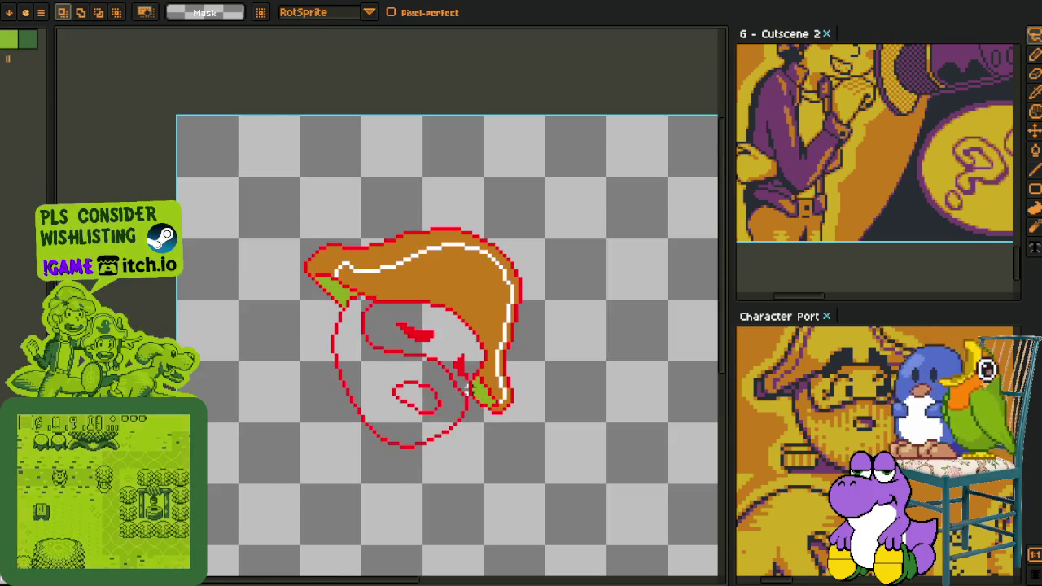
scroll(432, 330, "up", 3)
scroll(432, 331, "up", 2)
mouse_move(445, 333)
left_mouse_down()
mouse_move(387, 348)
mouse_move(475, 381)
mouse_move(460, 372)
left_mouse_up()
key("ctrl+d")
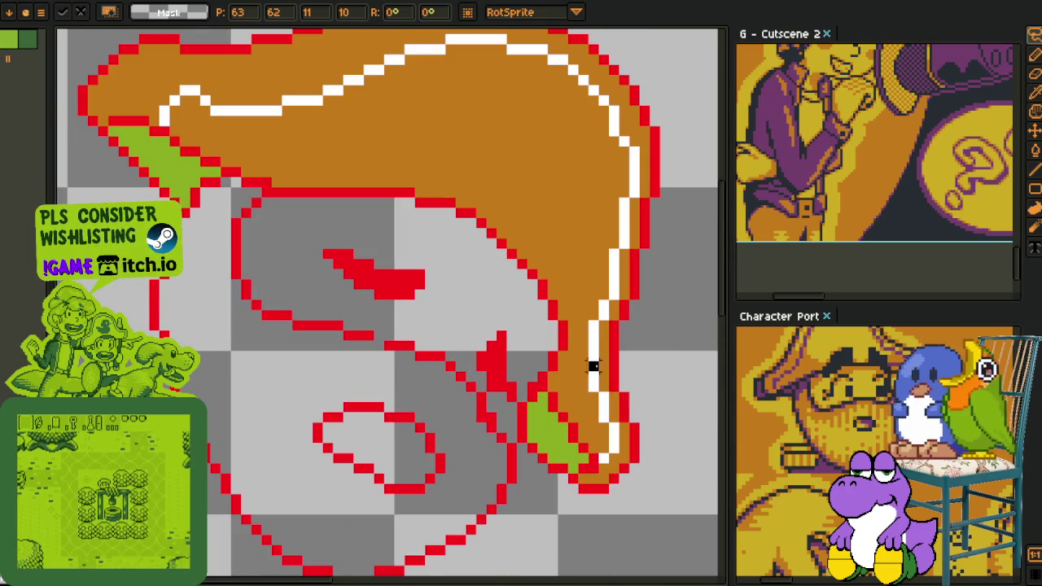
key("e")
key("i")
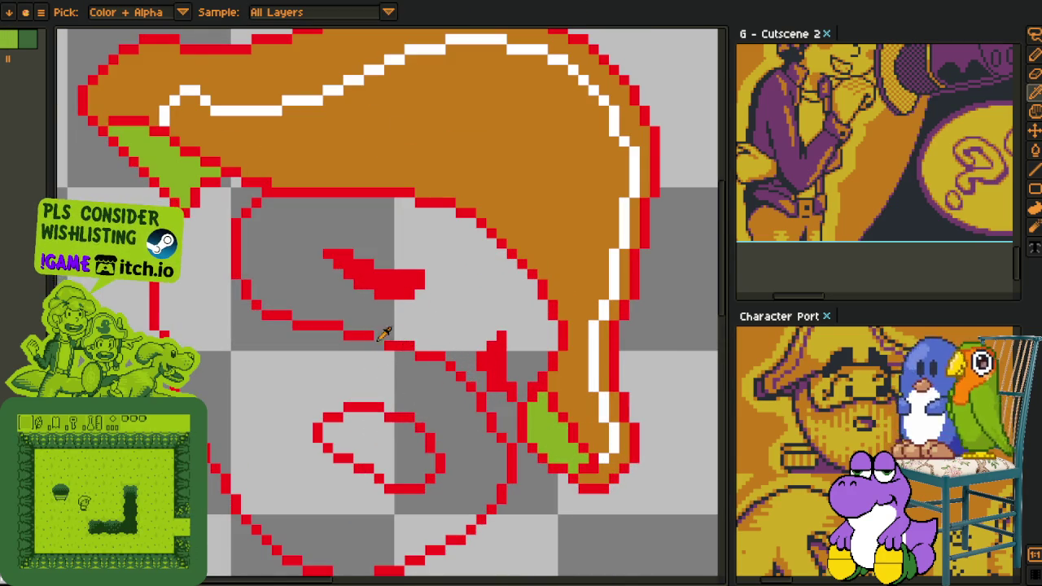
key("e")
scroll(377, 338, "down", 3)
- Sample the reference yellow and bucket-fill the face, a second region and the lower loop
key("i")
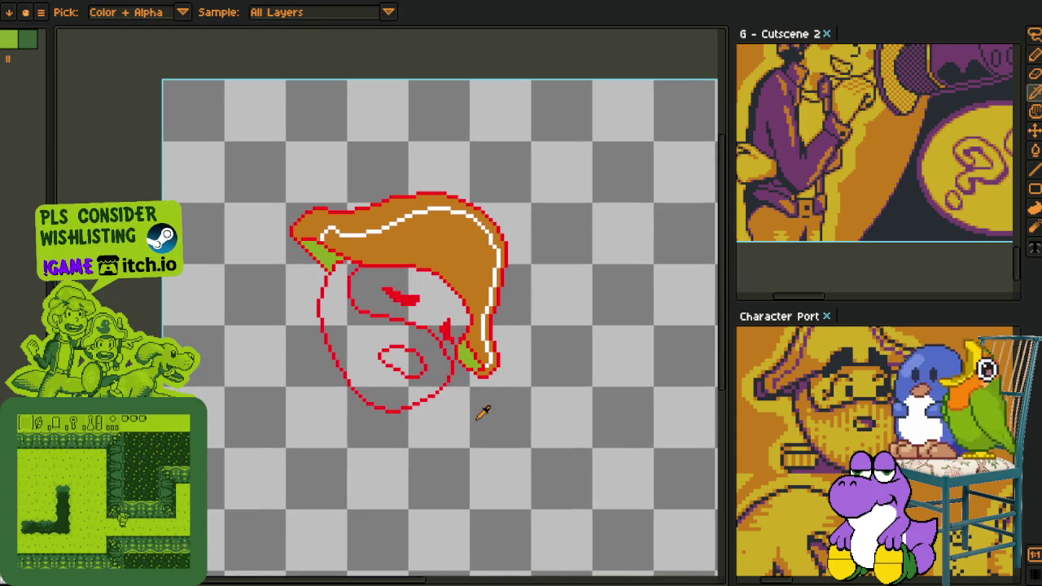
left_click(829, 342)
key("g")
scroll(447, 318, "up", 3)
left_click(426, 304)
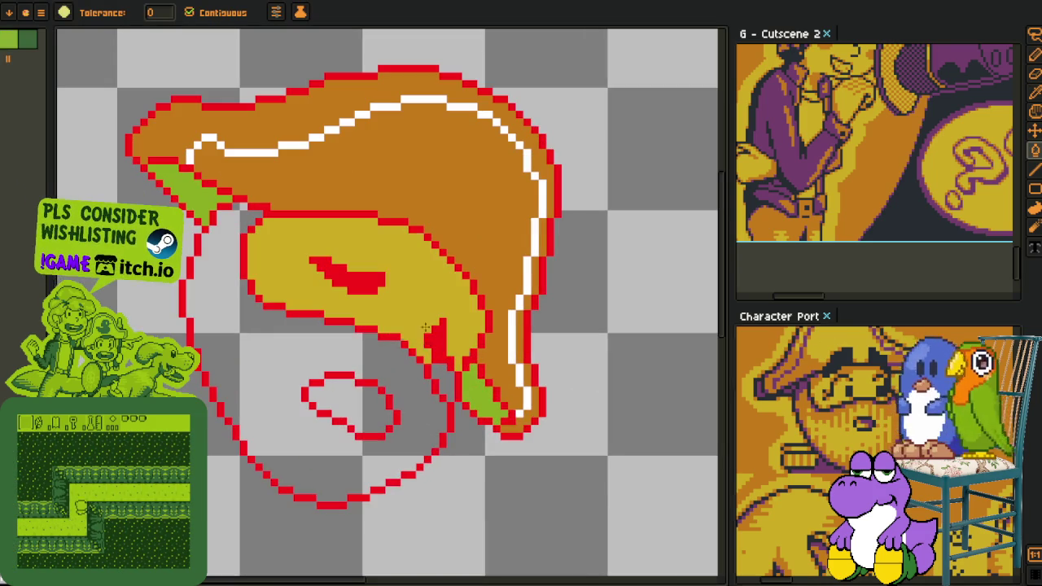
left_click(444, 383)
left_click(402, 391)
scroll(425, 437, "down", 3)
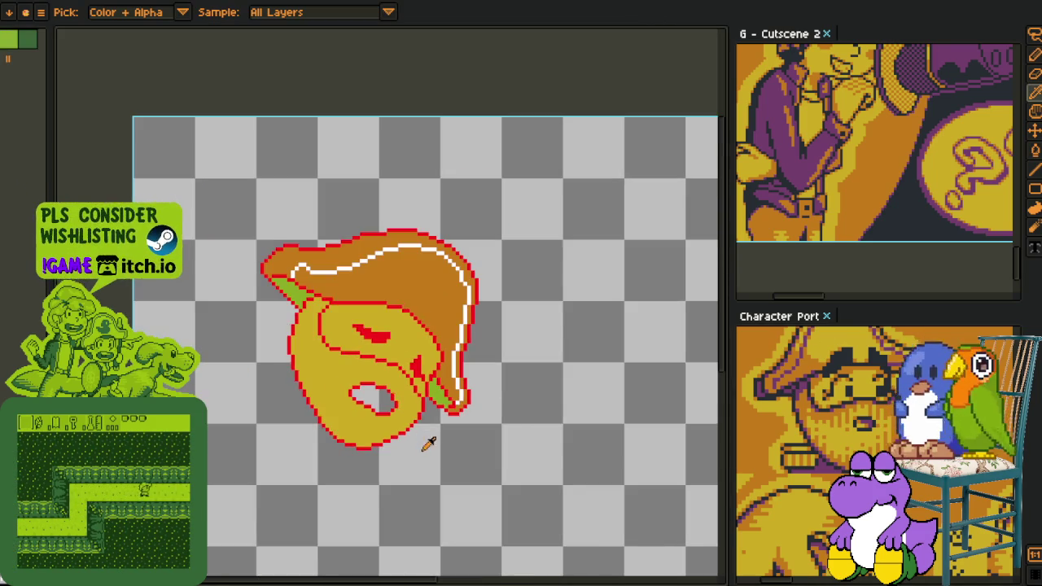
- Bucket-fill the grey hole in the lower face with purple
key("i")
scroll(425, 437, "up", 3)
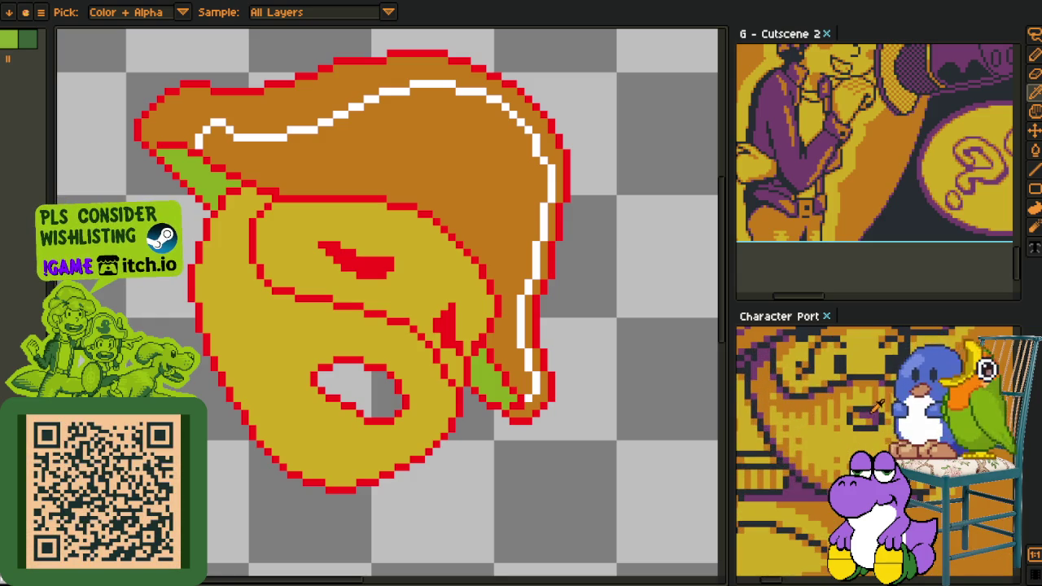
key("b")
scroll(343, 376, "up", 2)
key("g")
left_click(290, 360)
scroll(302, 428, "down", 1)
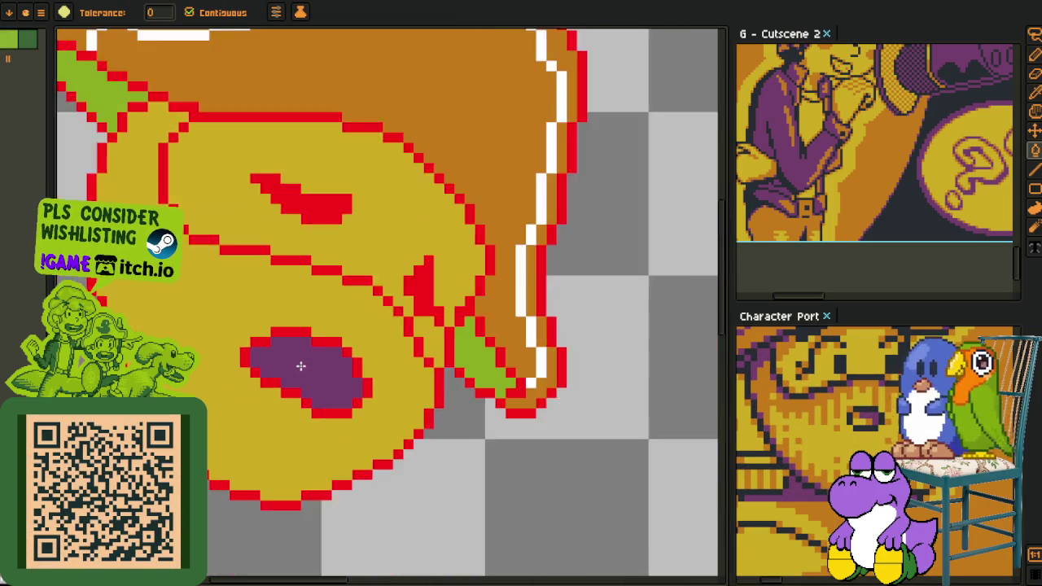
scroll(414, 449, "down", 1)
- Pick the orange shading colour and draw orange strokes inside the purple spot
key("i")
scroll(866, 412, "up", 1)
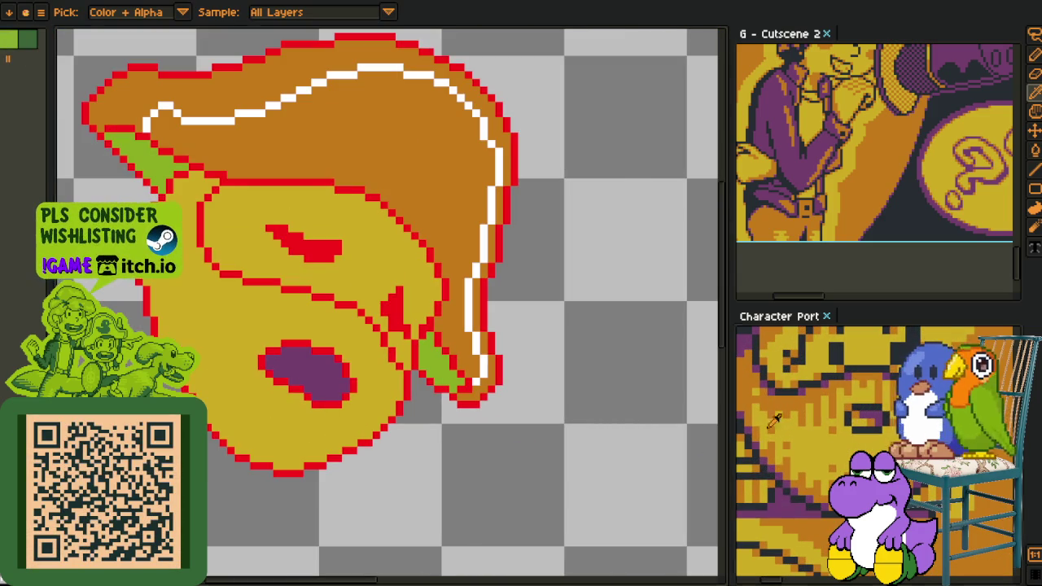
left_click(850, 411)
key("b")
scroll(289, 384, "up", 2)
mouse_move(310, 397)
left_mouse_down()
mouse_move(302, 437)
mouse_move(267, 393)
left_mouse_up()
scroll(304, 446, "up", 1)
left_click_drag(315, 426, 283, 374)
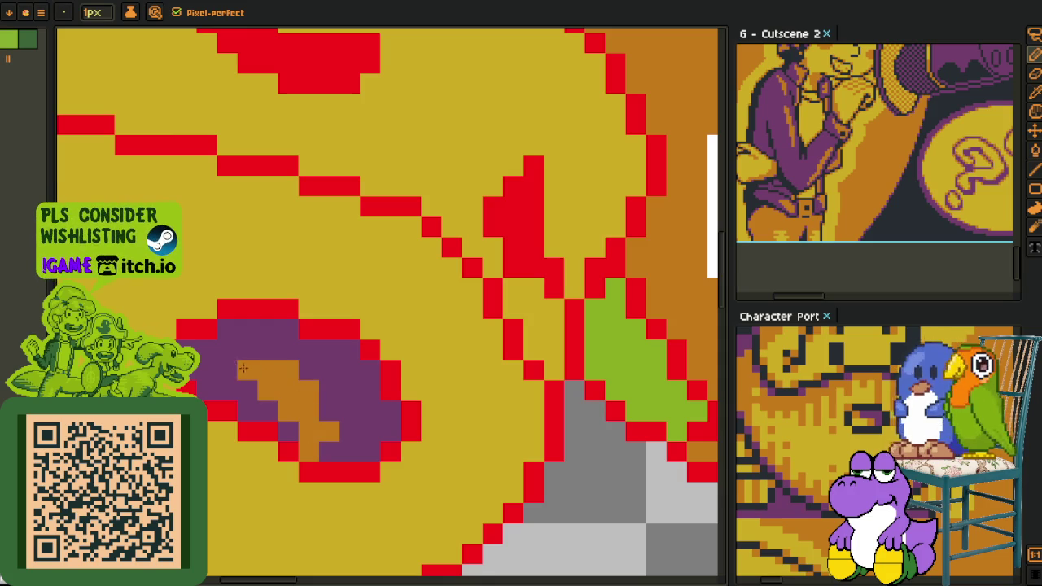
left_click_drag(218, 370, 244, 391)
- Bucket-fill part of the purple spot with orange
key("g")
left_click(269, 419)
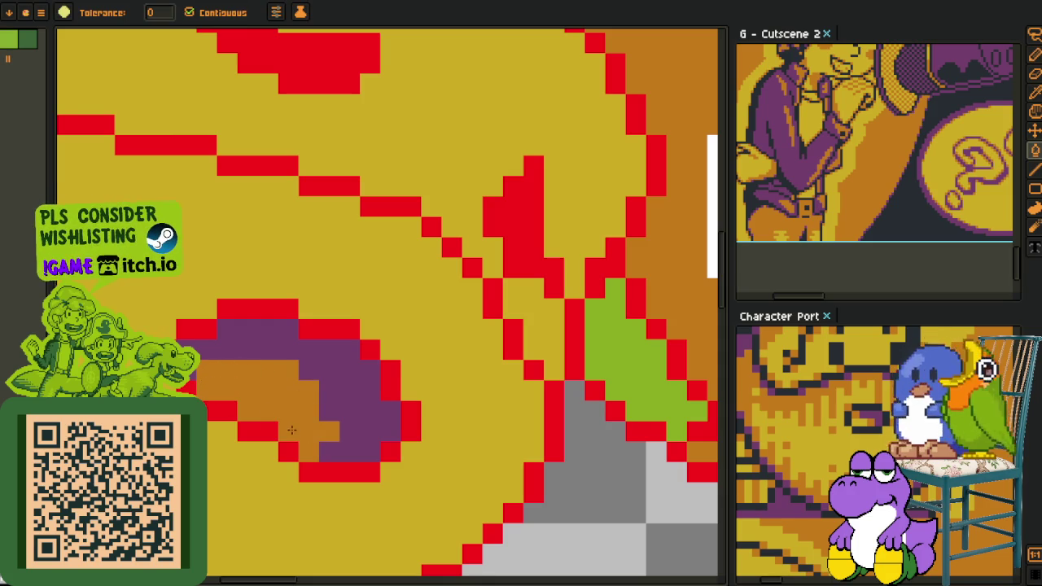
scroll(329, 450, "down", 4)
key("o")
scroll(329, 450, "up", 4)
scroll(325, 366, "up", 1)
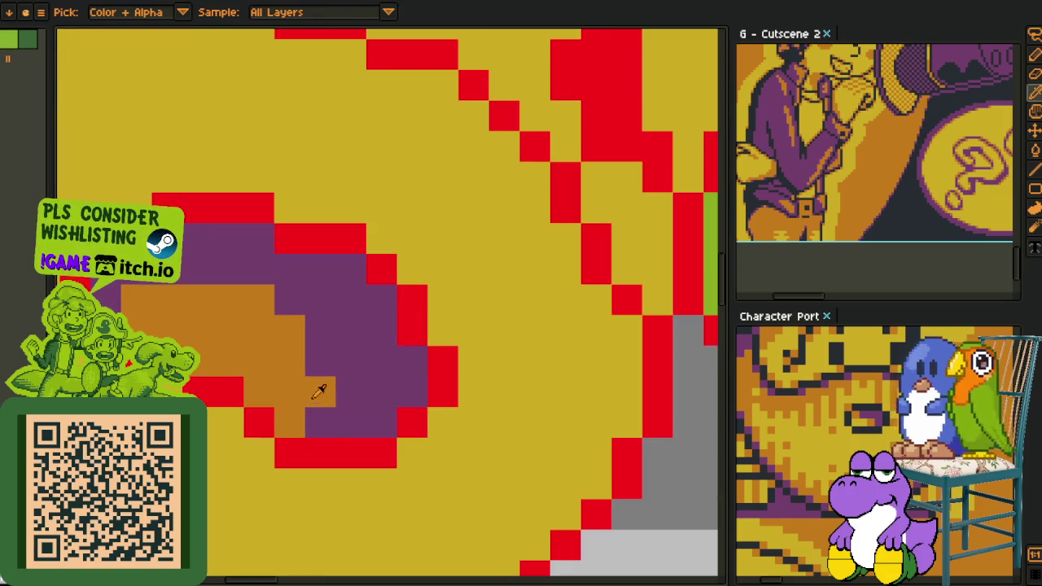
key("b")
left_click(320, 424)
- Repaint individual shading pixels in the spot, undoing one stray pixel
key("o")
key("b")
left_click(137, 301)
key("o")
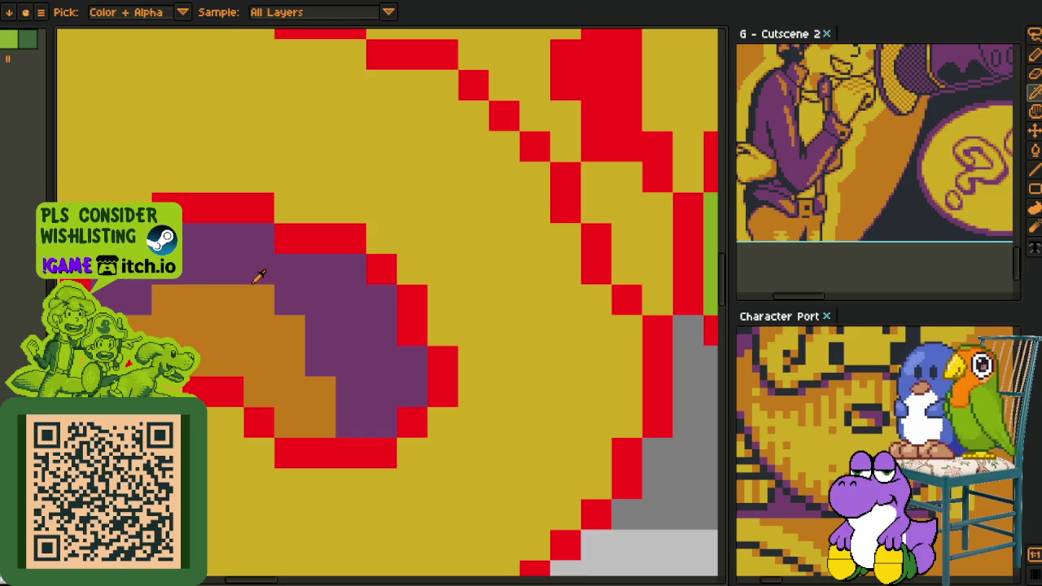
key("b")
left_click(251, 331)
left_click(251, 358)
key("ctrl+z")
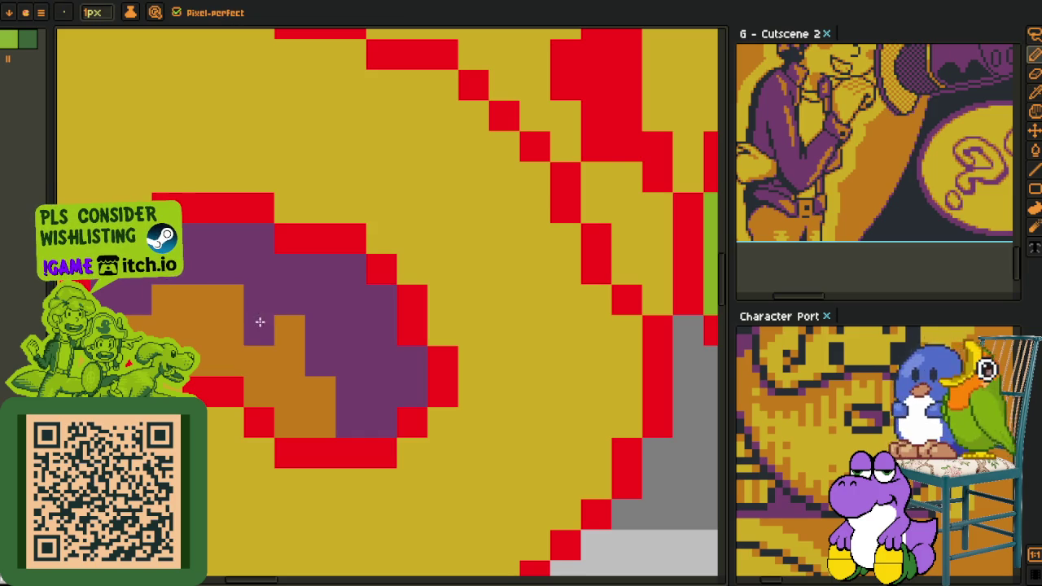
- Turn a remaining purple pixel in the spot orange
scroll(293, 358, "down", 3)
scroll(343, 387, "down", 1)
key("o")
scroll(309, 366, "up", 1)
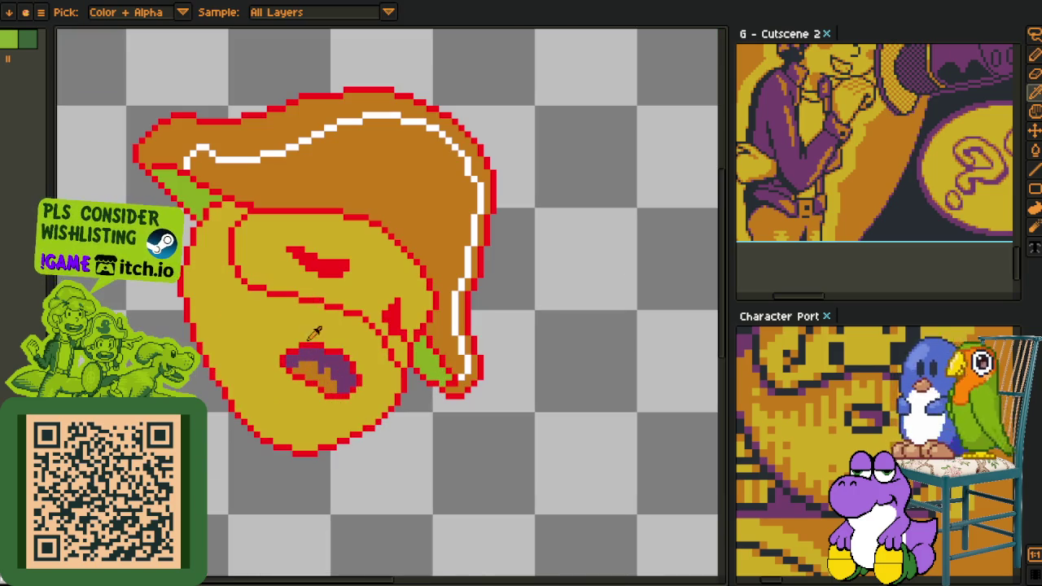
scroll(326, 350, "up", 1)
scroll(322, 374, "up", 1)
key("b")
scroll(314, 403, "up", 1)
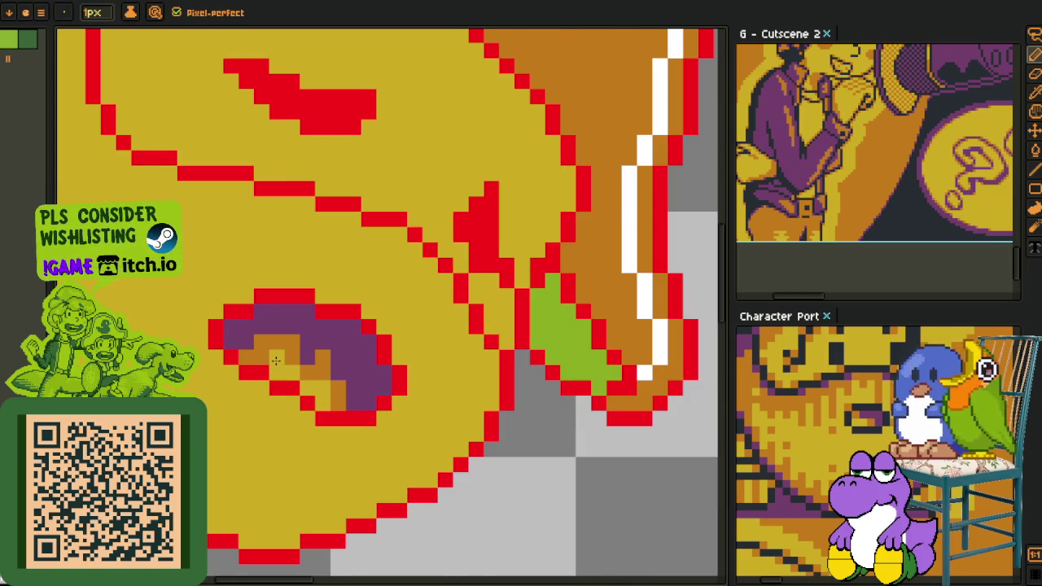
left_click(319, 379)
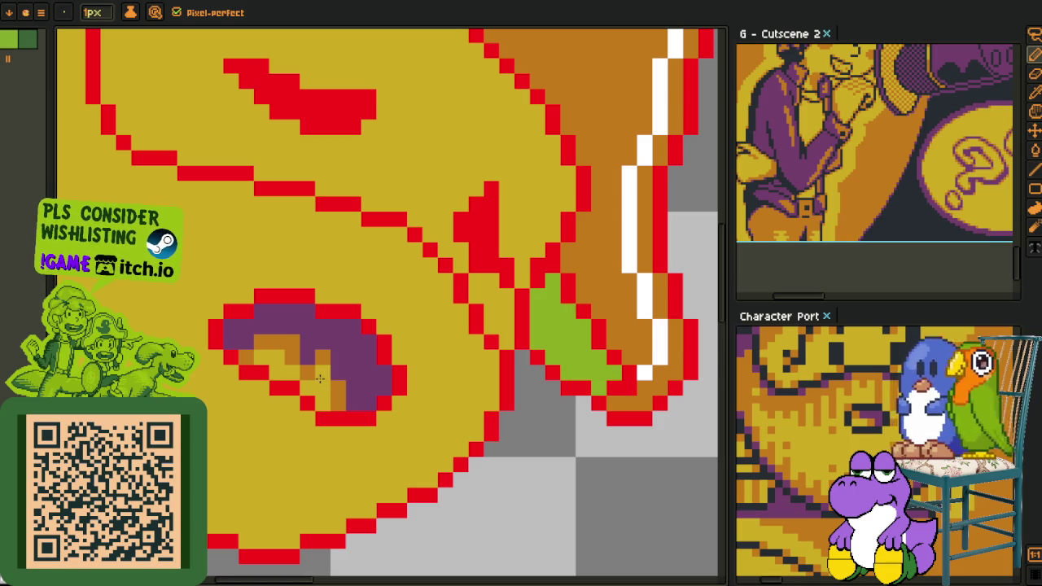
- Pan the view to recentre the head and start replacing the red outline colour
key("i")
scroll(335, 391, "down", 2)
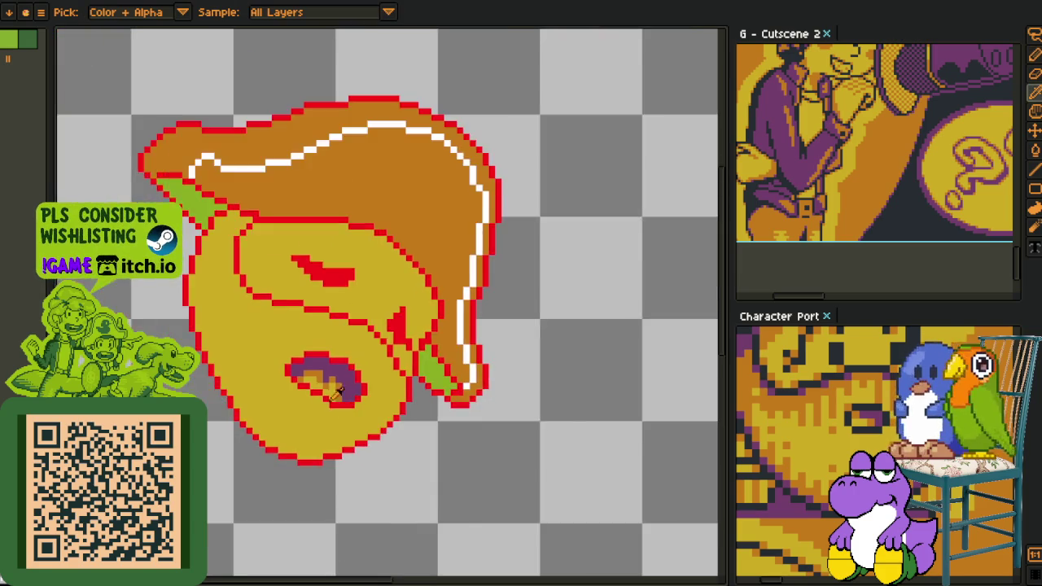
scroll(372, 389, "up", 3)
key("b")
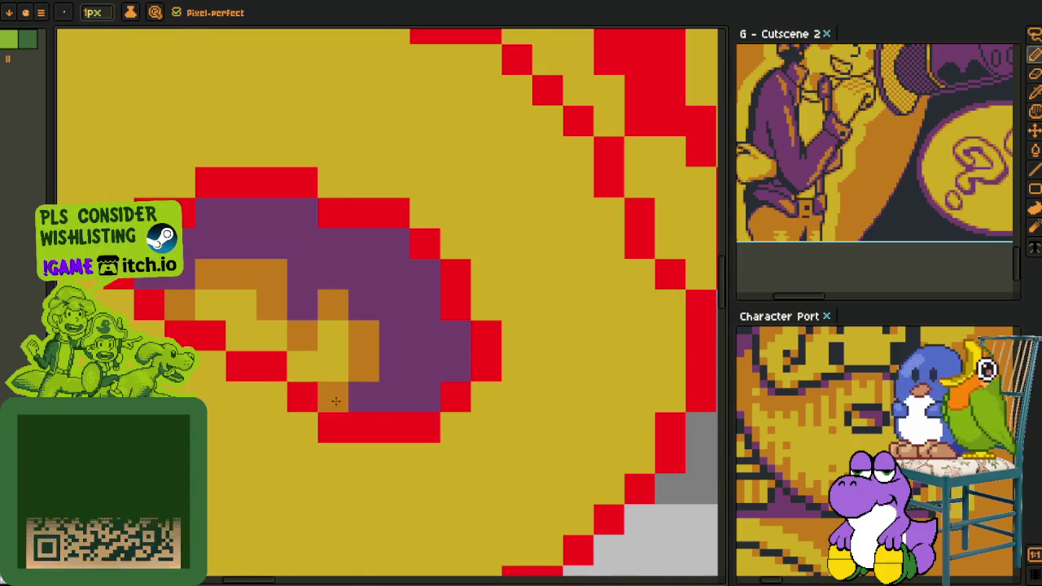
scroll(366, 396, "down", 3)
scroll(365, 396, "down", 1)
key("i")
scroll(407, 432, "up", 2)
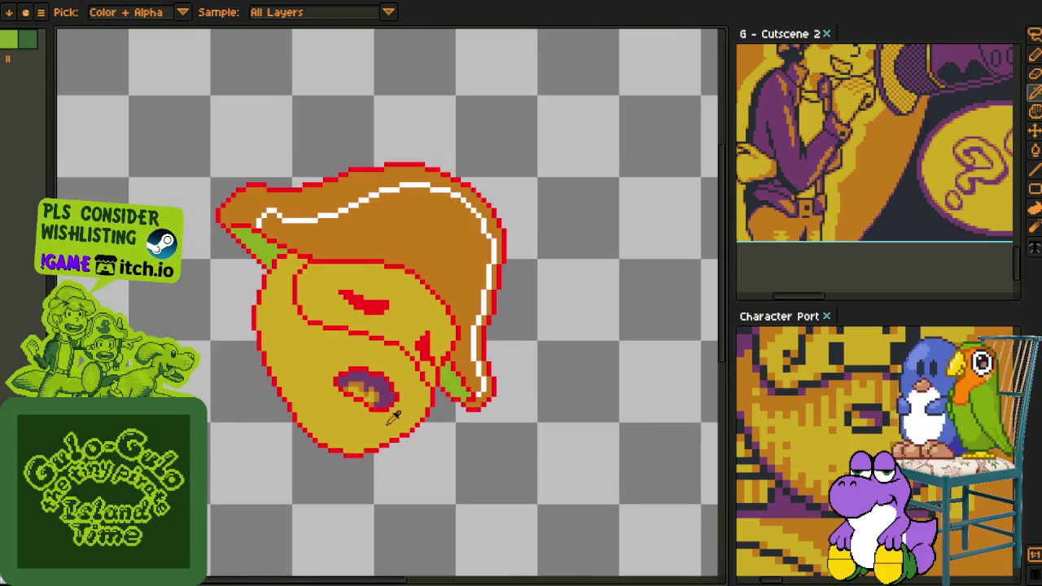
key("h")
scroll(431, 423, "up", 1)
left_click_drag(439, 424, 398, 461)
key("i")
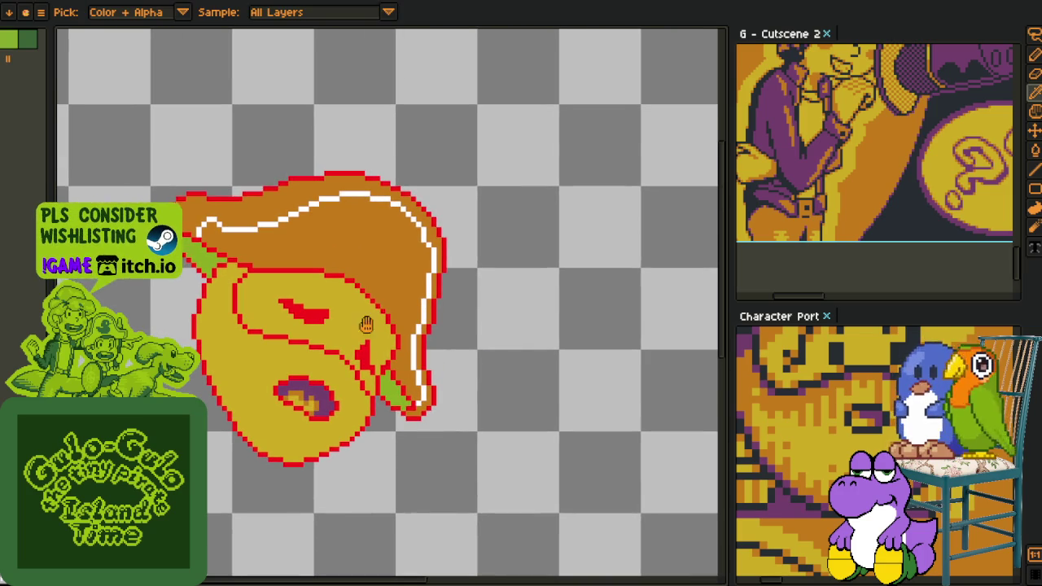
left_click_drag(366, 324, 379, 393)
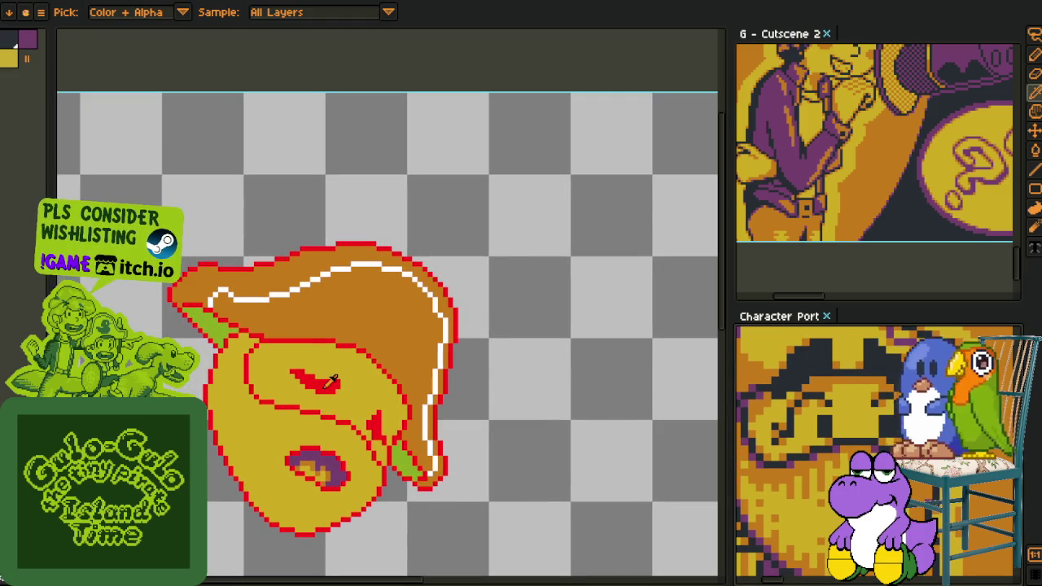
key("shift+r")
- Recolour the red outlines black, the white hat line purple, and the green areas purple
key("Return")
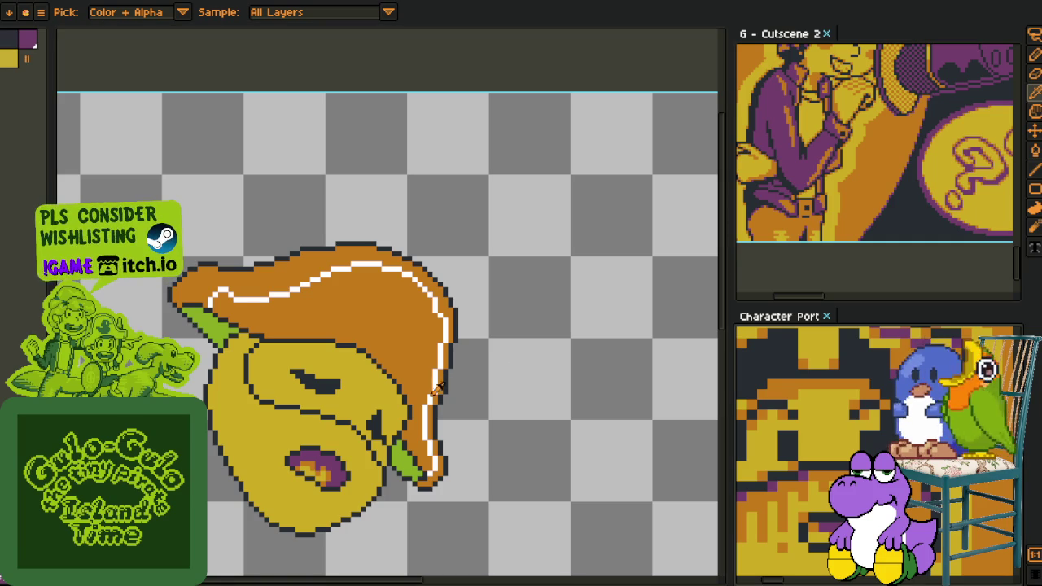
key("shift+r")
key("Return")
key("shift+r")
key("Return")
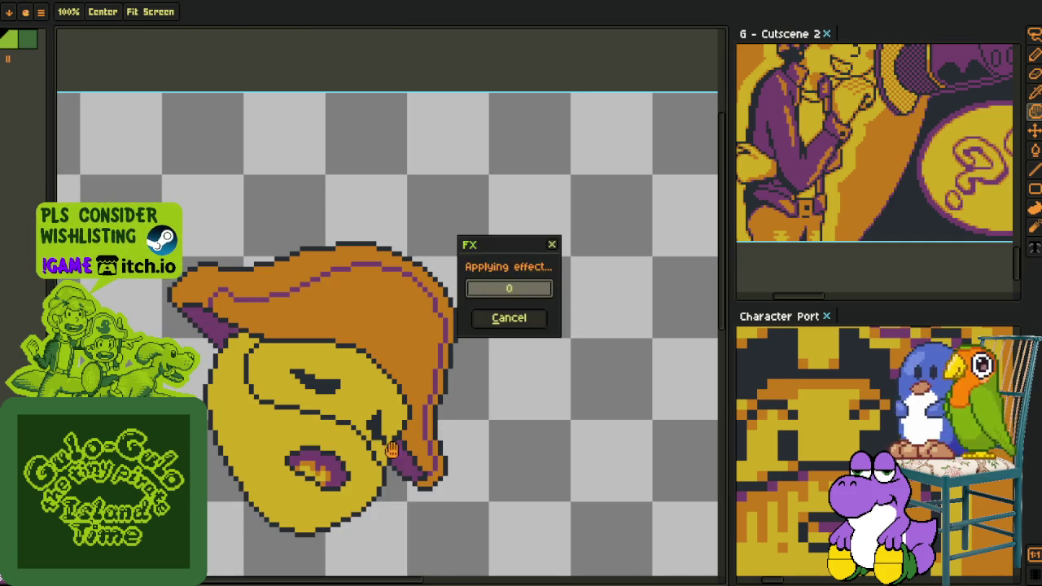
scroll(494, 379, "down", 1)
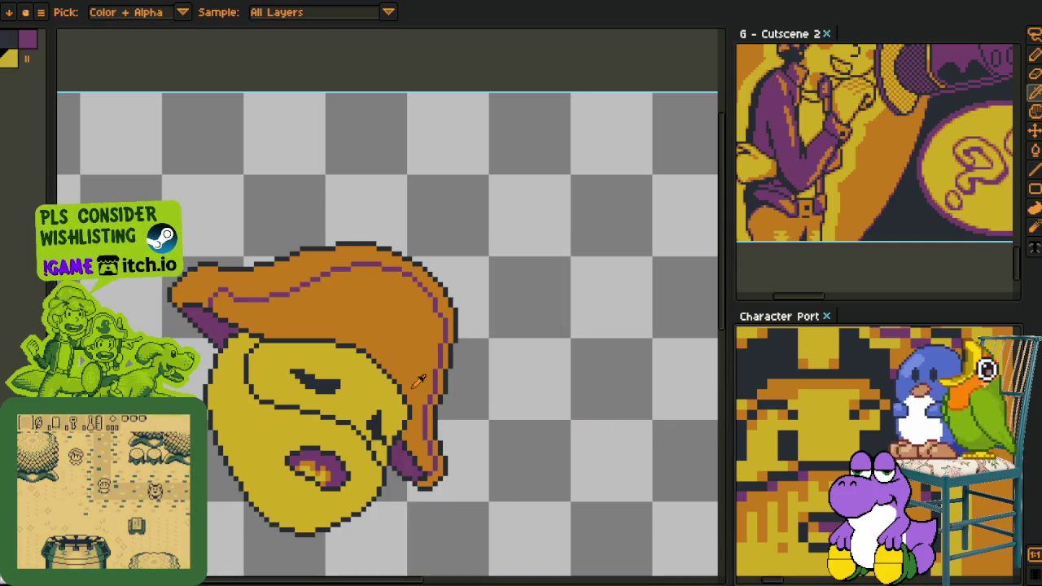
- Draw yellow highlight lines across the hat and along its upper-left curve
scroll(344, 348, "up", 1)
scroll(339, 331, "up", 1)
scroll(284, 399, "up", 1)
scroll(284, 399, "up", 1)
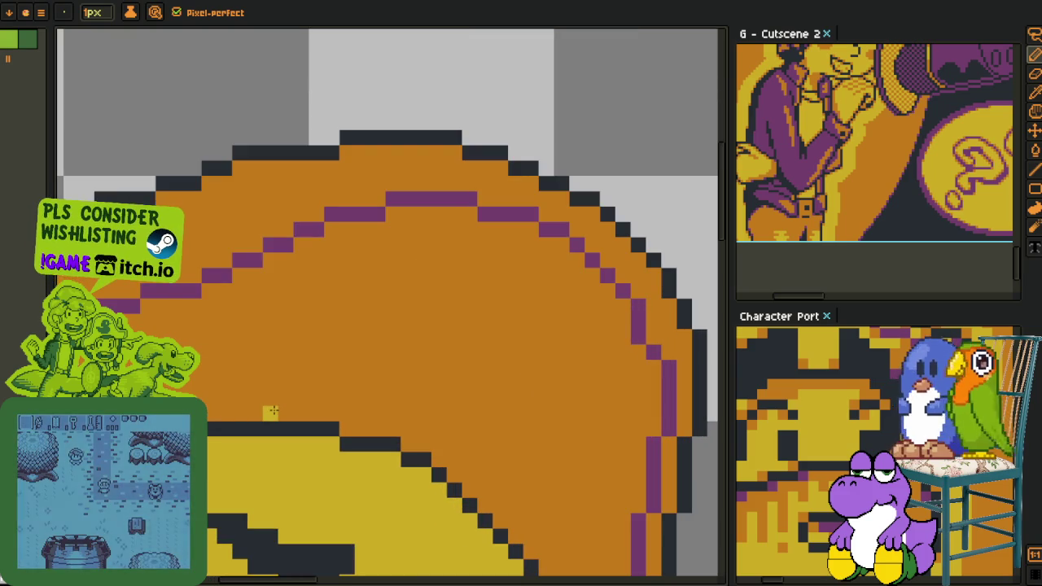
left_click_drag(272, 415, 224, 317)
scroll(232, 375, "down", 2)
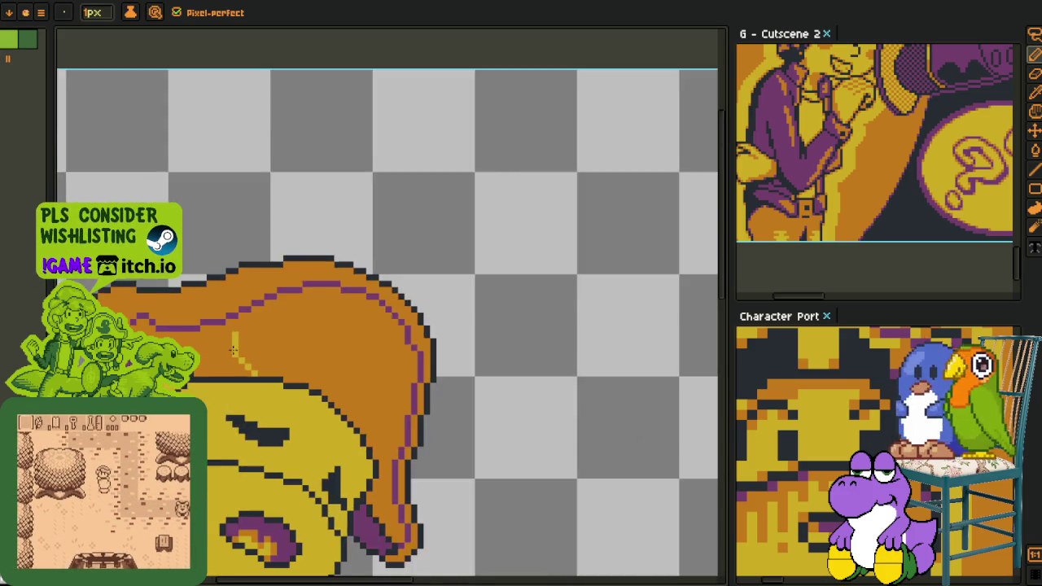
scroll(241, 358, "up", 1)
left_click_drag(210, 313, 254, 378)
scroll(211, 305, "up", 1)
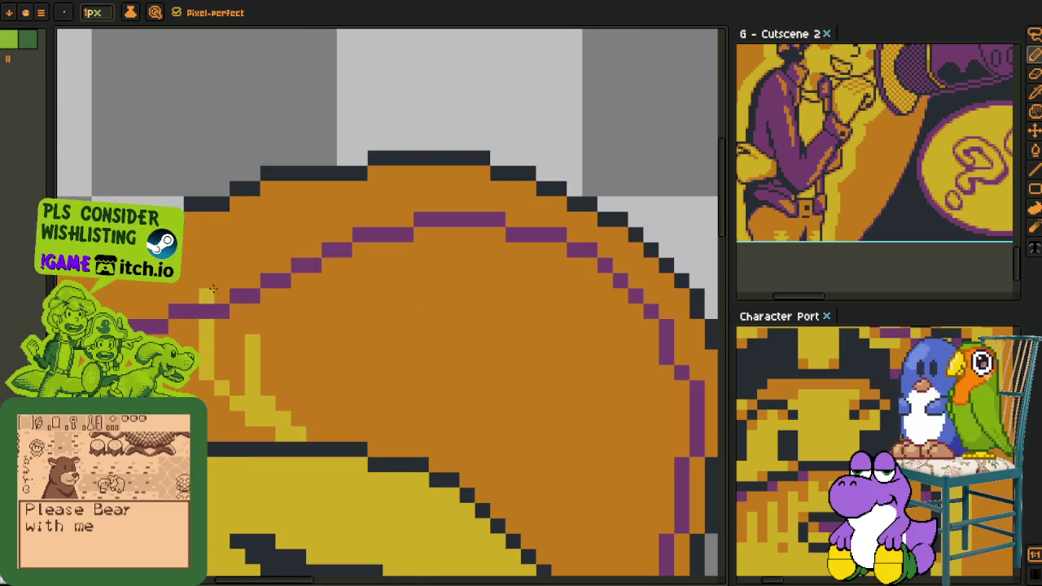
left_click_drag(207, 293, 237, 267)
mouse_move(244, 259)
left_mouse_down()
mouse_move(322, 213)
mouse_move(290, 228)
left_mouse_up()
- Sample a colour from the hat and draw a yellow line along its right edge
key("alt")
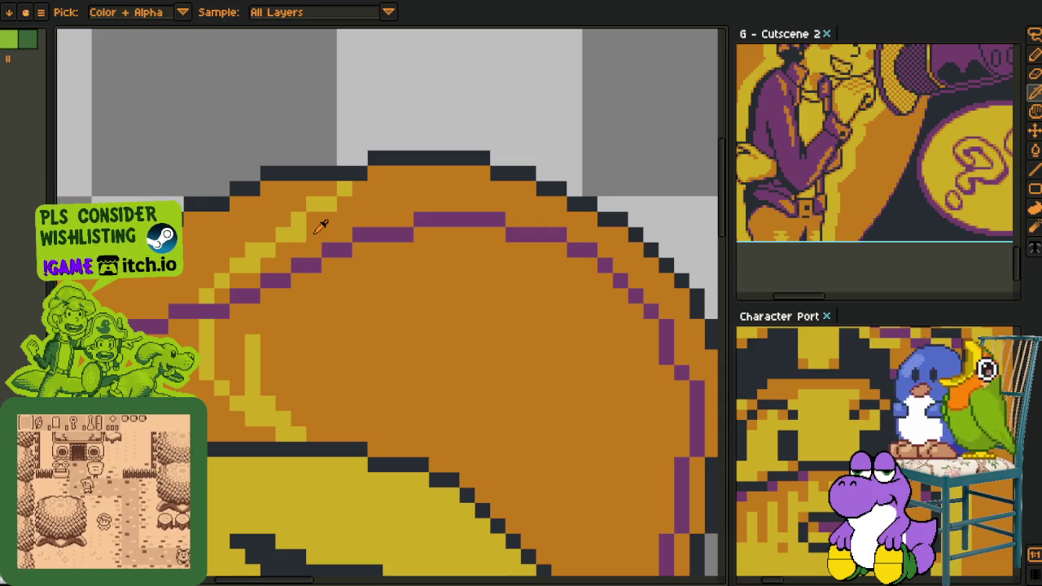
key("alt")
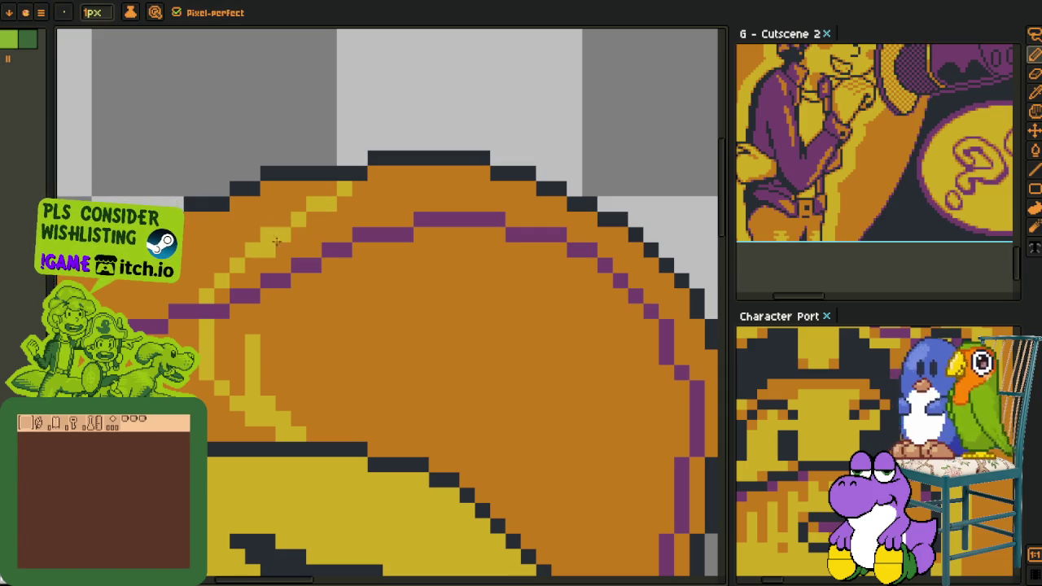
scroll(366, 320, "down", 3)
scroll(345, 397, "up", 3)
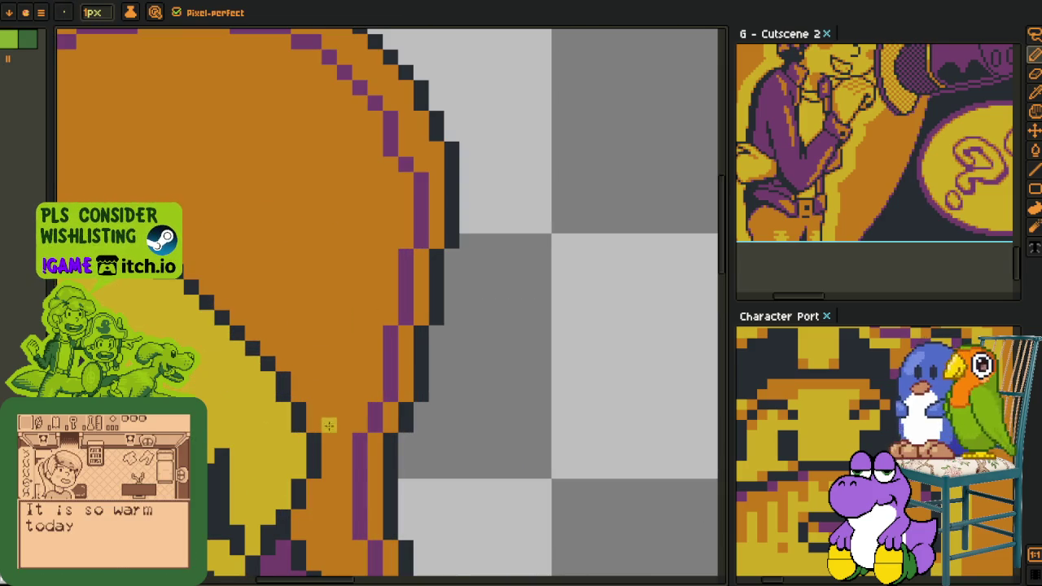
left_click_drag(328, 425, 375, 361)
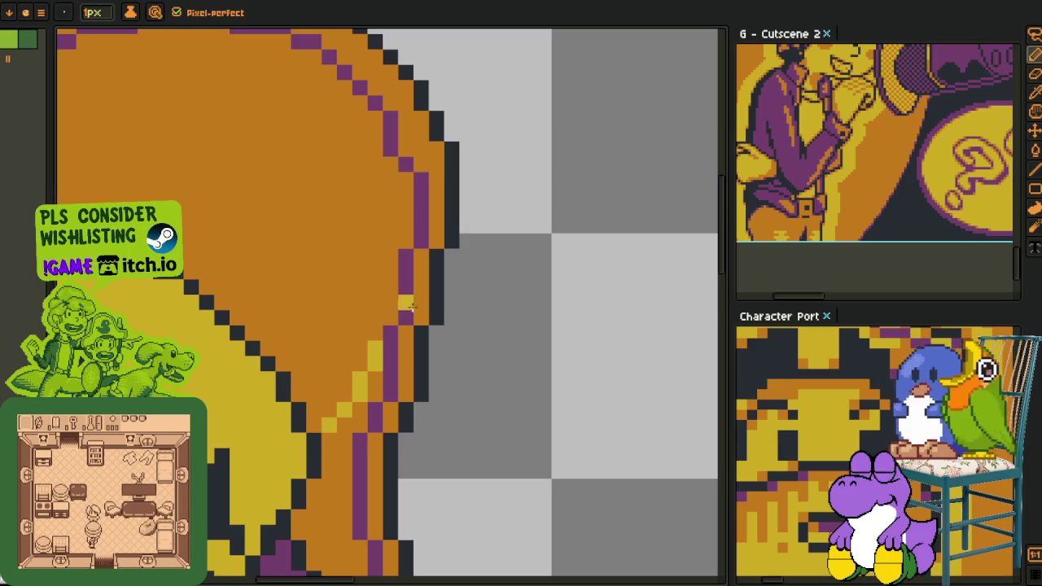
scroll(419, 282, "down", 3)
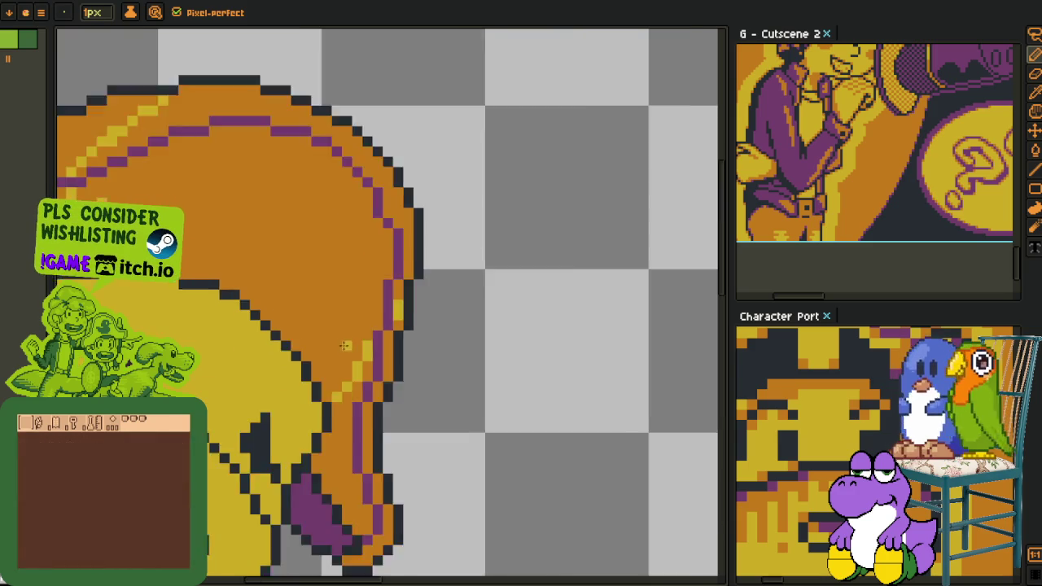
scroll(339, 372, "up", 1)
- Fill the orange hat interior with yellow
key("b")
left_click(343, 354)
scroll(411, 327, "up", 1)
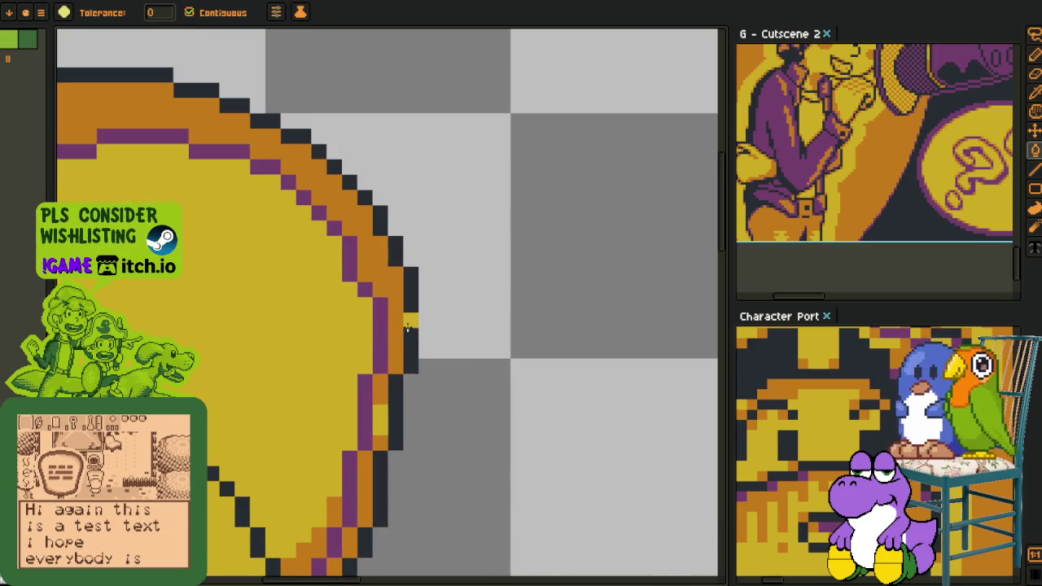
- Fill the orange strip beside the hat's edge with yellow
left_click(397, 336)
scroll(381, 382, "down", 2)
scroll(341, 354, "up", 1)
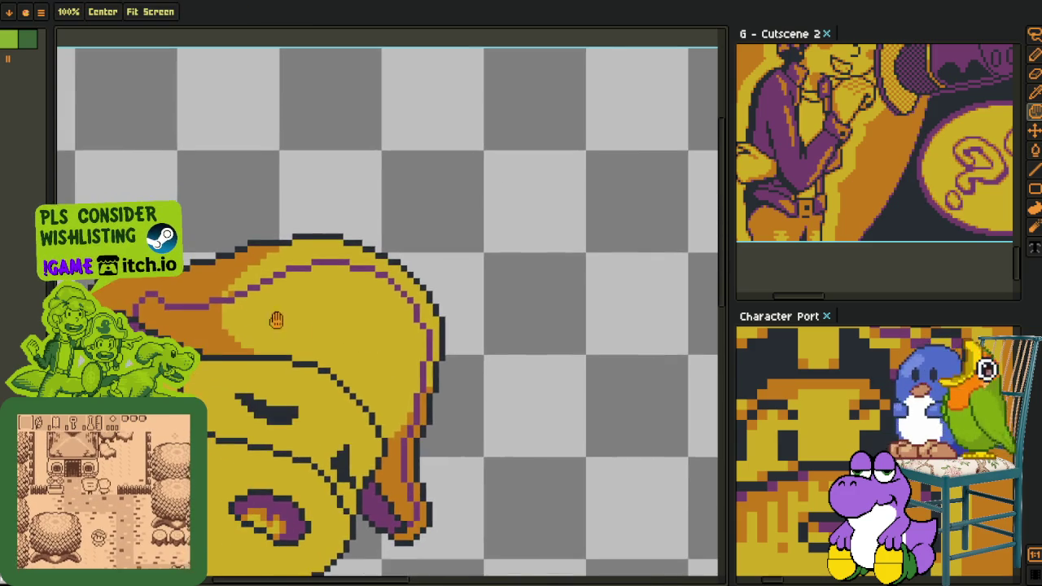
scroll(291, 325, "up", 1)
scroll(220, 295, "down", 1)
scroll(227, 295, "up", 1)
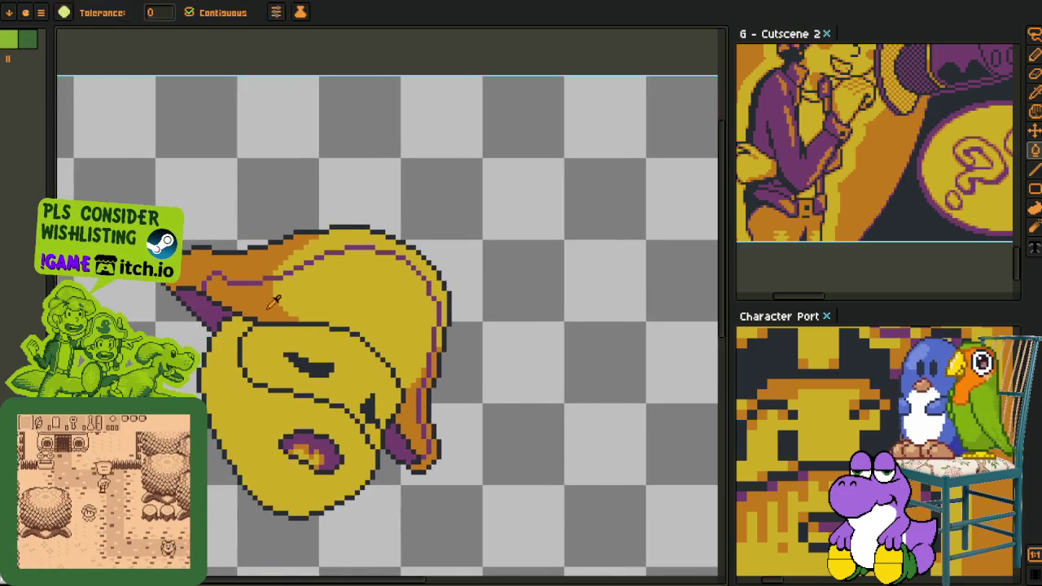
- Sample purple and draw a purple line marking the hat's back section
key("i")
scroll(236, 293, "up", 1)
scroll(242, 291, "up", 1)
scroll(241, 292, "up", 1)
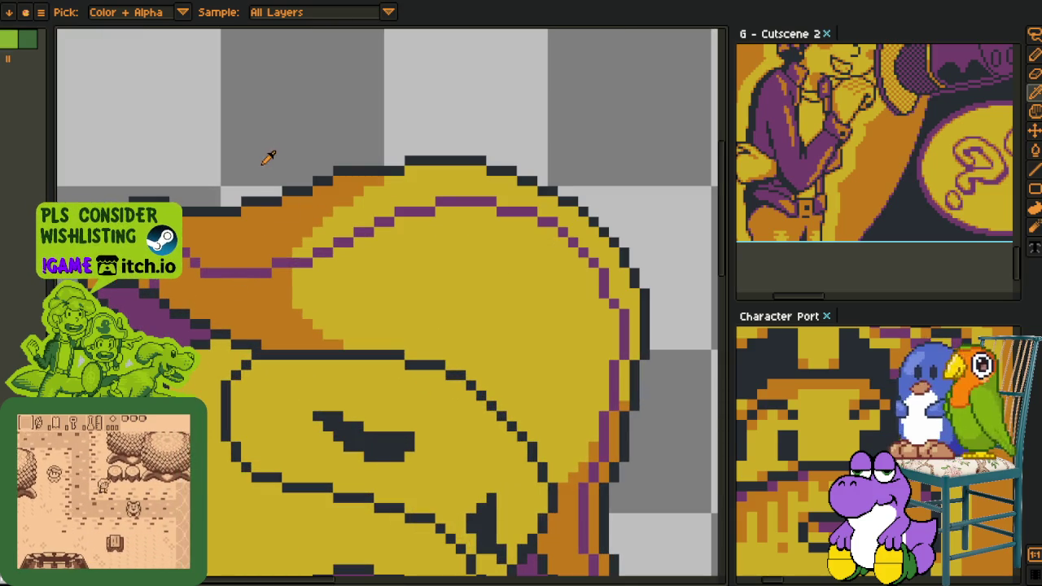
scroll(244, 269, "up", 1)
scroll(228, 396, "up", 1)
key("b")
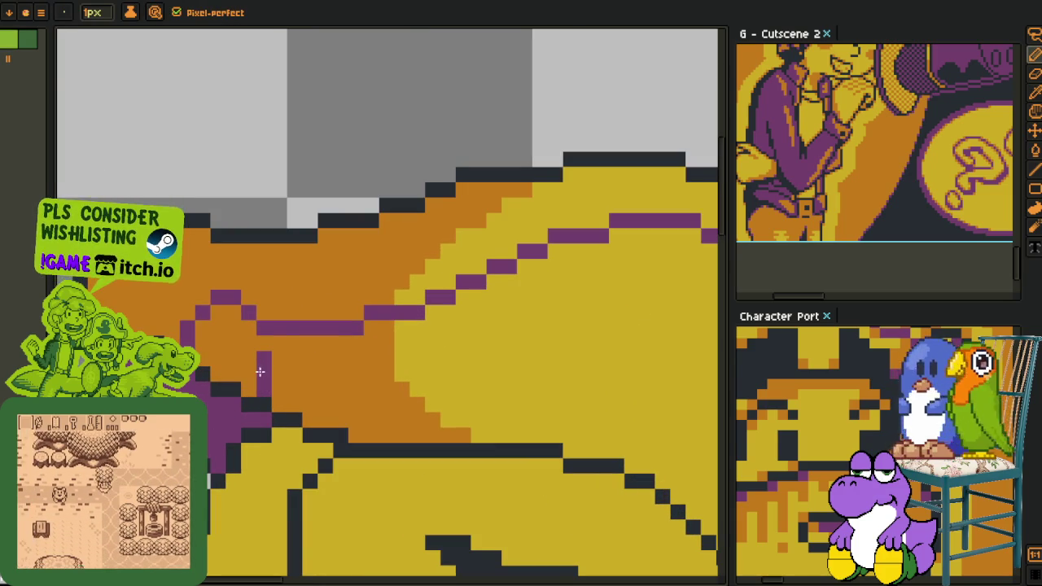
left_click_drag(262, 388, 268, 350)
- Undo a mistaken dark fill and darken the purple outline pixels on the hat
key("i")
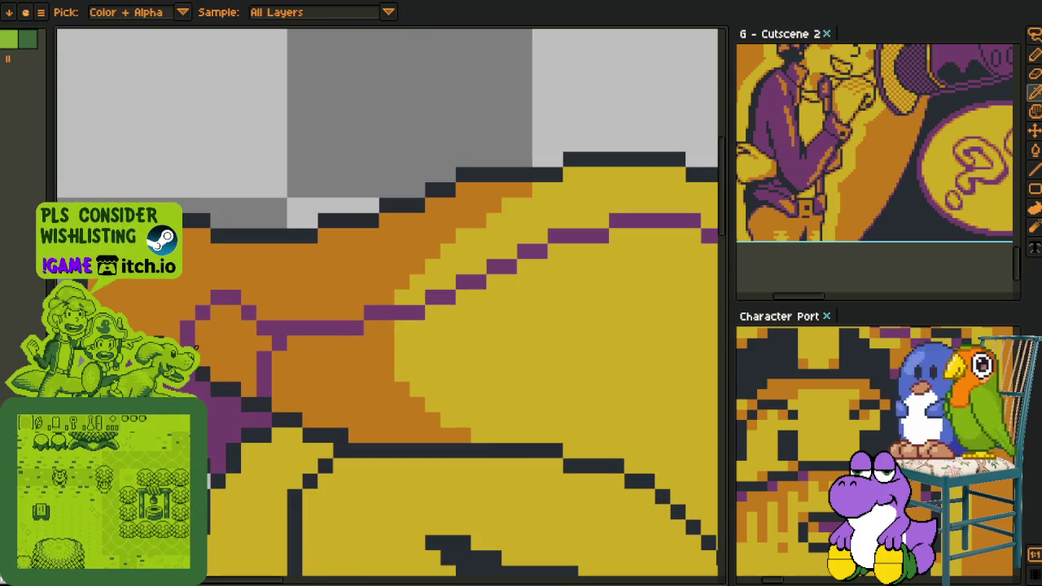
key("alt")
key("alt")
key("g")
left_click(199, 312)
key("ctrl+z")
left_click(225, 297)
left_click_drag(241, 309, 266, 325)
- Fill the enclosed back section purple and add a purple diagonal line across the upper-left band
key("b")
key("i")
left_click(267, 350)
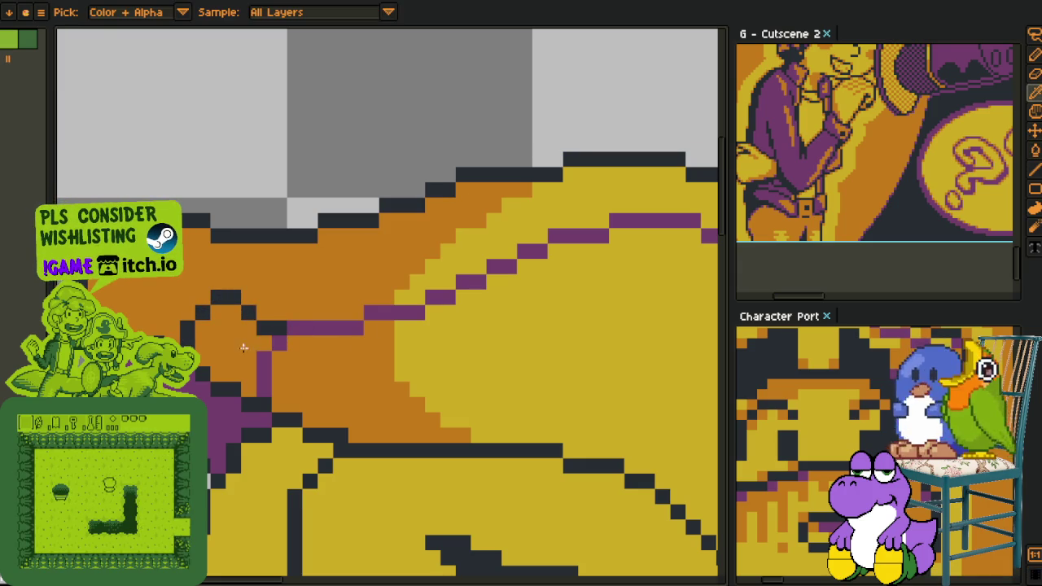
key("g")
left_click(244, 342)
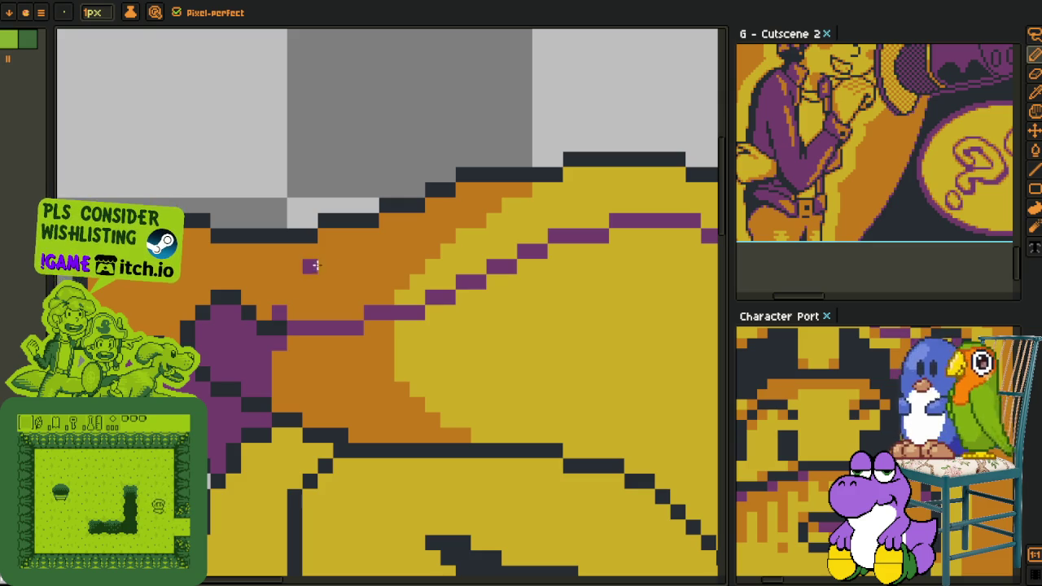
left_click_drag(339, 236, 294, 277)
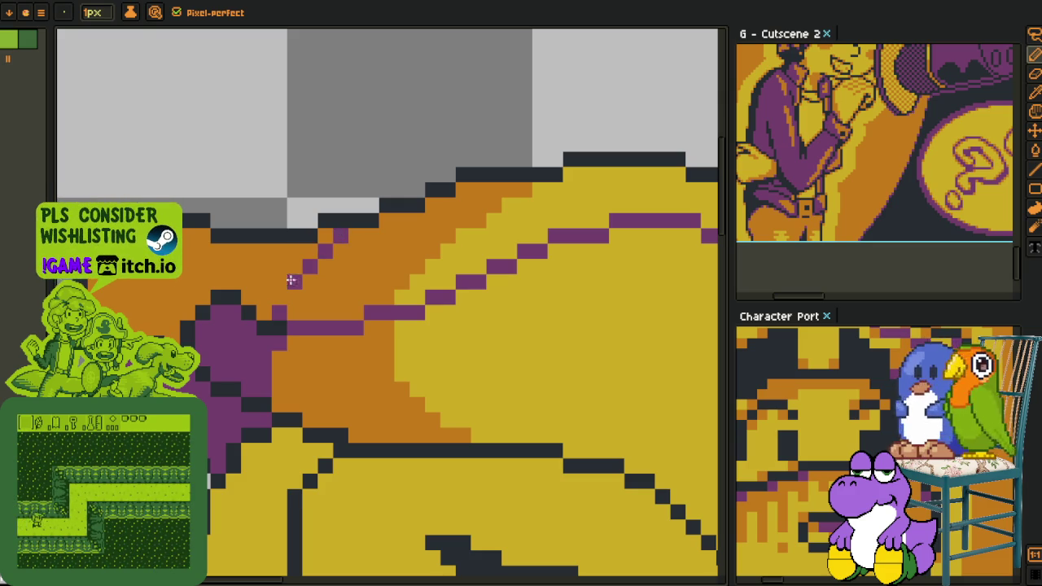
key("g")
left_click(262, 269)
- Extend the orange band into the yellow with a vertical line and an edge pixel
scroll(265, 305, "down", 3)
scroll(264, 309, "up", 3)
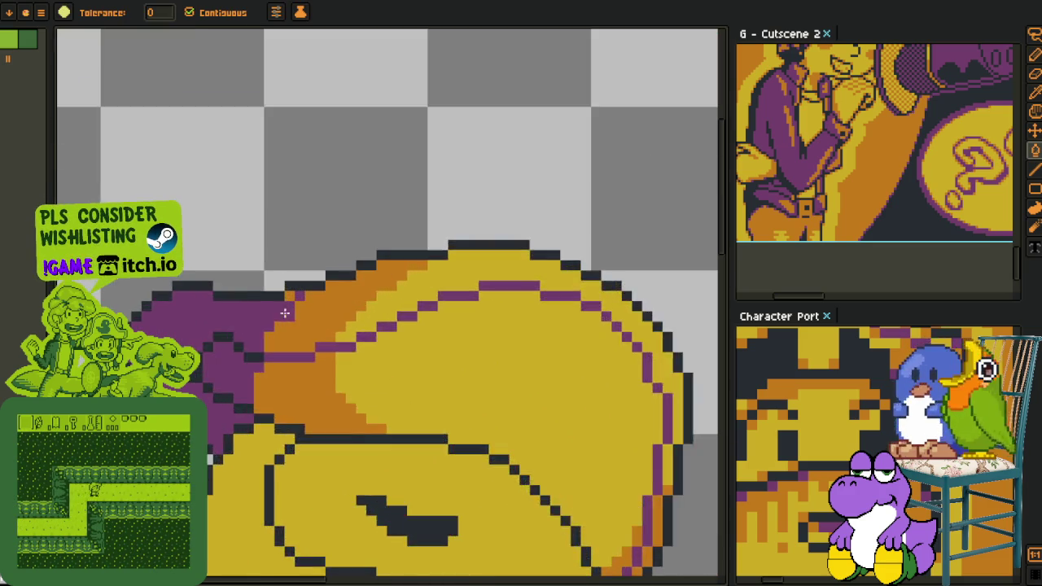
scroll(266, 316, "up", 1)
scroll(269, 319, "down", 2)
scroll(293, 334, "down", 2)
scroll(317, 350, "down", 2)
scroll(324, 355, "up", 3)
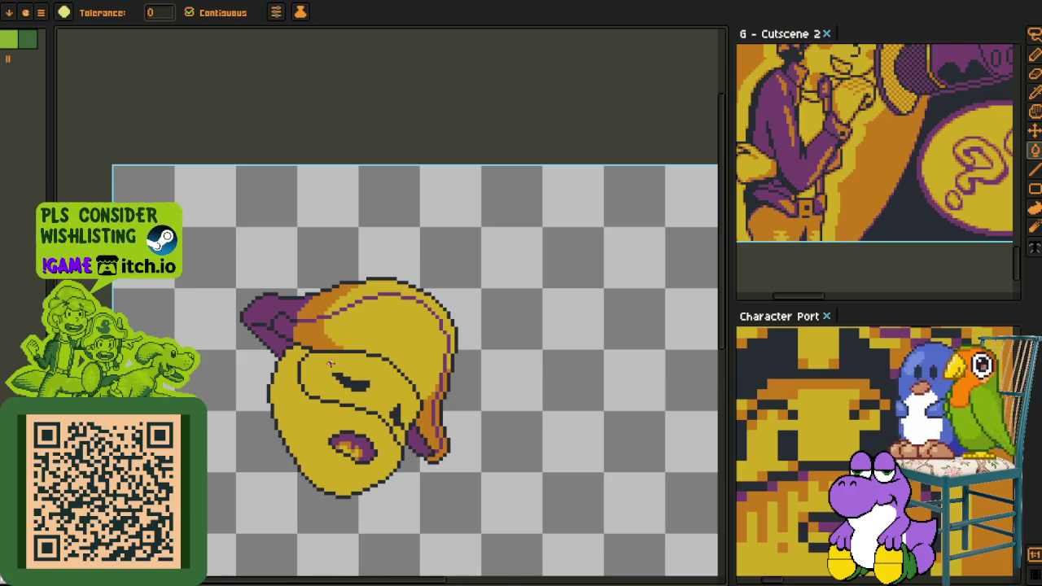
scroll(329, 362, "down", 1)
scroll(334, 356, "up", 3)
scroll(302, 353, "up", 1)
key("o")
key("b")
left_click_drag(317, 302, 318, 253)
left_click(338, 330)
- Shift the view to the hat's left side and recolour pixels along the purple-orange boundary
scroll(347, 180, "down", 3)
scroll(334, 195, "down", 2)
scroll(317, 220, "down", 2)
key("o")
scroll(283, 247, "up", 3)
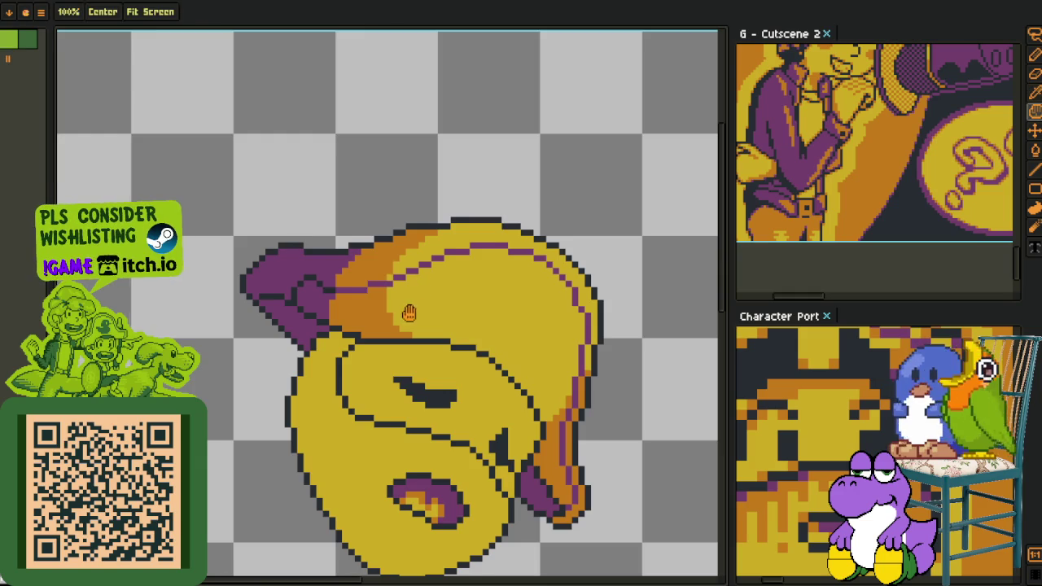
left_click_drag(474, 324, 421, 300)
scroll(424, 358, "down", 1)
scroll(374, 268, "down", 2)
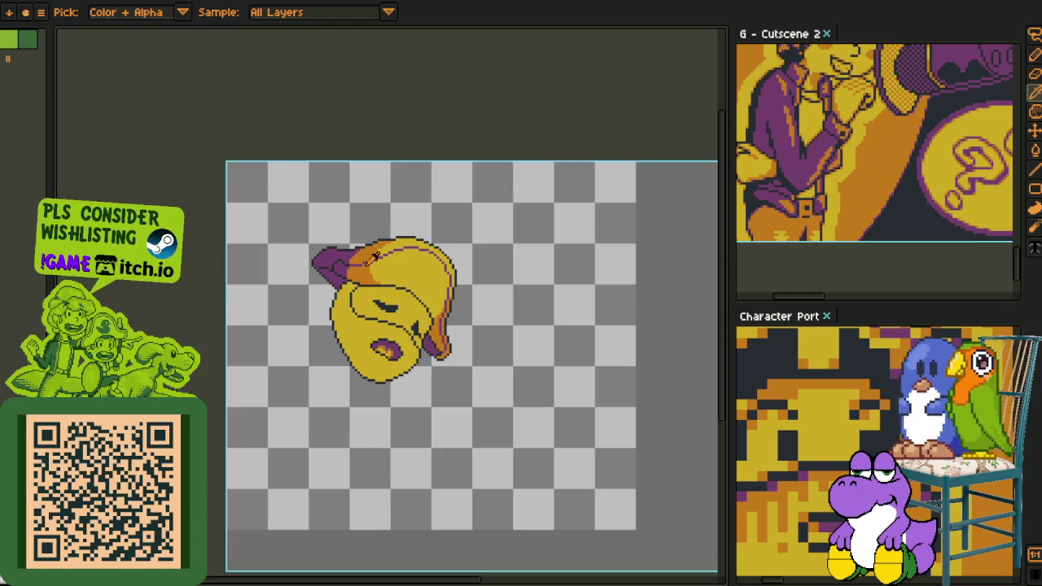
scroll(366, 255, "up", 2)
scroll(366, 254, "down", 1)
scroll(366, 253, "down", 3)
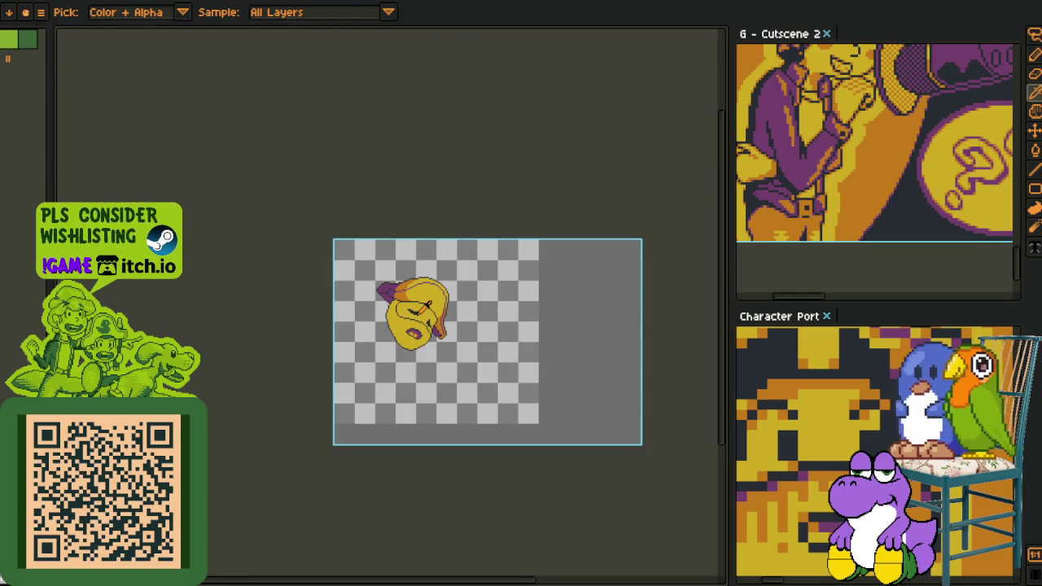
scroll(396, 275, "up", 2)
scroll(422, 277, "up", 1)
scroll(431, 353, "up", 1)
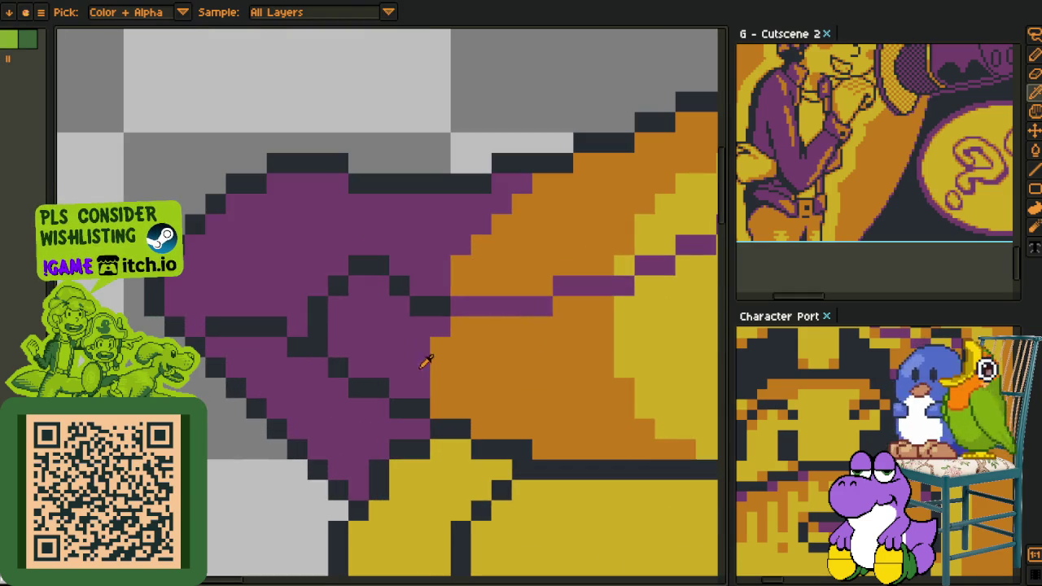
key("b")
mouse_move(435, 379)
left_mouse_down()
mouse_move(439, 409)
mouse_move(501, 408)
mouse_move(192, 336)
mouse_move(285, 358)
mouse_move(284, 372)
mouse_move(347, 376)
left_mouse_up()
- Paint the purple edge pixels orange, pushing the purple-orange boundary further left
key("h")
key("b")
left_click(345, 342, "alt")
left_click(386, 375)
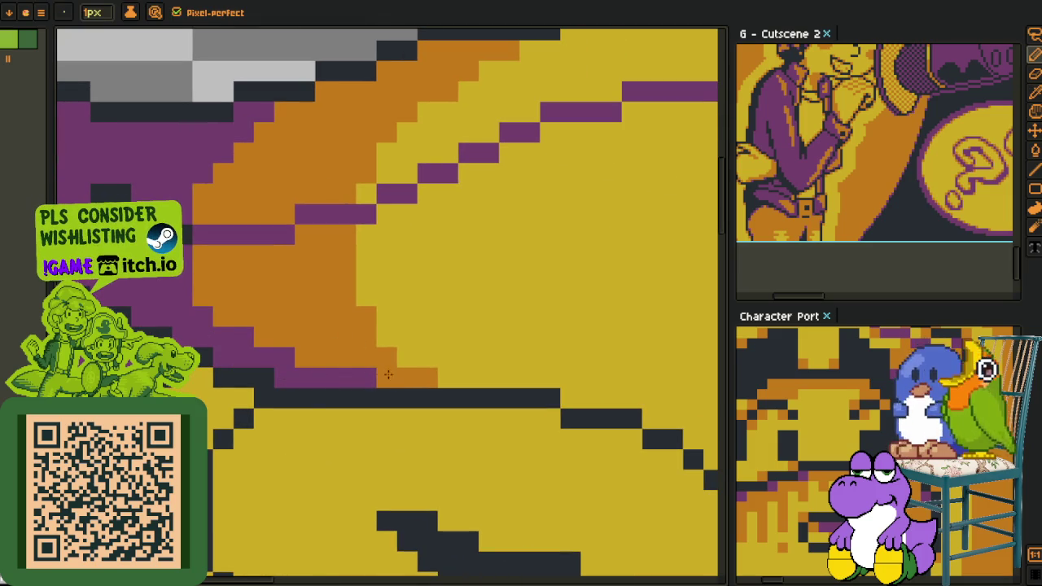
right_click(291, 351)
left_click(372, 374)
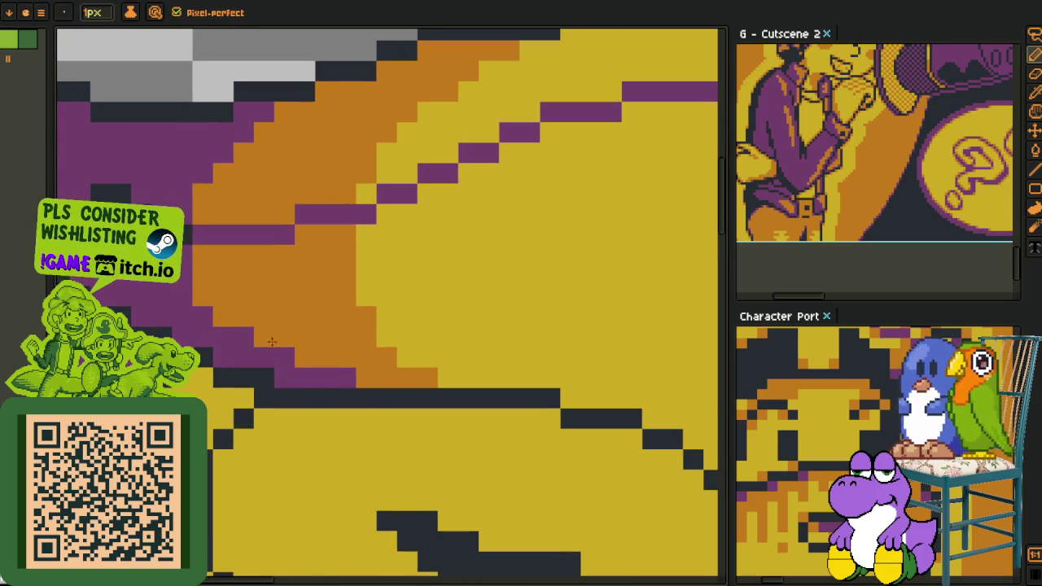
left_click(219, 173, "alt")
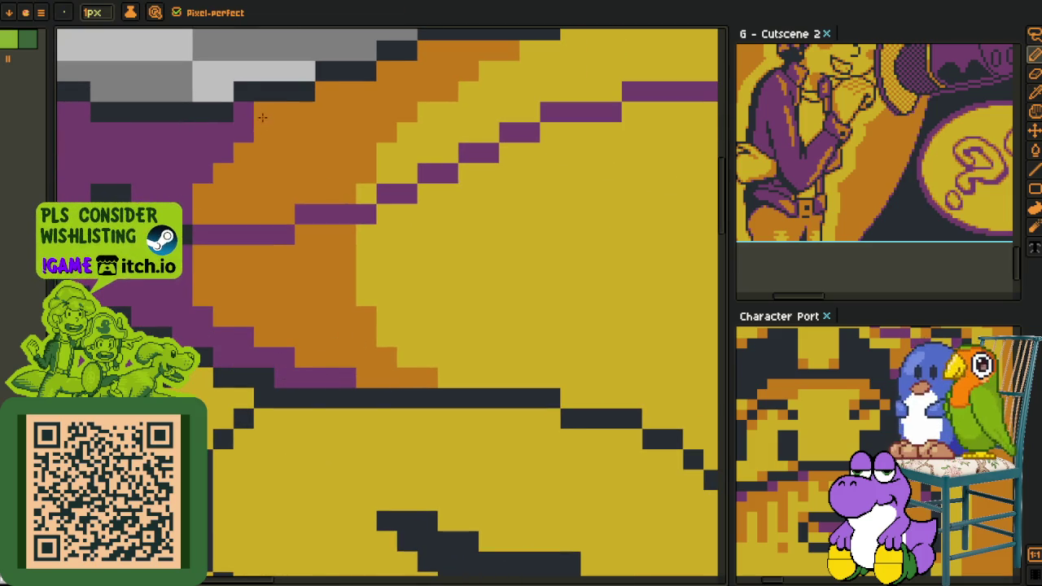
left_click_drag(262, 120, 203, 166)
left_click_drag(251, 120, 202, 172)
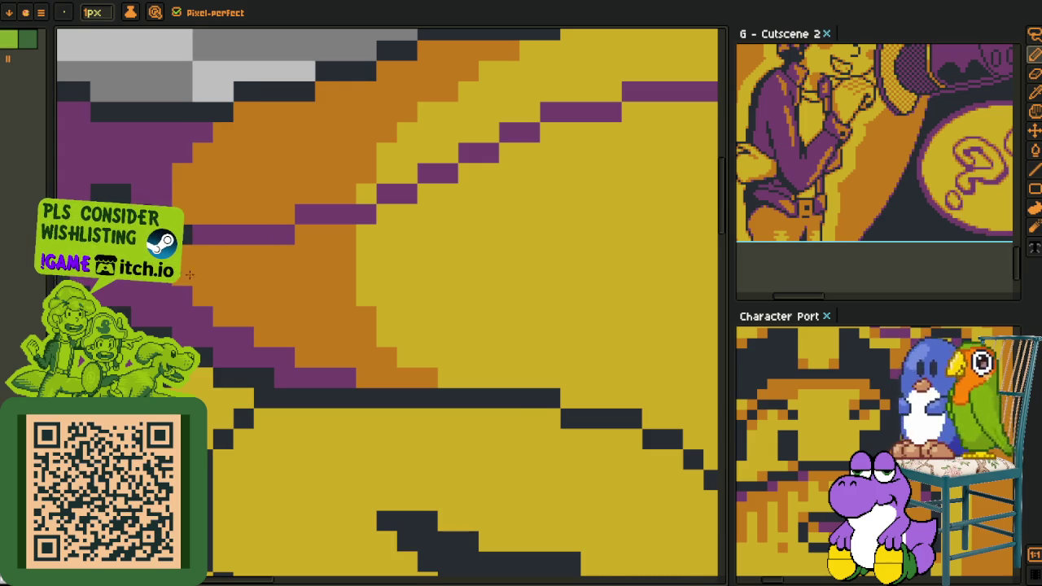
- Pick the hat's purple as the drawing colour and zoom in on the purple tip
scroll(184, 275, "down", 5)
scroll(232, 204, "down", 3)
scroll(244, 244, "down", 3)
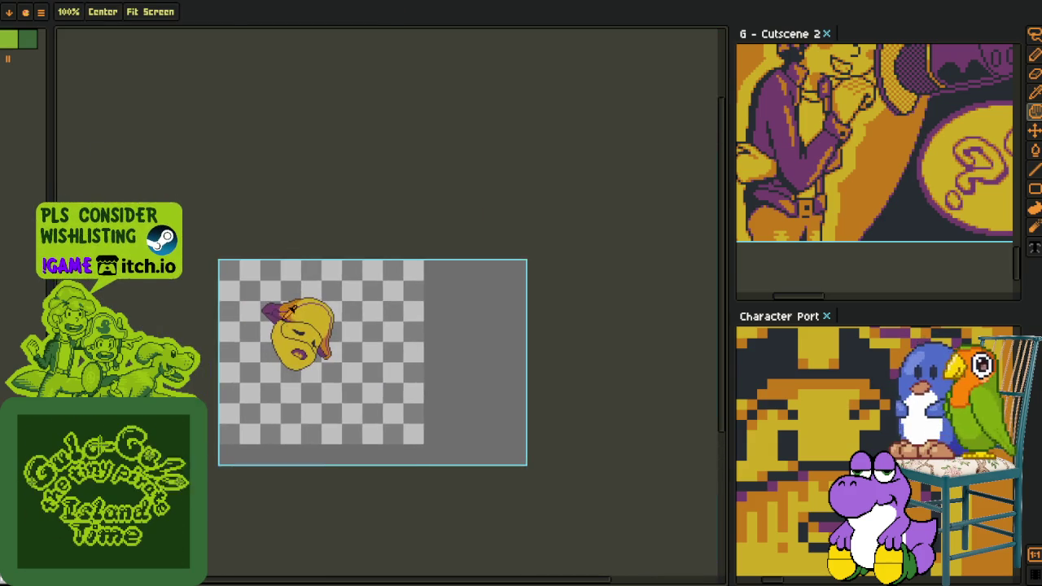
scroll(291, 310, "up", 5)
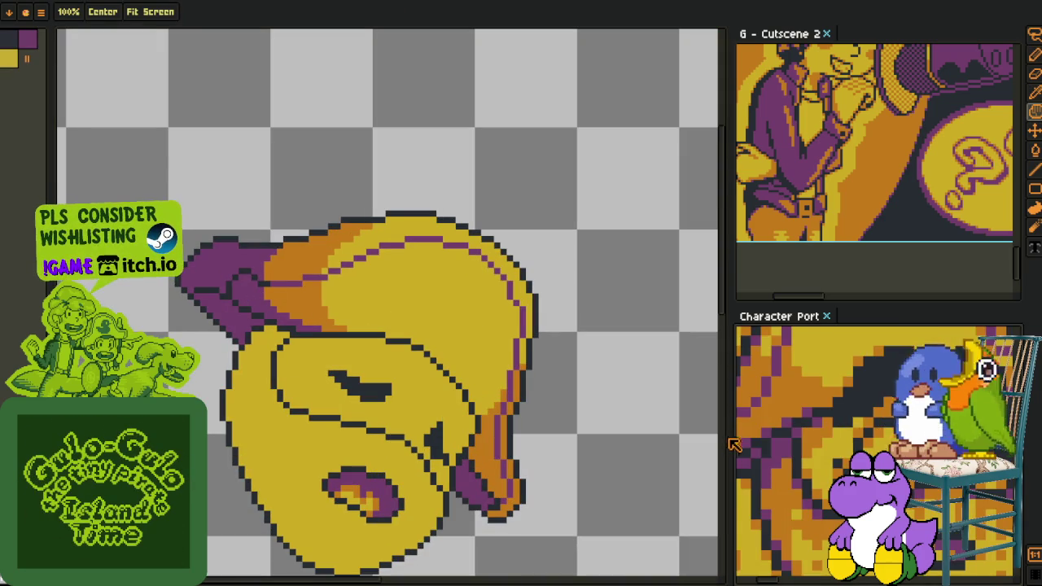
left_click(211, 260)
scroll(227, 259, "up", 3)
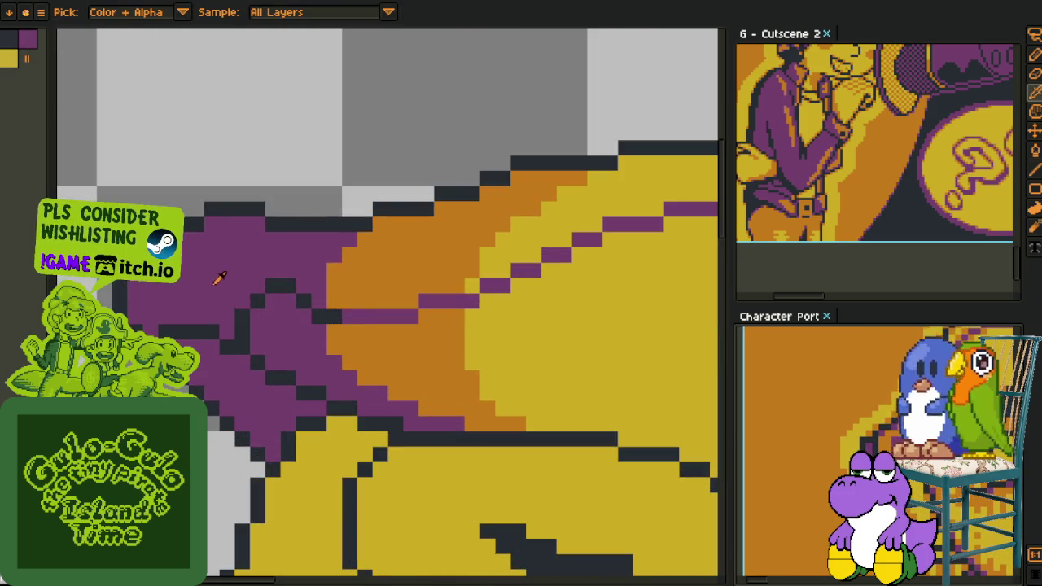
scroll(228, 333, "up", 2)
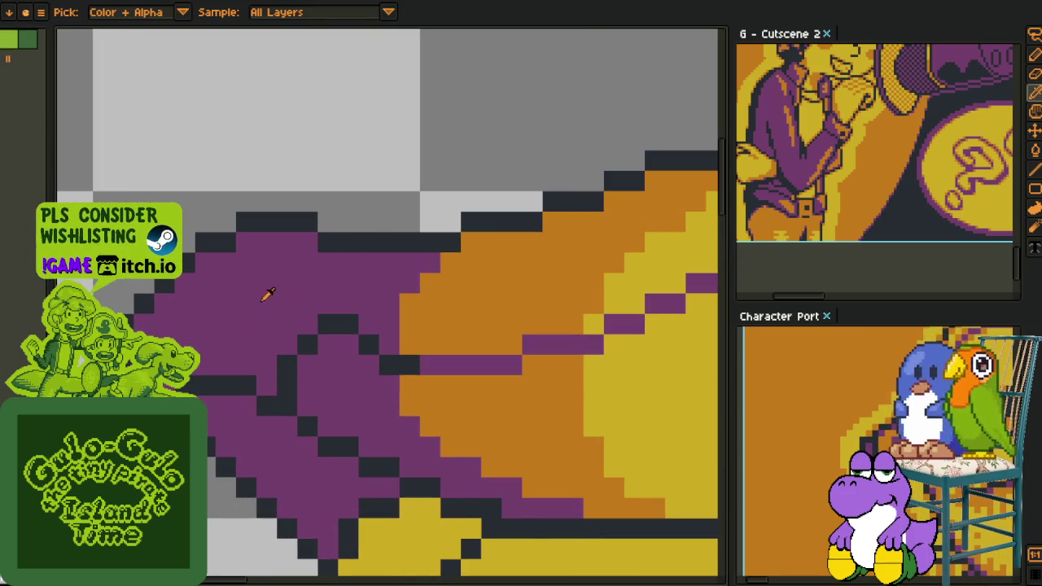
key("b")
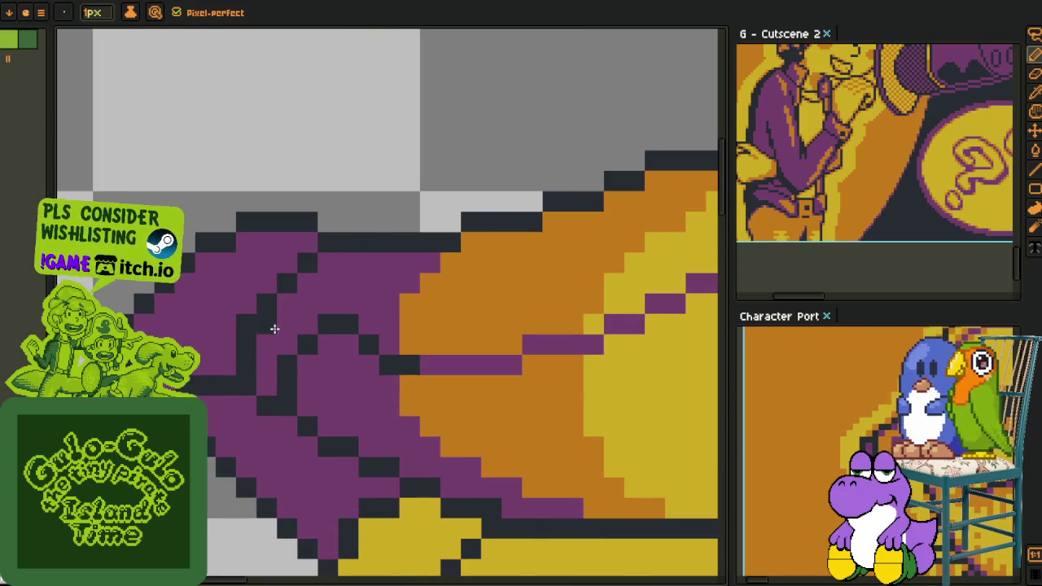
scroll(275, 328, "down", 2)
scroll(340, 306, "up", 1)
key("alt")
scroll(314, 275, "up", 1)
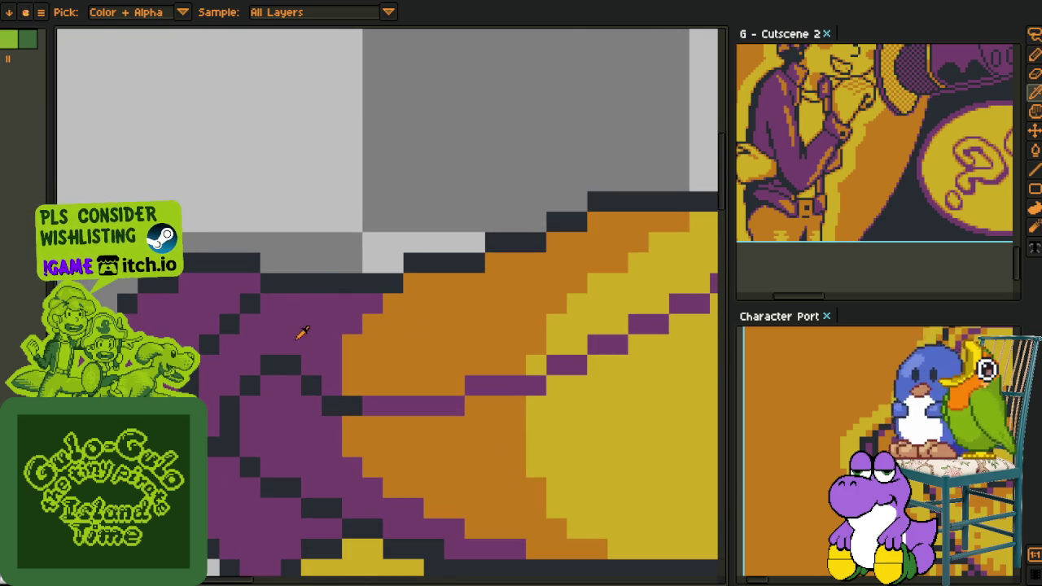
scroll(303, 327, "down", 3)
scroll(324, 338, "down", 1)
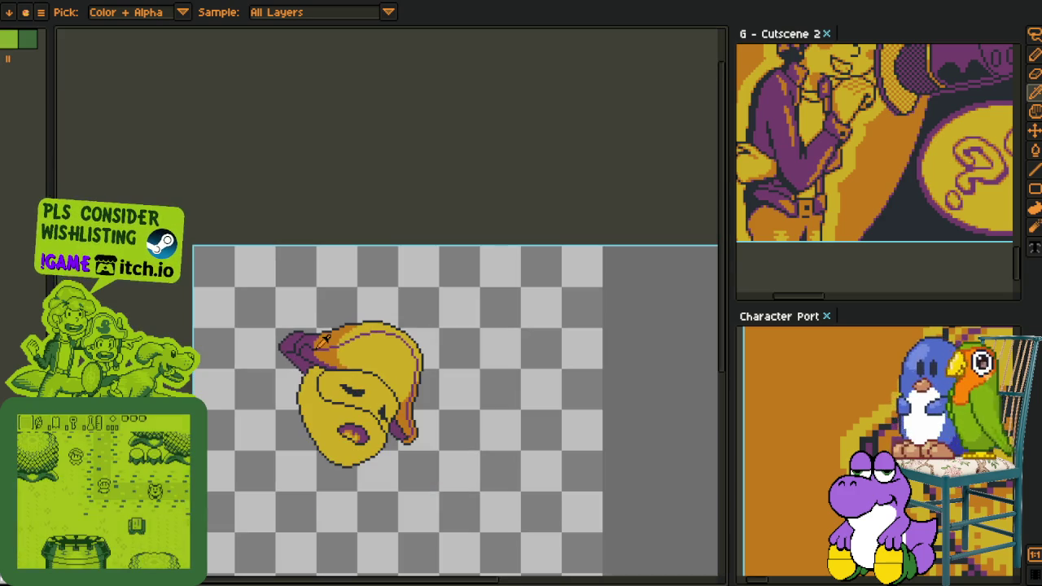
scroll(298, 332, "up", 4)
- Select the upper-left part of the hat tip and move it down two pixels
key("b")
mouse_move(379, 296)
left_mouse_down()
mouse_move(264, 311)
mouse_move(239, 350)
left_mouse_up()
key("ctrl+z")
left_click_drag(228, 286, 388, 369)
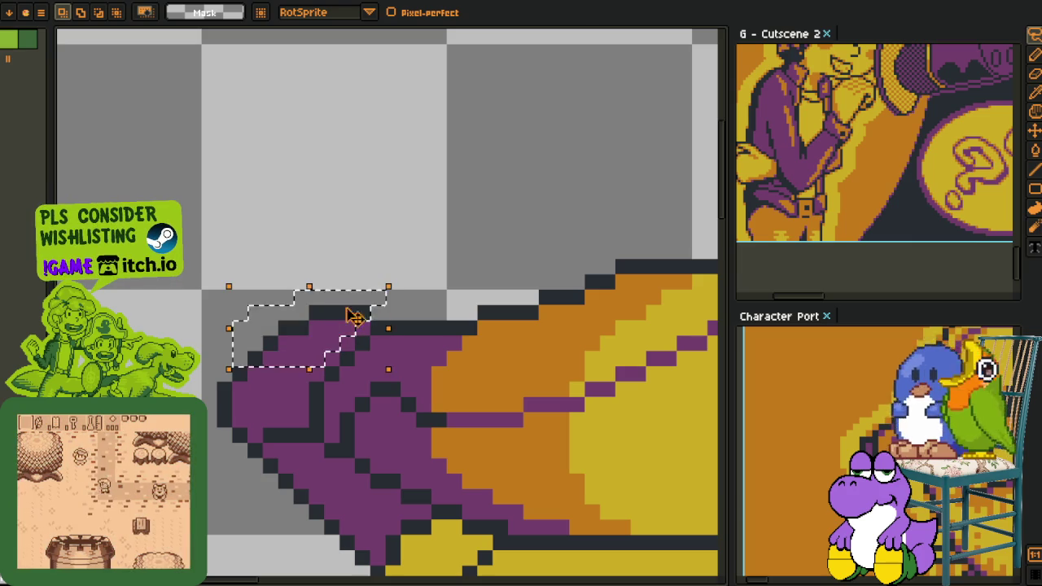
left_click_drag(342, 326, 332, 346)
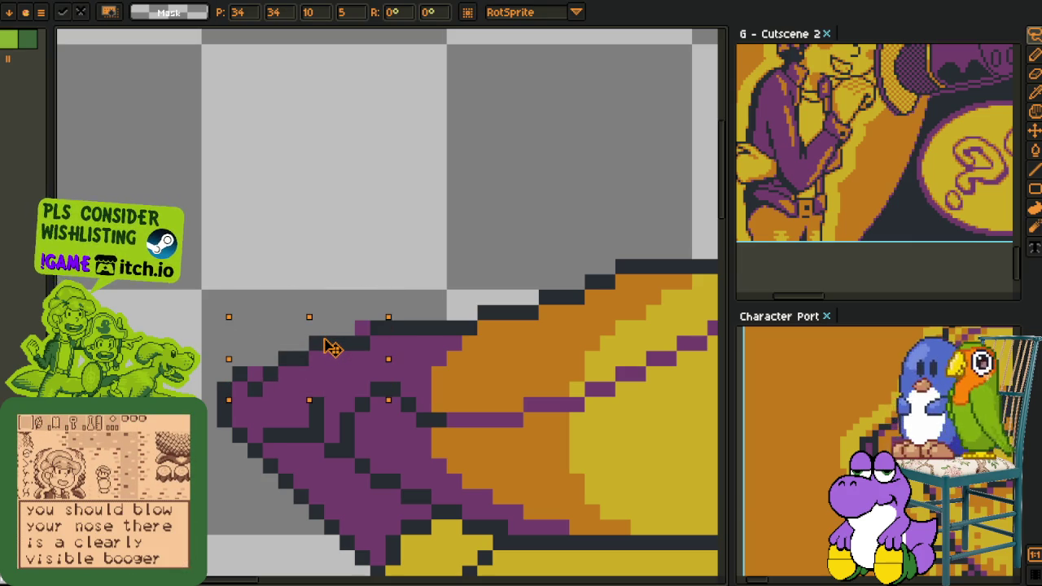
key("Return")
- Redraw the dark outline along the tip's top edge and fill the old outline pixel purple
scroll(439, 291, "down", 3)
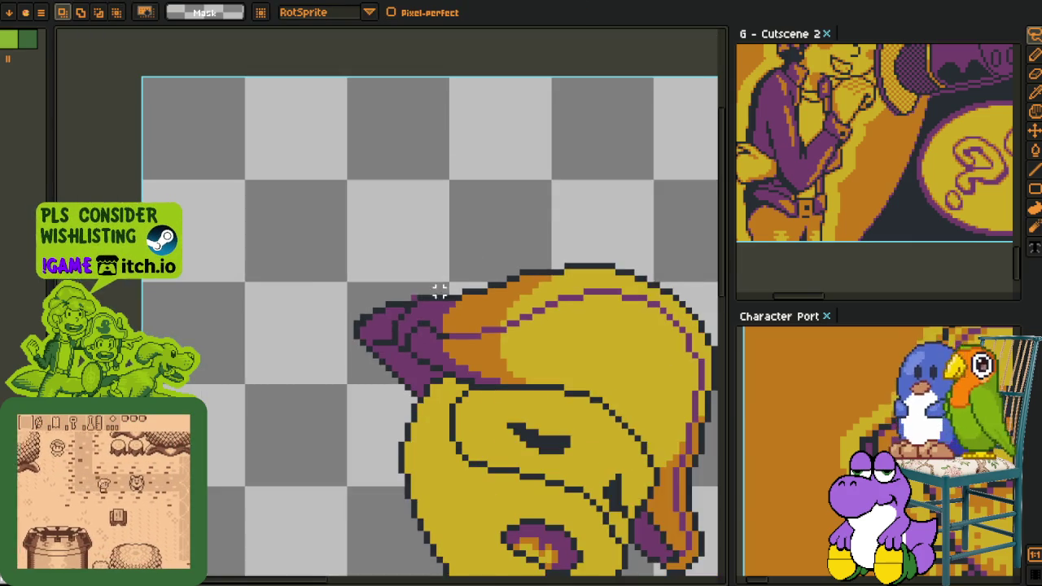
scroll(439, 291, "up", 2)
scroll(374, 318, "up", 3)
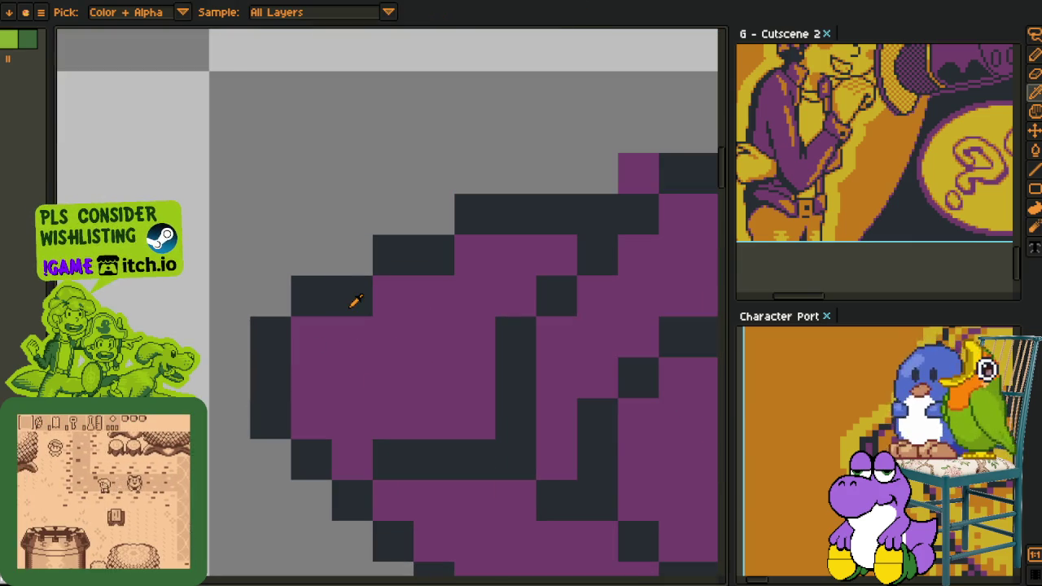
left_click(354, 256)
left_click(366, 291)
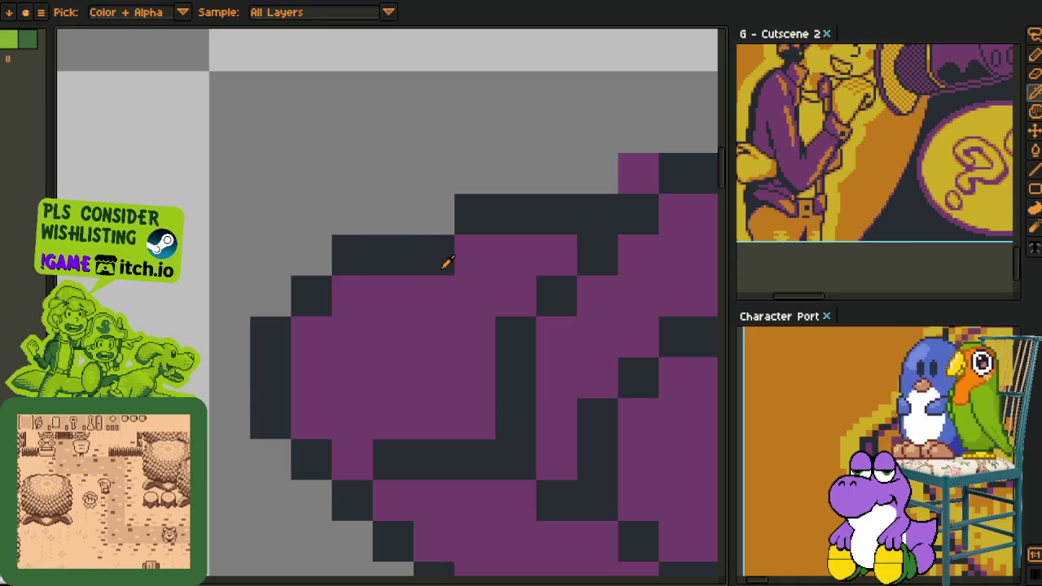
left_click(393, 215)
left_click(434, 214)
left_click(472, 242, "alt")
left_click(393, 255)
left_click(562, 217)
key("ctrl+z")
- Erase stray pixels above the tip, extend the dark top outline, and recolour top-row pixels purple
left_click(637, 174)
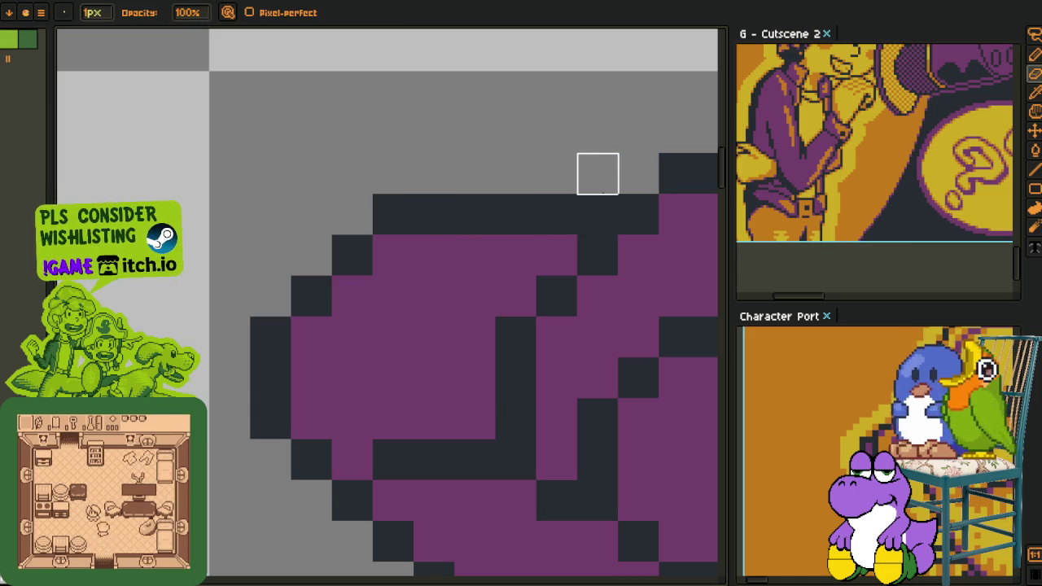
left_click(597, 214)
left_click(460, 184)
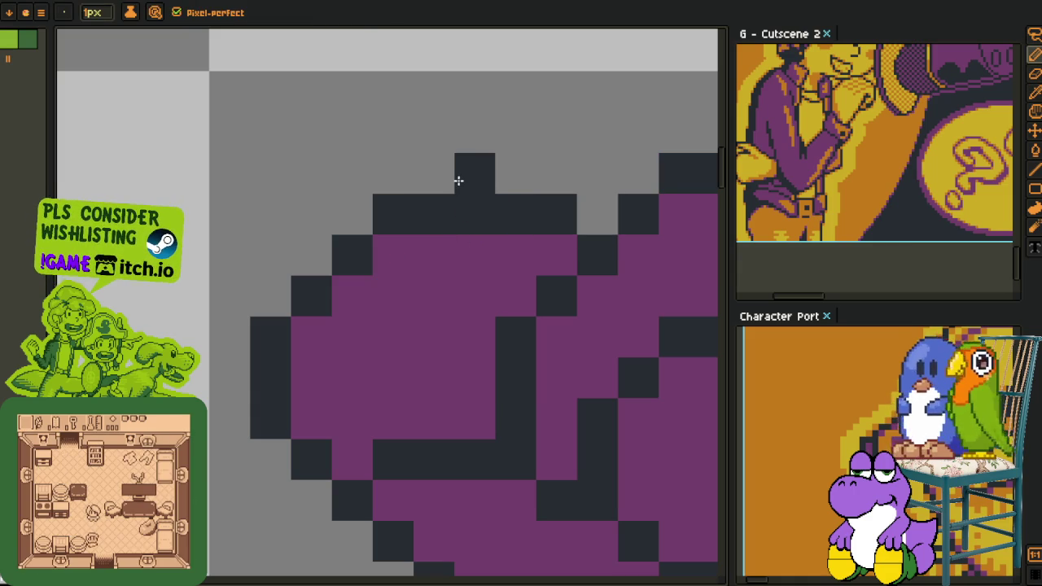
left_click(434, 179)
left_click(515, 179)
left_click_drag(434, 214, 483, 214)
left_click(502, 220)
scroll(560, 215, "down", 3)
scroll(560, 220, "down", 2)
scroll(556, 285, "down", 1)
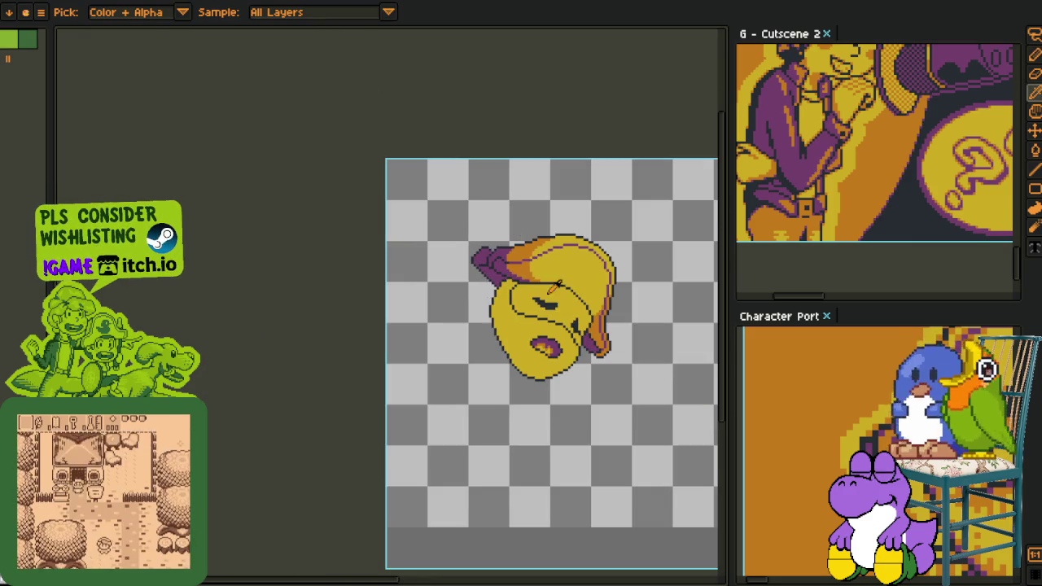
scroll(488, 269, "up", 2)
scroll(464, 256, "up", 3)
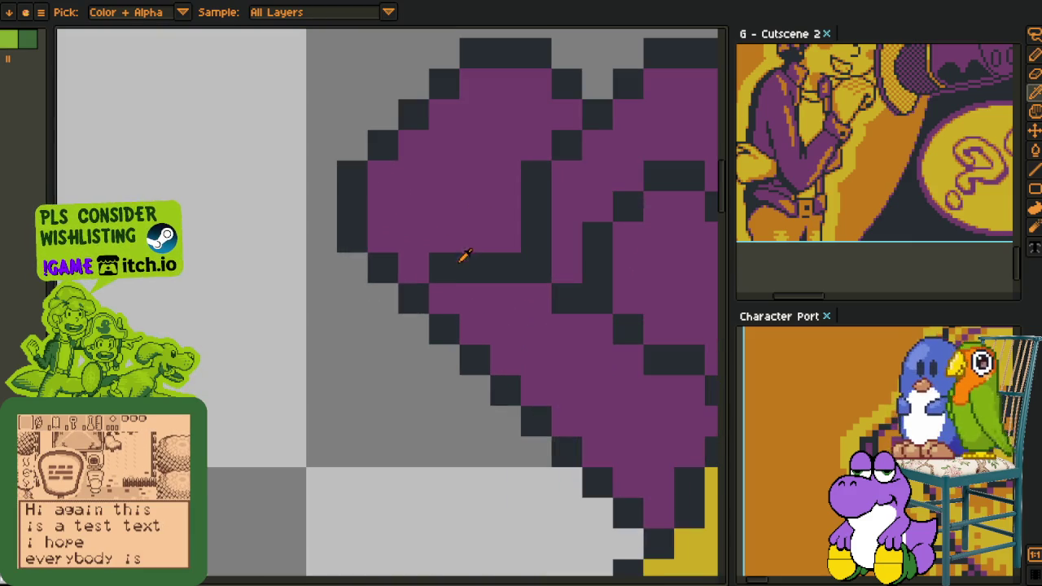
- Darken a purple outline pixel on the hat's tip
left_click(443, 302)
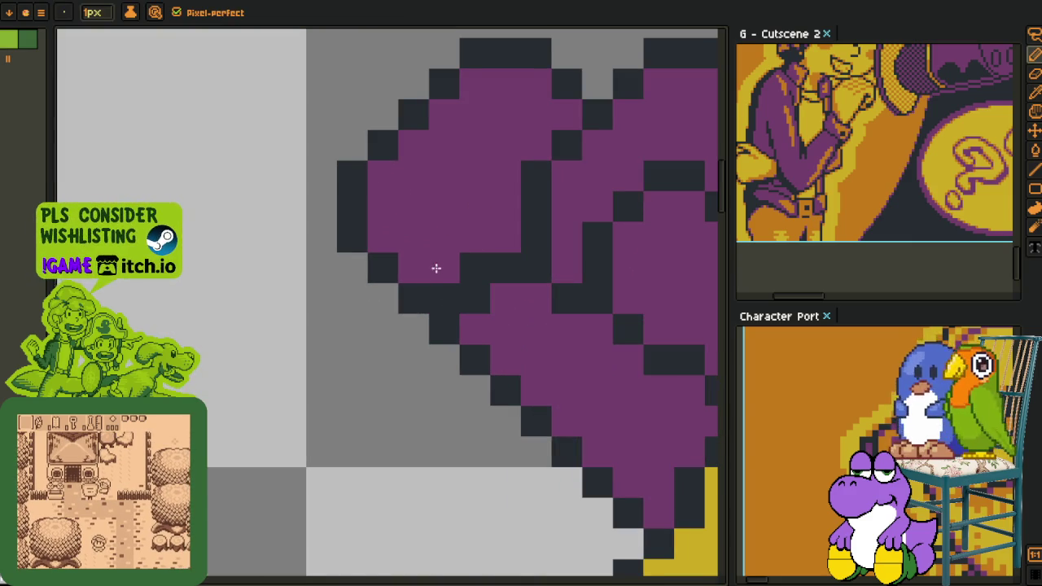
scroll(443, 293, "down", 3)
scroll(438, 310, "down", 2)
key("alt")
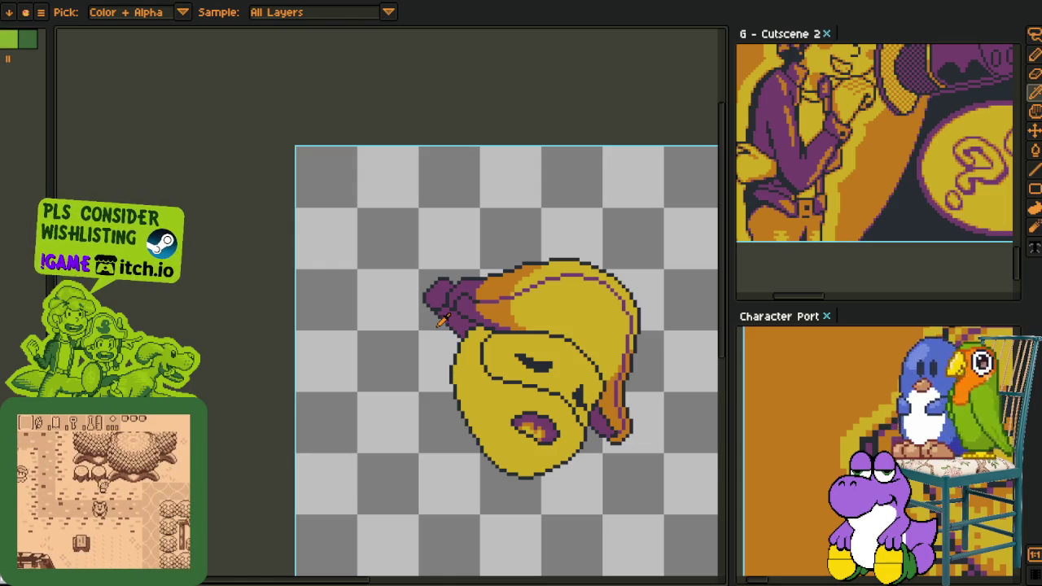
scroll(483, 345, "up", 3)
scroll(411, 270, "up", 2)
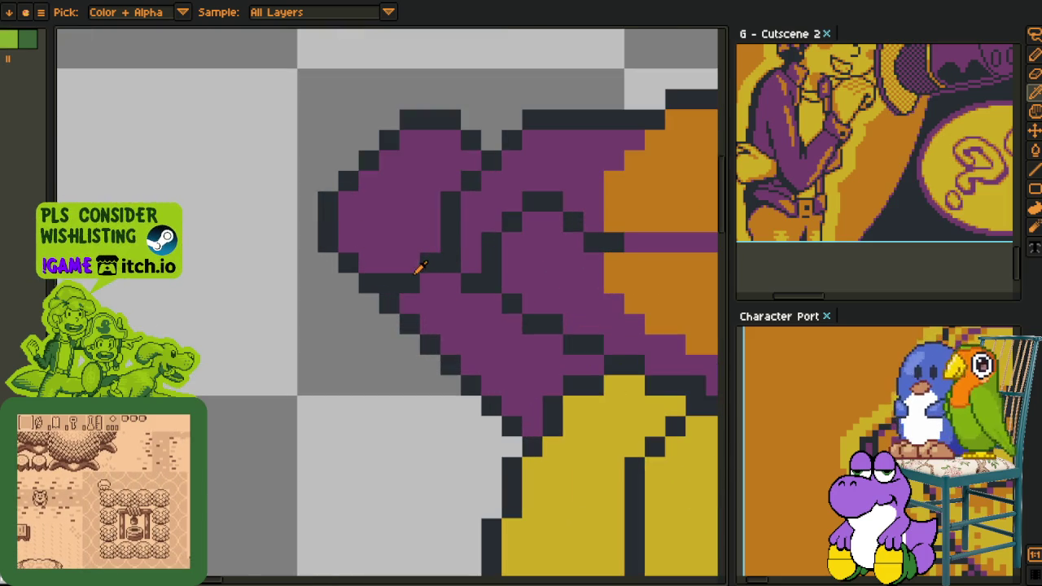
scroll(409, 284, "down", 3)
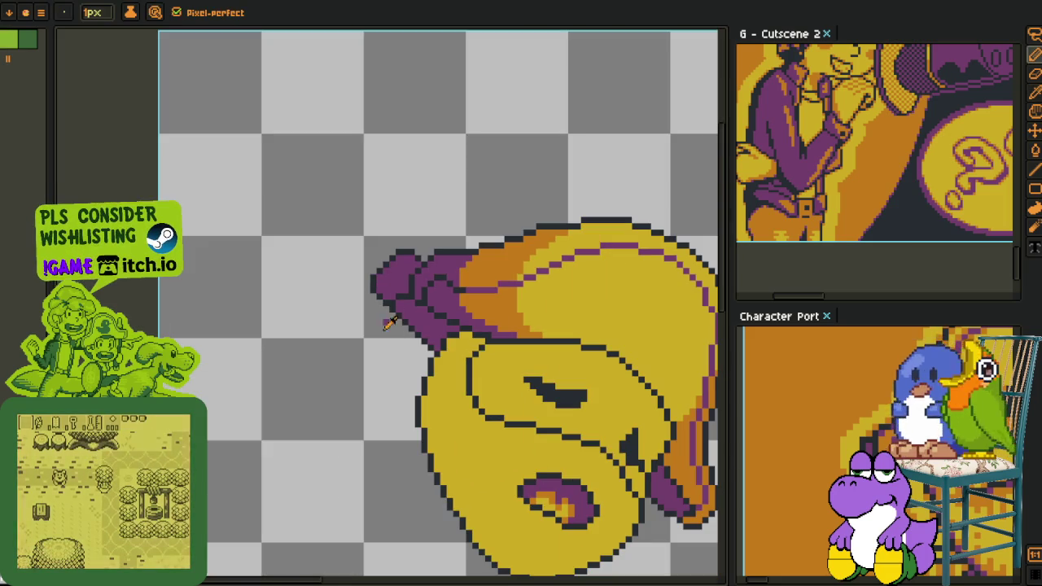
key("alt")
key("space")
scroll(405, 323, "down", 1)
scroll(309, 263, "down", 1)
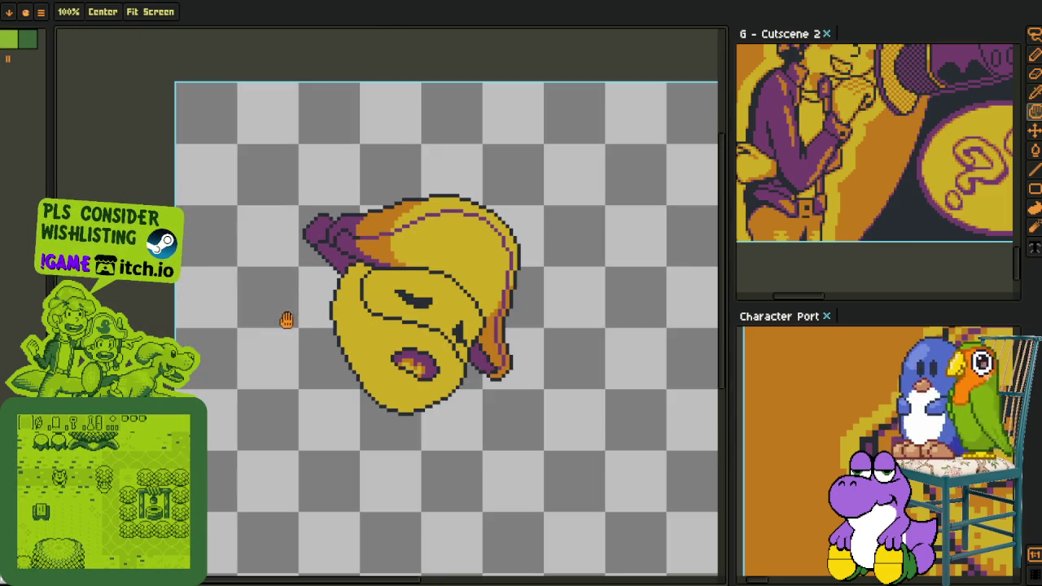
- Pan the head upward and save the sprite
left_click_drag(498, 393, 461, 317)
key("ctrl+s")
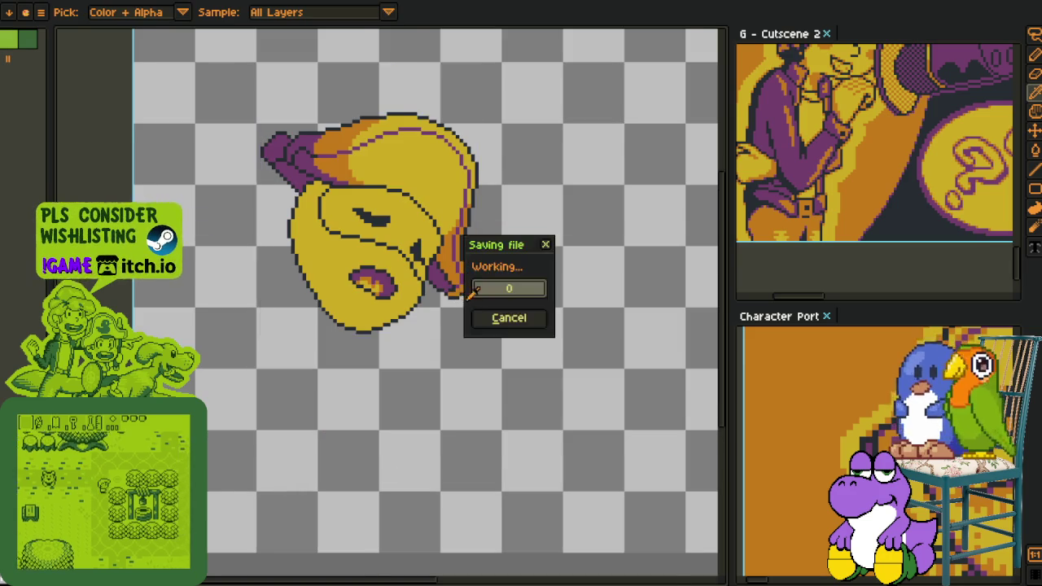
scroll(440, 261, "up", 2)
scroll(438, 257, "up", 2)
- Paint an orange pixel on the hat's lower flap, using orange sampled from the flap
key("b")
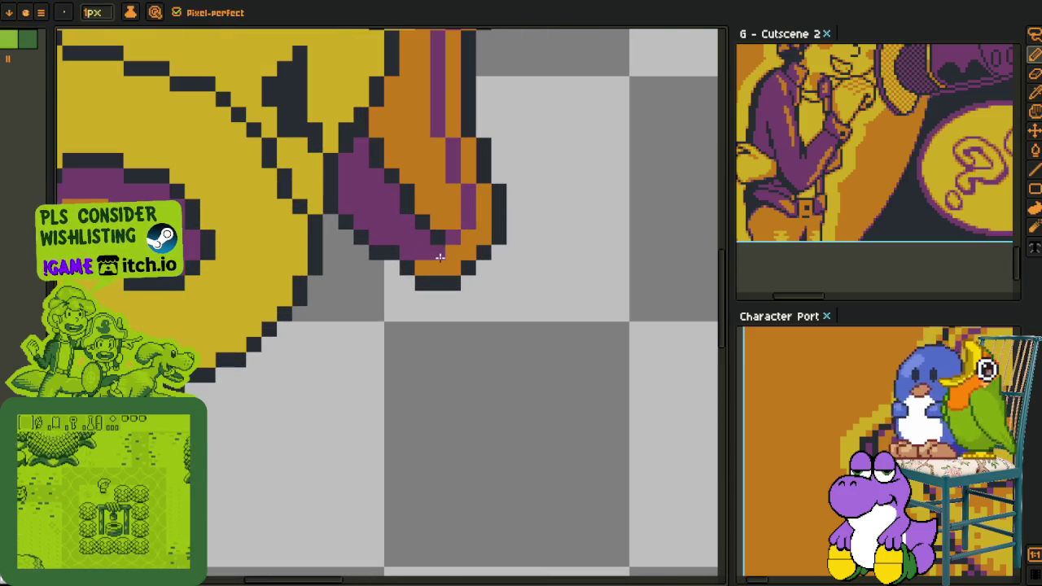
left_click(446, 238, "alt")
left_click(422, 251)
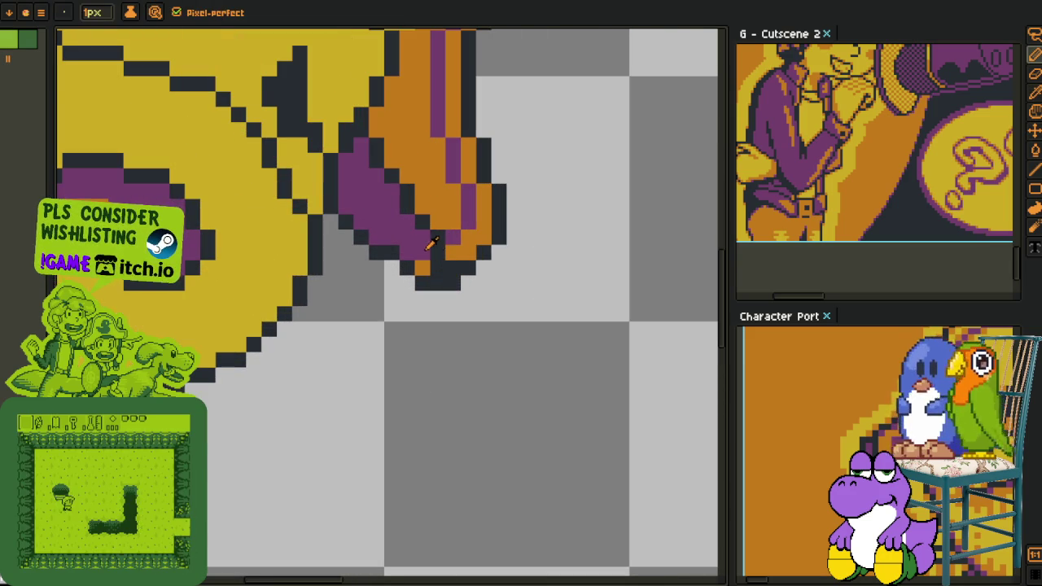
key("g")
scroll(426, 262, "down", 3)
scroll(460, 303, "down", 1)
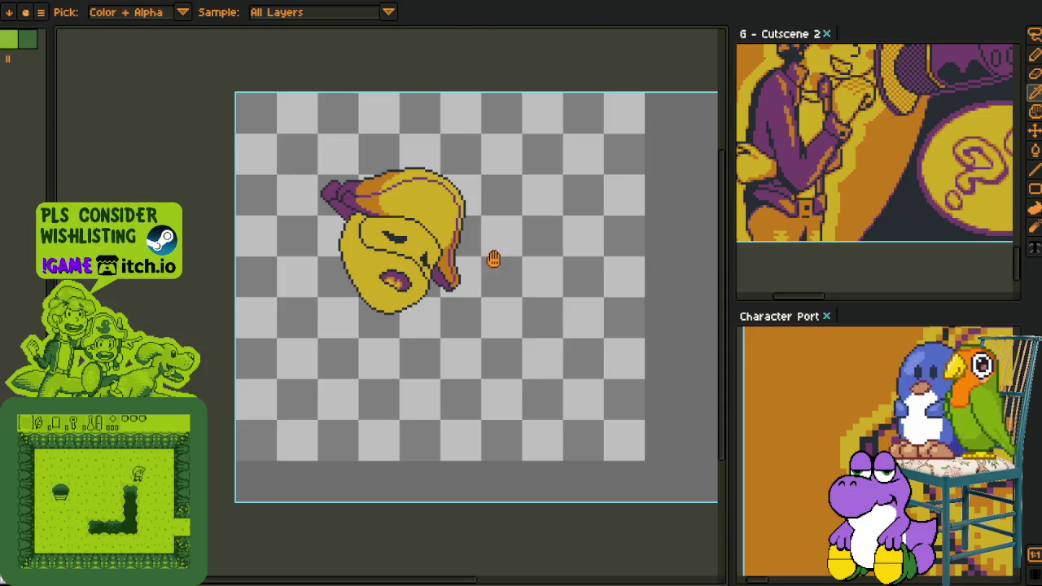
- Recentre the head and fill a hat region with lighter orange
key("h")
left_click_drag(494, 259, 418, 337)
scroll(423, 330, "down", 1)
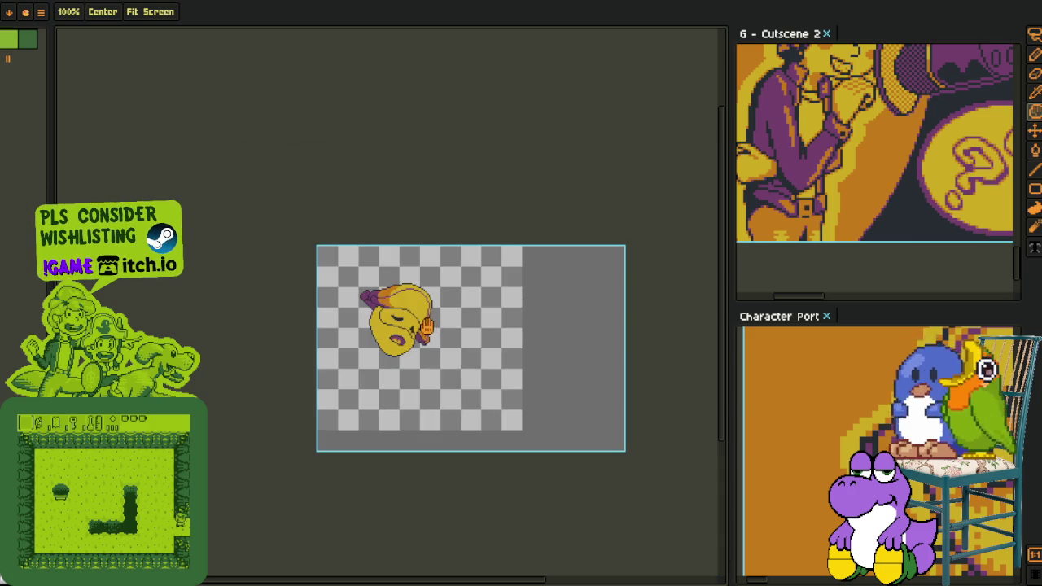
scroll(425, 325, "up", 5)
scroll(382, 323, "down", 1)
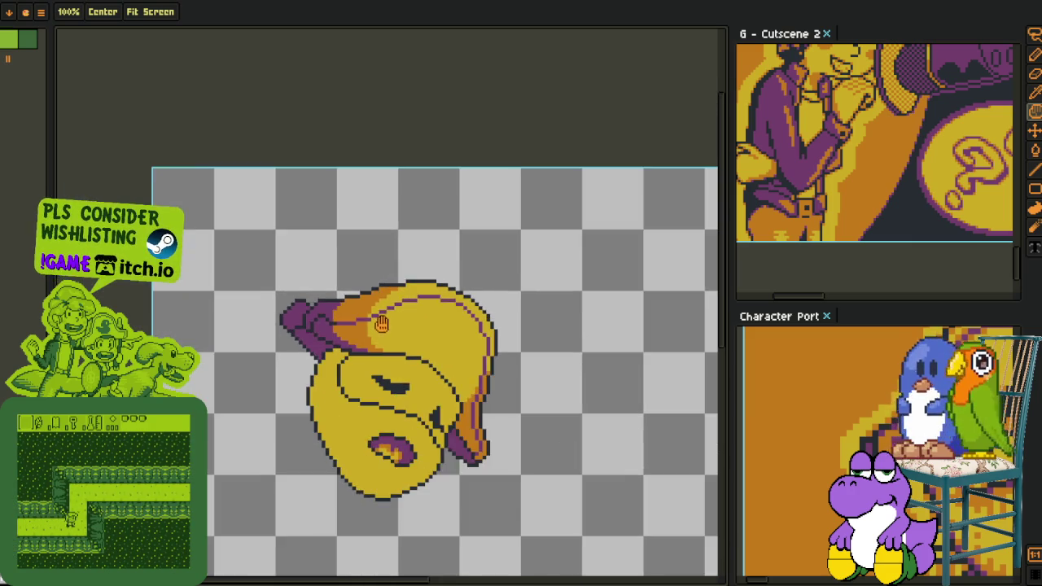
scroll(382, 324, "down", 2)
scroll(378, 316, "up", 1)
scroll(366, 317, "up", 5)
key("i")
key("g")
left_click(313, 361)
- Redraw the brim crease as a straight pixel-perfect purple line
scroll(313, 361, "down", 2)
scroll(325, 342, "down", 2)
scroll(342, 326, "down", 2)
key("i")
scroll(355, 308, "up", 1)
scroll(357, 303, "up", 4)
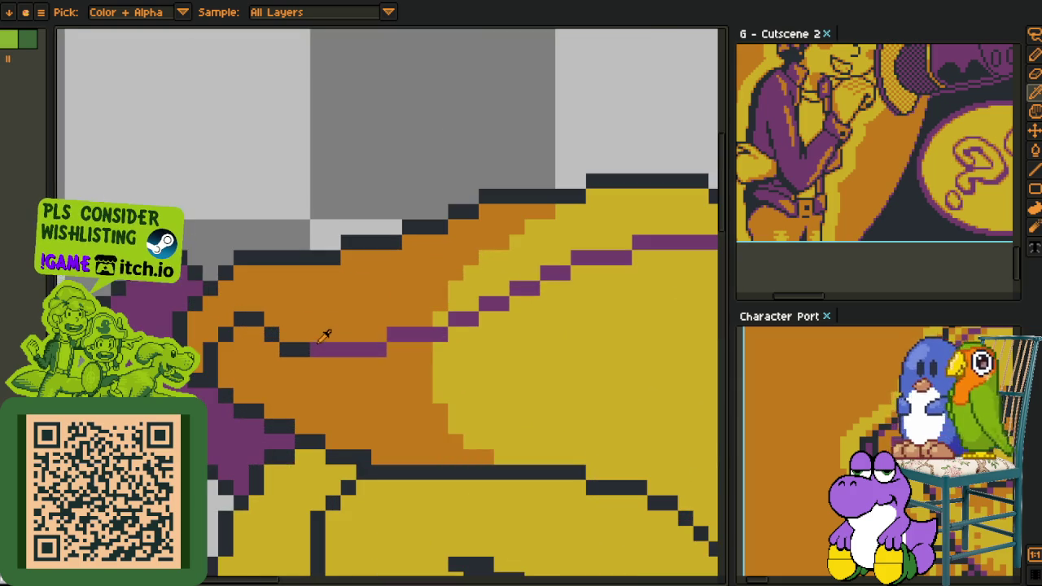
key("b")
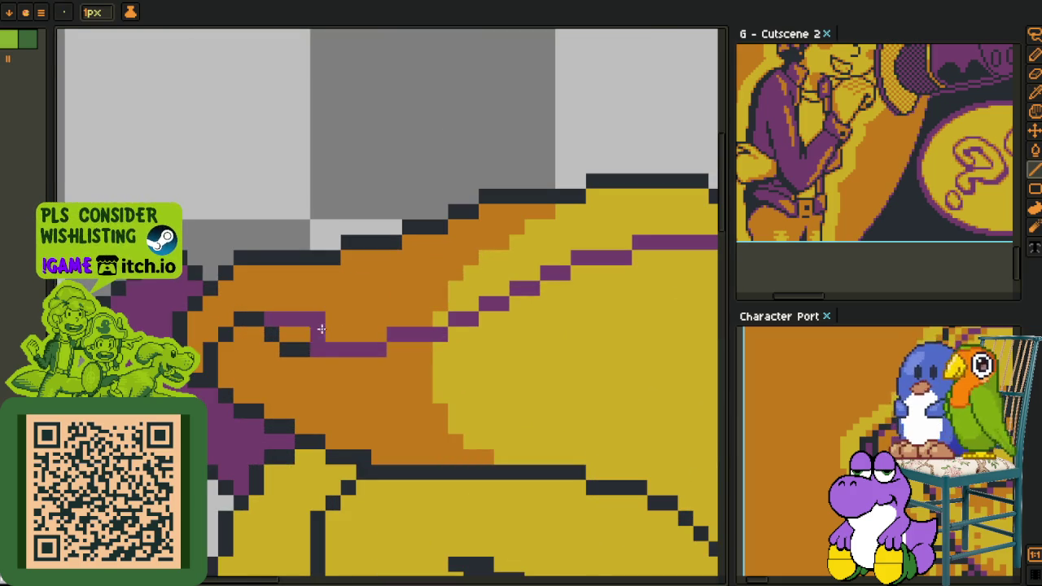
key("b")
mouse_move(384, 349)
left_mouse_down()
mouse_move(289, 341)
mouse_move(238, 316)
left_mouse_up()
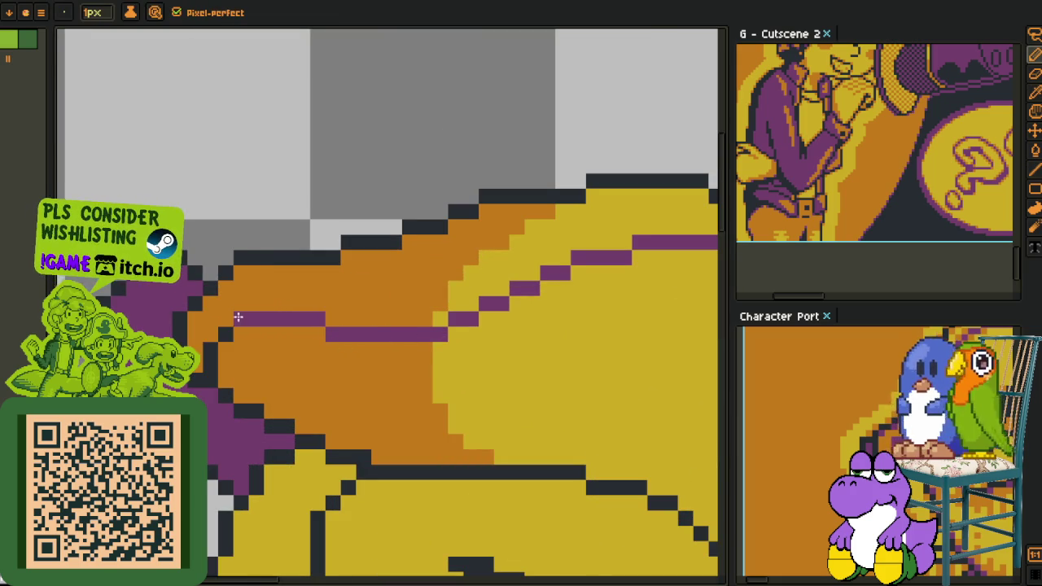
scroll(211, 361, "down", 3)
scroll(309, 379, "down", 2)
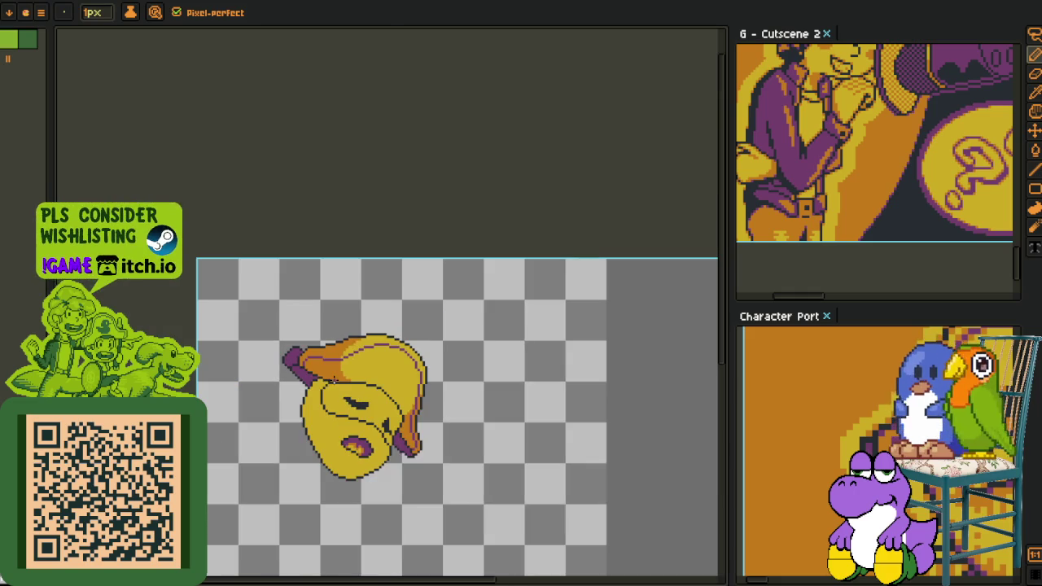
- Bring the sprite back to the centre of the view and save it
key("i")
scroll(346, 317, "down", 2)
scroll(333, 319, "up", 1)
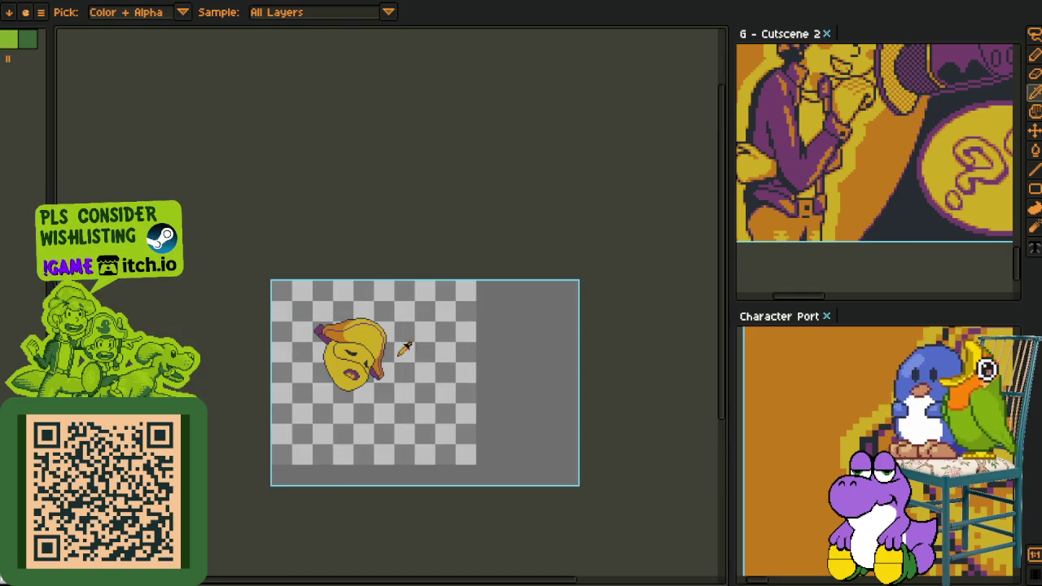
scroll(351, 322, "up", 1)
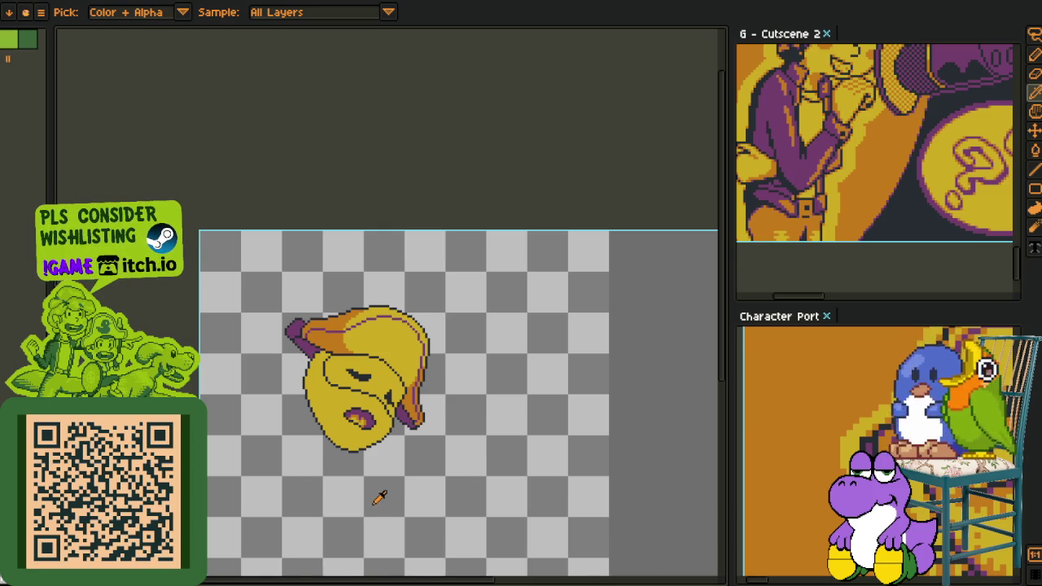
scroll(380, 498, "down", 2)
left_click_drag(371, 480, 409, 394)
scroll(390, 391, "up", 2)
key("ctrl+s")
left_click_drag(440, 338, 397, 345)
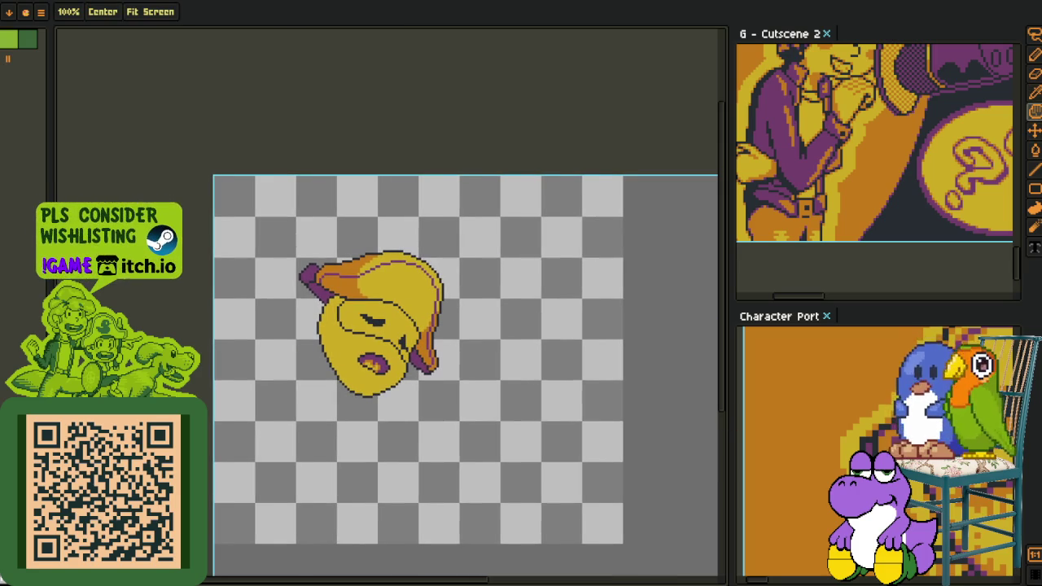
scroll(391, 350, "up", 2)
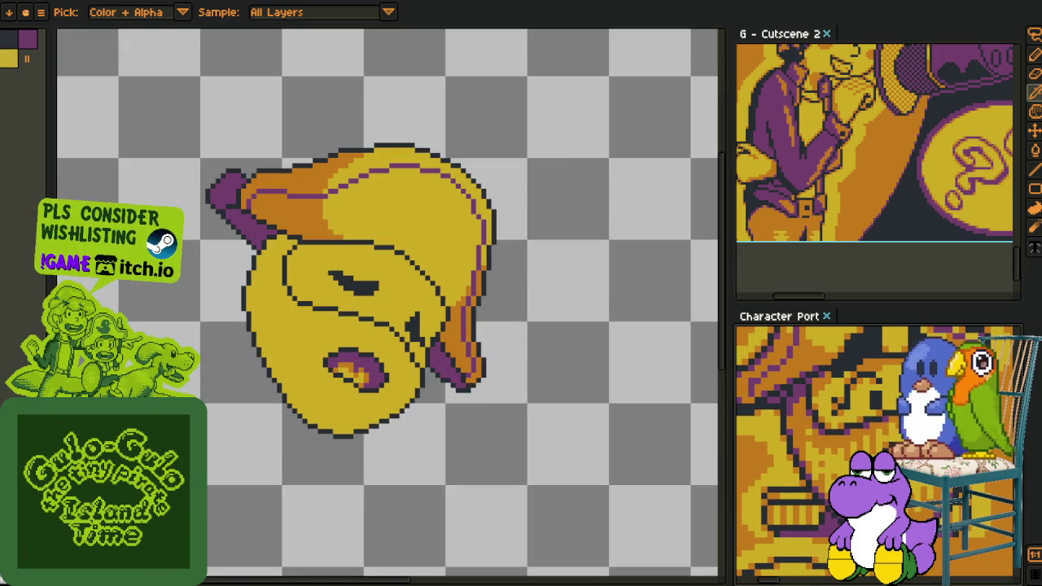
scroll(387, 371, "down", 2)
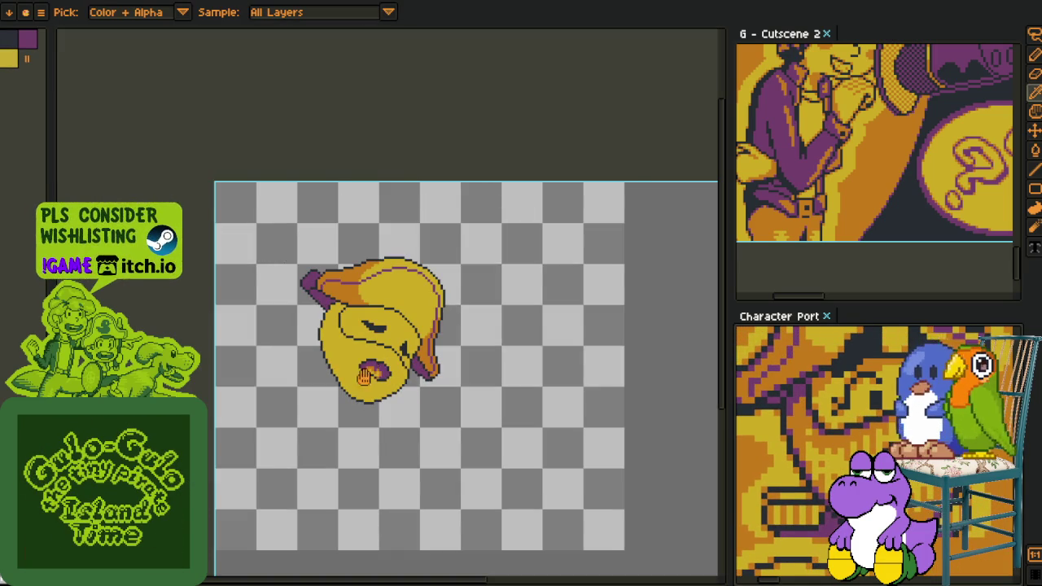
left_click_drag(364, 375, 428, 341)
scroll(488, 342, "up", 2)
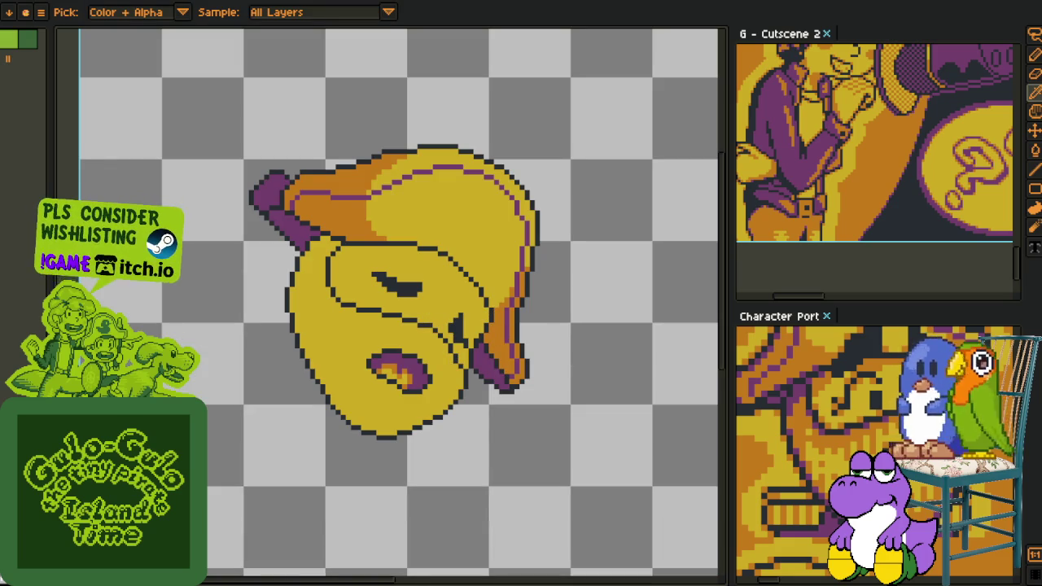
- Draw orange shading lines along the jaw and down the cheek edge
mouse_move(420, 409)
left_mouse_down()
mouse_move(378, 287)
mouse_move(373, 335)
left_mouse_up()
scroll(391, 325, "up", 2)
key("b")
scroll(420, 317, "up", 2)
mouse_move(452, 331)
left_mouse_down()
mouse_move(356, 296)
mouse_move(251, 284)
mouse_move(186, 236)
mouse_move(218, 213)
mouse_move(163, 122)
mouse_move(149, 203)
left_mouse_up()
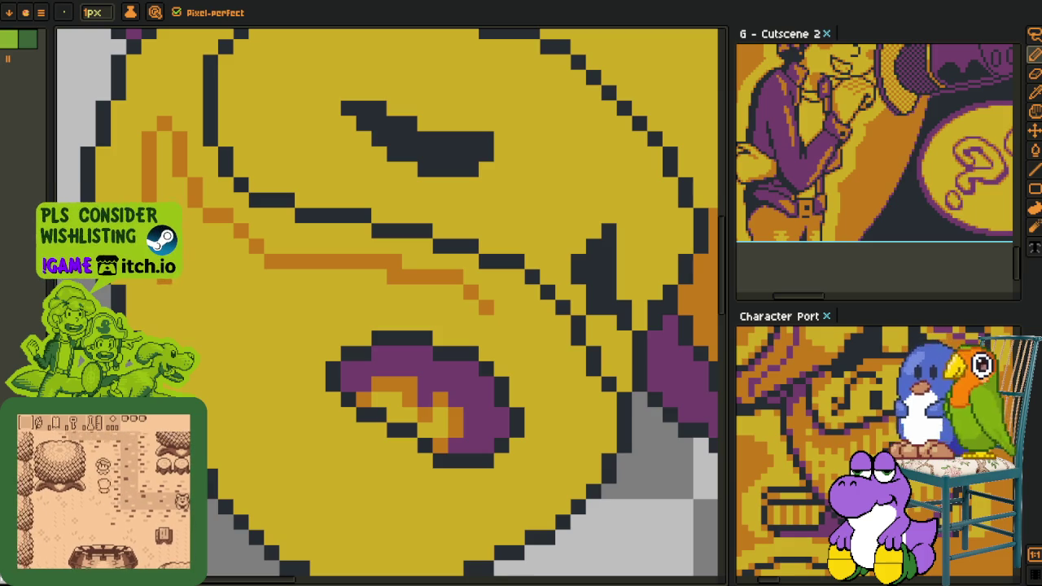
left_click_drag(186, 262, 227, 358)
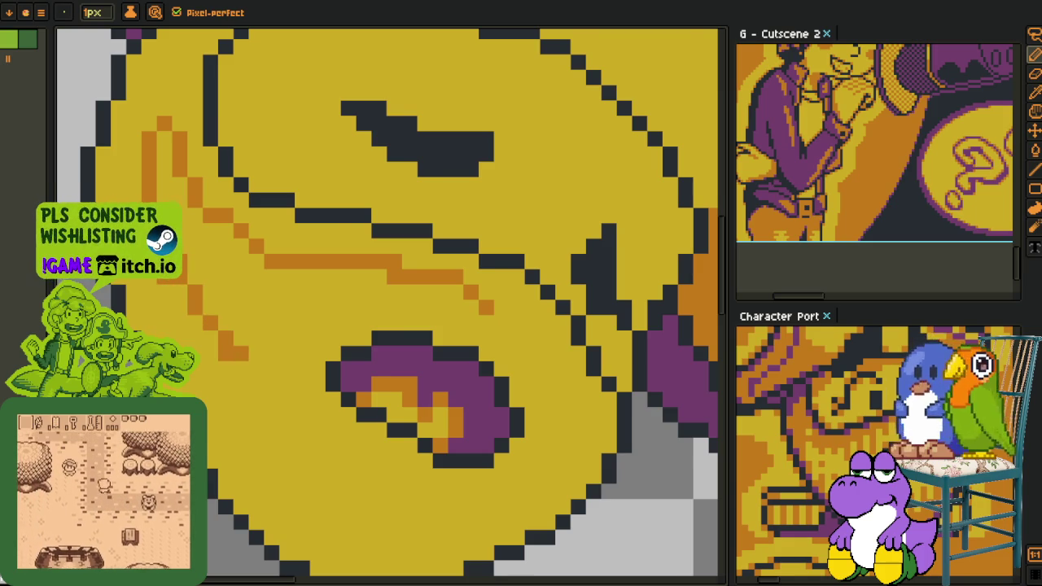
scroll(398, 276, "down", 5)
scroll(398, 276, "up", 3)
- Extend the orange line up toward the ear and along the chin's yellow edge
left_click(377, 203)
key("i")
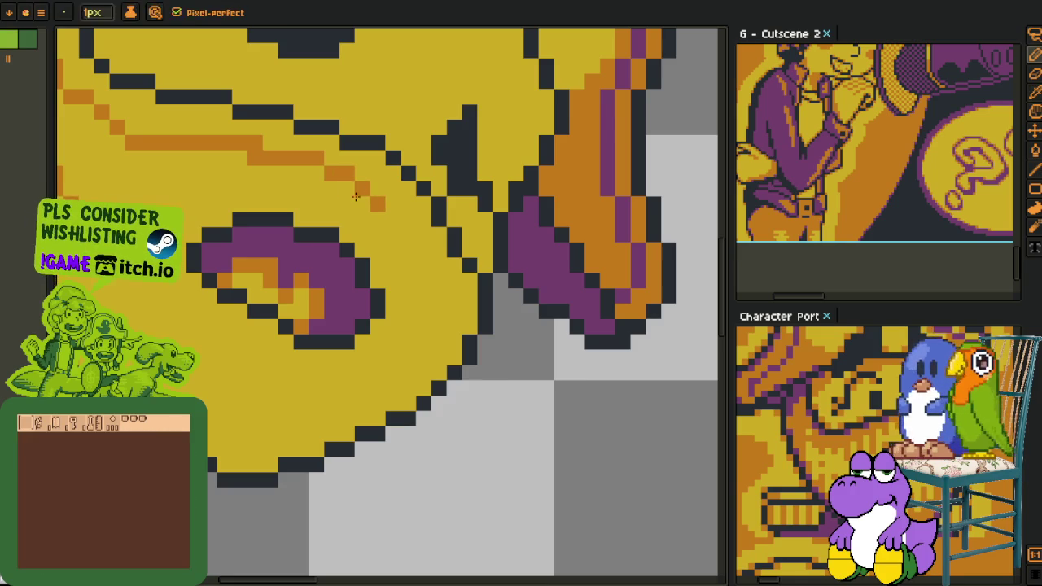
key("b")
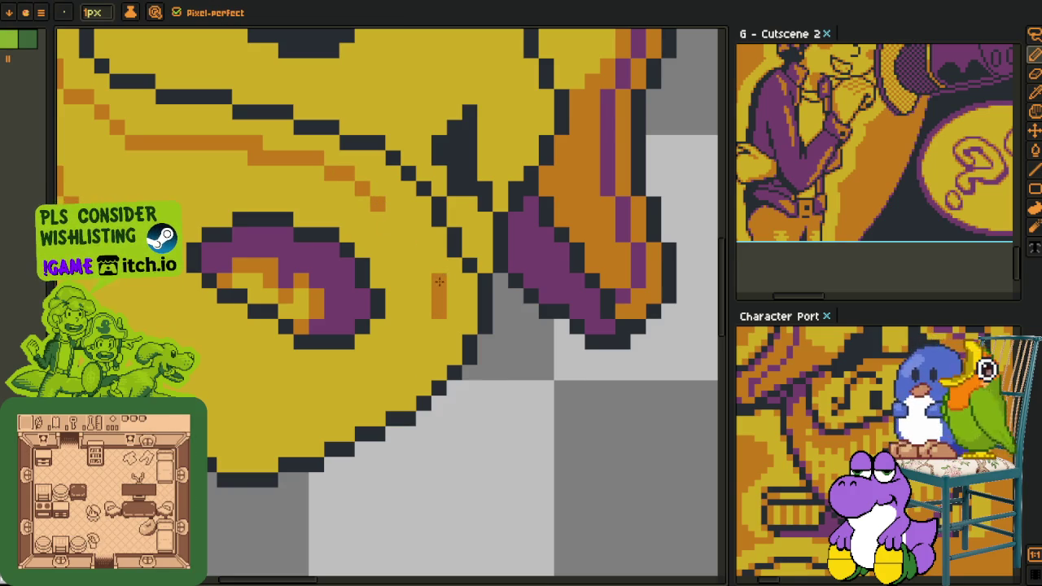
left_click_drag(431, 277, 400, 236)
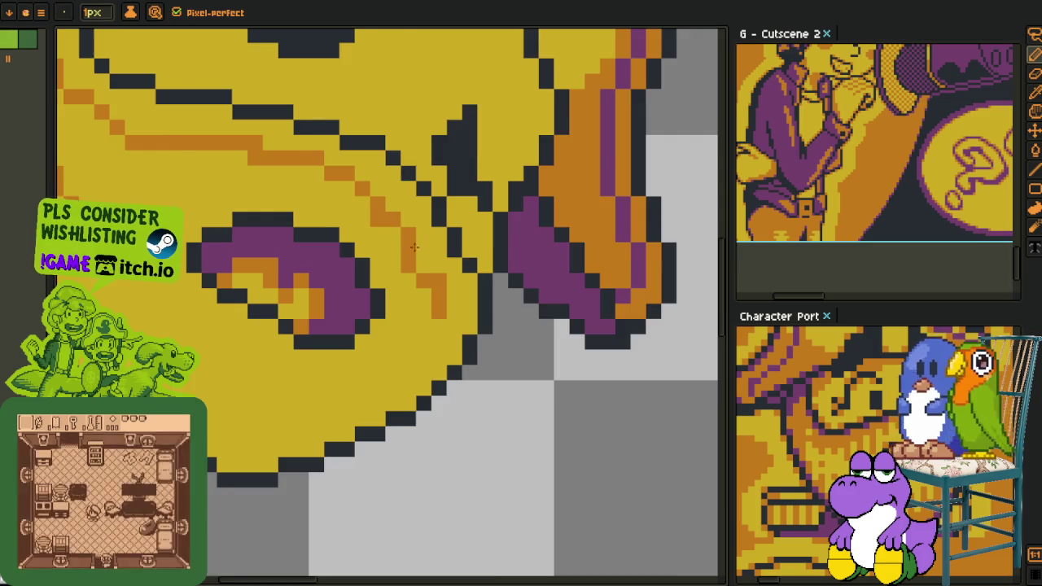
key("alt")
key("alt")
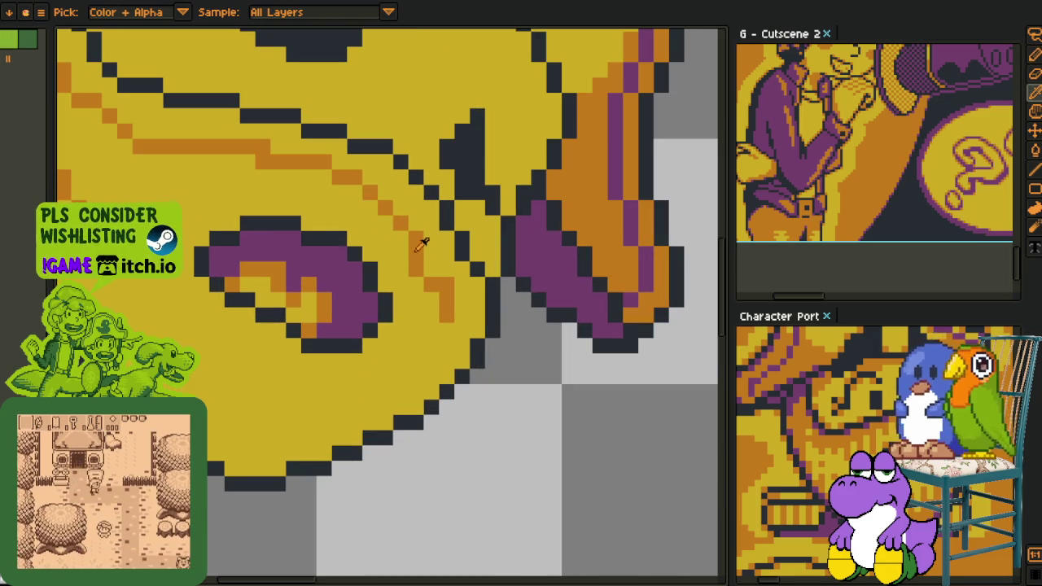
key("alt")
mouse_move(444, 326)
left_mouse_down()
mouse_move(367, 390)
mouse_move(216, 405)
mouse_move(309, 425)
mouse_move(199, 272)
left_mouse_up()
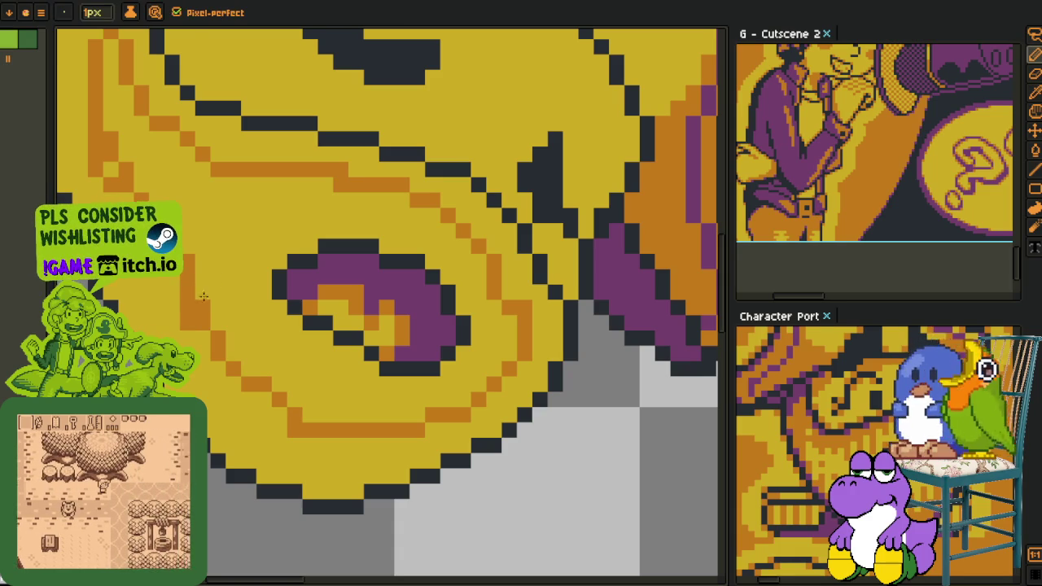
scroll(244, 342, "down", 2)
scroll(250, 350, "down", 1)
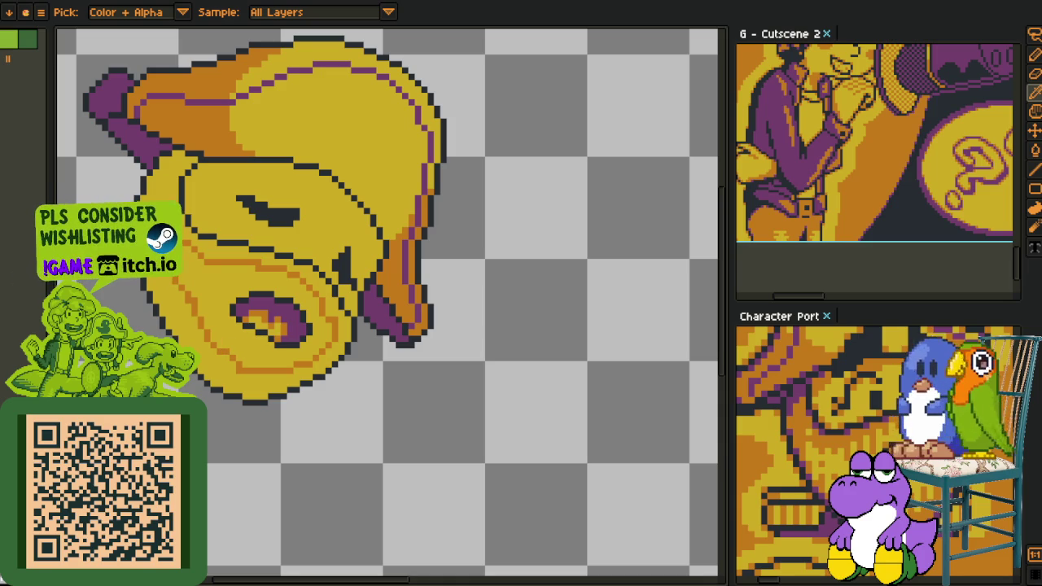
- Zoom in on the jaw strip while switching between the paint bucket and colour picker
scroll(210, 234, "up", 2)
key("g")
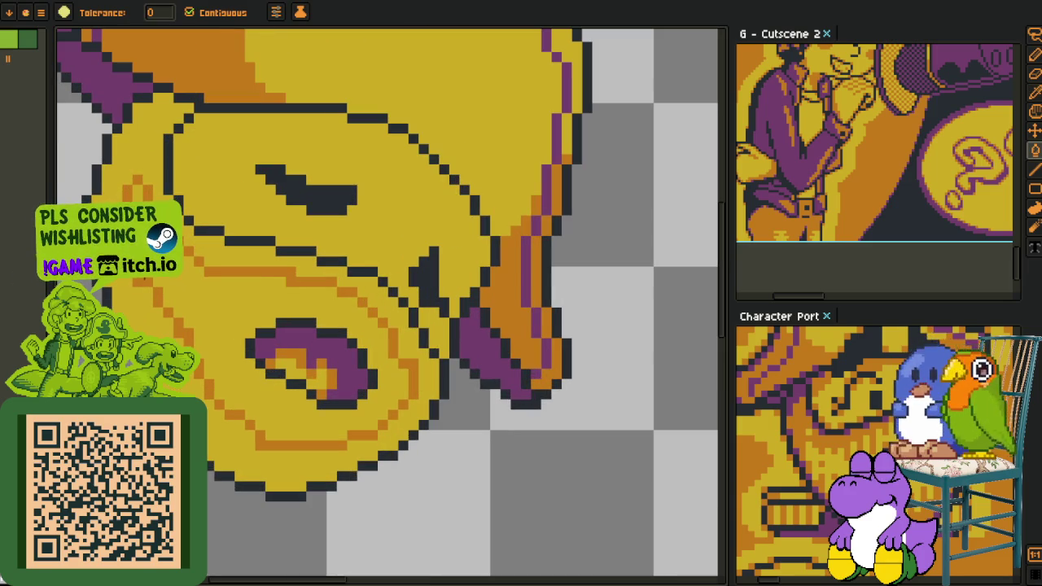
key("i")
key("g")
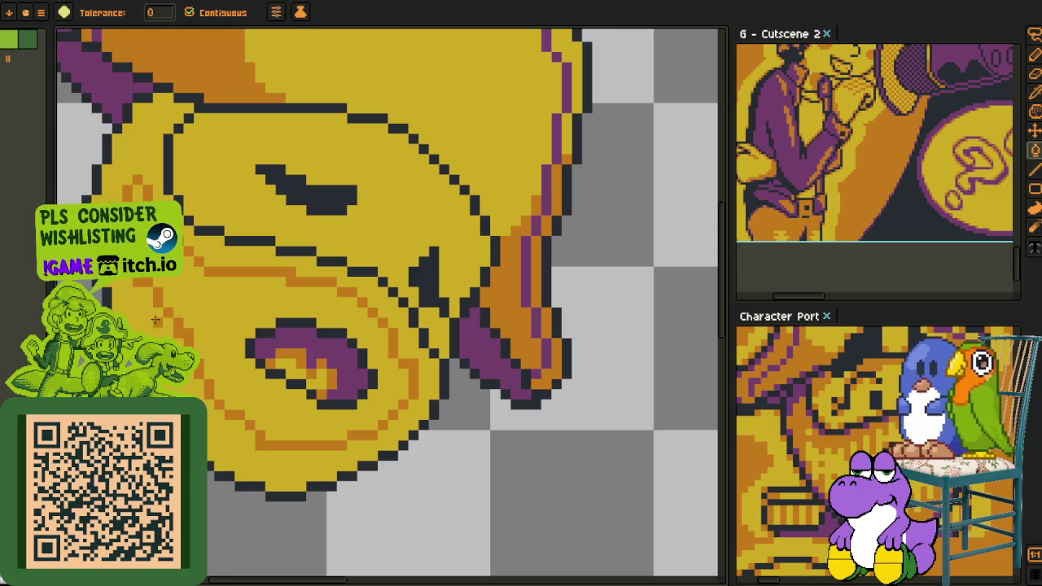
scroll(155, 320, "down", 1)
scroll(154, 320, "down", 1)
scroll(204, 350, "down", 1)
key("i")
scroll(277, 405, "up", 1)
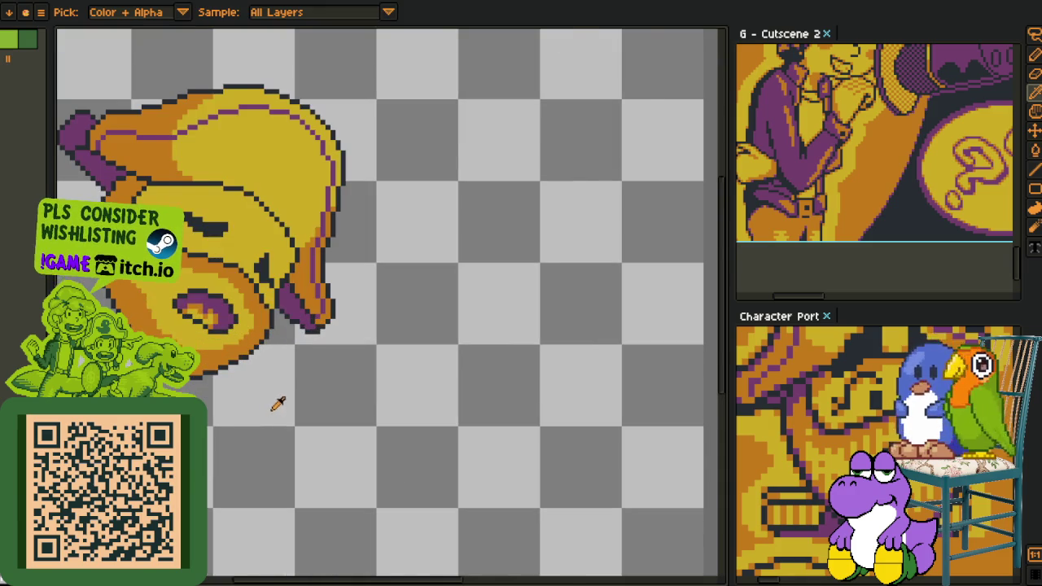
scroll(277, 406, "up", 1)
scroll(274, 396, "up", 2)
scroll(272, 358, "up", 1)
scroll(271, 325, "up", 1)
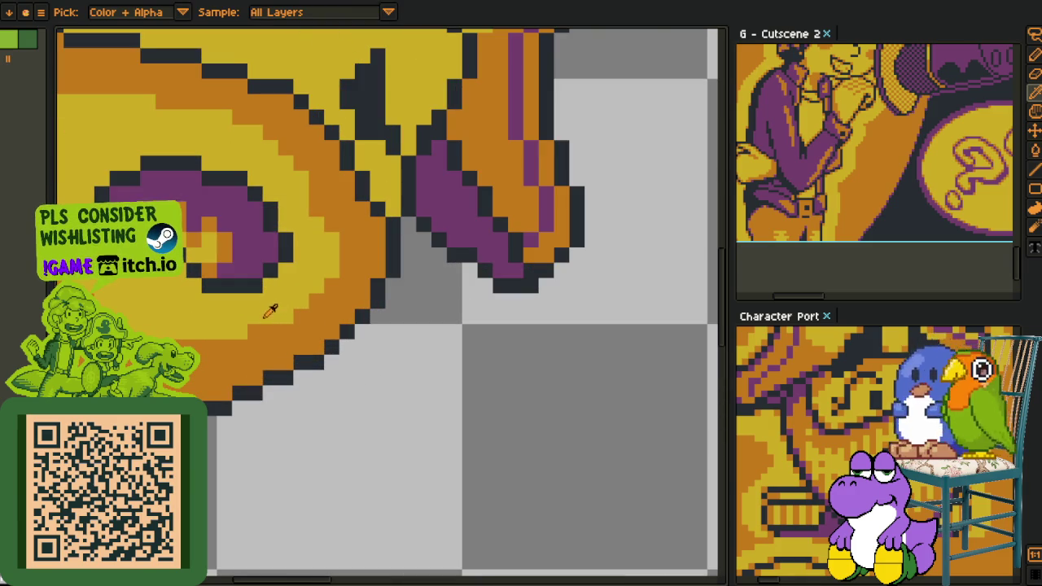
scroll(280, 315, "down", 1)
scroll(244, 358, "up", 1)
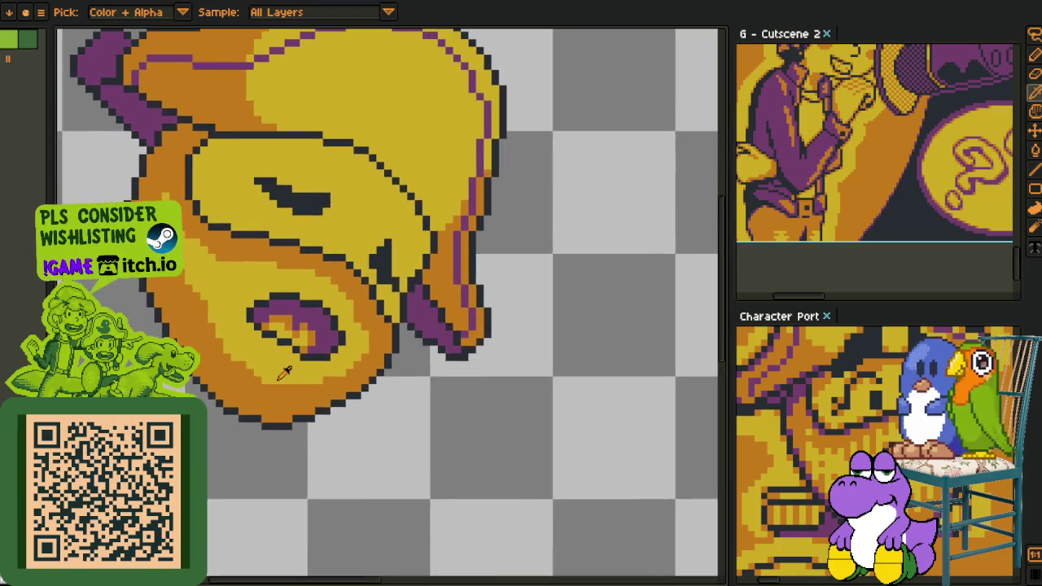
scroll(281, 375, "up", 1)
- Add two light-yellow pixels near the chin and recolour a jaw pixel orange
key("b")
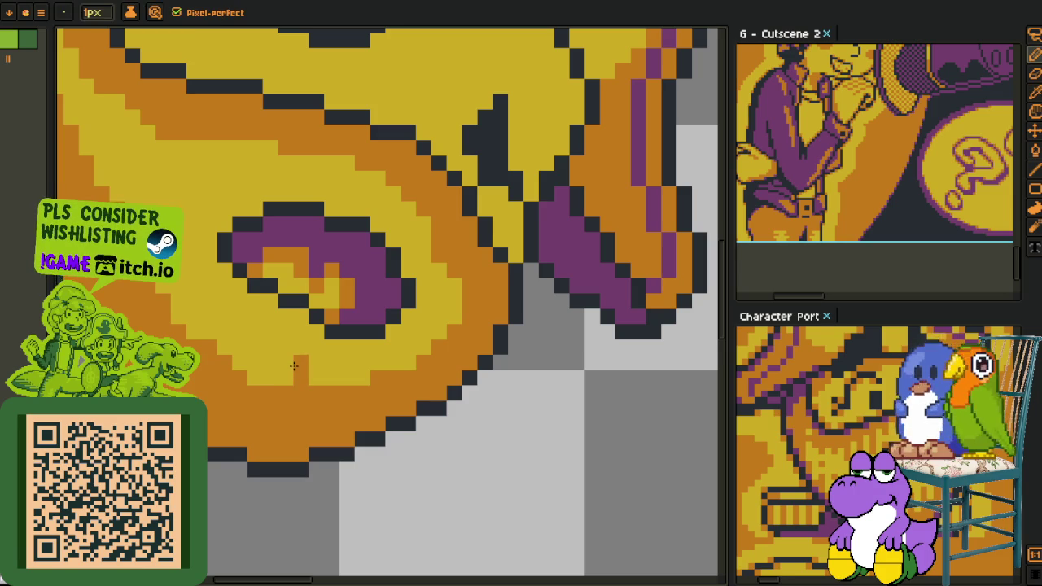
left_click(288, 366, "alt")
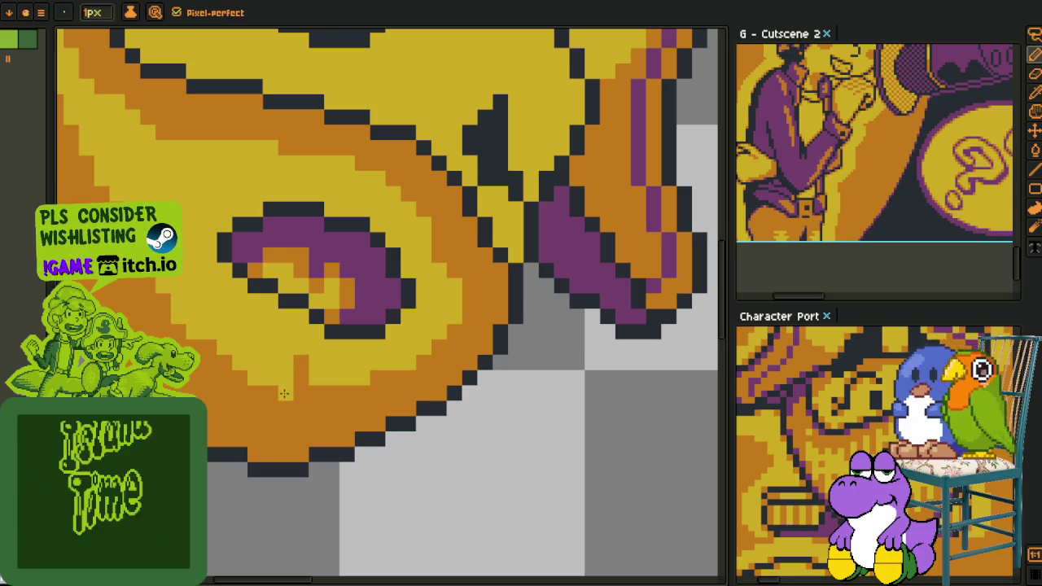
left_click(285, 404)
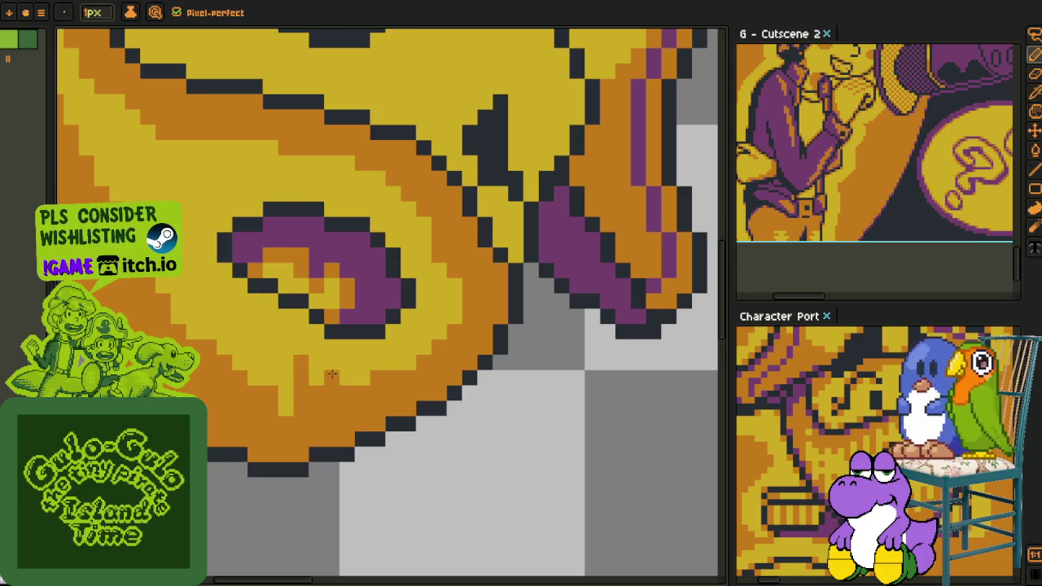
left_click(320, 388, "alt")
left_click(318, 396)
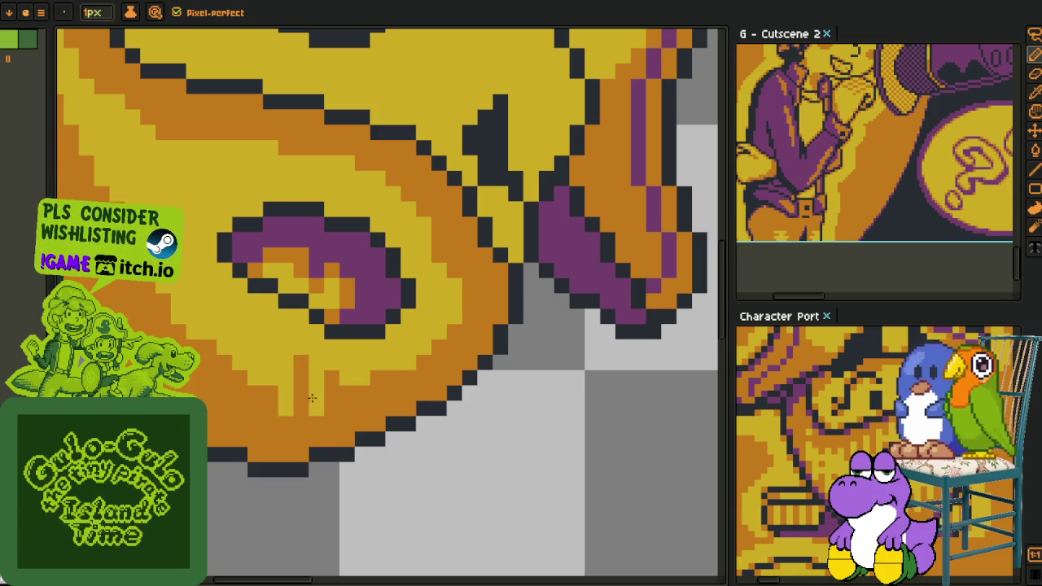
left_click(270, 375, "alt")
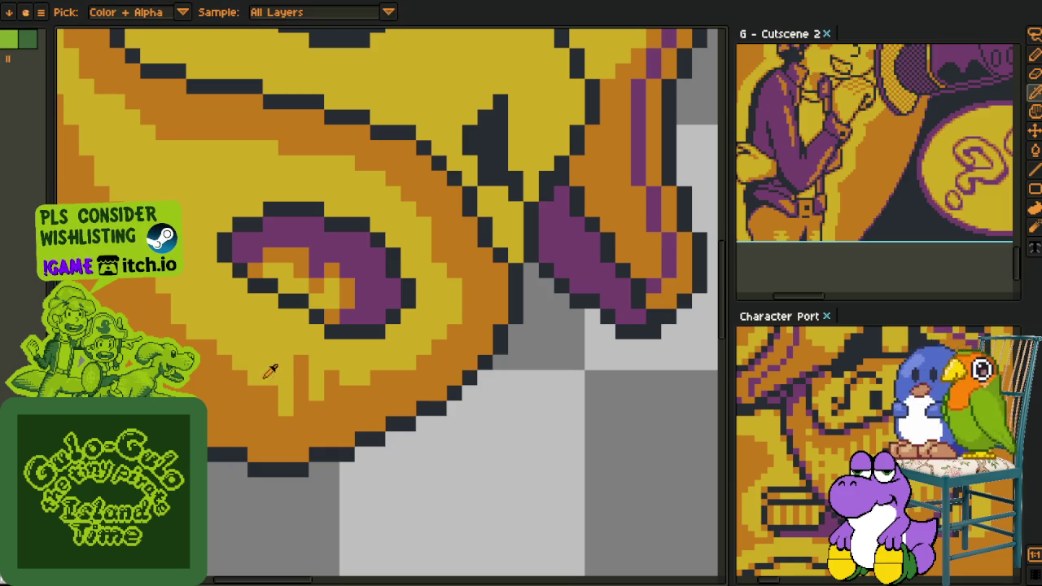
left_click(256, 376)
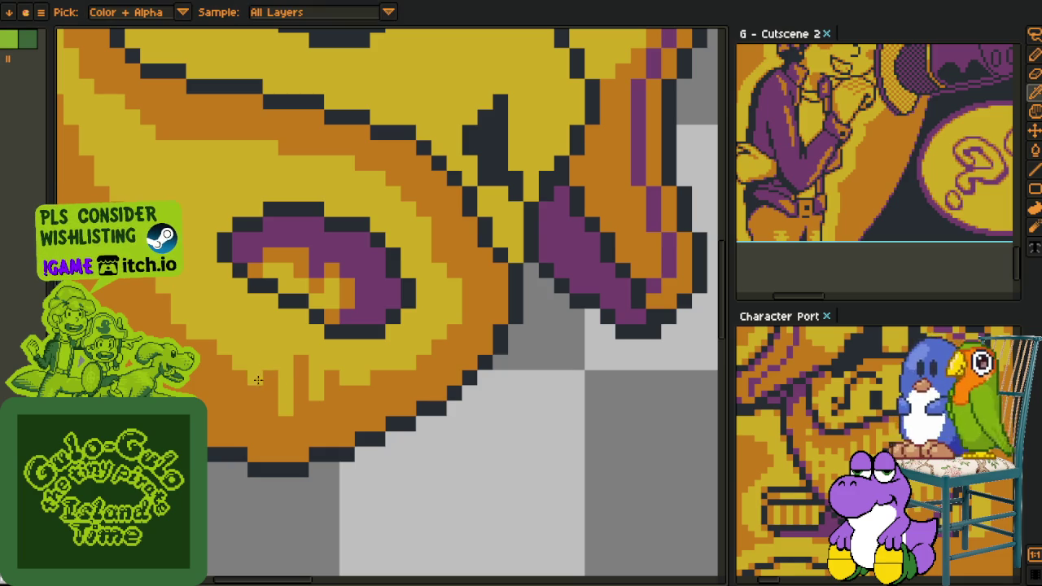
- Undo the stray drip pixels on the jaw
scroll(325, 390, "down", 3)
scroll(388, 404, "down", 2)
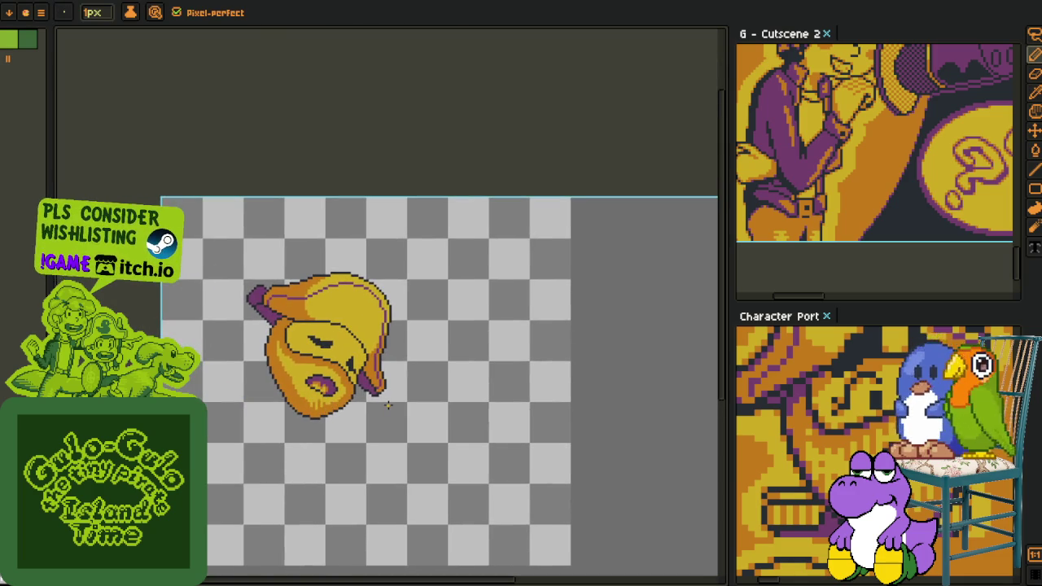
scroll(319, 415, "up", 2)
scroll(342, 403, "up", 1)
scroll(367, 393, "up", 1)
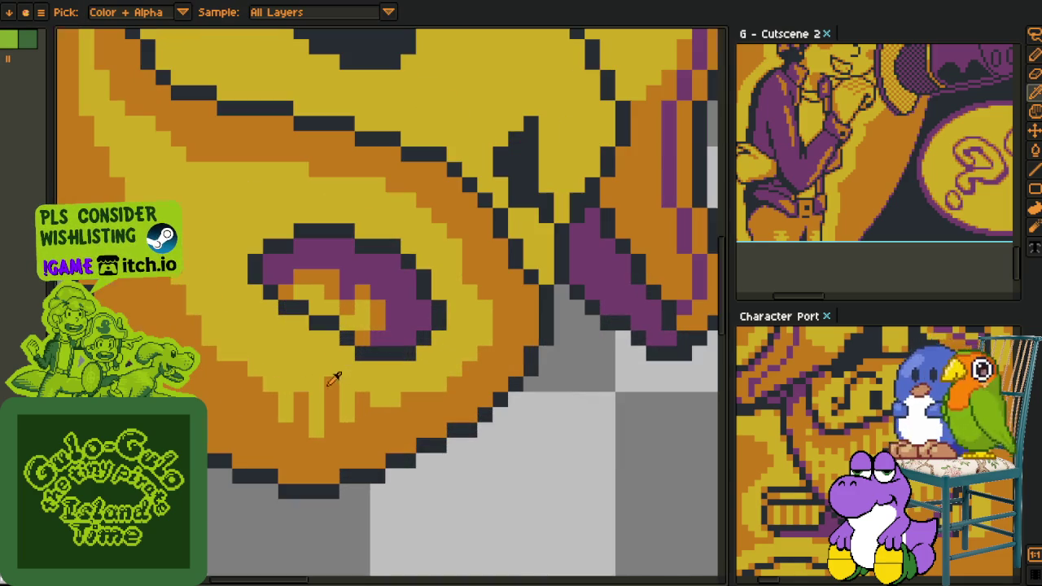
key("ctrl+z")
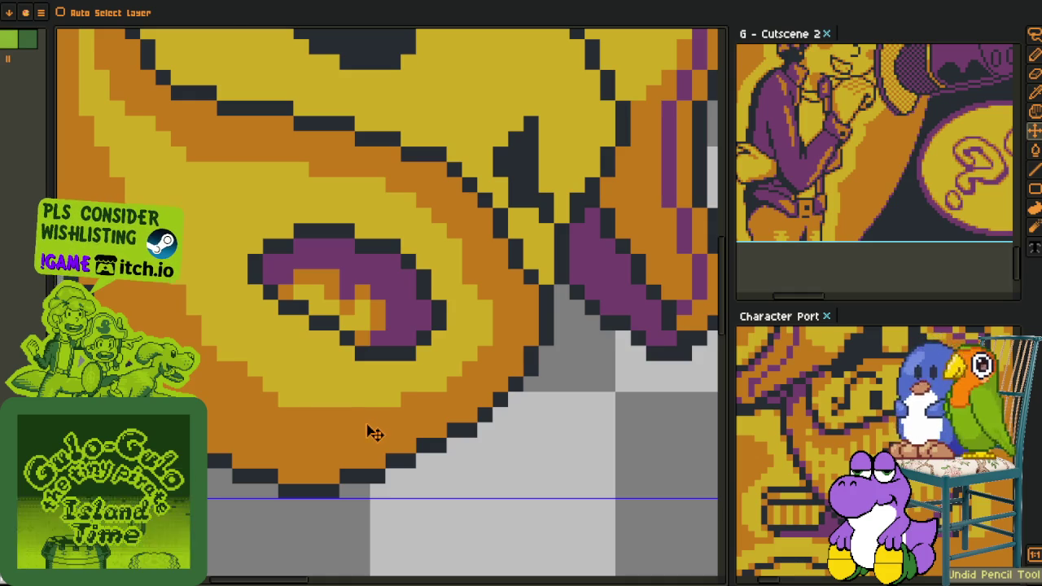
key("o")
scroll(361, 418, "down", 1)
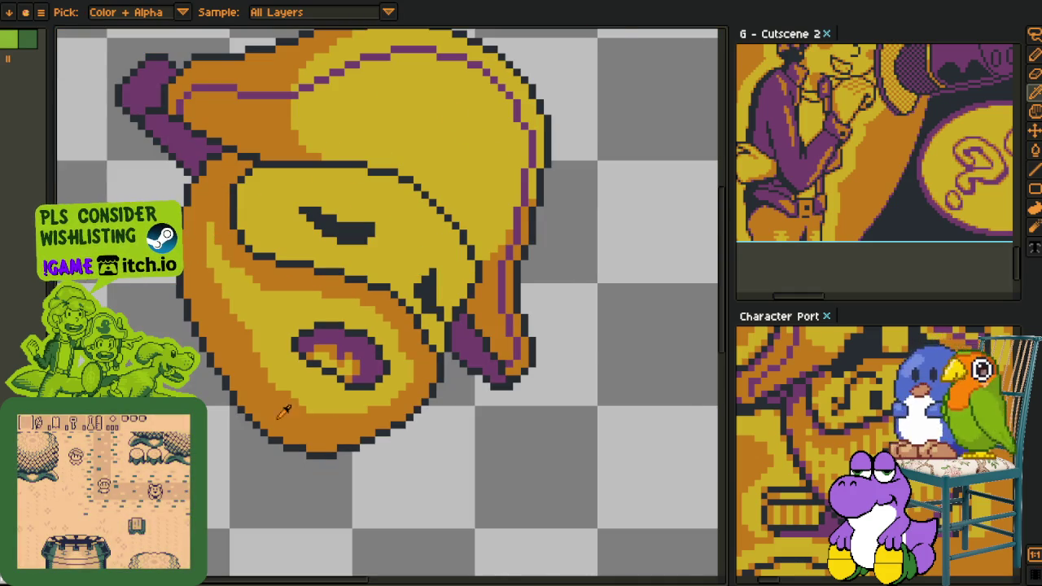
scroll(309, 411, "up", 2)
- Draw five white stubble dashes along the jaw and chin, replacing a mistaken yellow line
key("b")
left_click_drag(256, 398, 311, 358)
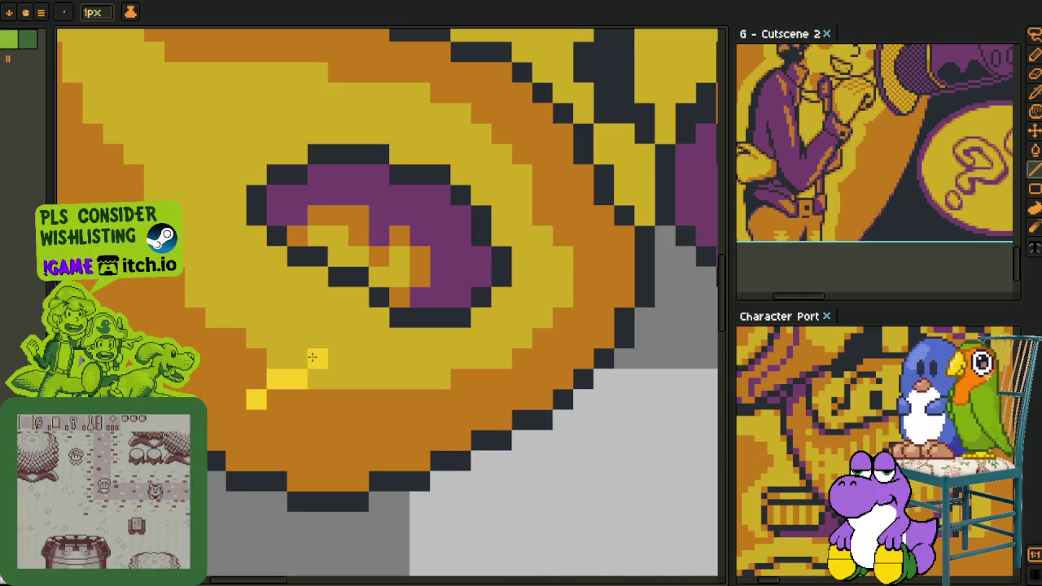
key("ctrl+z")
left_click_drag(256, 399, 317, 358)
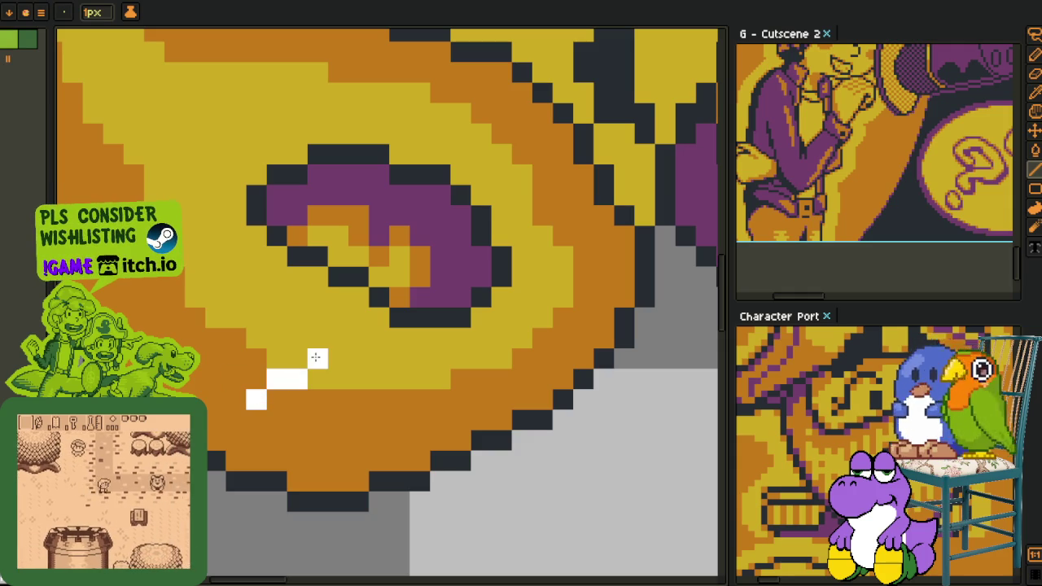
left_click_drag(334, 411, 378, 378)
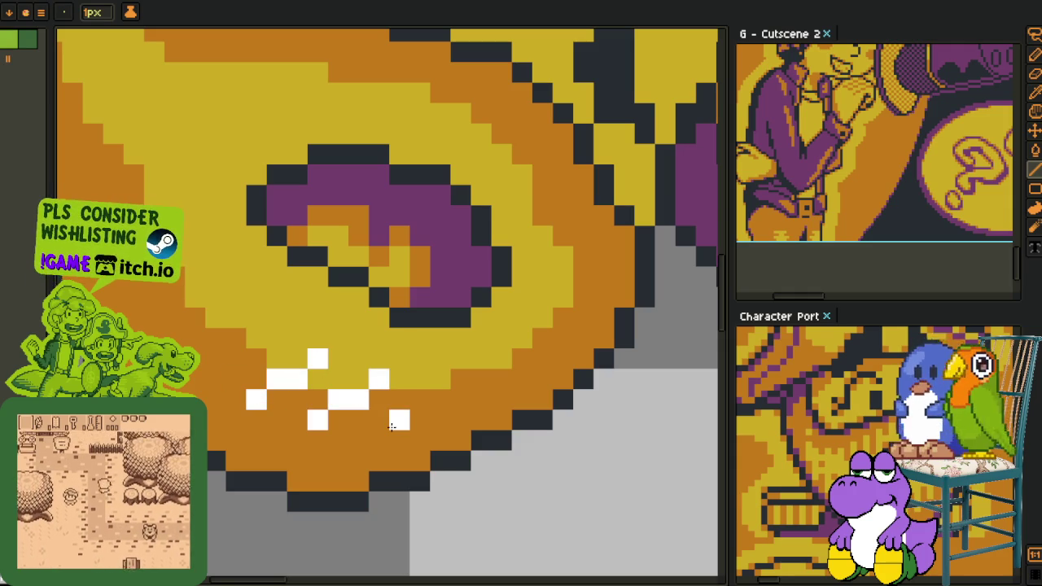
left_click_drag(399, 421, 459, 377)
left_click_drag(317, 379, 402, 436)
left_click_drag(280, 415, 373, 377)
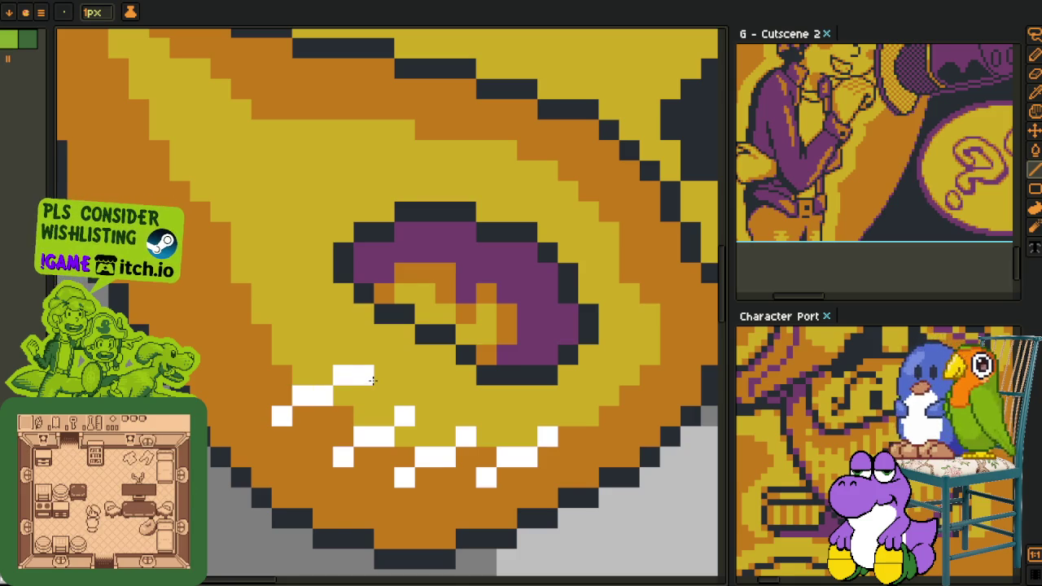
- Undo two misplaced cheek stubble pixels and reframe the whole face
mouse_move(279, 372)
left_mouse_down()
mouse_move(318, 423)
mouse_move(364, 384)
mouse_move(274, 359)
mouse_move(332, 330)
left_mouse_up()
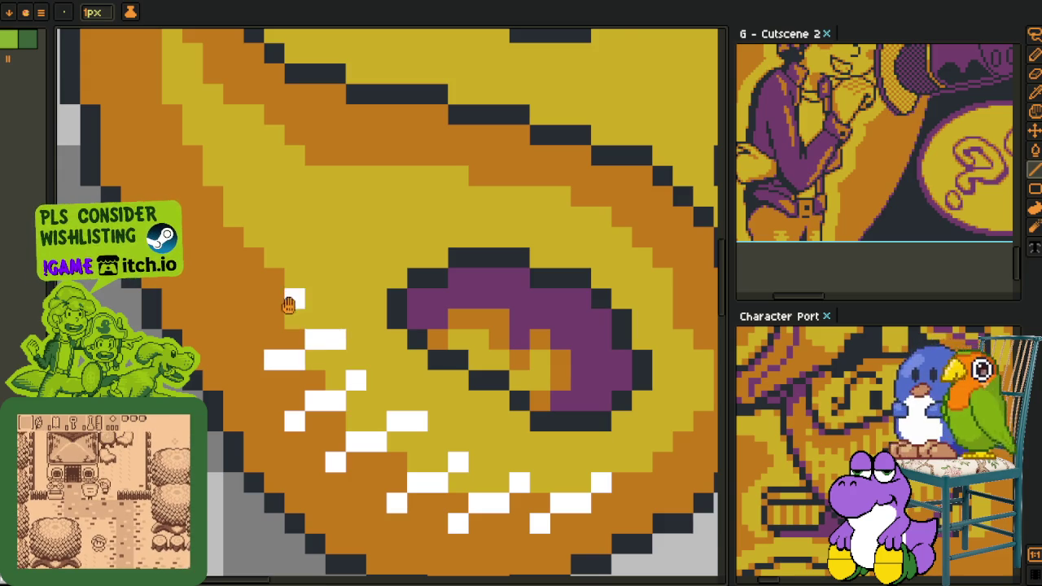
scroll(293, 309, "up", 1)
scroll(269, 358, "up", 1)
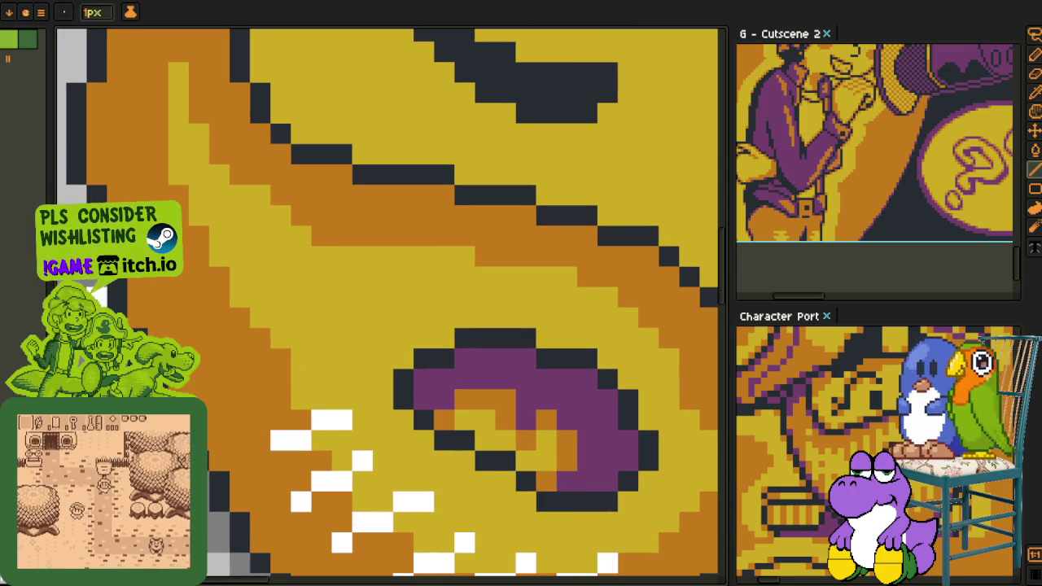
left_click_drag(281, 399, 323, 359)
key("ctrl+z")
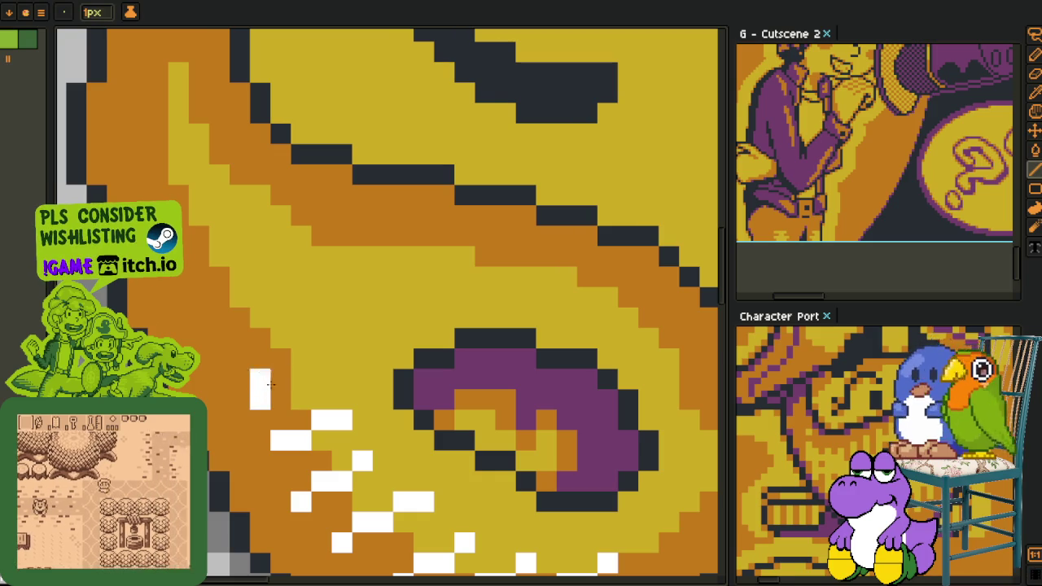
key("space")
scroll(361, 372, "down", 3)
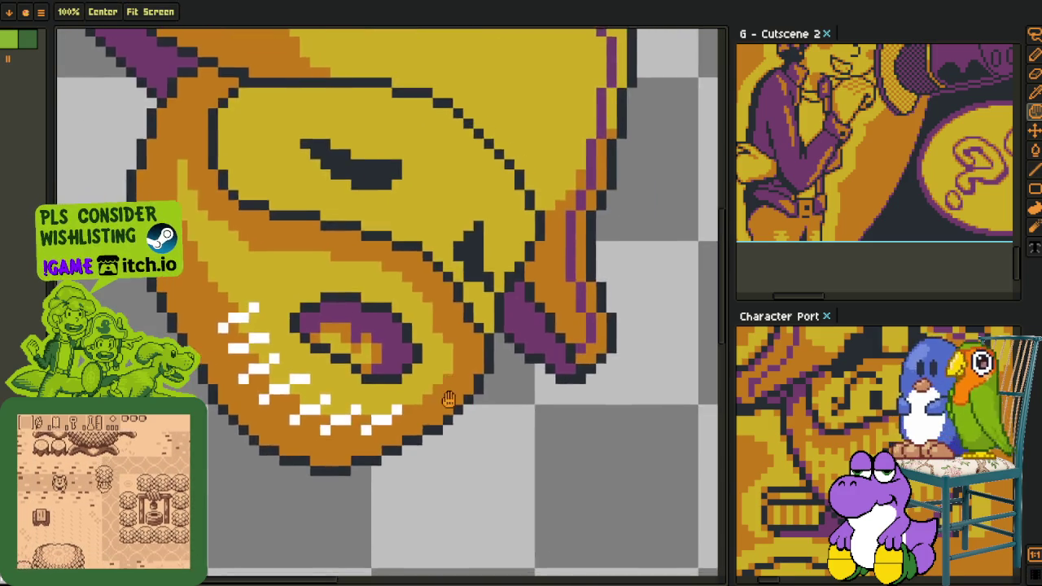
scroll(407, 396, "up", 3)
mouse_move(407, 396)
left_mouse_down()
mouse_move(355, 454)
mouse_move(418, 433)
left_mouse_up()
key("space")
scroll(418, 433, "down", 3)
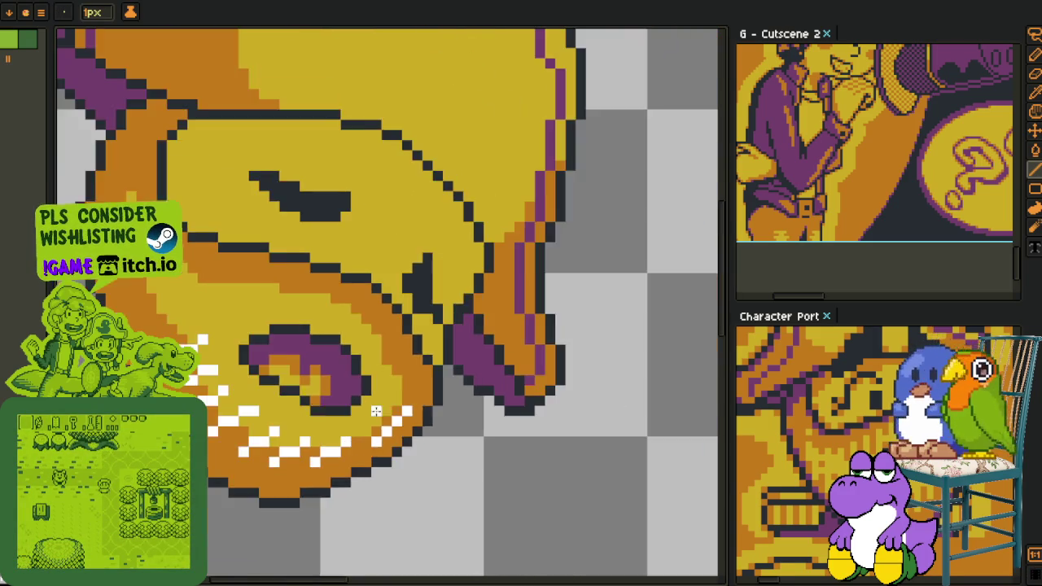
scroll(318, 368, "up", 3)
scroll(317, 368, "up", 2)
- Add a white stubble dash higher on the cheek and place a light cheek pixel
left_click_drag(281, 353, 367, 331)
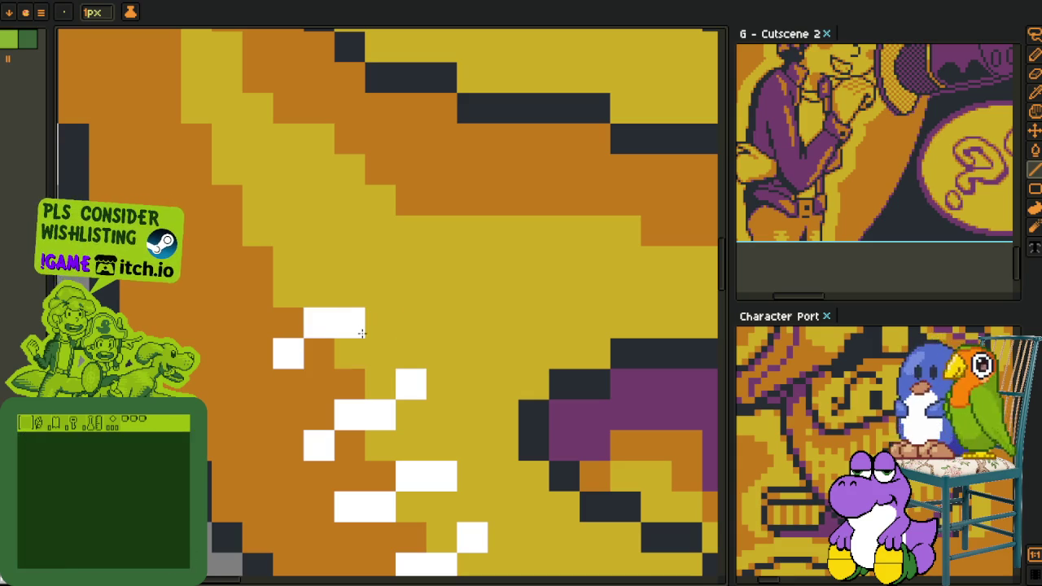
key("space")
scroll(368, 331, "down", 3)
scroll(281, 396, "up", 2)
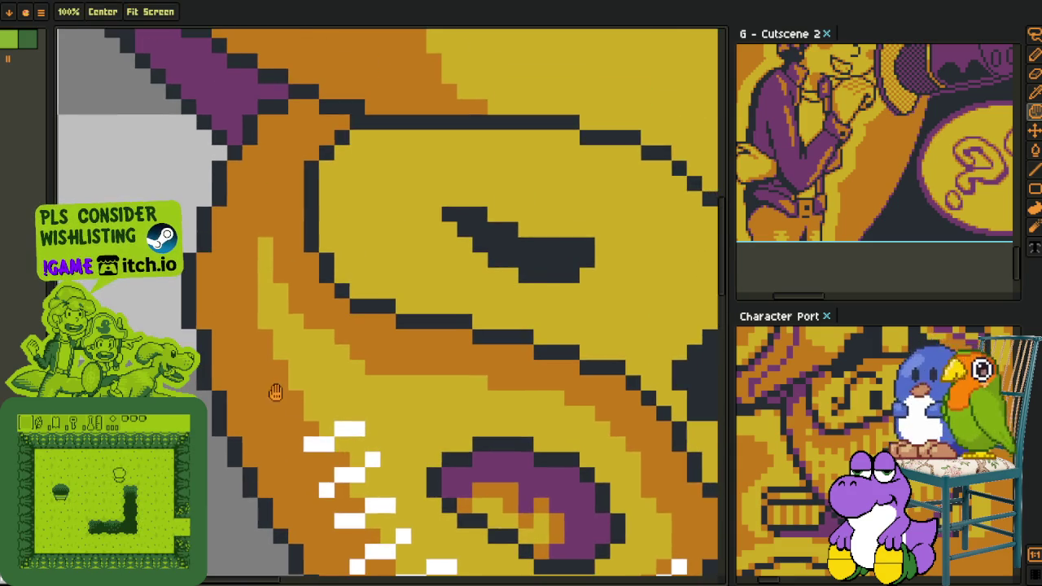
scroll(280, 396, "up", 1)
key("o")
key("b")
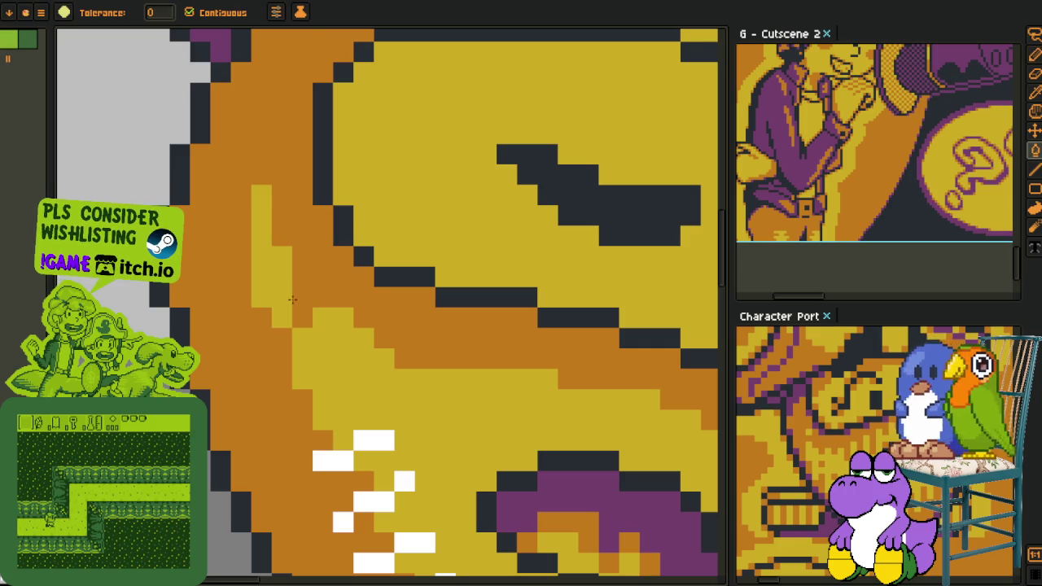
key("ctrl+z")
scroll(292, 299, "down", 2)
scroll(314, 356, "up", 2)
key("l")
left_click(265, 347)
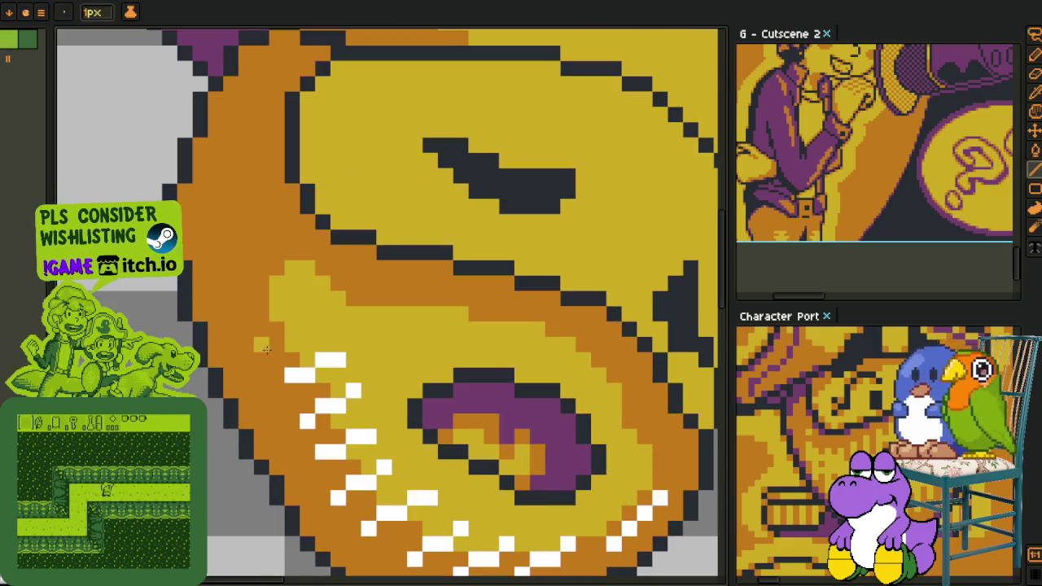
- Sample white from the existing stubble and paint a white dash on the upper cheek
left_click(297, 361, "alt")
left_click_drag(261, 346, 294, 330)
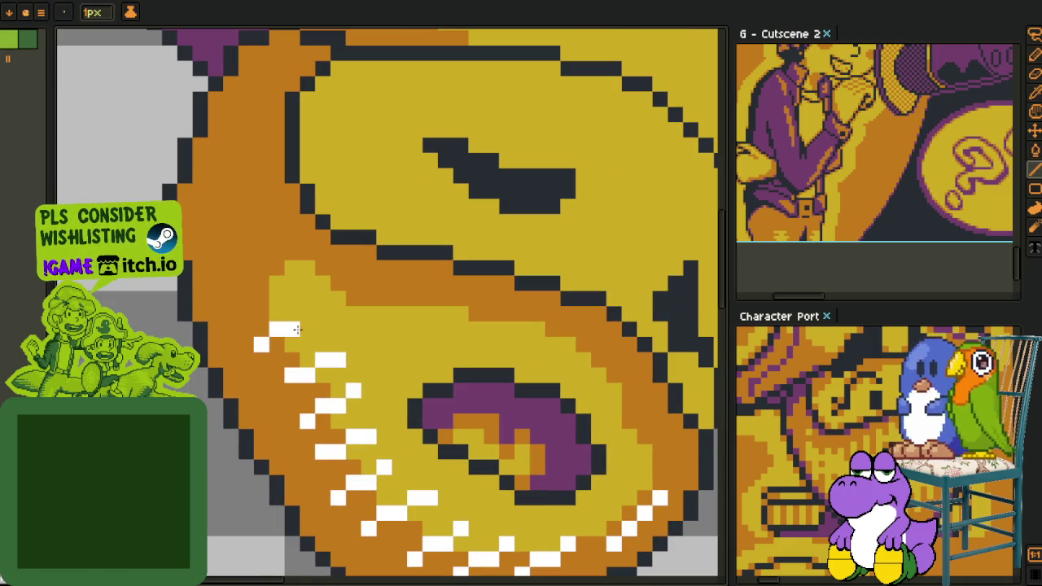
key("m")
scroll(374, 325, "down", 3)
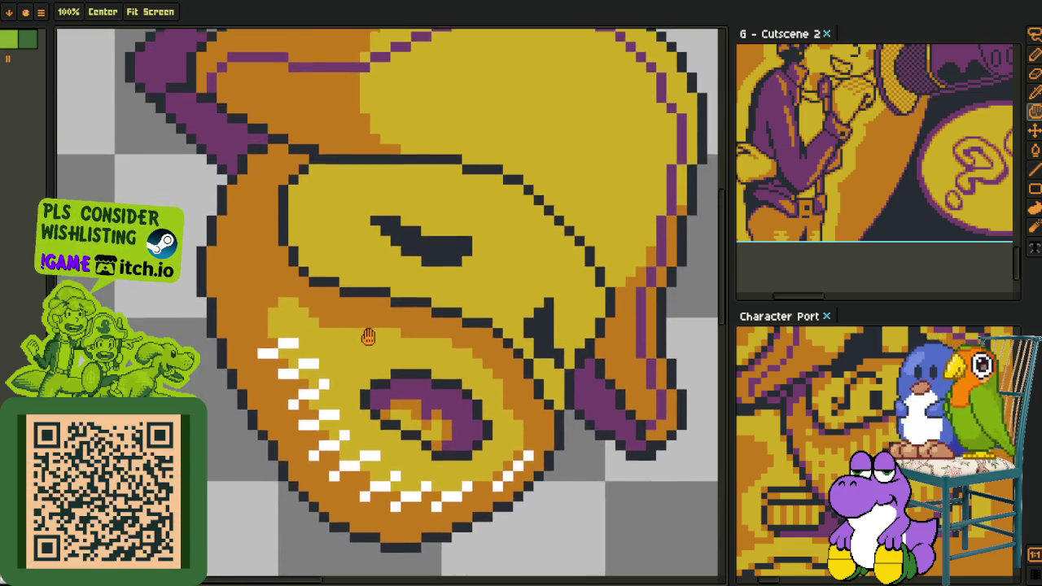
scroll(368, 334, "up", 1)
scroll(342, 350, "up", 1)
scroll(374, 366, "up", 1)
key("l")
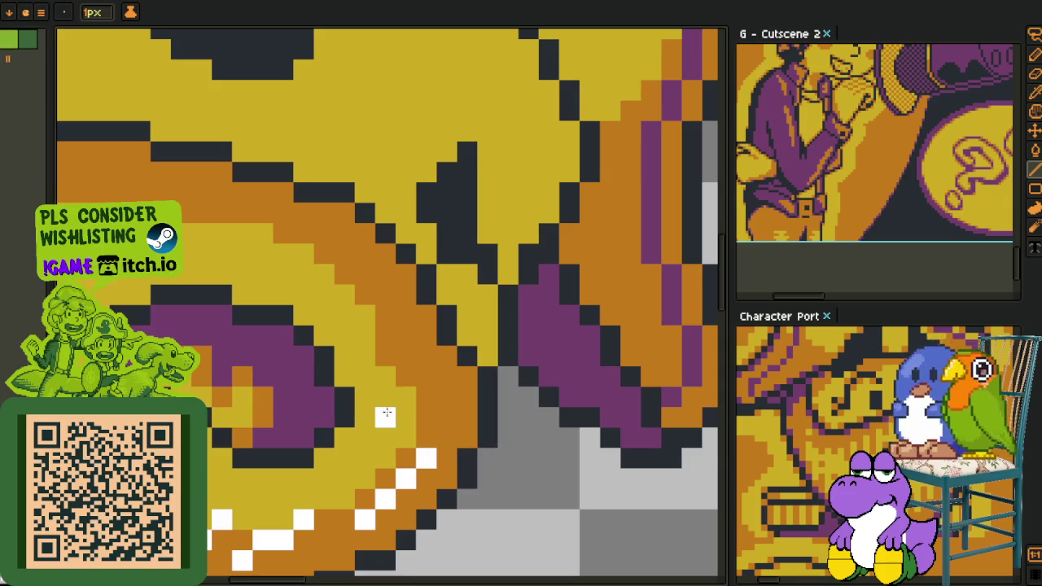
- Add a white dash near the mouth, replacing a misplaced one with a horizontal dash
left_click_drag(386, 417, 446, 396)
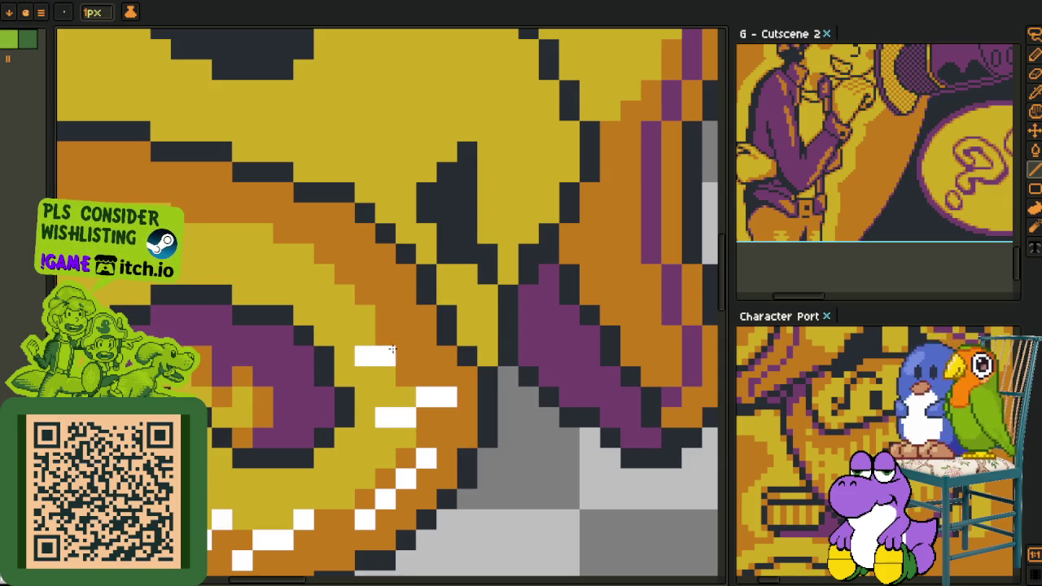
key("ctrl+z")
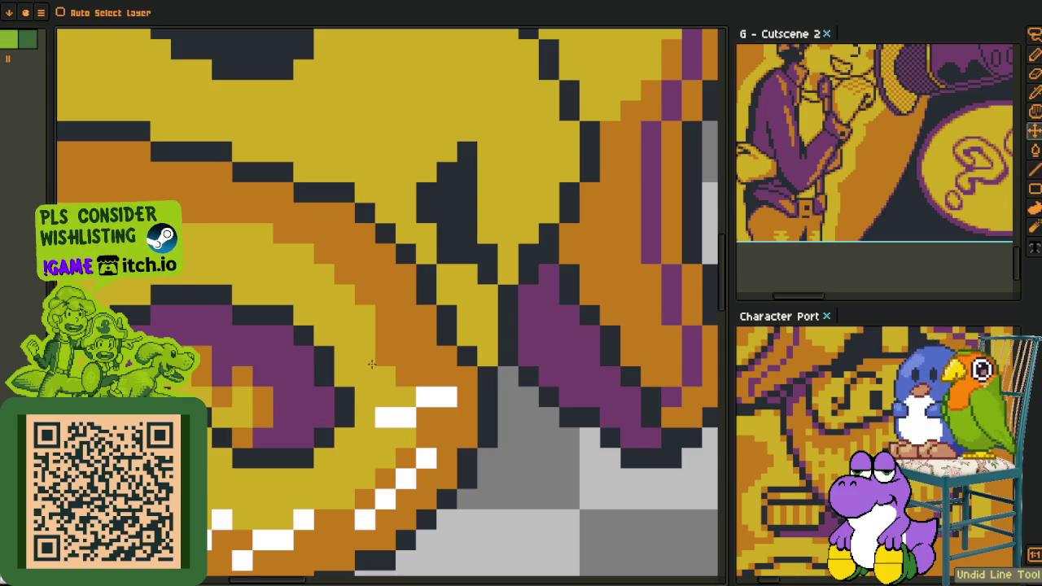
left_click_drag(365, 356, 406, 350)
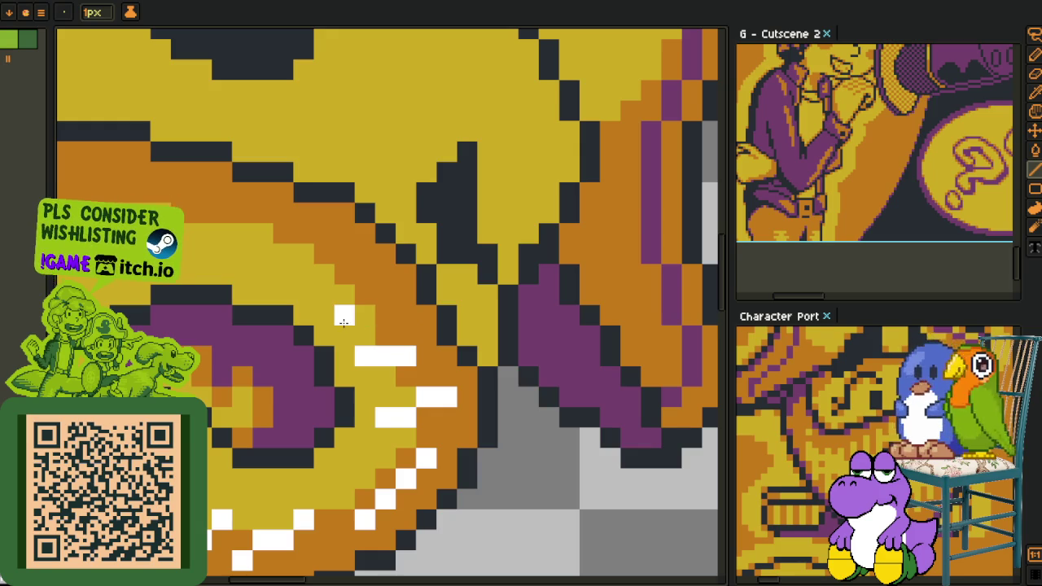
scroll(277, 310, "up", 3)
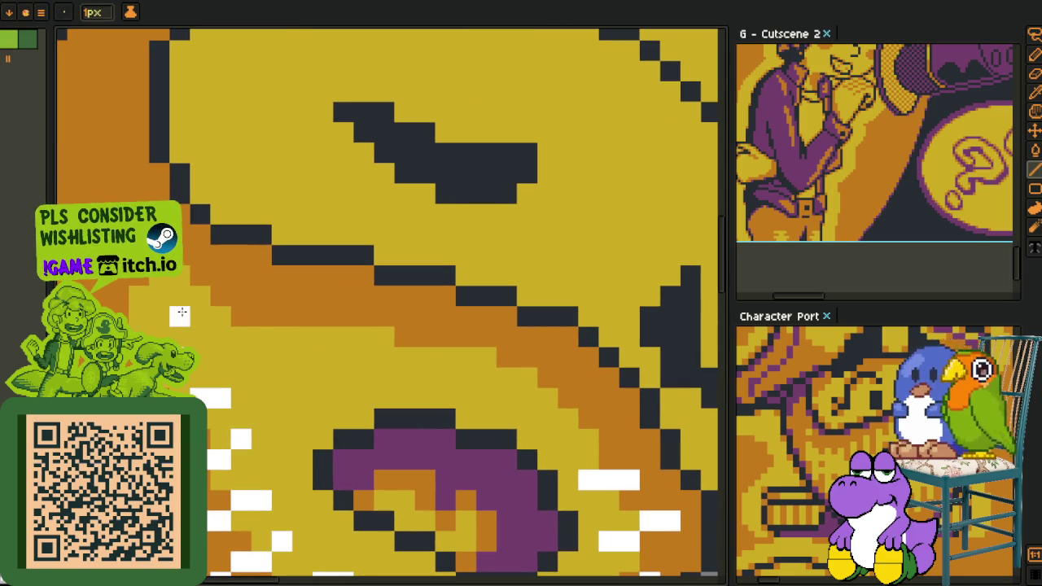
- Add more diagonal white dashes across the upper cheek, above the mouth, and beside its right end
left_click_drag(180, 315, 261, 296)
left_click_drag(288, 342, 359, 317)
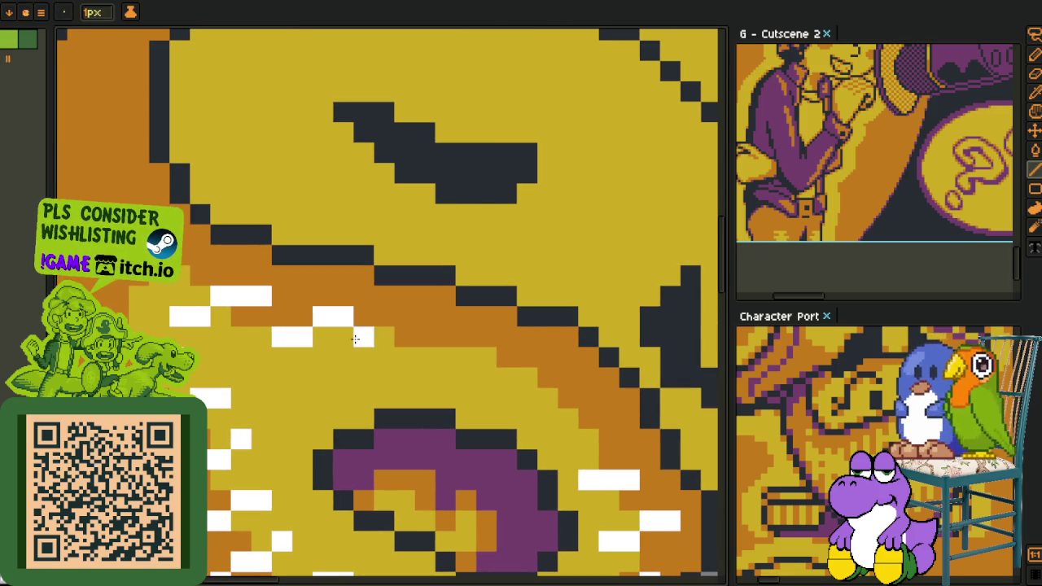
mouse_move(362, 357)
left_mouse_down()
mouse_move(434, 332)
mouse_move(322, 353)
left_mouse_up()
left_click_drag(352, 396, 416, 372)
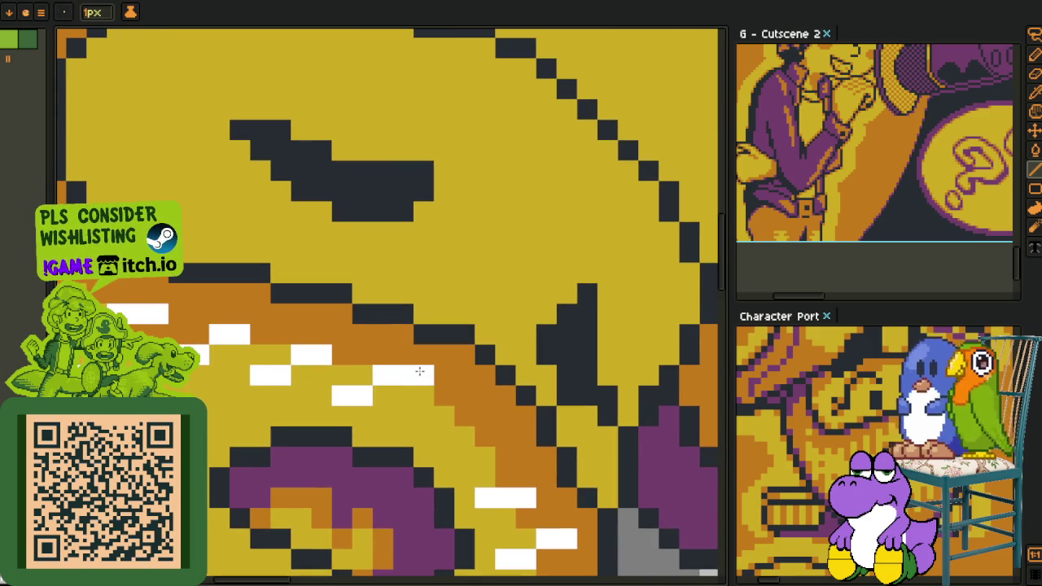
mouse_move(423, 415)
left_mouse_down()
mouse_move(486, 444)
mouse_move(470, 456)
left_mouse_up()
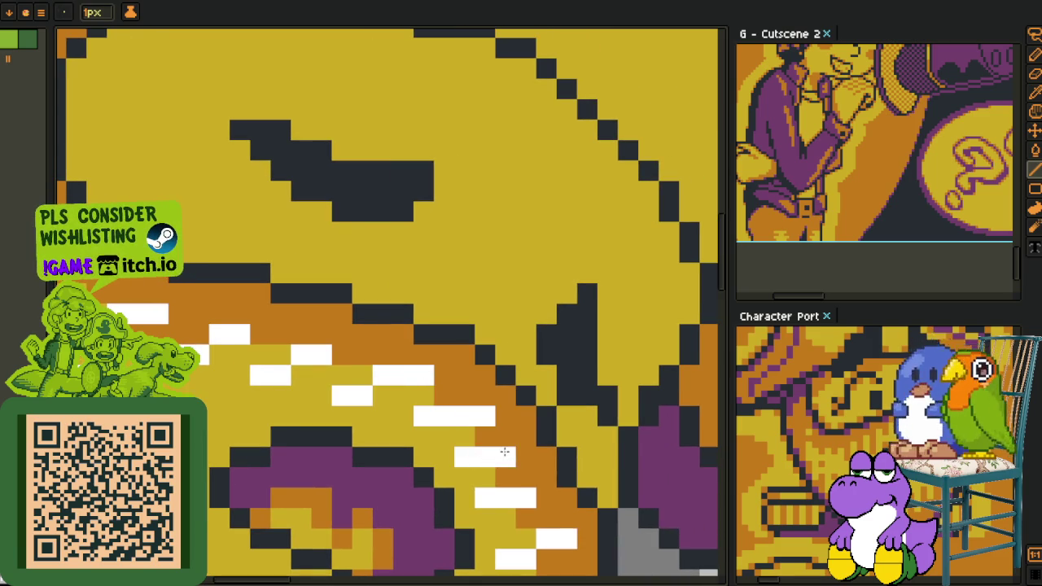
scroll(504, 452, "down", 3)
scroll(315, 380, "down", 1)
scroll(325, 399, "down", 1)
scroll(333, 407, "down", 1)
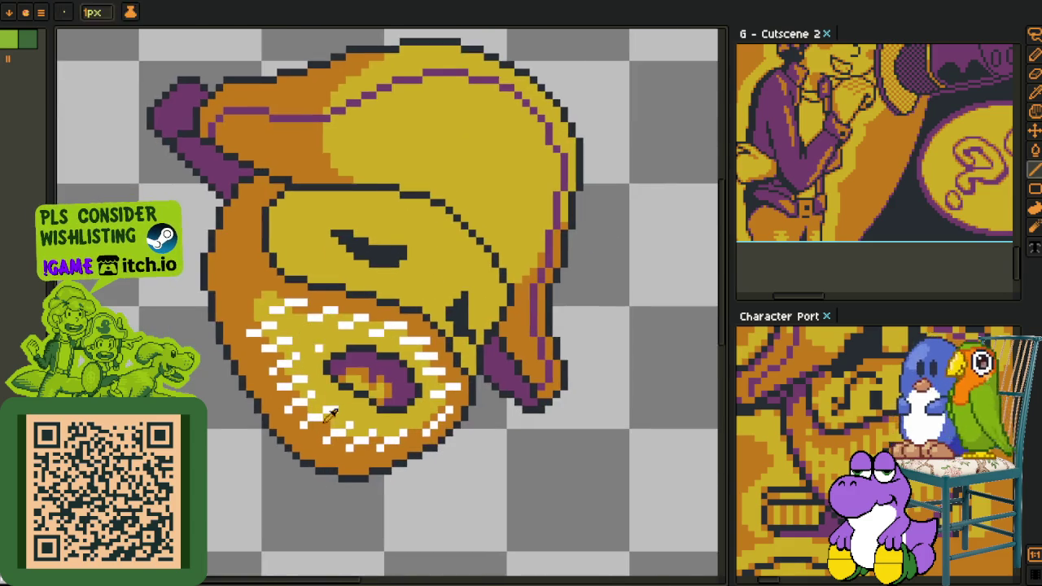
scroll(332, 407, "up", 4)
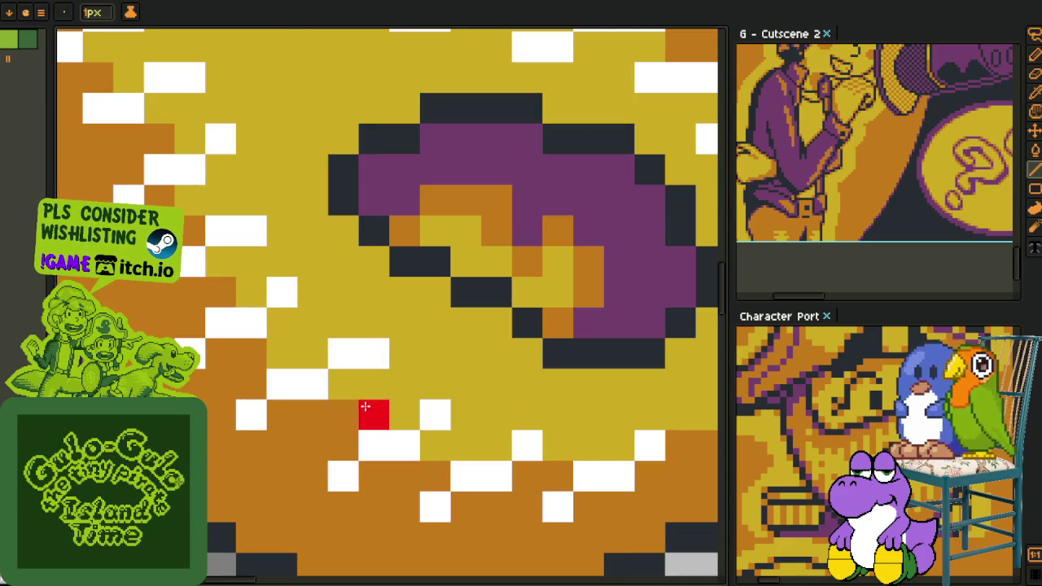
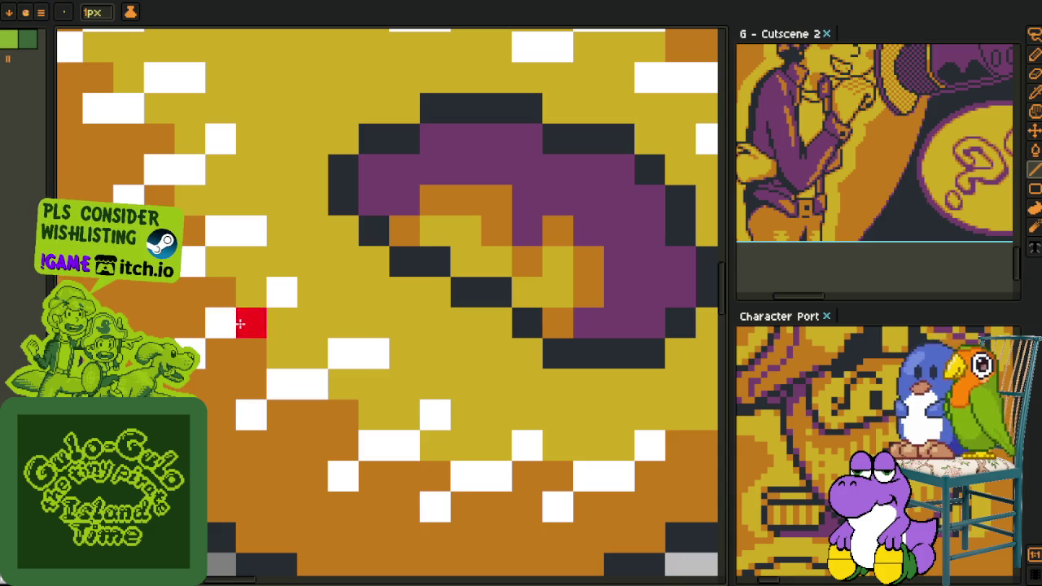
- Paint red marker pixels down the face's left edge, from the side to the chin rows
key("b")
mouse_move(347, 412)
left_mouse_down()
mouse_move(318, 414)
mouse_move(292, 437)
left_mouse_up()
scroll(290, 435, "down", 2)
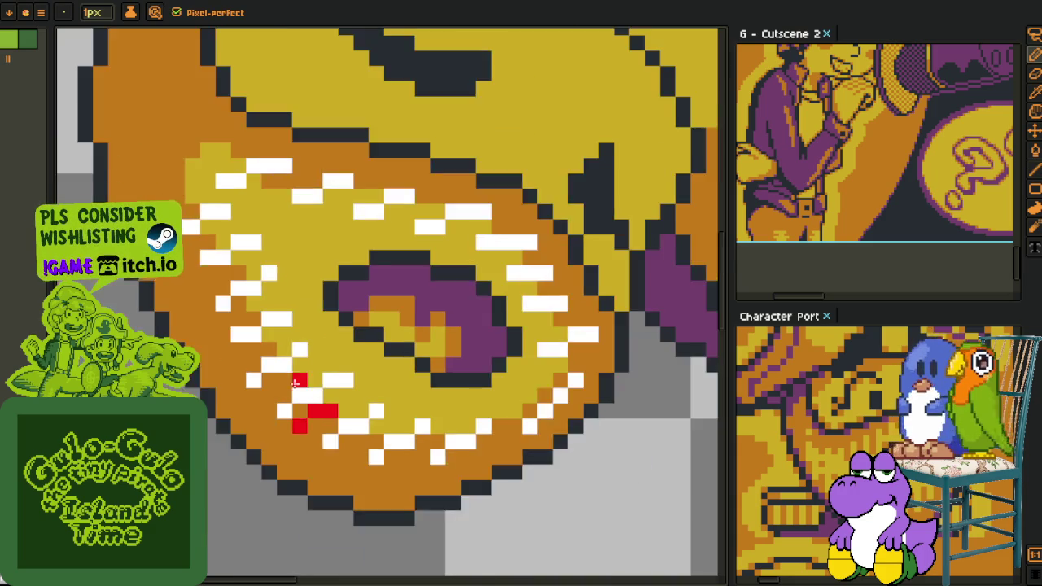
scroll(293, 407, "up", 2)
mouse_move(304, 377)
left_mouse_down()
mouse_move(273, 377)
mouse_move(212, 406)
left_mouse_up()
left_click(242, 316)
mouse_move(241, 316)
left_mouse_down()
mouse_move(279, 412)
mouse_move(217, 411)
left_mouse_up()
left_click_drag(241, 336, 187, 348)
mouse_move(217, 286)
left_mouse_down()
mouse_move(302, 384)
mouse_move(241, 386)
left_mouse_up()
left_click(228, 329)
left_click(210, 326)
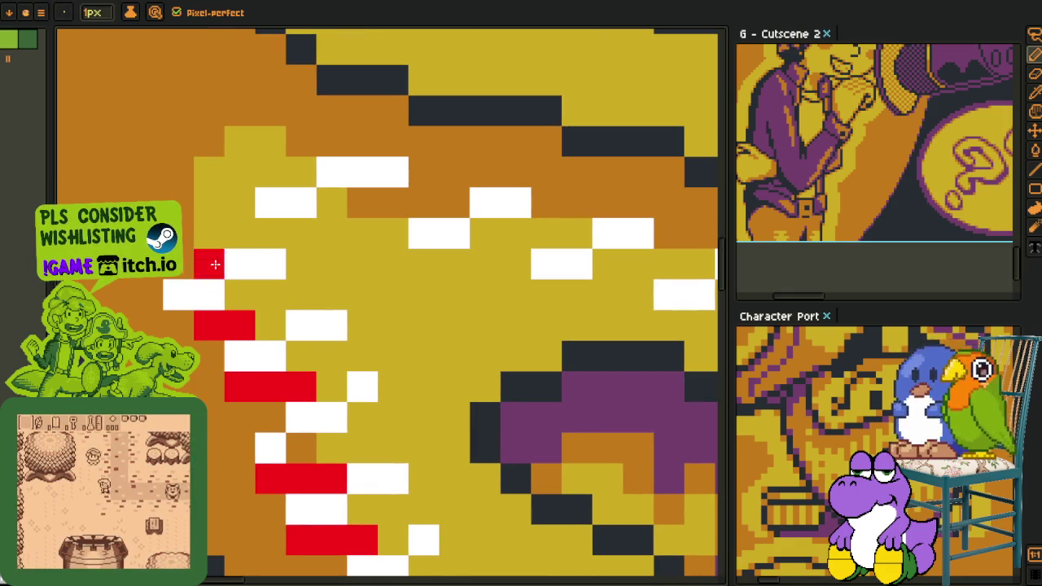
left_click_drag(210, 326, 267, 488)
left_click(266, 427)
left_click(228, 420)
left_click(213, 427)
- Restore a few pixels to white and add a red marker stroke along the upper row
left_click(236, 366)
left_click(342, 366, "alt")
left_click(266, 366)
left_click(236, 366)
left_click(205, 366)
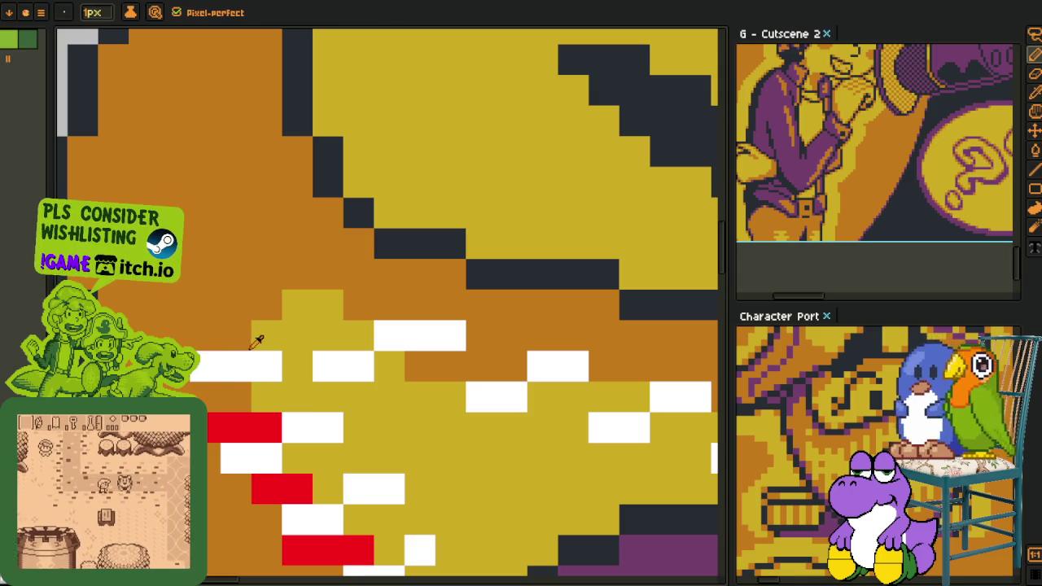
key("alt")
left_click(328, 336)
key("ctrl+z")
mouse_move(419, 367)
left_mouse_down()
mouse_move(264, 374)
mouse_move(332, 372)
left_mouse_up()
left_click(264, 373)
left_click(459, 394)
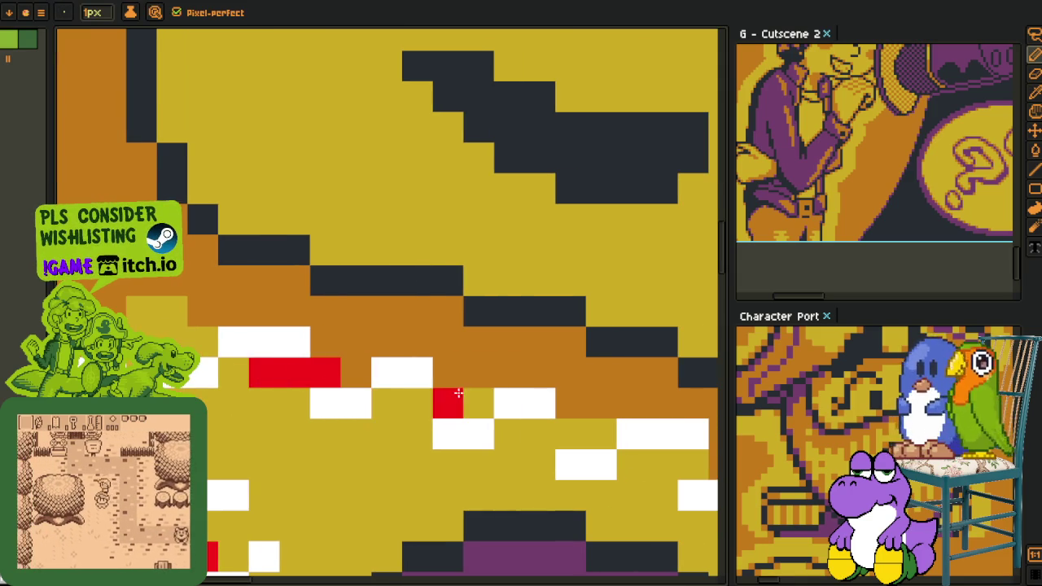
mouse_move(446, 394)
left_mouse_down()
mouse_move(472, 395)
mouse_move(500, 372)
mouse_move(558, 375)
mouse_move(434, 370)
left_mouse_up()
key("space")
scroll(418, 382, "down", 5)
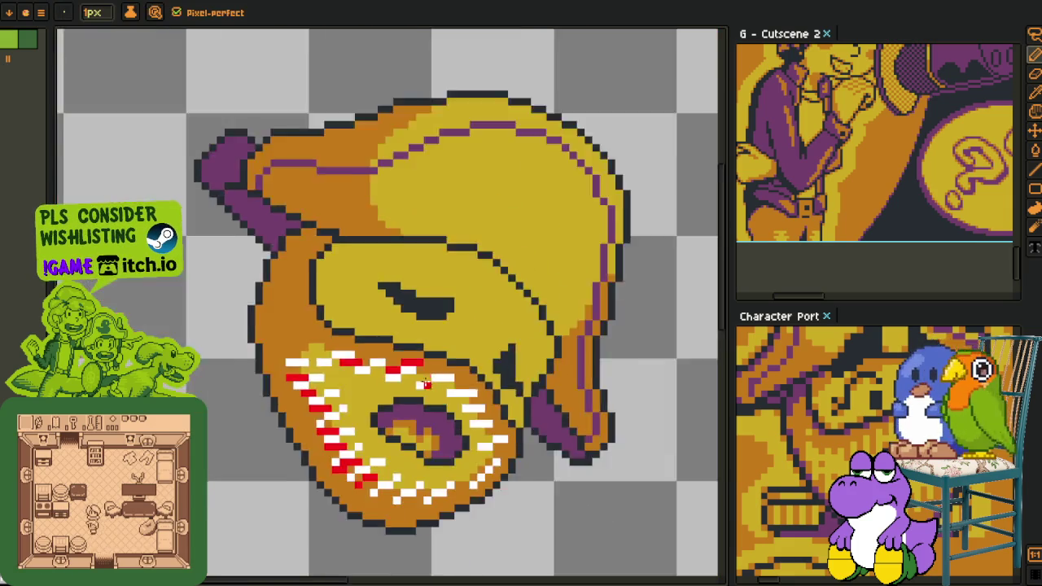
scroll(417, 381, "down", 2)
- Replace all white #FFFFFF pixels with light yellow #d3aa0b
key("o")
scroll(370, 369, "up", 4)
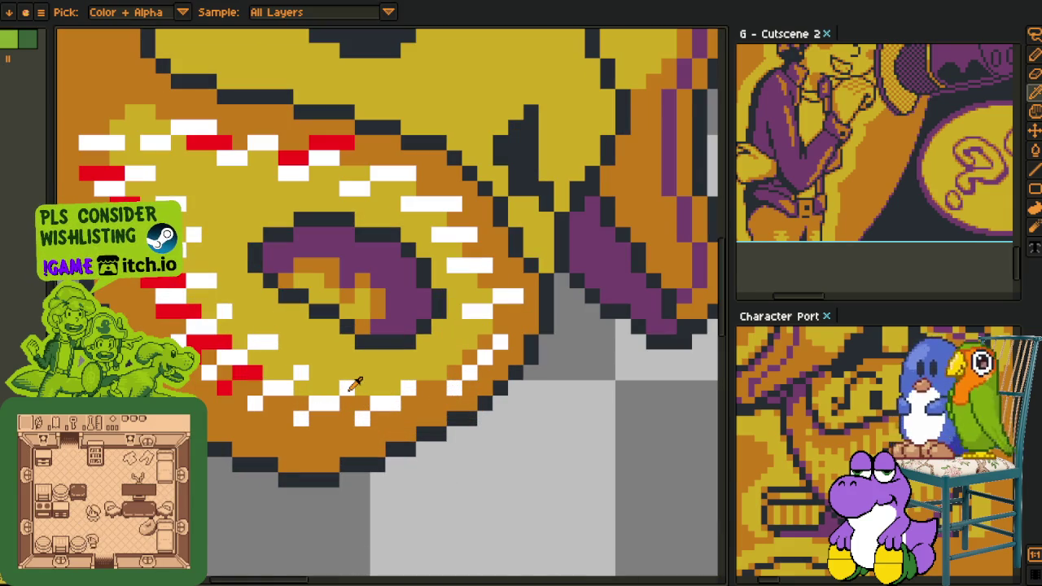
key("shift+r")
left_click(402, 458)
key("o")
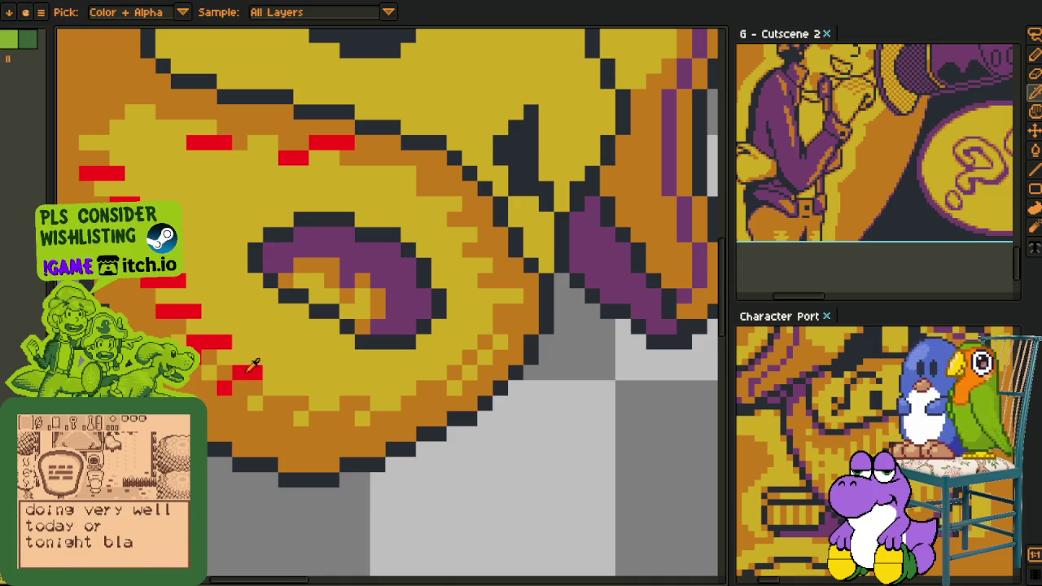
- Try replacing the red #FF0000 marker pixels with yellow, then undo it
key("shift+r")
left_click(401, 458)
key("o")
scroll(358, 390, "down", 3)
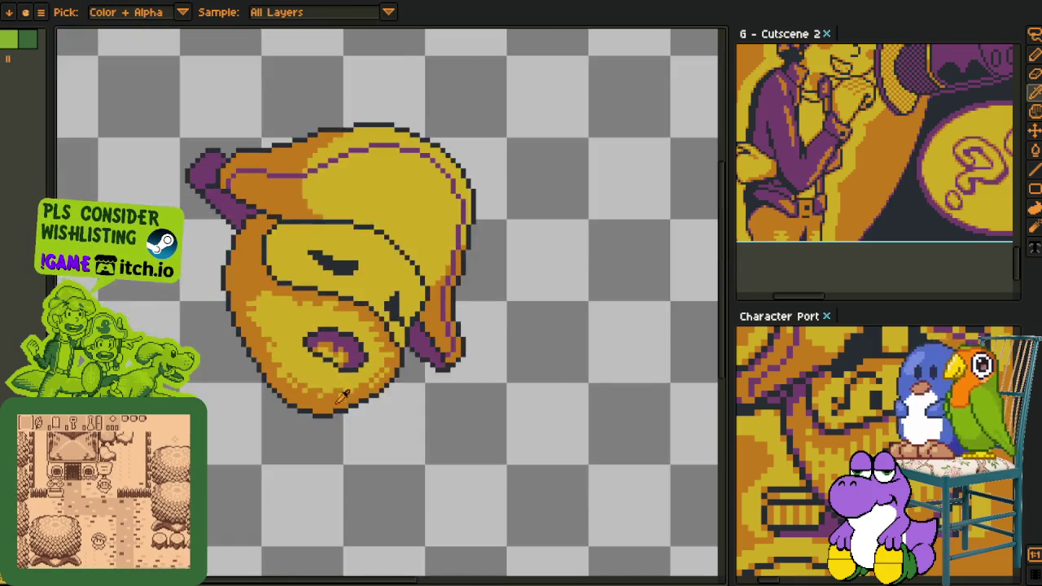
scroll(342, 411, "down", 2)
key("ctrl+z")
scroll(333, 407, "up", 3)
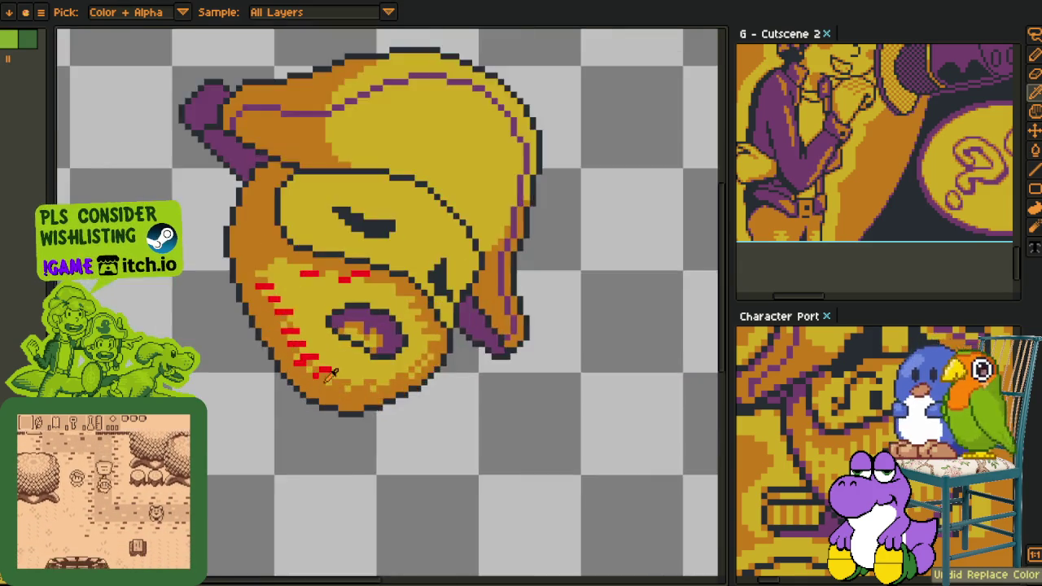
- Replace the red marker pixels with orange #c97900
key("shift+r")
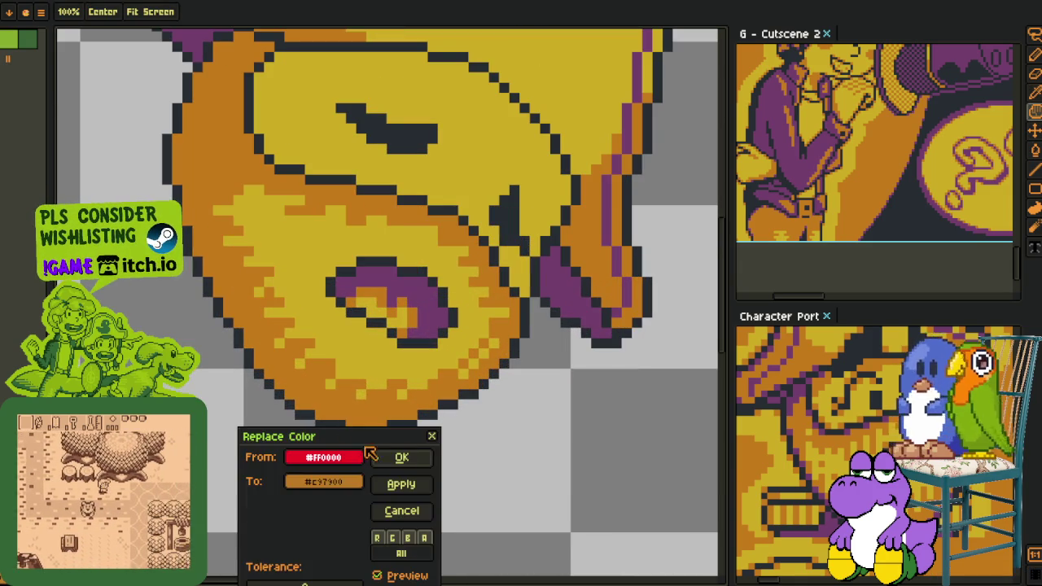
left_click(401, 458)
key("o")
scroll(411, 446, "down", 5)
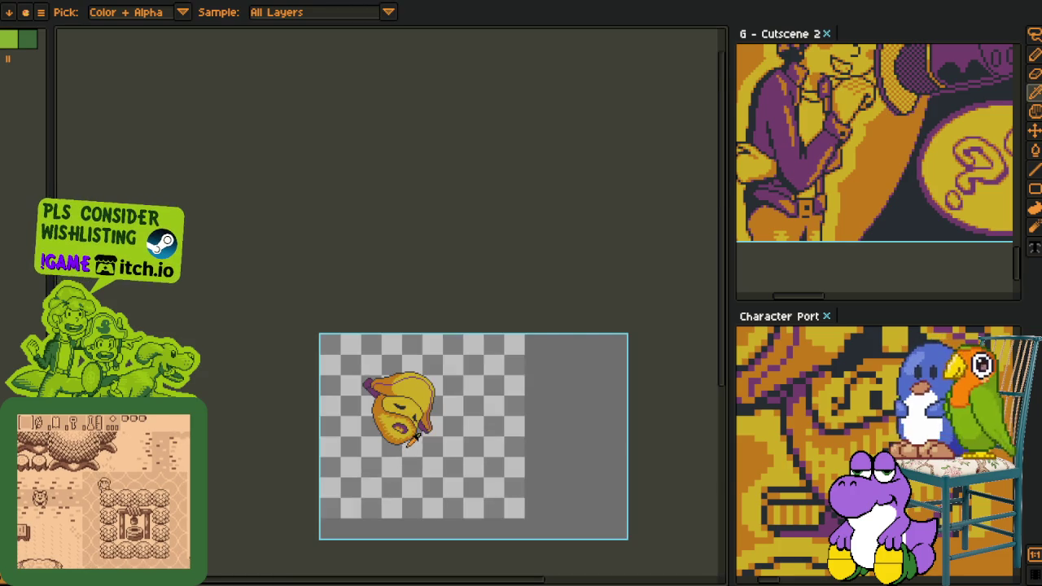
scroll(415, 438, "up", 1)
scroll(391, 423, "up", 1)
scroll(362, 407, "up", 2)
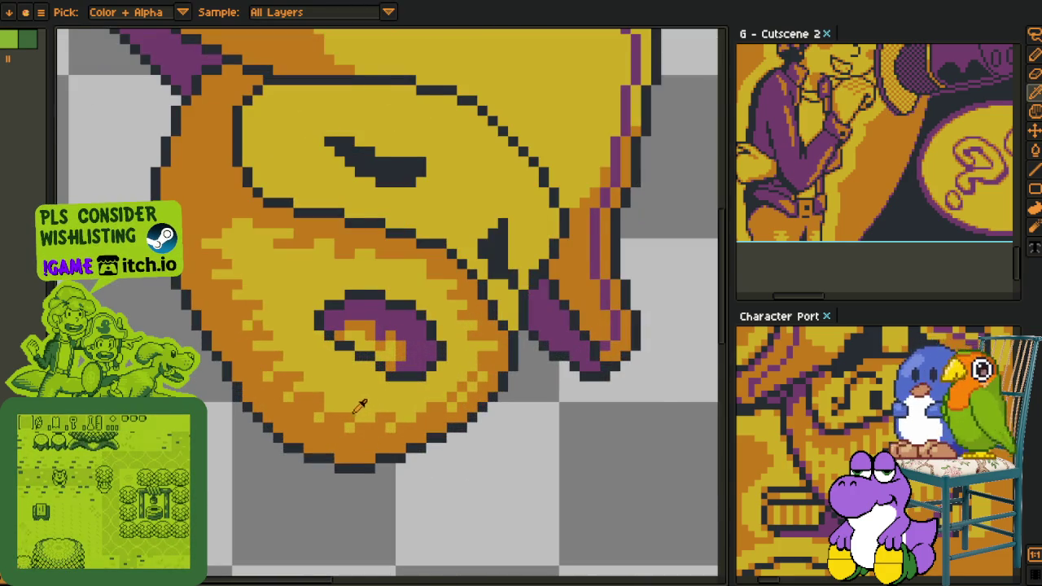
scroll(362, 406, "up", 1)
scroll(244, 309, "up", 1)
scroll(252, 293, "up", 1)
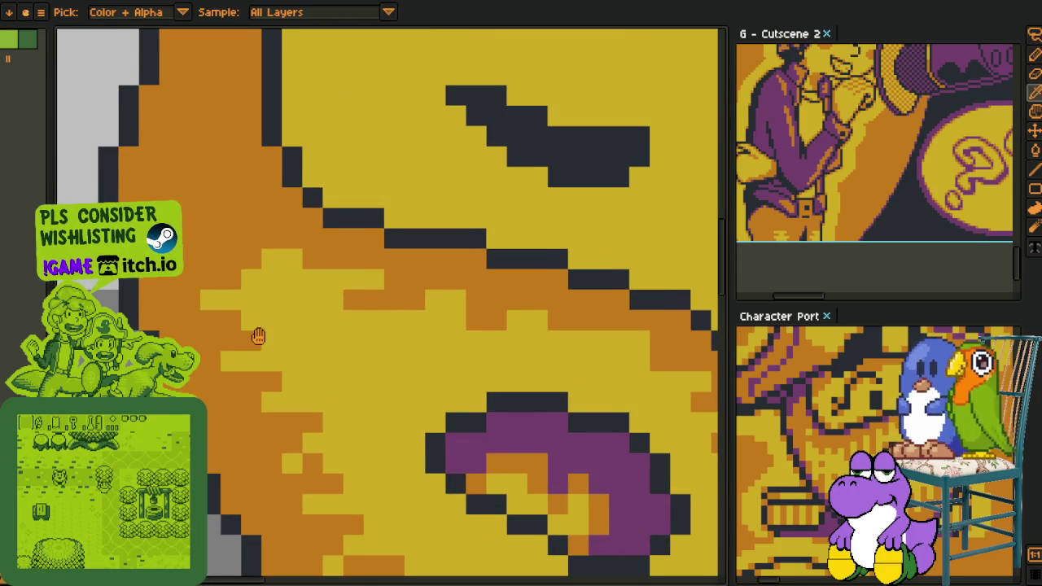
- Turn a cheek pixel yellow and draw a horizontal orange run across the left cheek
left_click_drag(256, 337, 234, 334)
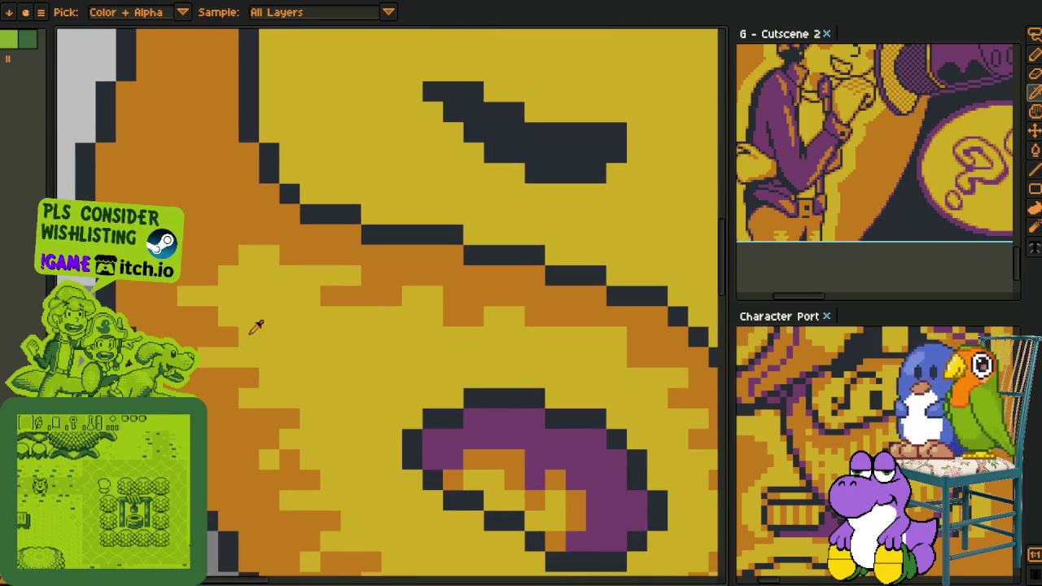
key("b")
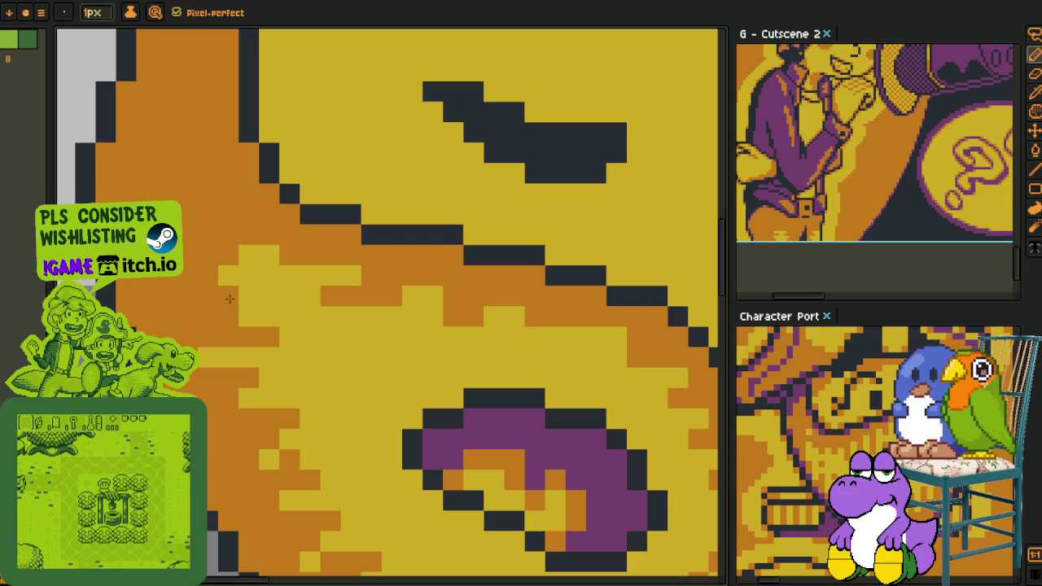
left_click(274, 252, "alt")
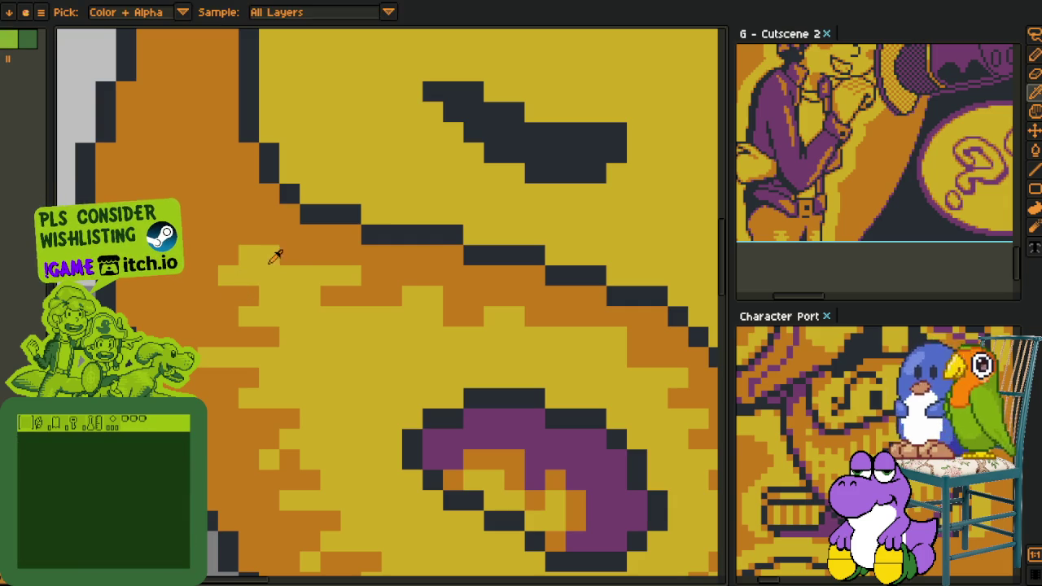
left_click(350, 276)
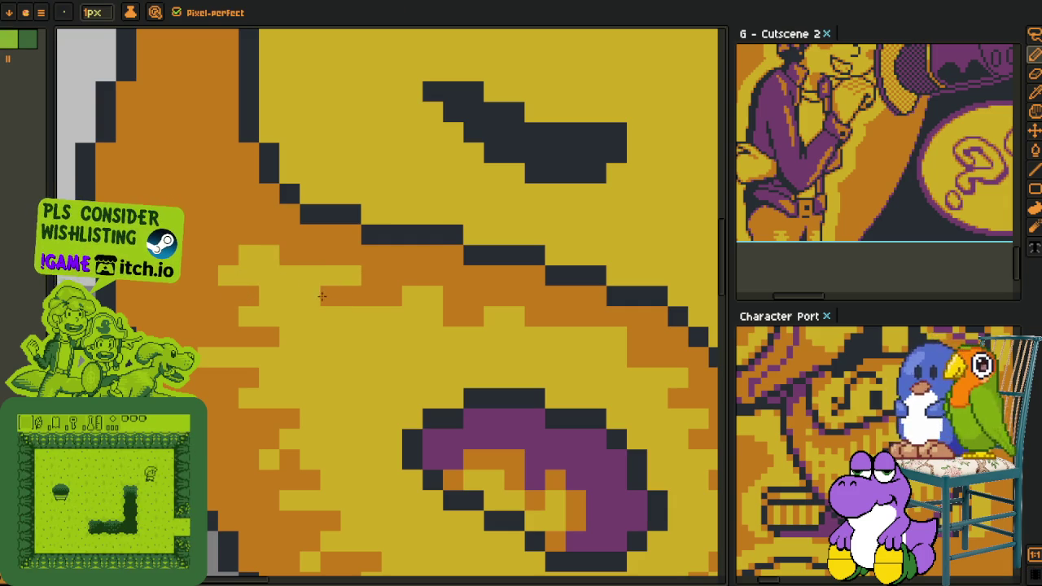
left_click(354, 330)
key("ctrl+z")
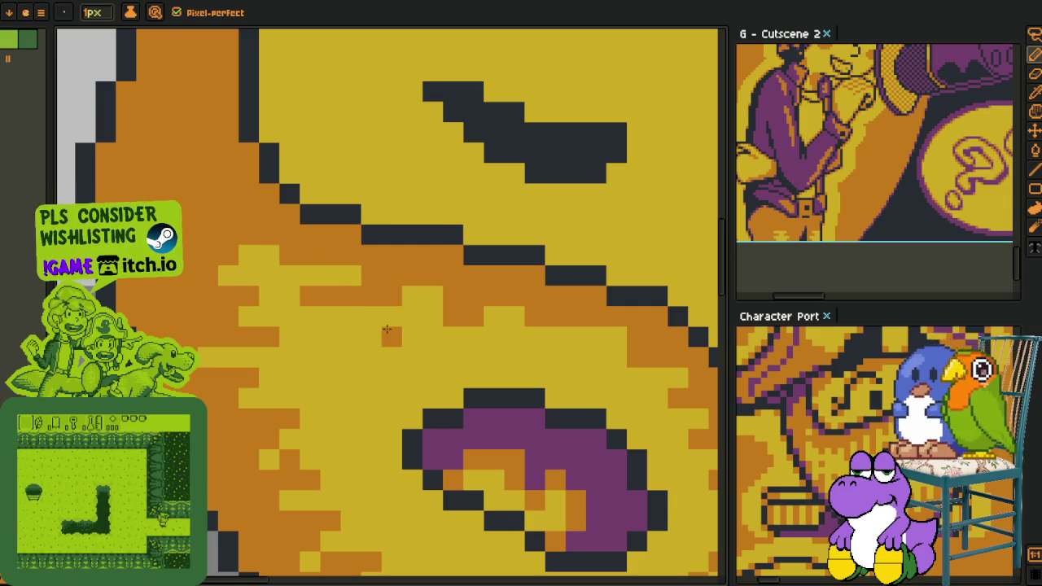
left_click_drag(384, 334, 468, 331)
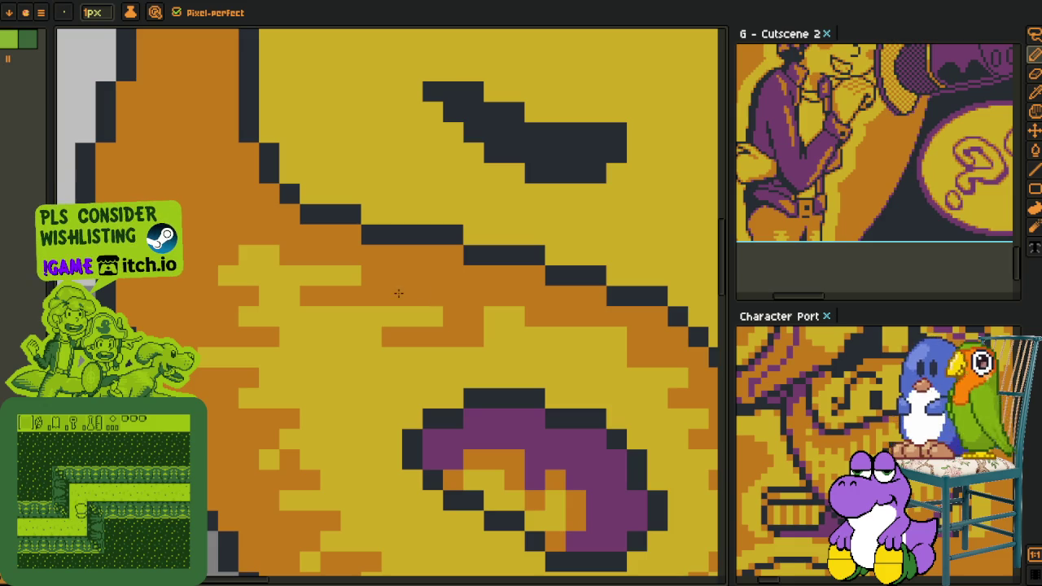
left_click_drag(380, 329, 364, 326)
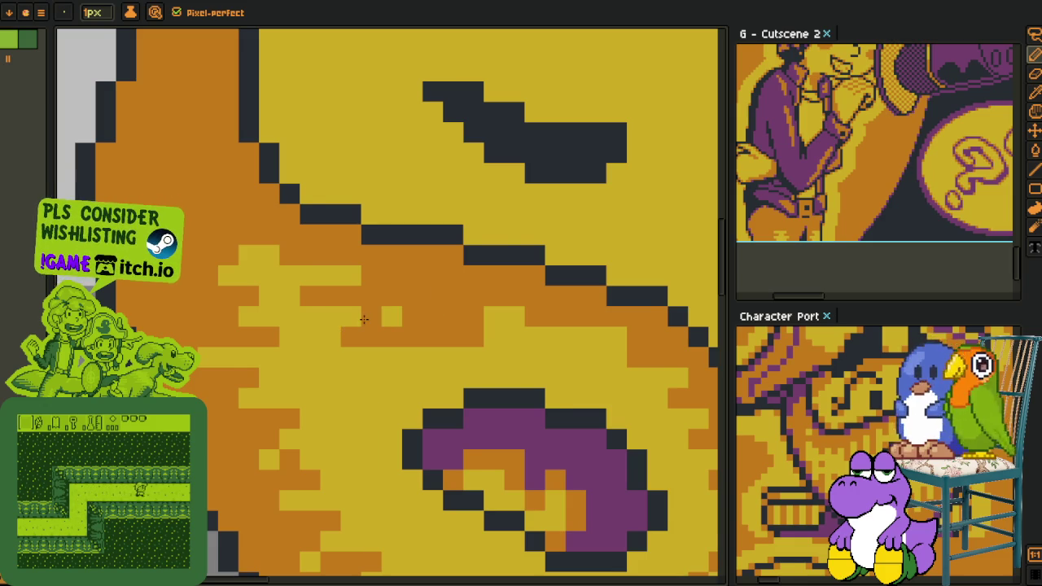
scroll(364, 319, "down", 2)
scroll(350, 309, "down", 1)
scroll(332, 296, "up", 3)
scroll(321, 308, "up", 1)
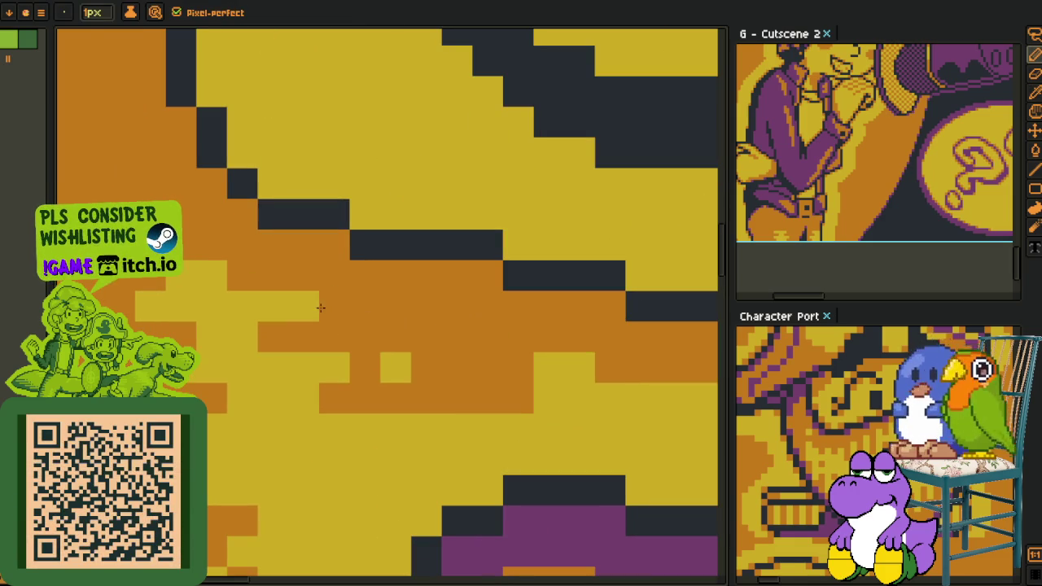
- Dot single light-yellow pixels into the orange shading toward the lower left
left_click(314, 298, "alt")
left_click(365, 306)
key("space")
left_click_drag(189, 306, 344, 311)
left_click(244, 312)
left_click(275, 373)
left_click(231, 413)
left_click(214, 433)
key("space")
left_click_drag(291, 516, 290, 411)
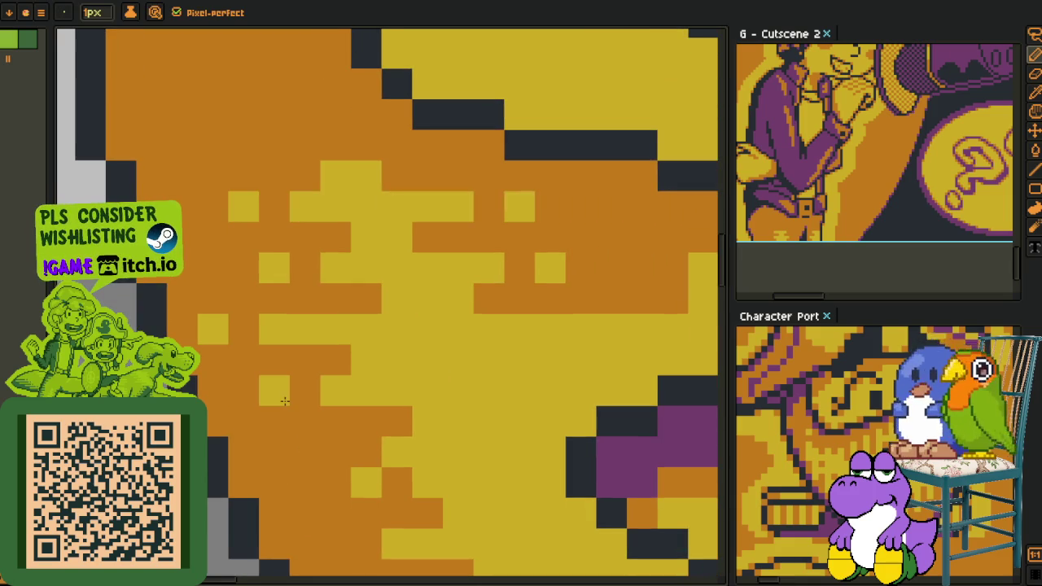
- Swap cheek pixels and rows between orange and yellow to break up the bands
left_click_drag(351, 457, 315, 407)
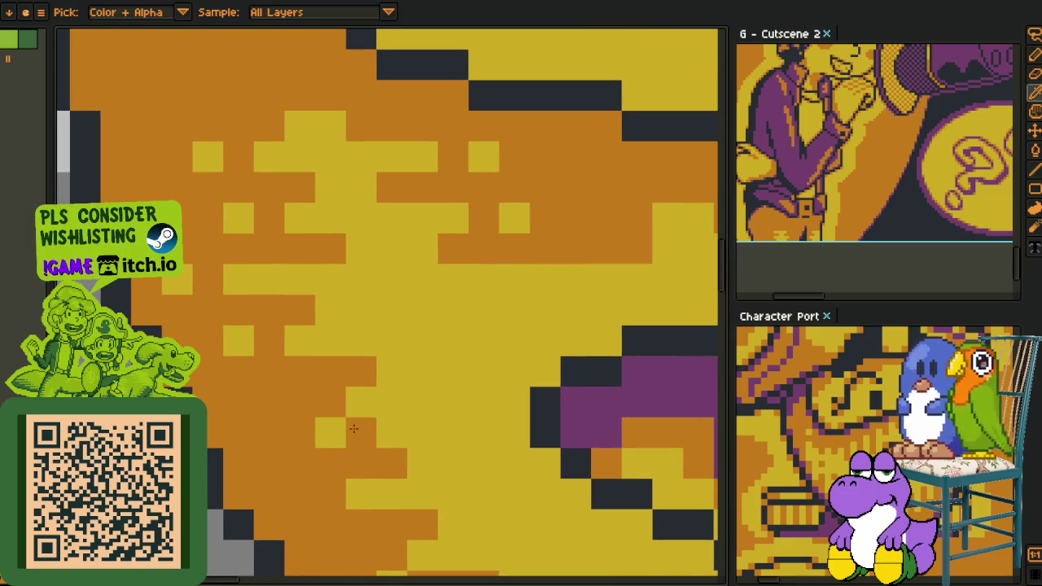
left_click(337, 428)
left_click(365, 396, "alt")
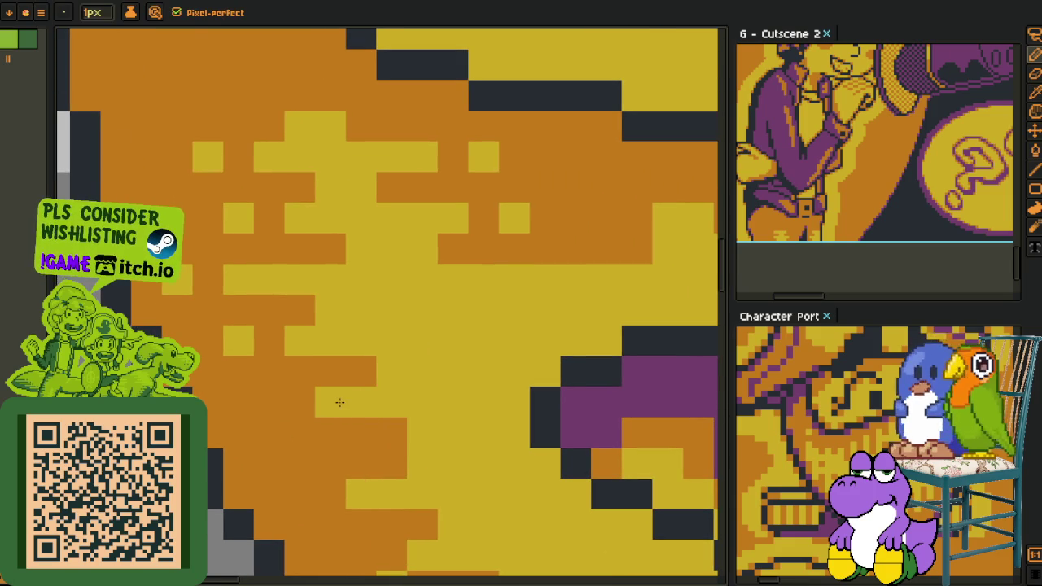
left_click(310, 398)
mouse_move(372, 432)
left_mouse_down()
mouse_move(284, 369)
mouse_move(242, 399)
left_mouse_up()
left_click(273, 372, "alt")
mouse_move(351, 432)
left_mouse_down()
mouse_move(301, 400)
mouse_move(219, 429)
left_mouse_up()
left_click(261, 398, "alt")
mouse_move(347, 398)
left_mouse_down()
mouse_move(304, 424)
mouse_move(301, 460)
mouse_move(257, 490)
left_mouse_up()
key("alt")
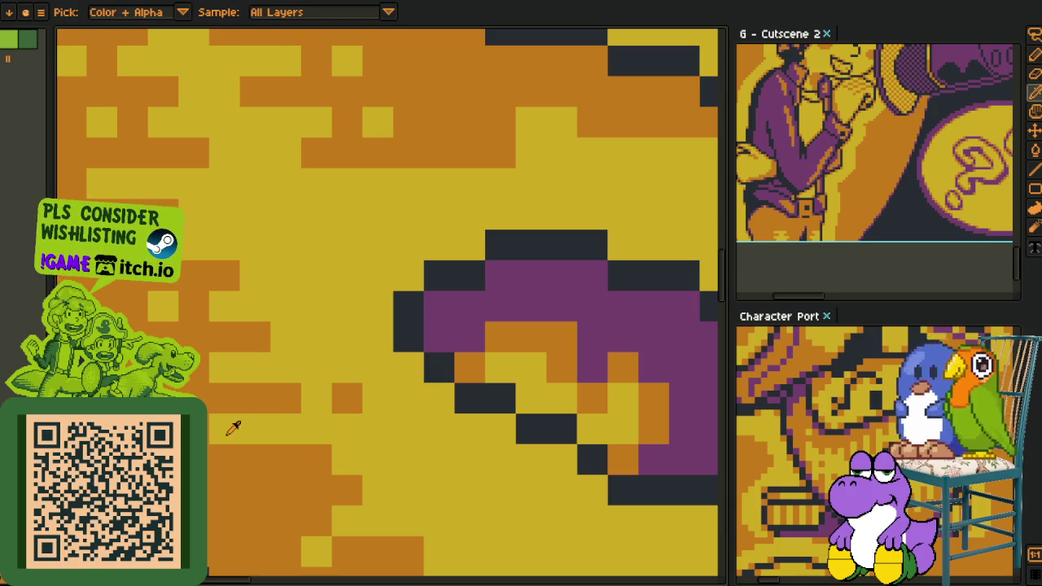
scroll(256, 439, "down", 3)
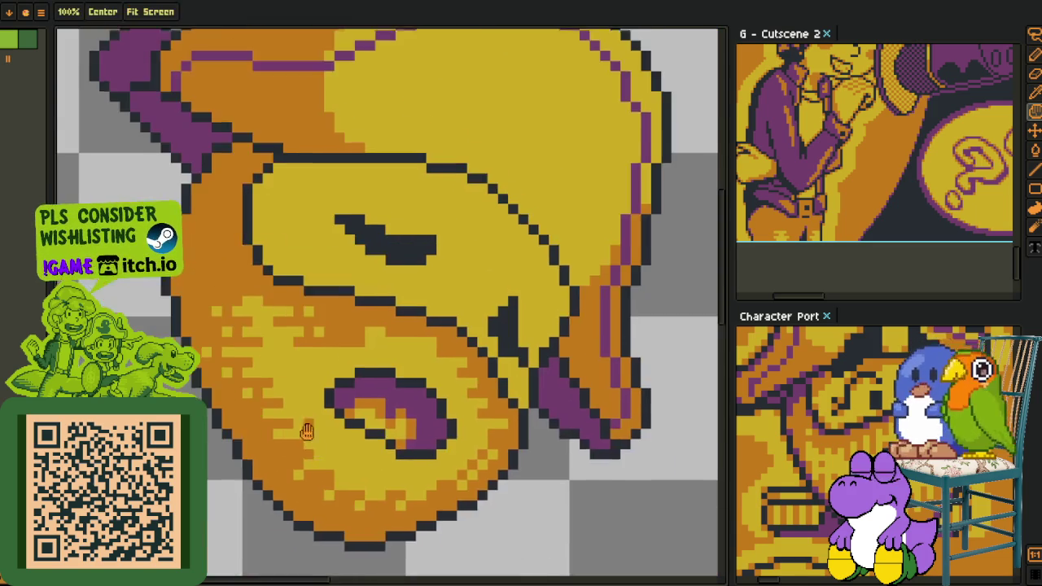
- Turn one cheek pixel orange and repaint the bottom orange cells yellow
scroll(267, 385, "up", 2)
scroll(267, 386, "up", 2)
key("alt")
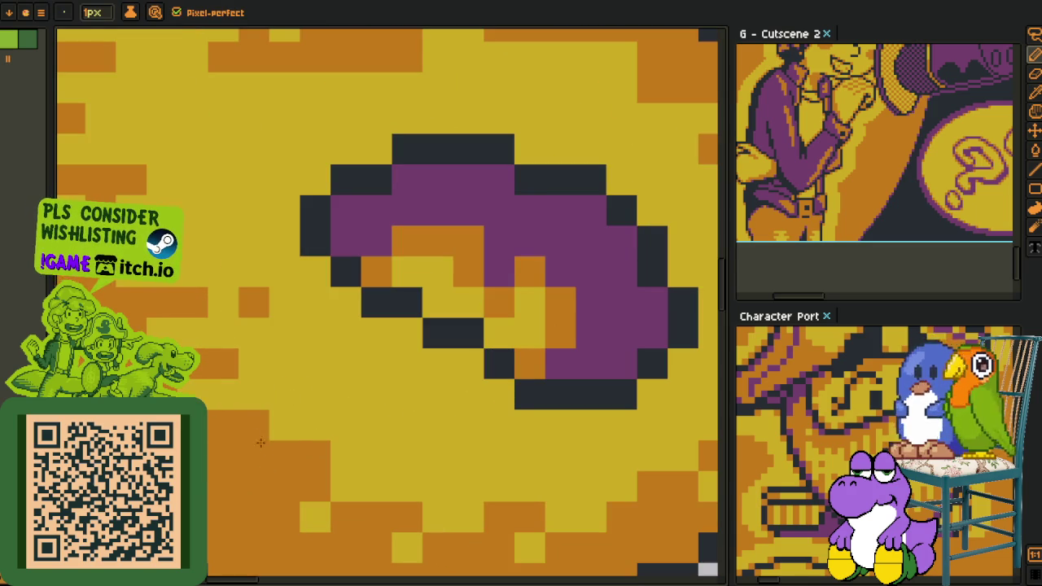
left_click(280, 425)
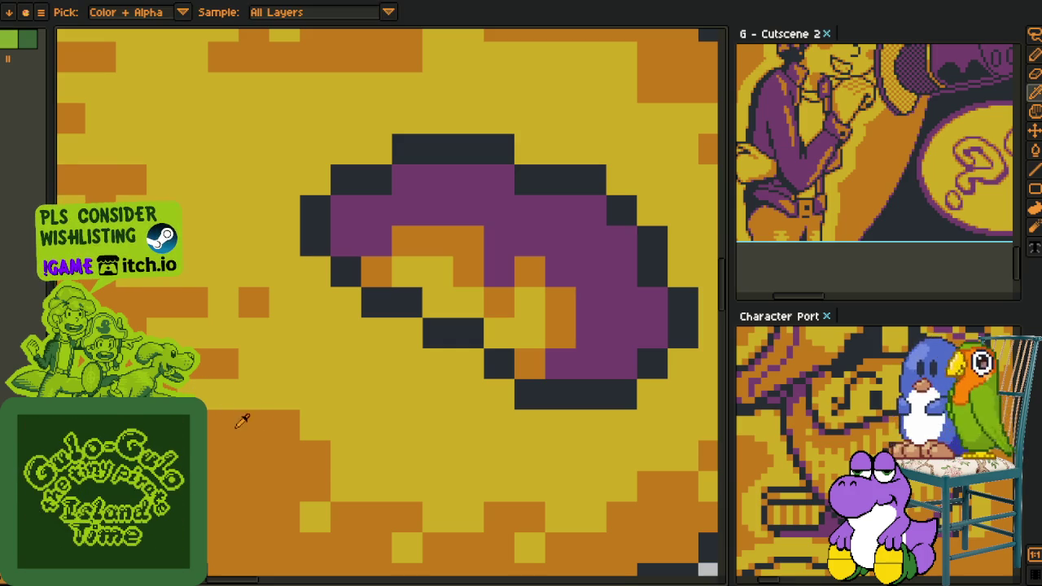
left_click(349, 446, "alt")
left_click_drag(326, 456, 264, 456)
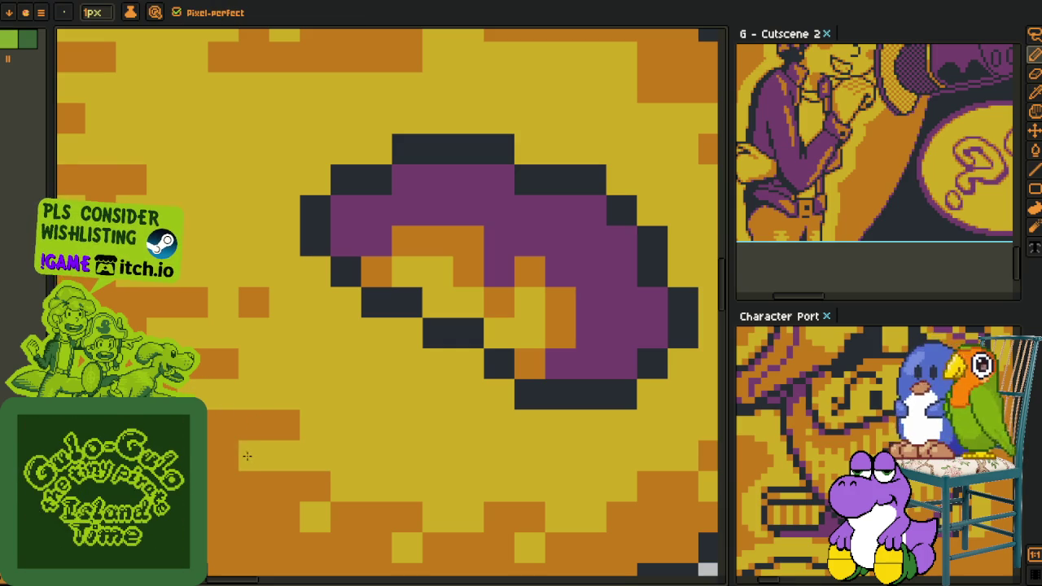
key("alt")
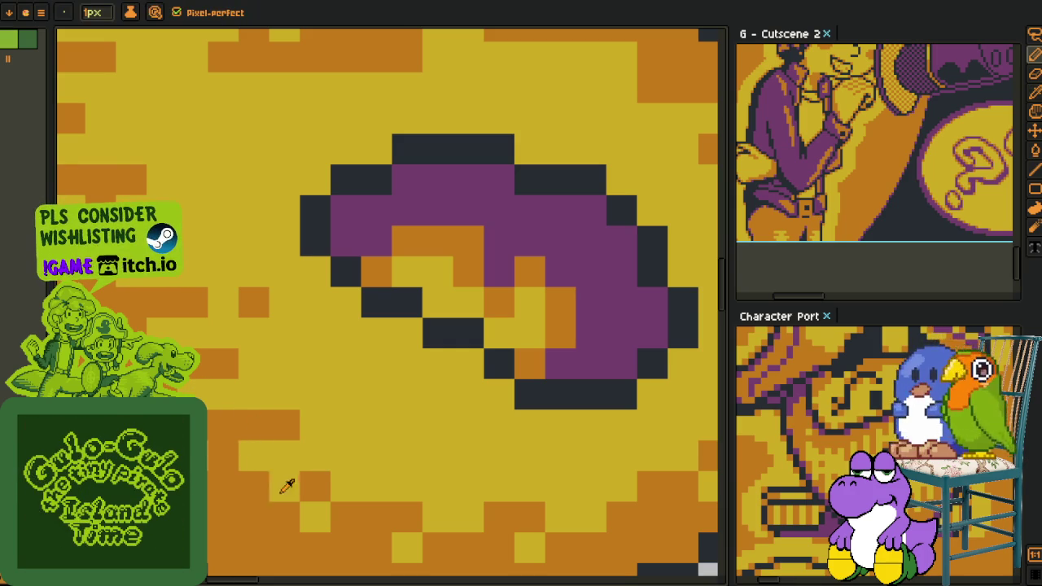
left_click_drag(298, 493, 225, 419)
- Add eight scattered orange shading pixels across the lower cheek near the chin
left_click(265, 432)
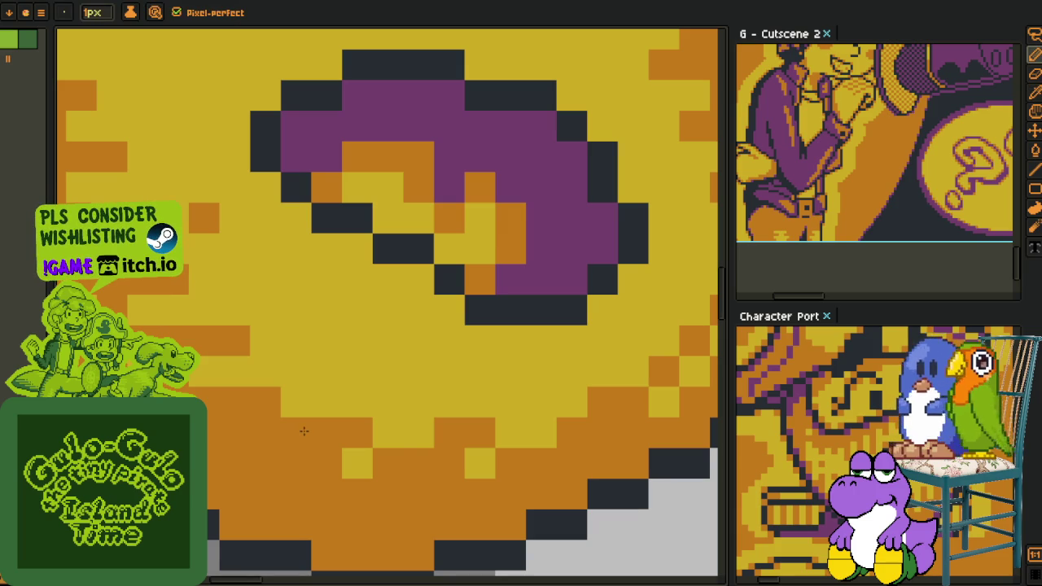
left_click(387, 433)
left_click(356, 463)
left_click(479, 463)
left_click(417, 432)
left_click(509, 432)
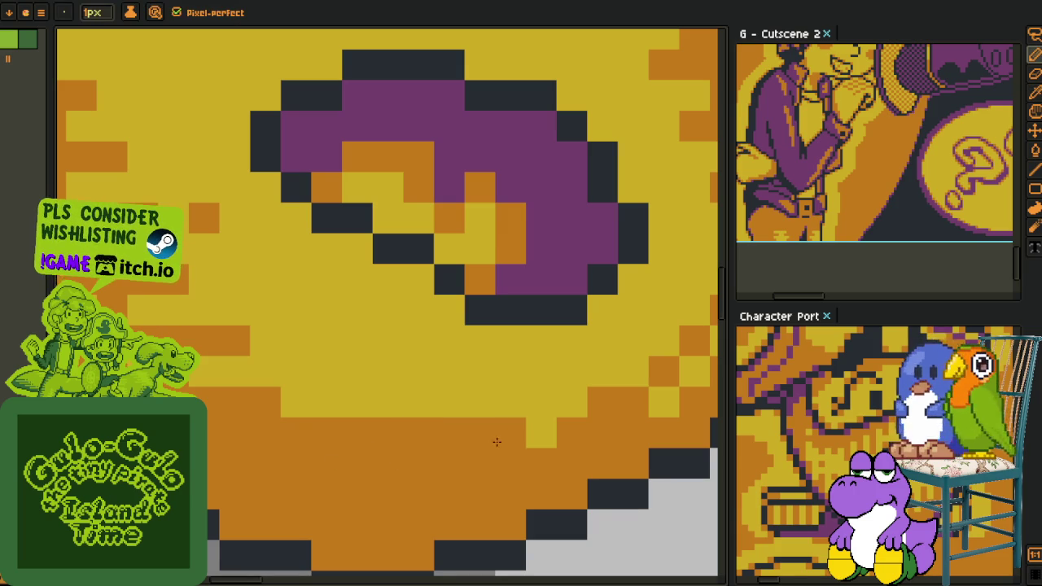
left_click(541, 432)
left_click(293, 402)
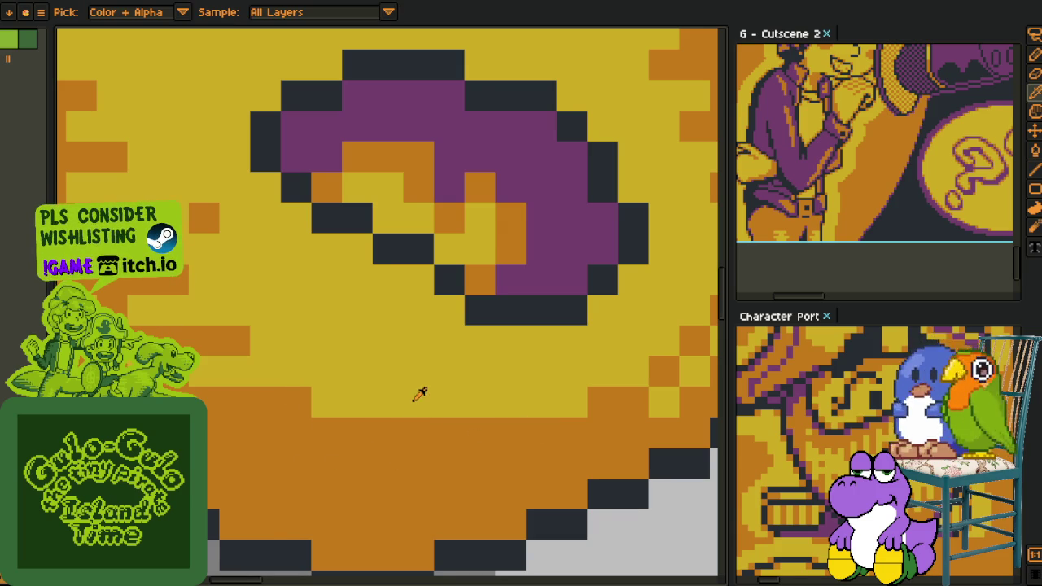
scroll(419, 396, "down", 1)
scroll(448, 404, "up", 1)
- Sample the orange and paint two more yellow cheek pixels orange
key("h")
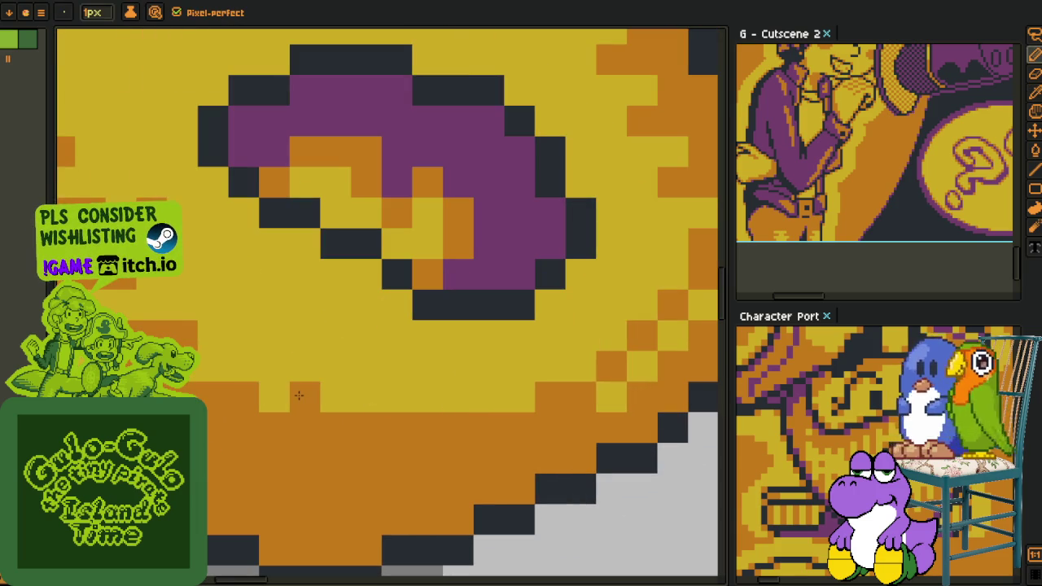
scroll(313, 394, "down", 2)
scroll(314, 394, "up", 2)
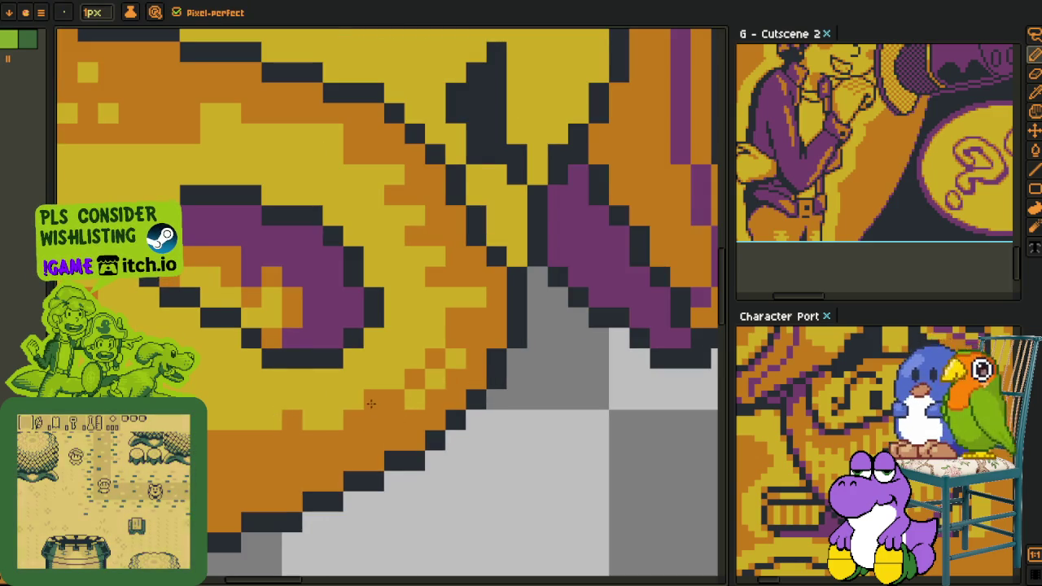
left_click(422, 376, "alt")
left_click(332, 378)
left_click(456, 358)
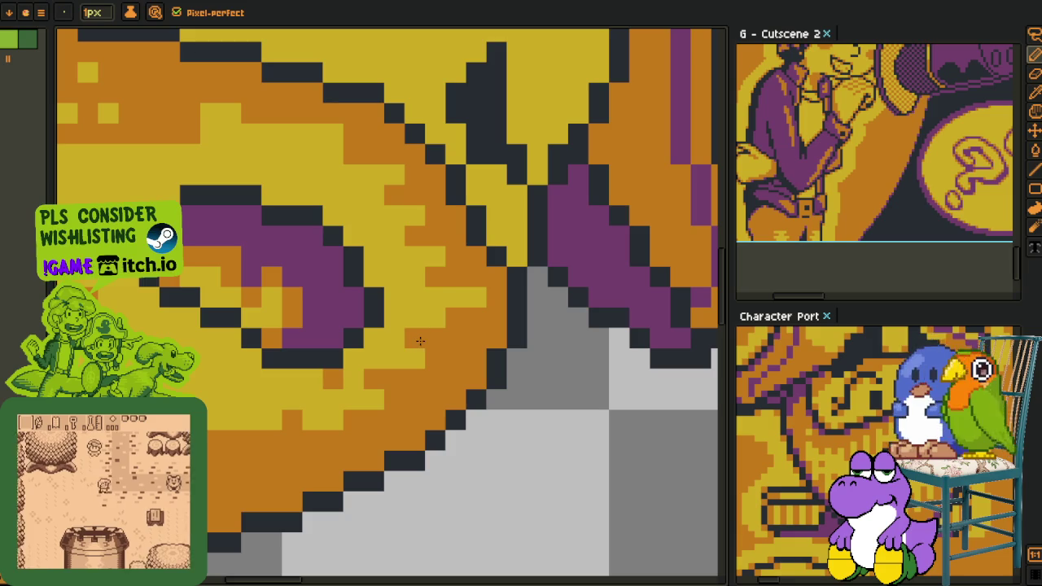
scroll(358, 383, "down", 2)
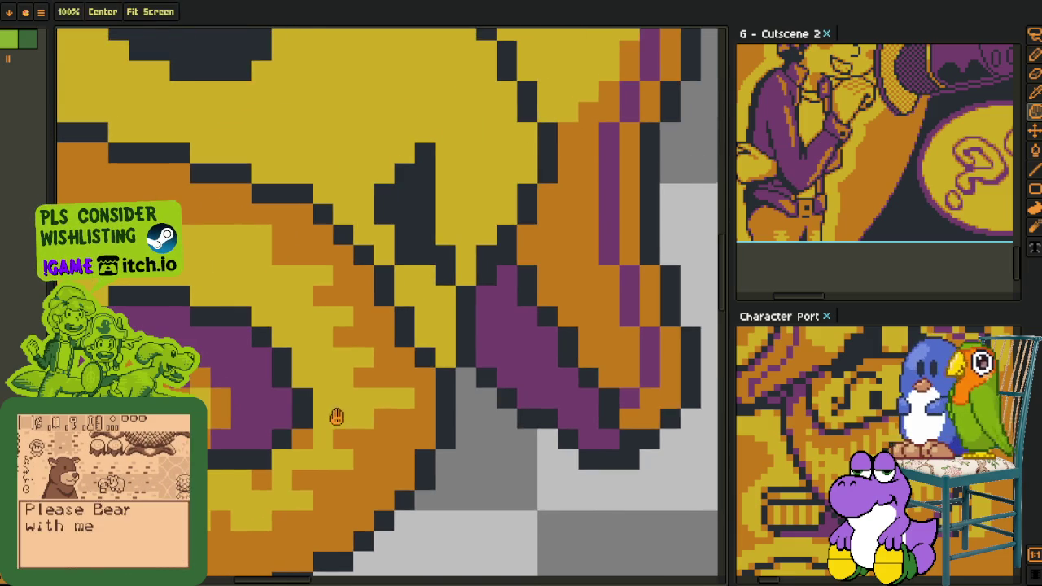
- Bring the cheek just below the hat brim into view with the pencil ready
scroll(350, 415, "down", 3)
scroll(362, 441, "up", 4)
key("b")
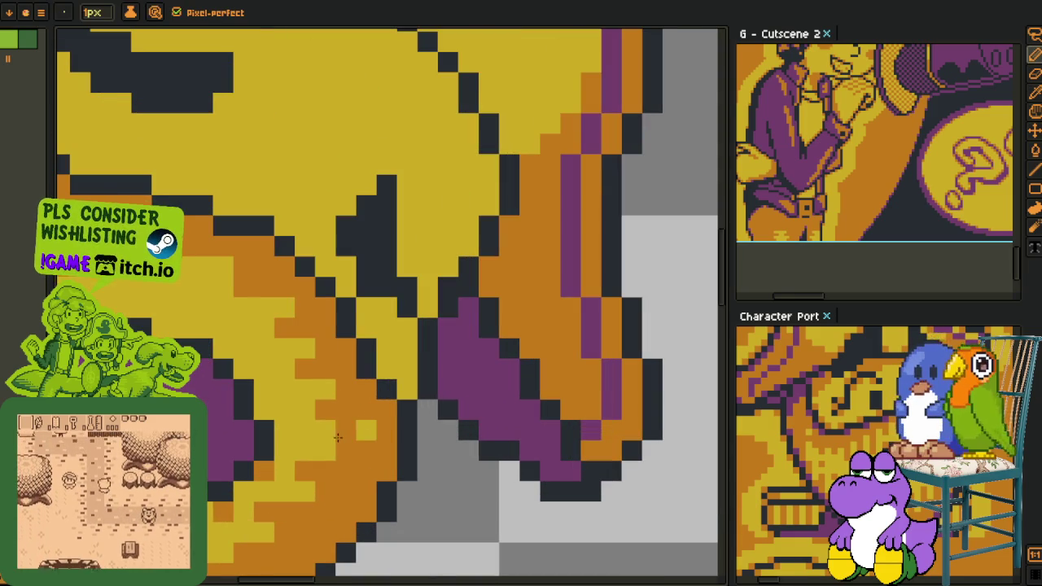
key("alt")
key("alt")
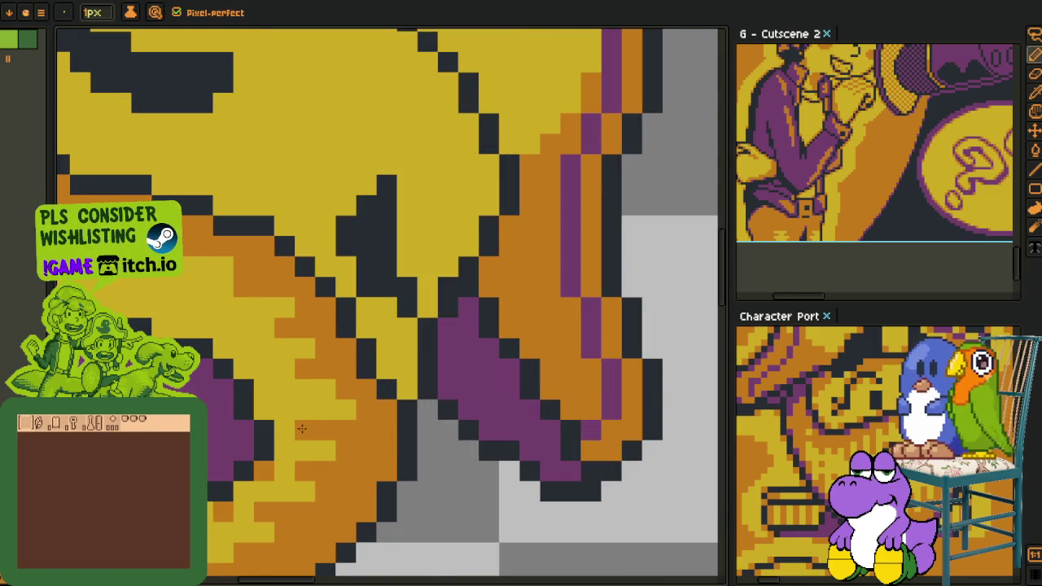
key("alt")
key("alt")
key("alt")
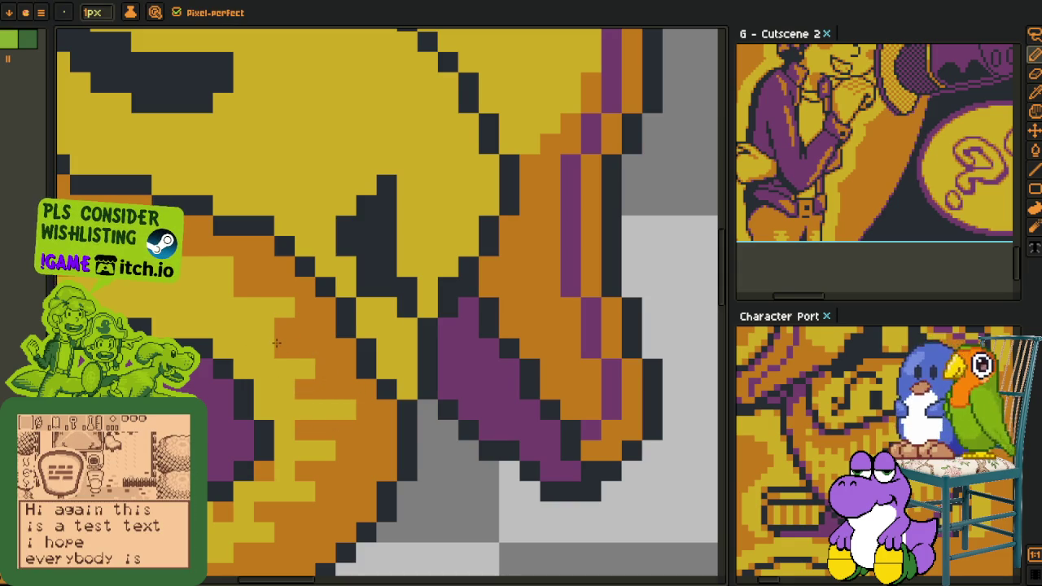
key("alt")
key("alt")
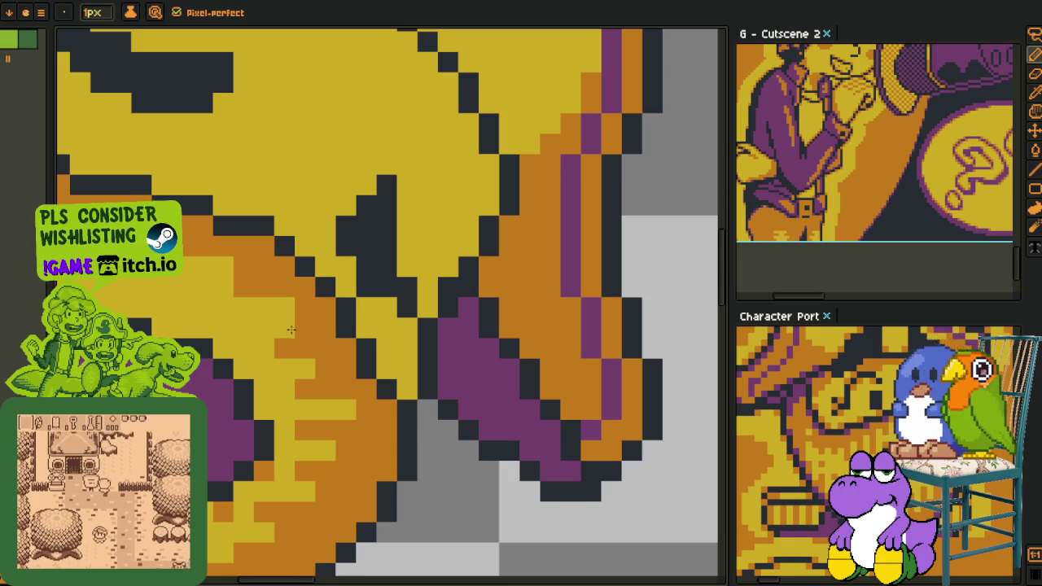
left_click_drag(291, 328, 341, 368)
key("alt")
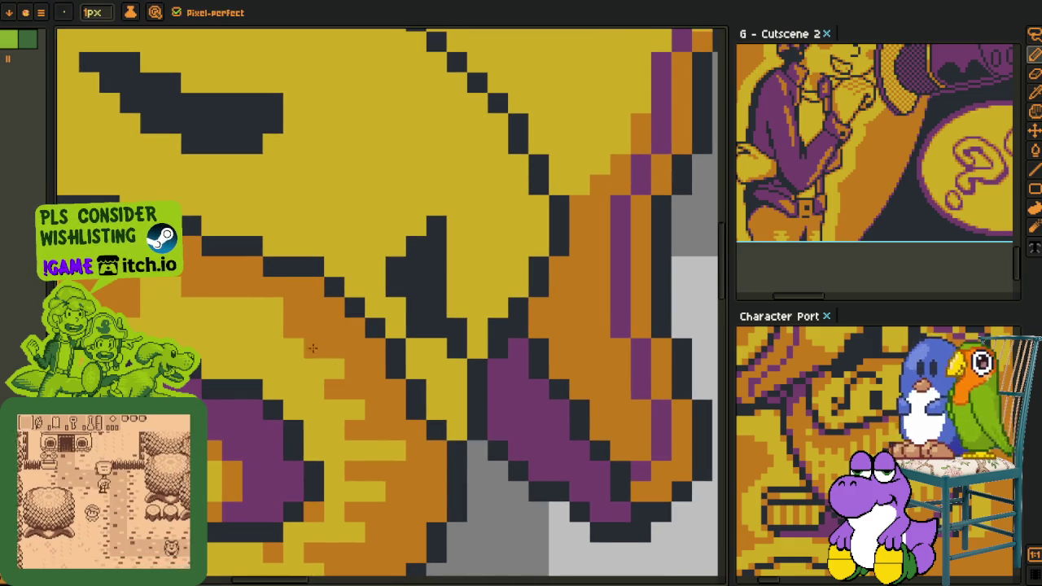
key("alt")
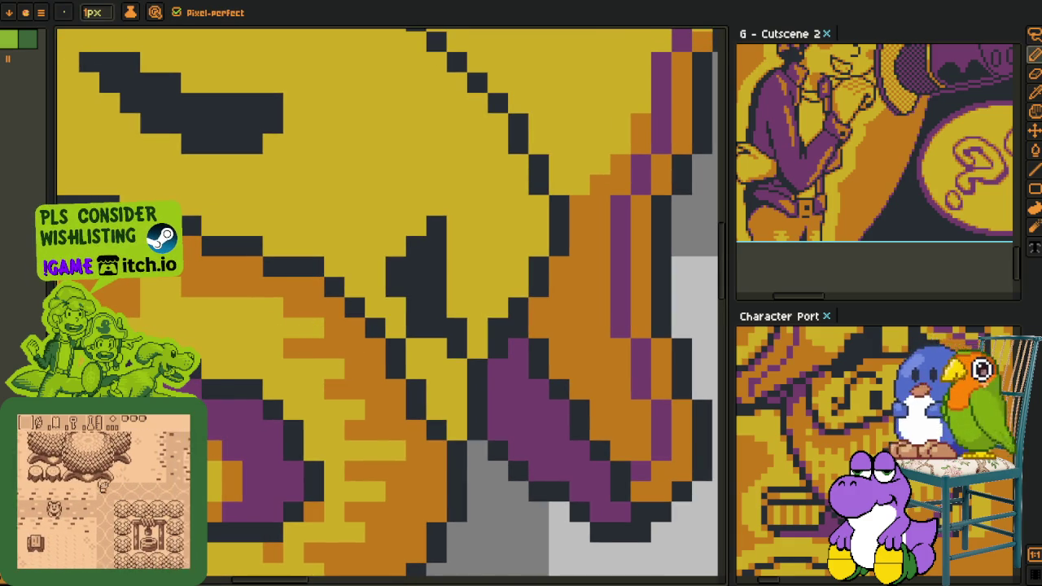
key("alt")
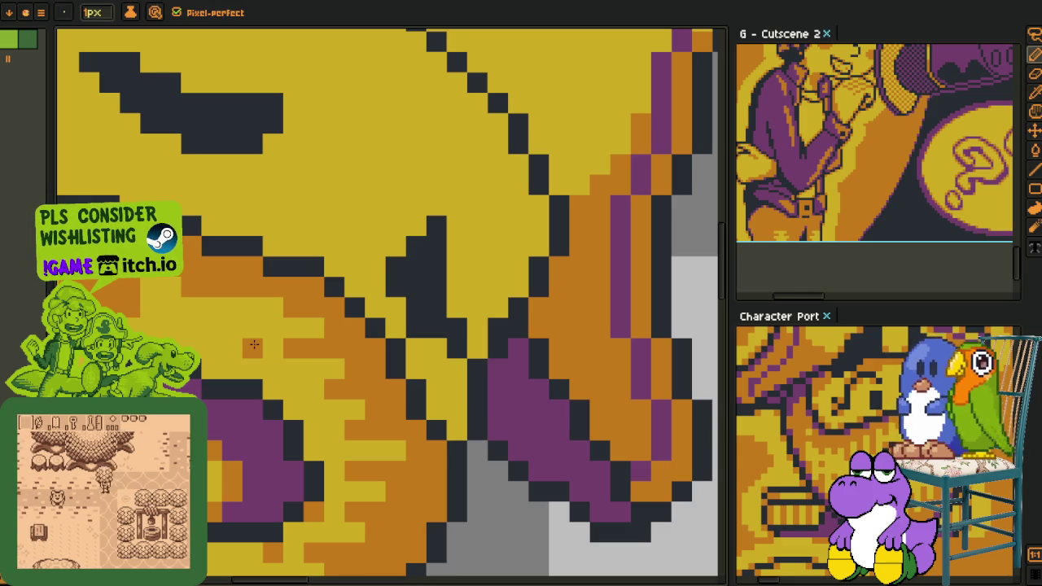
left_click_drag(179, 298, 303, 393)
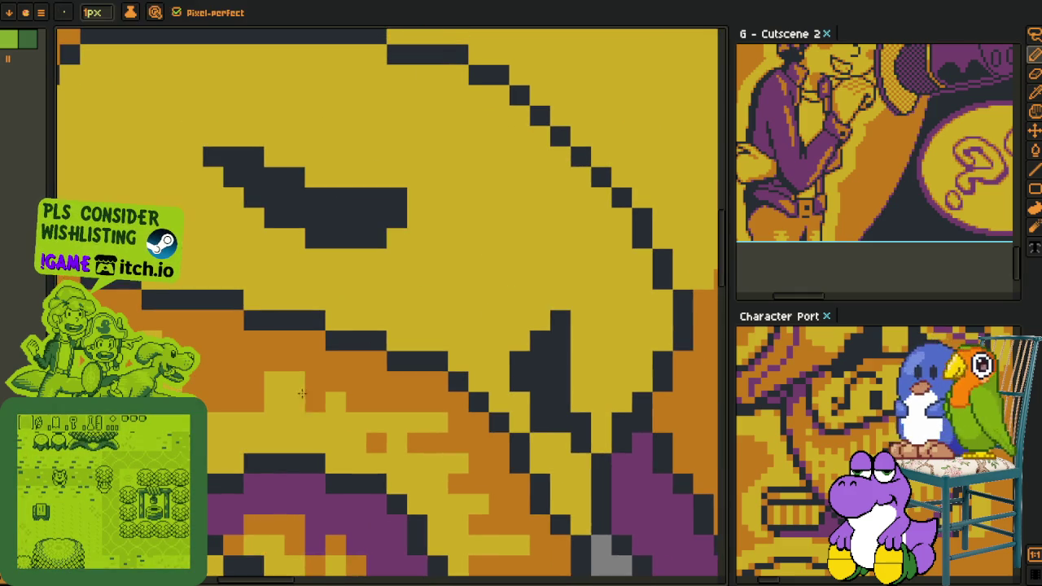
key("alt")
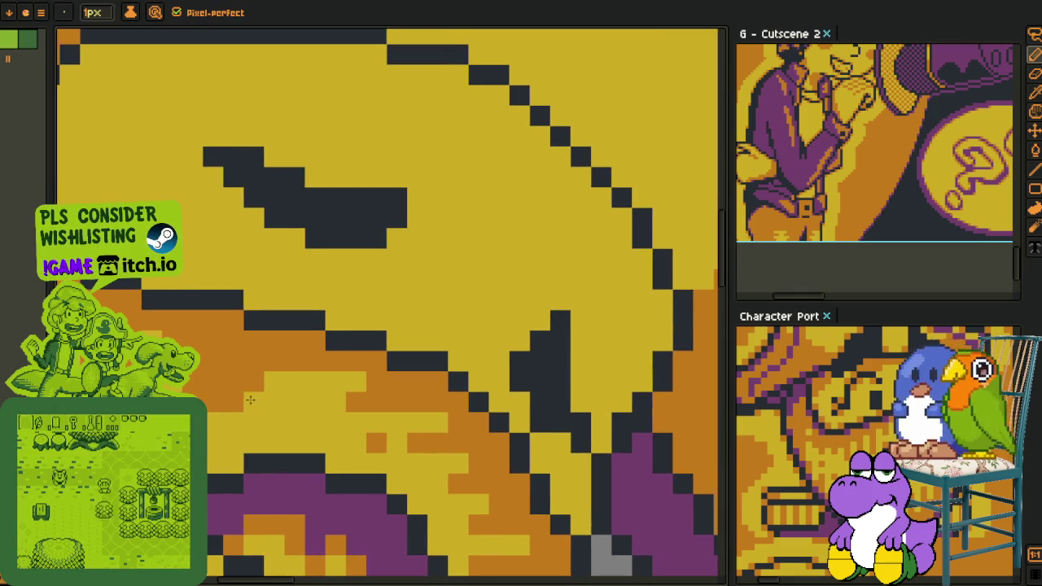
- Paint a short orange run on the cheek, then repaint those pixels yellow
left_click(242, 380, "alt")
mouse_move(254, 400)
left_mouse_down()
mouse_move(274, 401)
mouse_move(254, 380)
left_mouse_up()
left_click(290, 375, "alt")
left_click(256, 399)
scroll(356, 370, "down", 5)
scroll(355, 370, "down", 2)
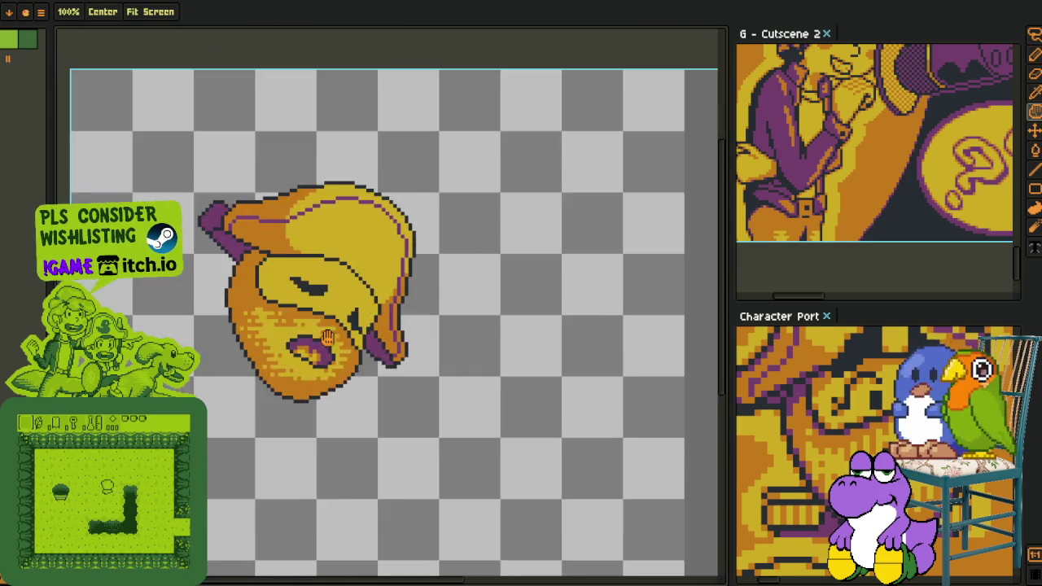
scroll(331, 364, "up", 3)
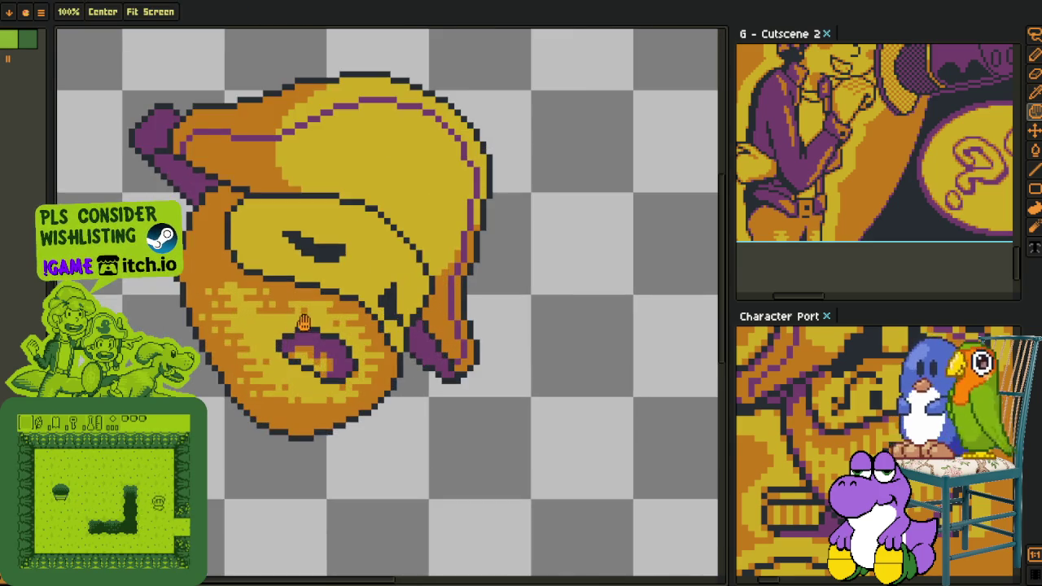
scroll(269, 366, "up", 1)
scroll(244, 365, "up", 2)
left_click(217, 375, "alt")
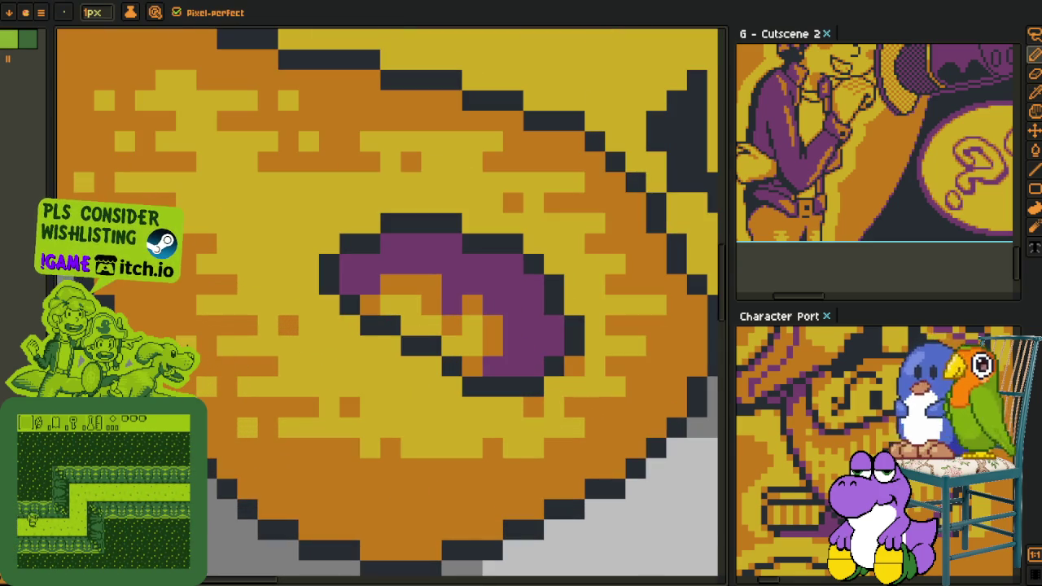
key("alt")
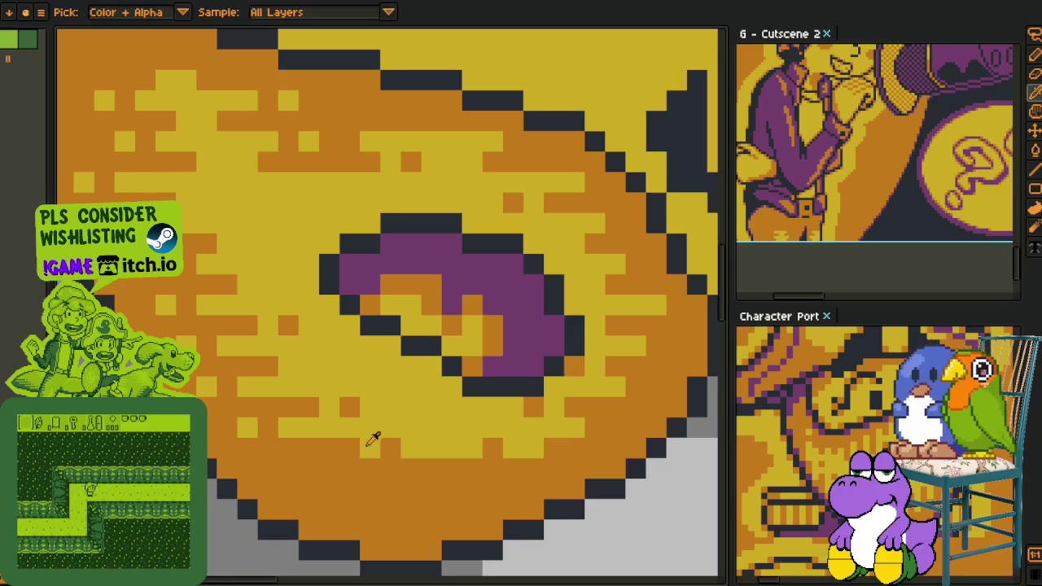
left_click(375, 447, "alt")
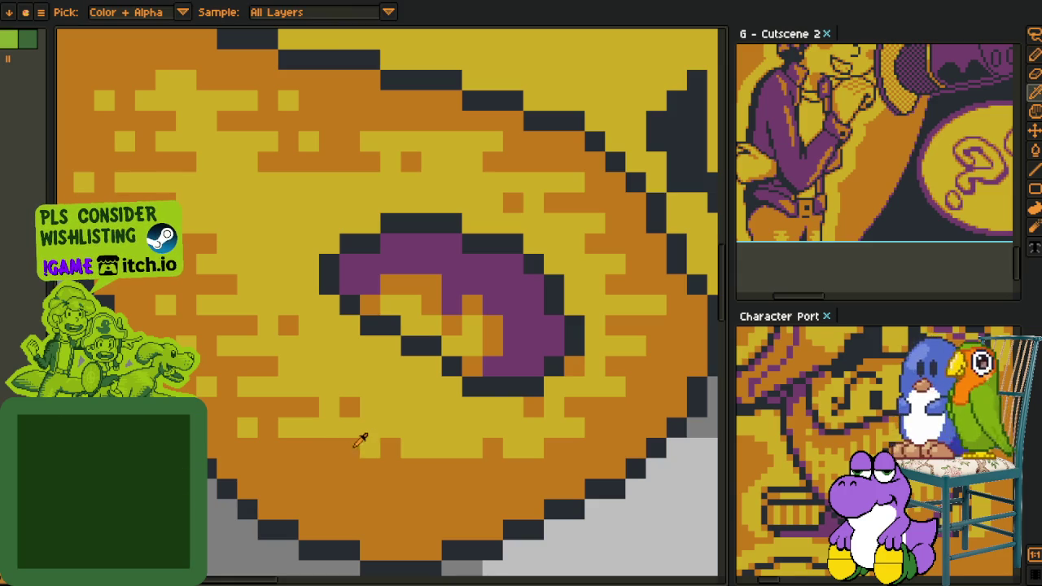
scroll(366, 440, "down", 3)
scroll(383, 448, "down", 2)
scroll(402, 459, "down", 1)
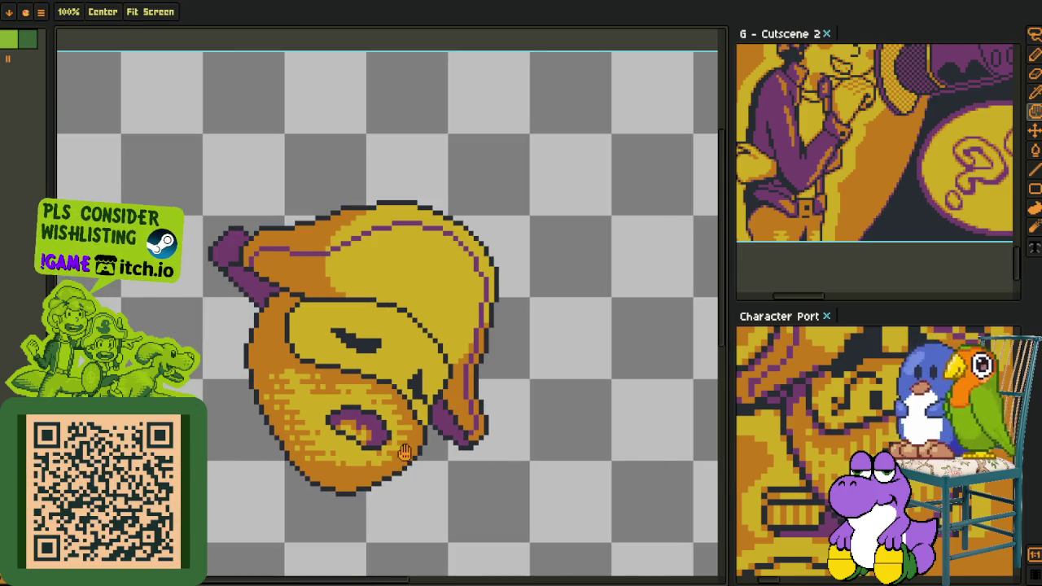
scroll(331, 421, "up", 2)
scroll(326, 435, "up", 1)
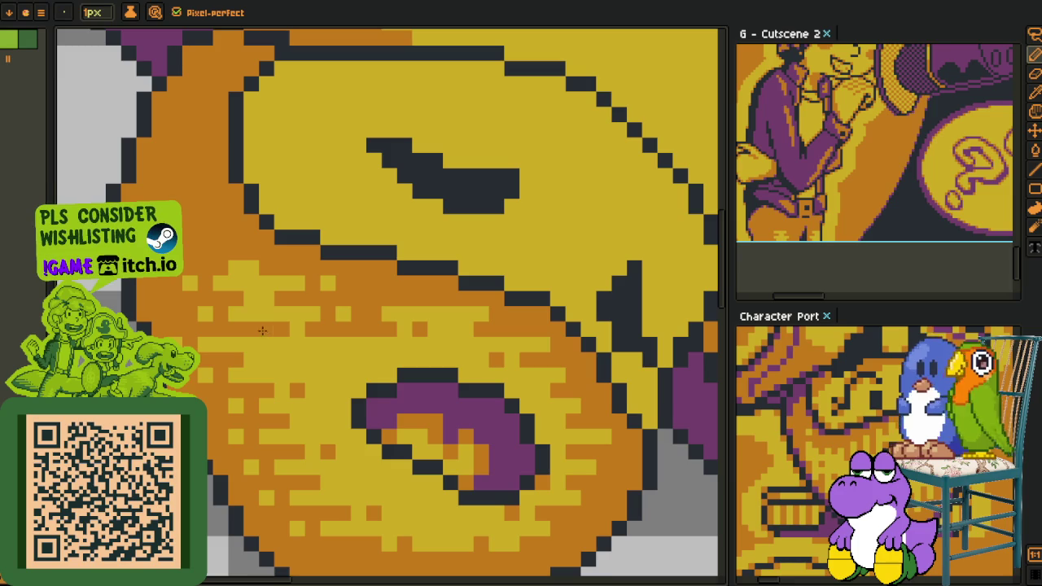
key("alt")
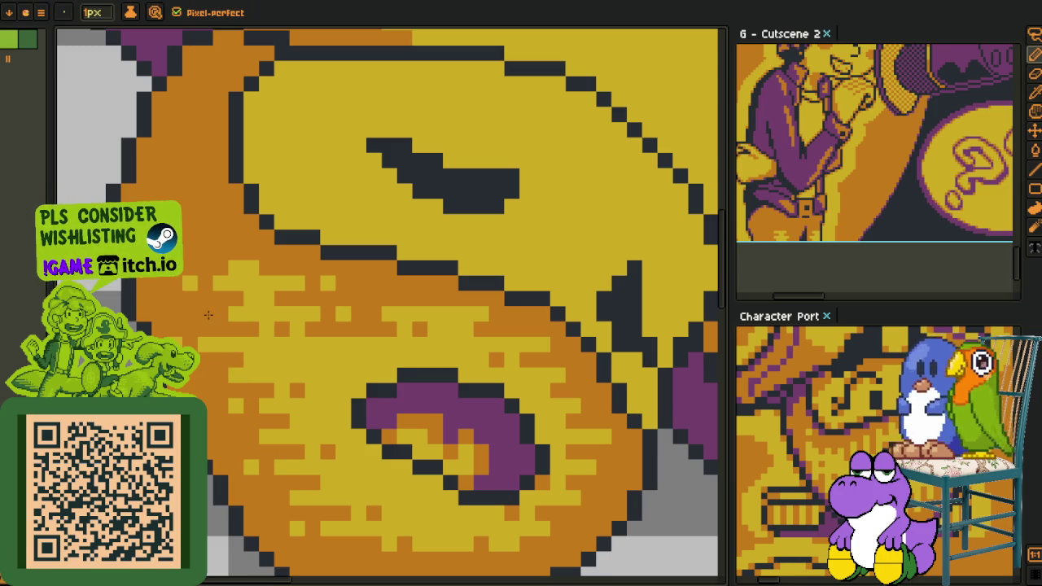
key("alt")
left_click_drag(405, 332, 283, 310)
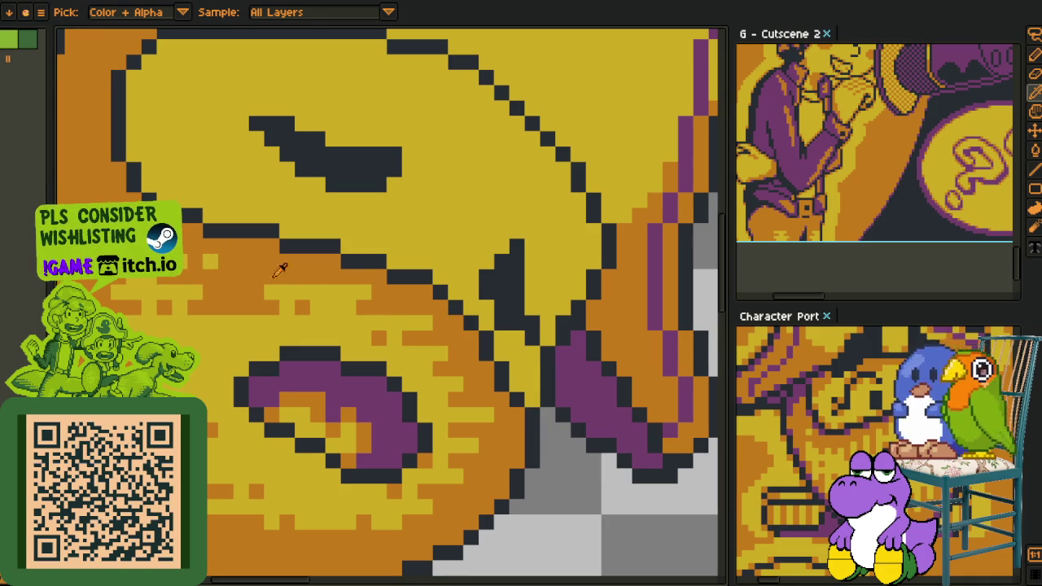
key("alt")
scroll(438, 328, "down", 2)
scroll(432, 334, "up", 2)
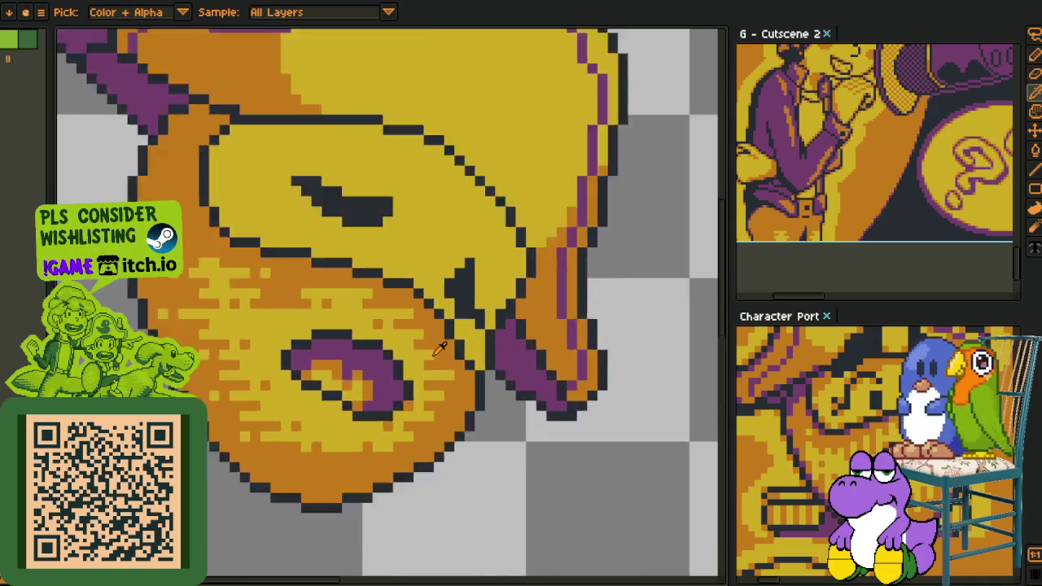
scroll(428, 407, "down", 1)
scroll(427, 407, "down", 2)
scroll(447, 417, "down", 1)
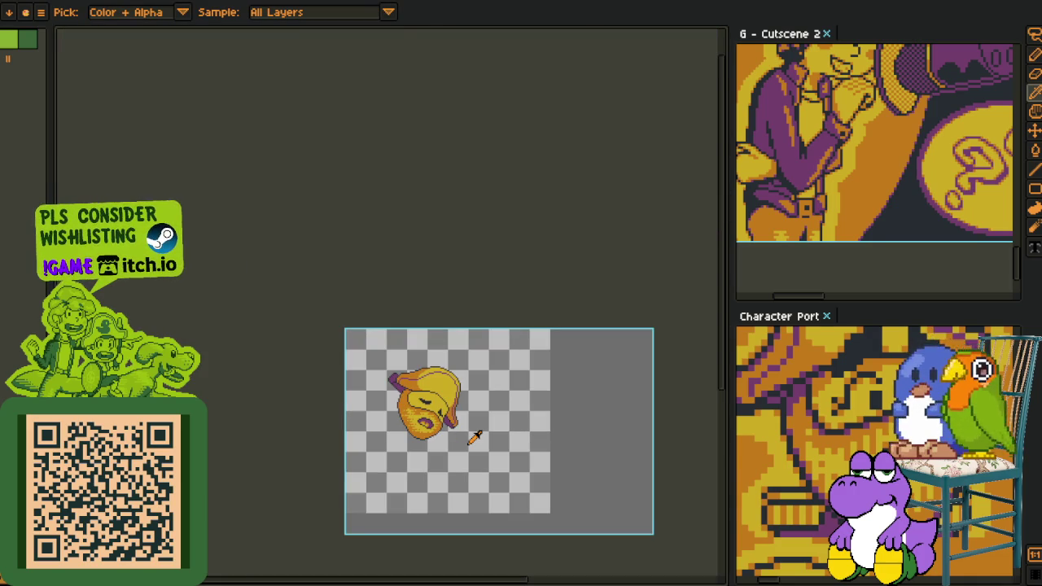
scroll(475, 350, "up", 2)
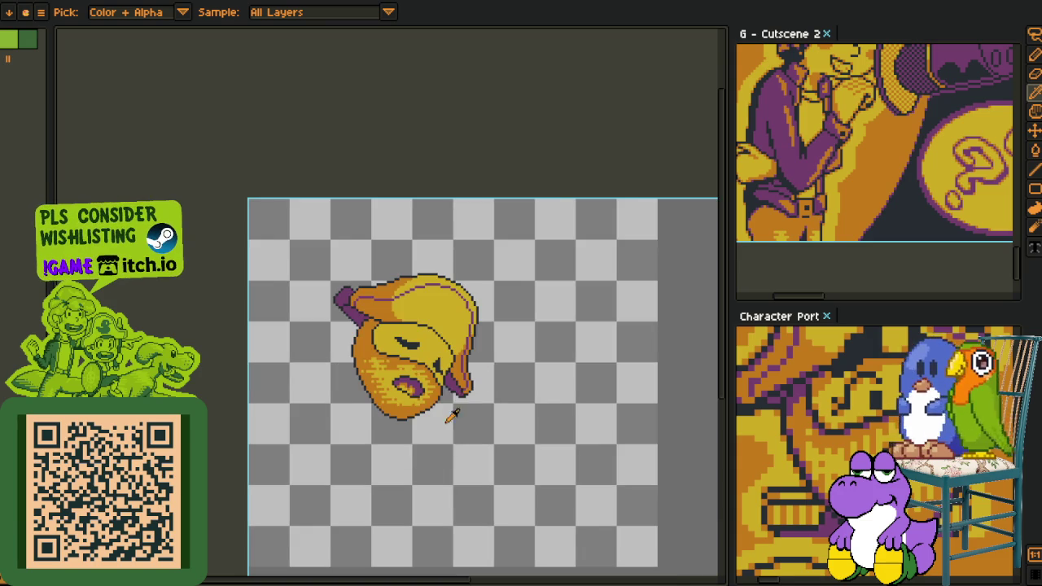
left_click_drag(443, 402, 460, 414)
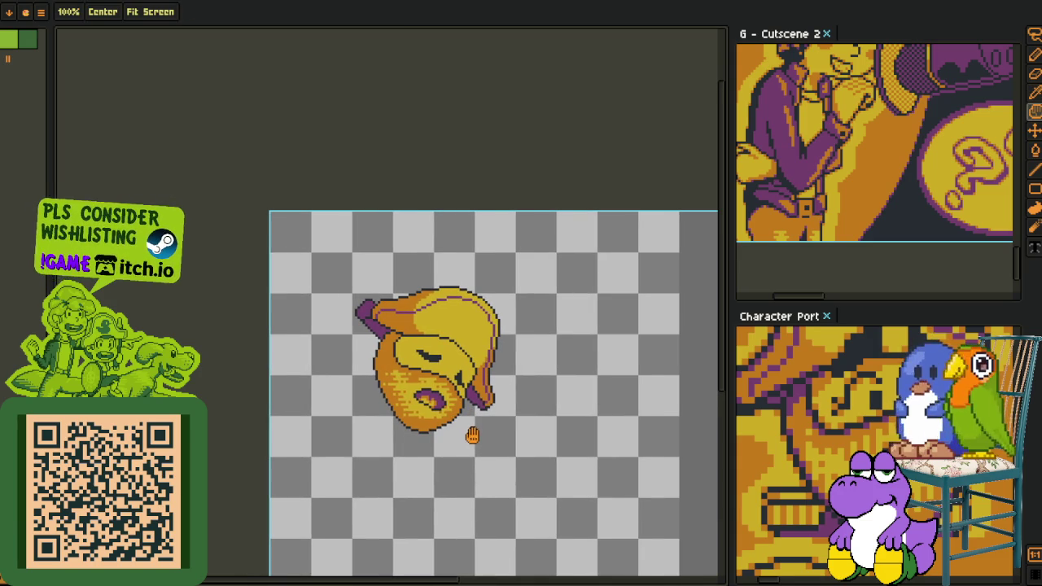
scroll(700, 383, "up", 1)
key("alt")
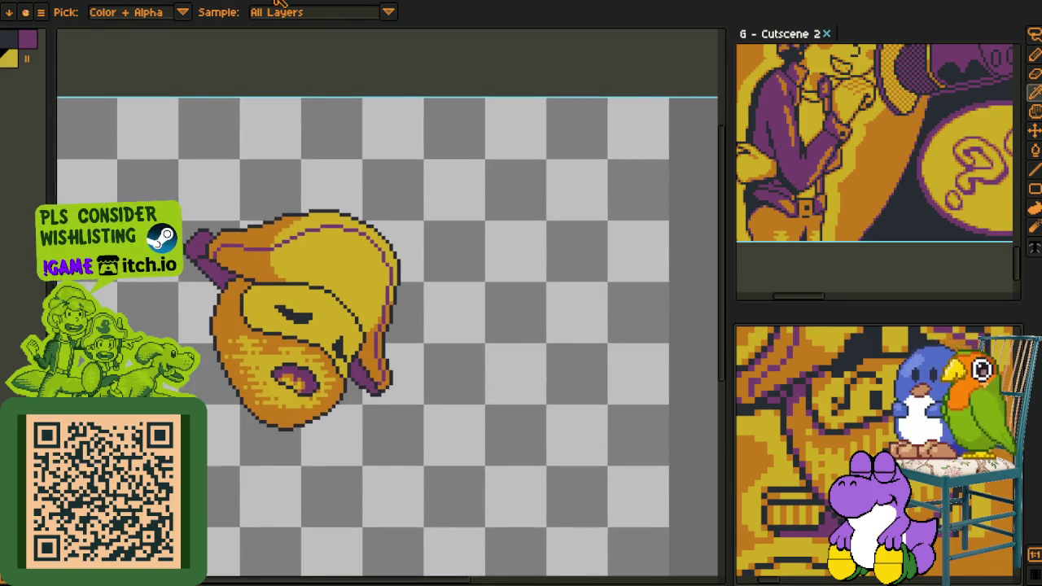
- Dock the Character Port reference beside the sprite and zoom in on the hat
left_click_drag(810, 321, 387, 306)
left_click_drag(162, 11, 794, 33)
scroll(423, 333, "up", 1)
scroll(366, 330, "up", 1)
scroll(348, 329, "up", 2)
scroll(345, 330, "up", 1)
scroll(326, 367, "up", 1)
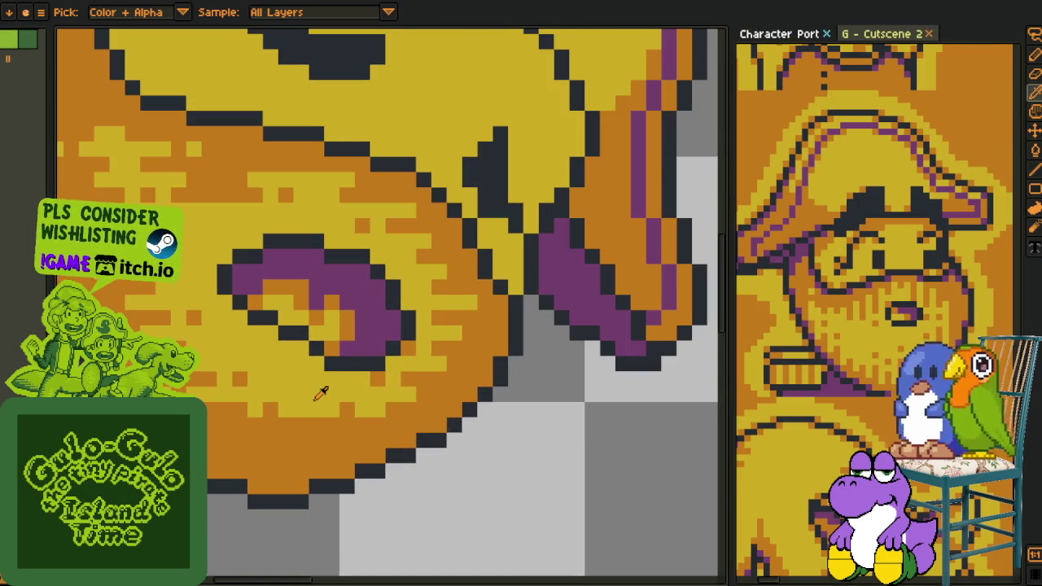
- With the Pencil, draw purple shading along the hat's back brim outline
key("b")
scroll(353, 415, "down", 3)
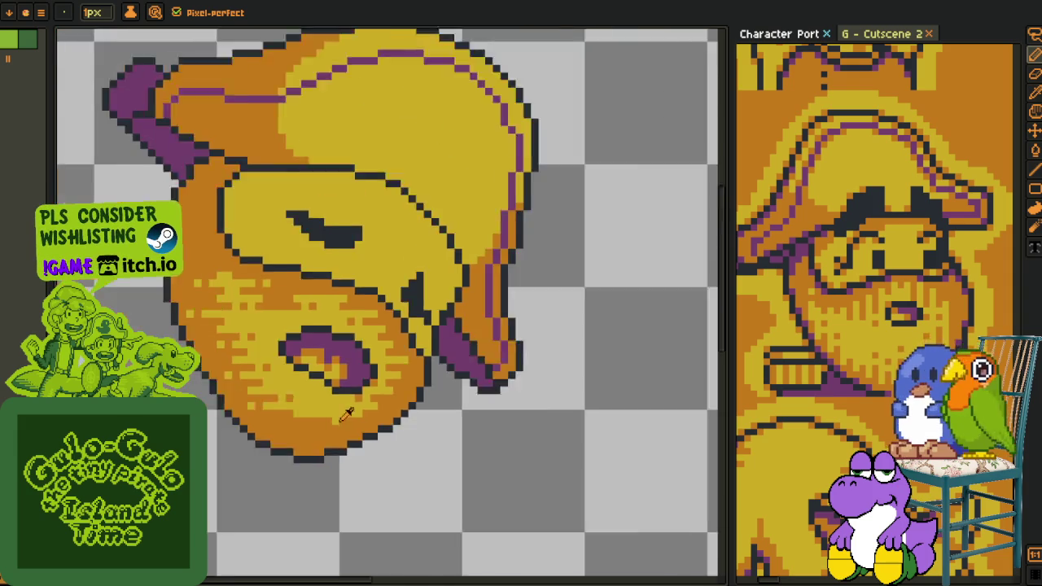
scroll(363, 415, "up", 3)
key("i")
scroll(326, 405, "down", 2)
scroll(326, 406, "down", 2)
scroll(313, 407, "up", 2)
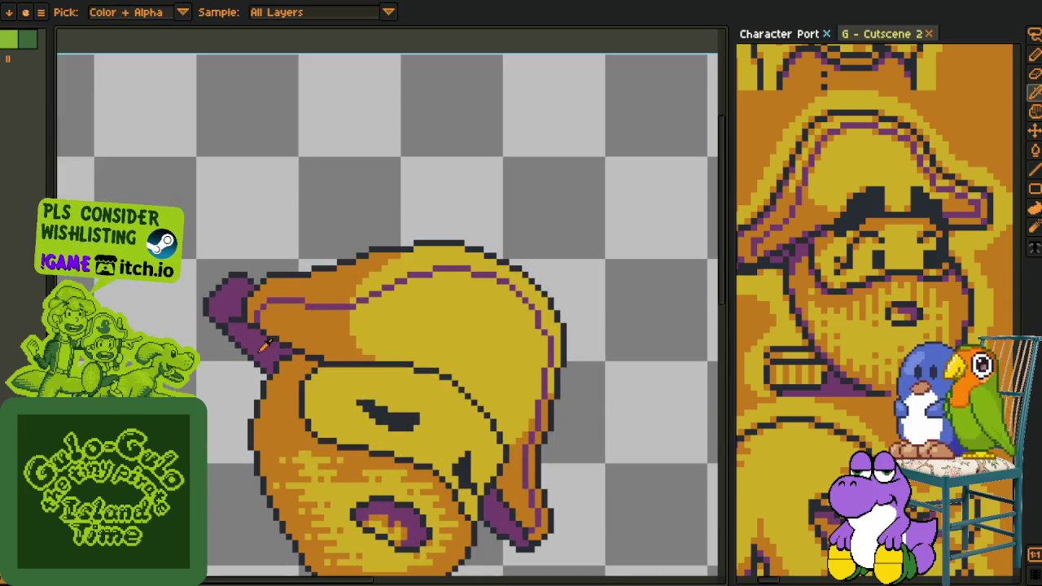
key("b")
scroll(277, 419, "up", 2)
scroll(261, 432, "up", 1)
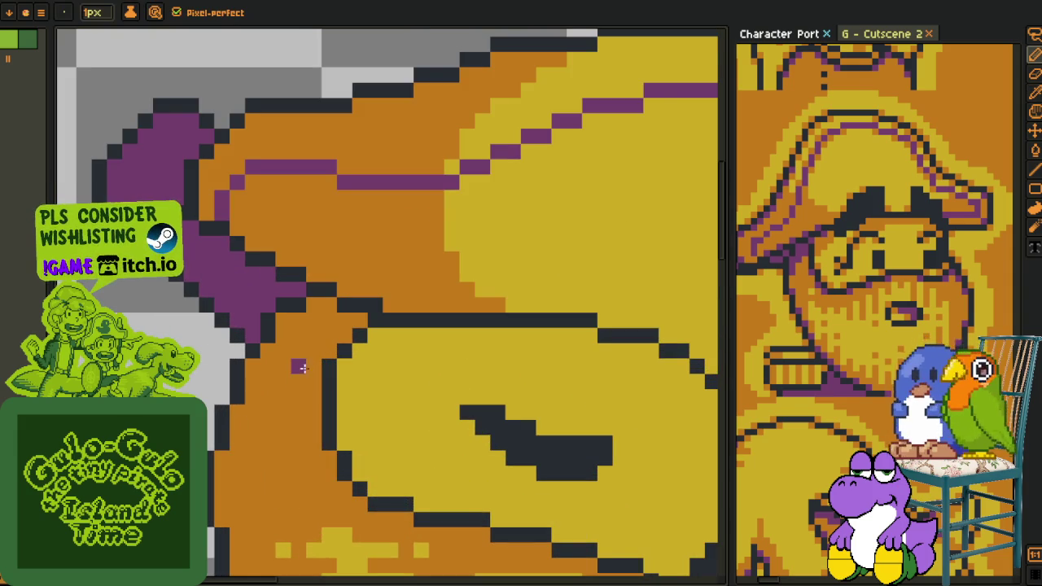
left_click_drag(300, 368, 337, 345)
left_click_drag(366, 298, 355, 287)
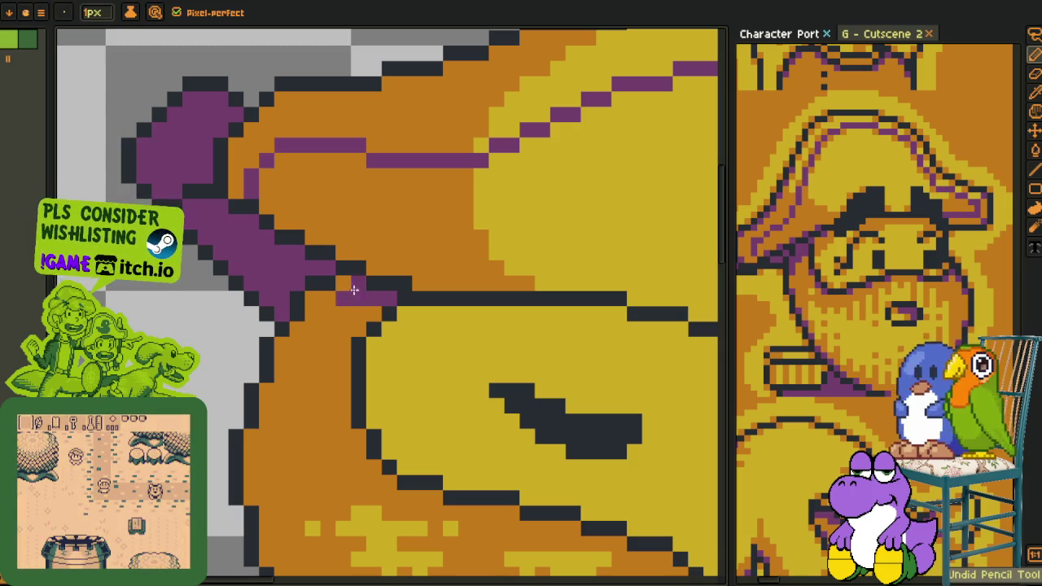
- Extend the purple diagonal down the left face edge, undoing a stray stroke and restoring an orange pixel
mouse_move(342, 311)
left_mouse_down()
mouse_move(340, 302)
mouse_move(285, 357)
mouse_move(309, 342)
left_mouse_up()
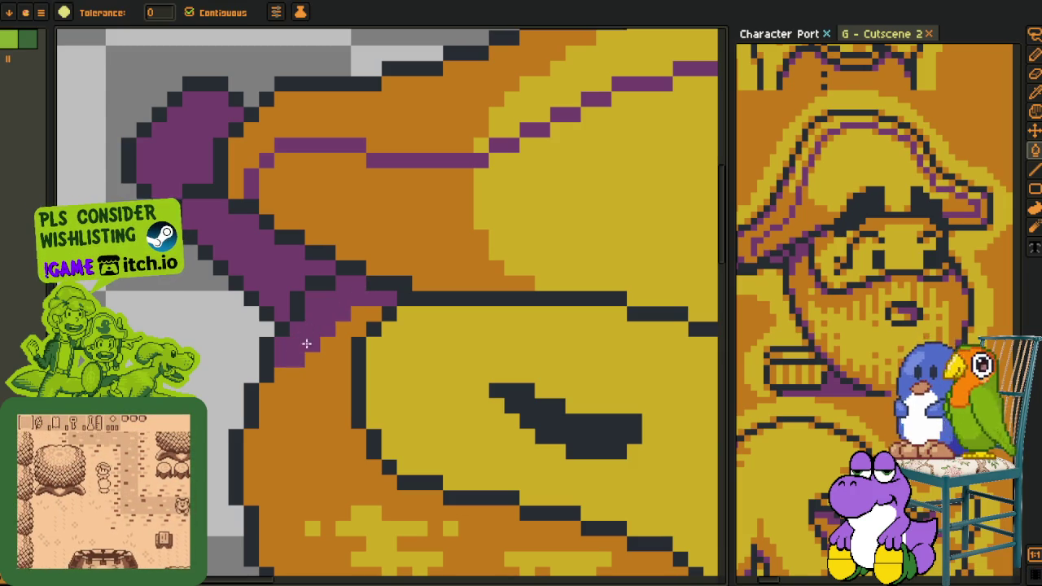
left_click(281, 376)
left_click_drag(266, 395, 293, 391)
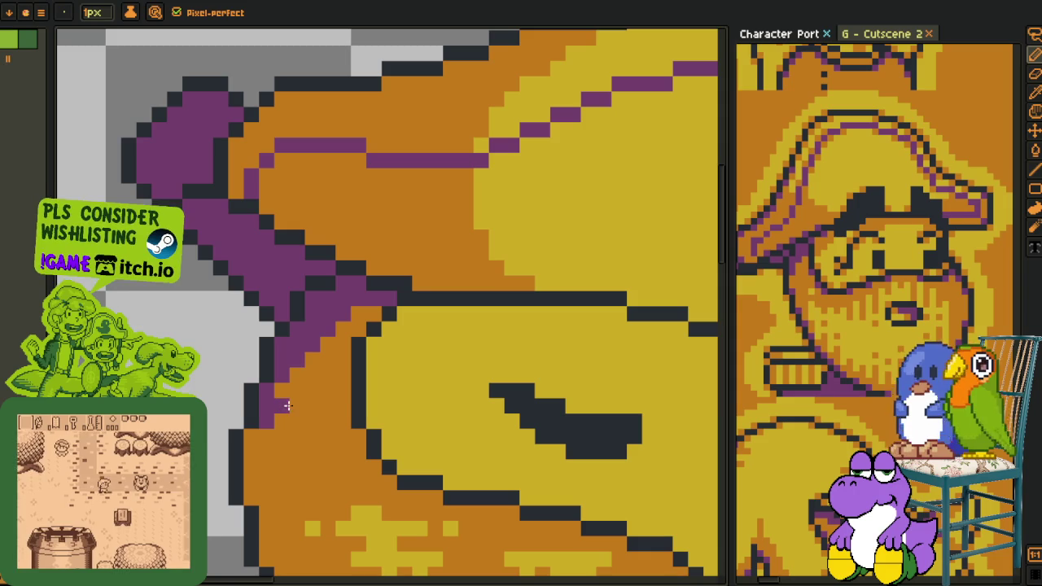
key("ctrl+z")
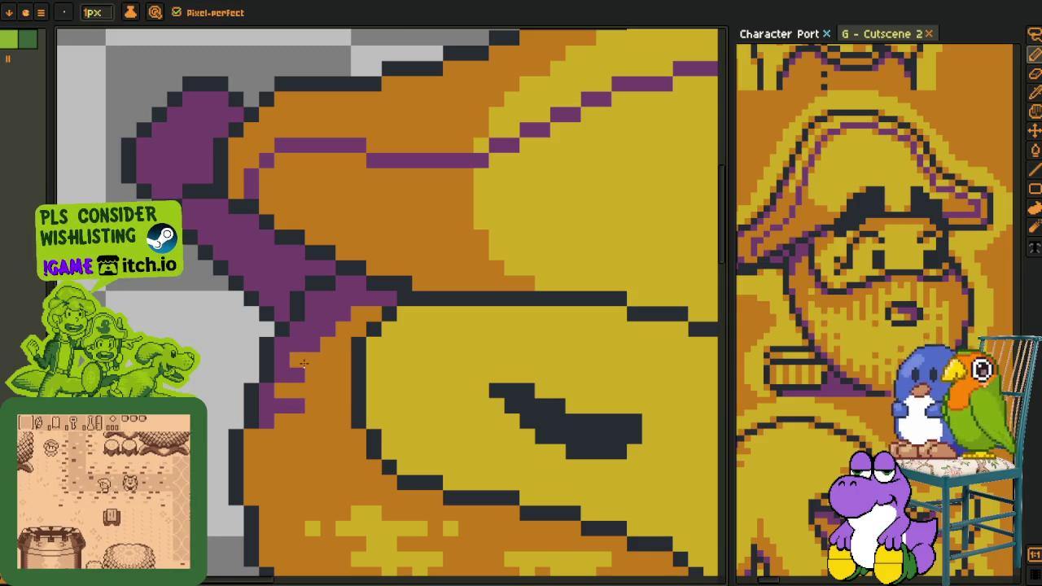
left_click(305, 367)
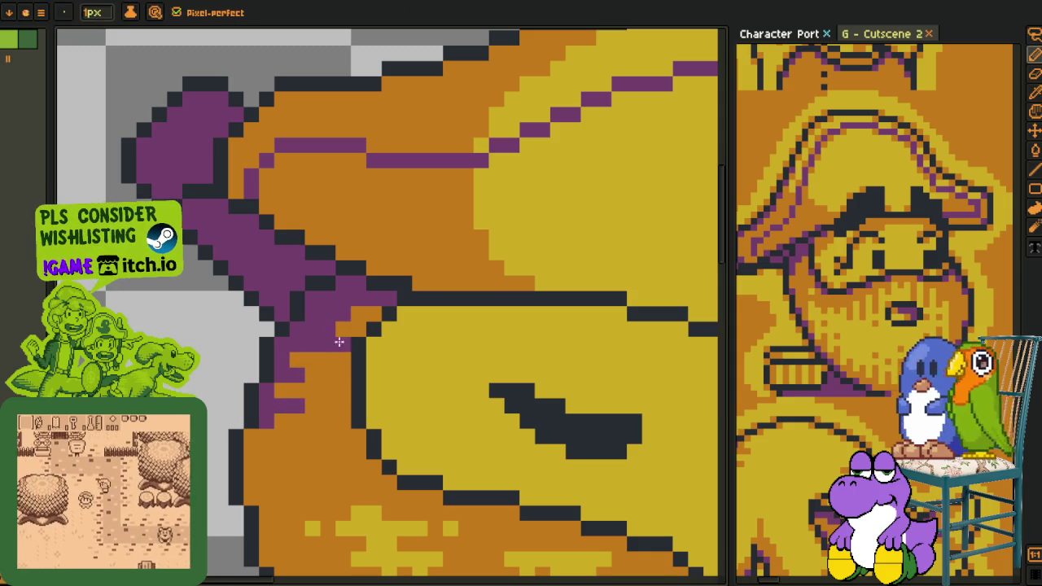
key("alt")
key("alt")
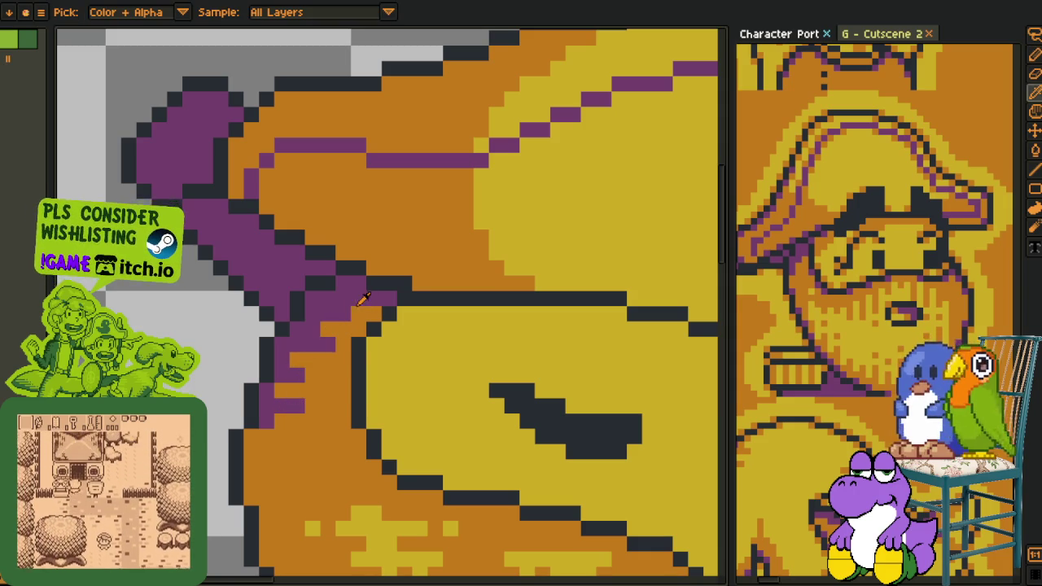
scroll(355, 314, "down", 3)
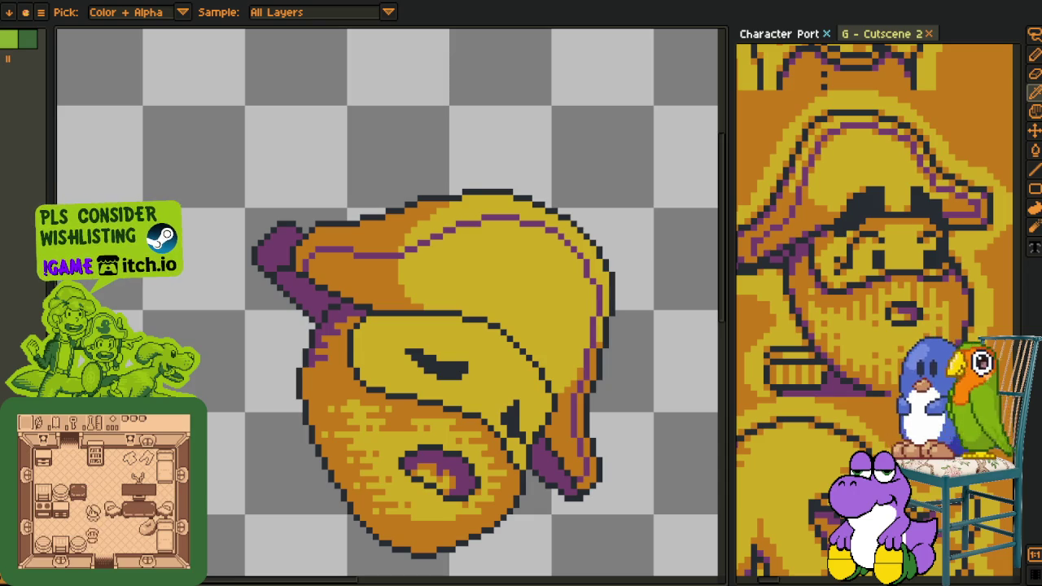
scroll(395, 344, "down", 4)
scroll(419, 350, "up", 2)
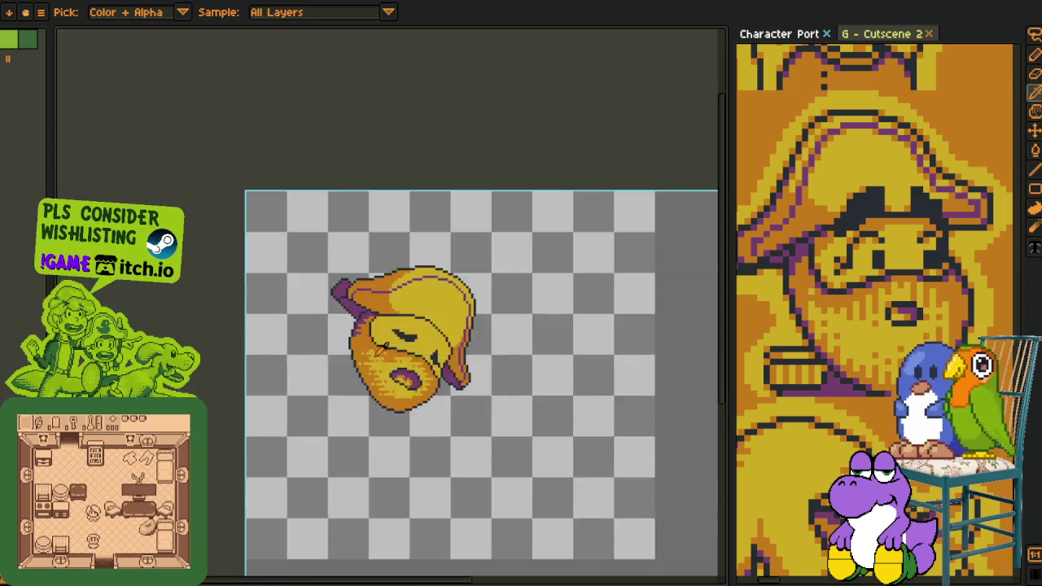
scroll(431, 374, "up", 2)
scroll(446, 407, "up", 1)
scroll(877, 340, "up", 1)
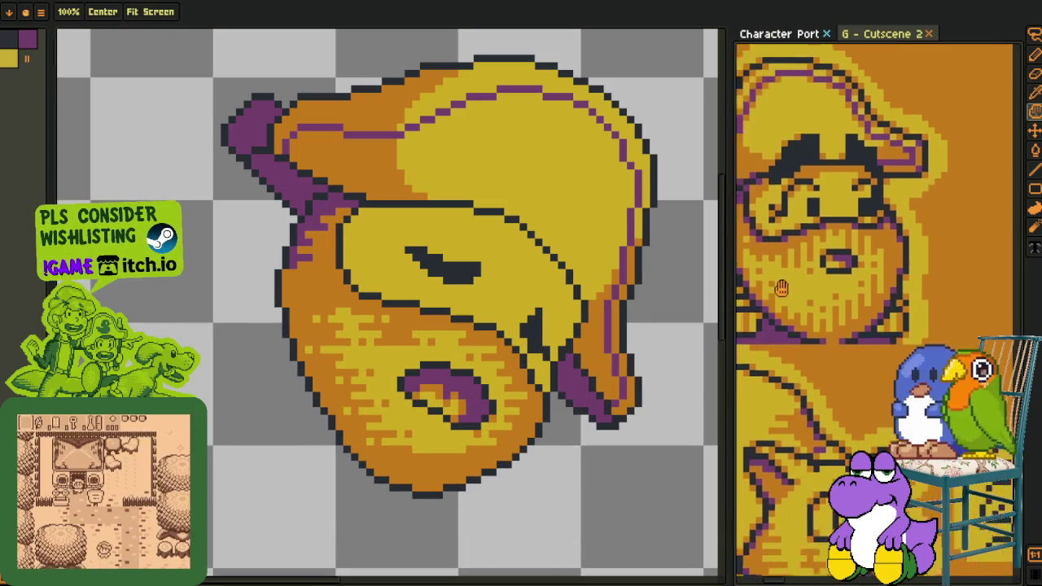
- Zoom and pan the view onto the hat's purple curl and cheek area
scroll(834, 246, "up", 2)
key("i")
key("m")
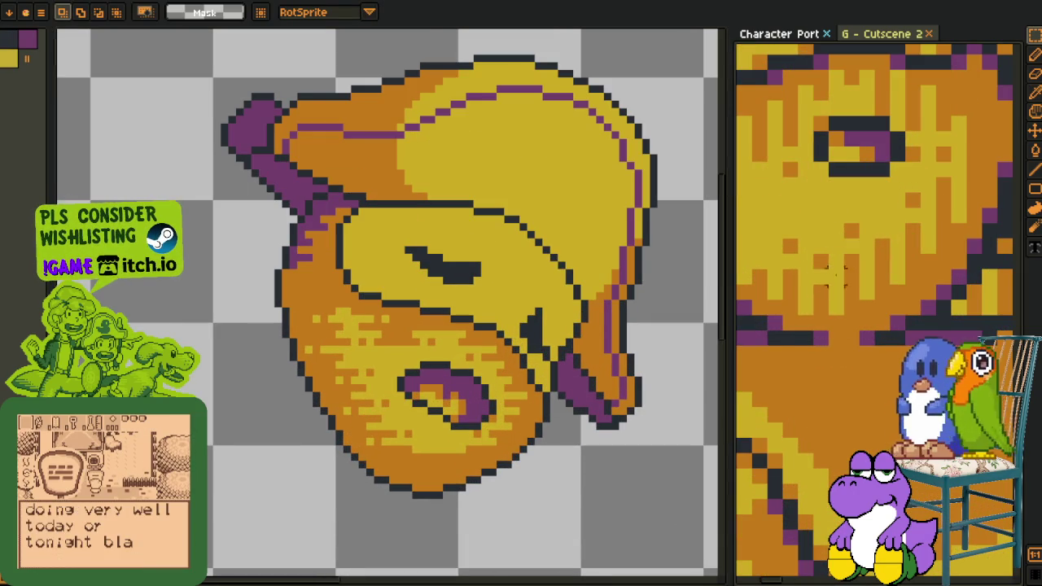
scroll(376, 388, "down", 1)
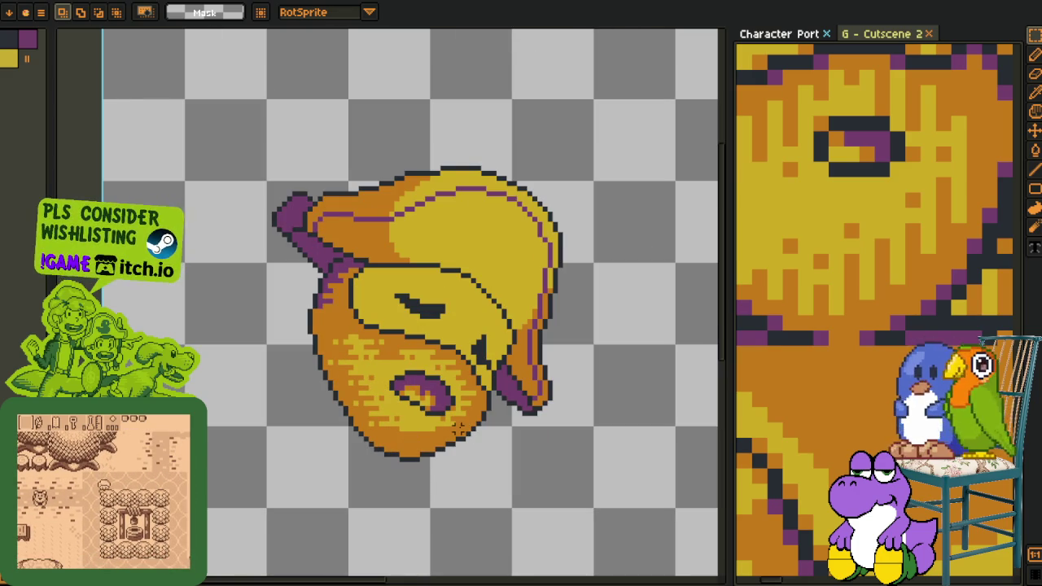
scroll(458, 429, "up", 1)
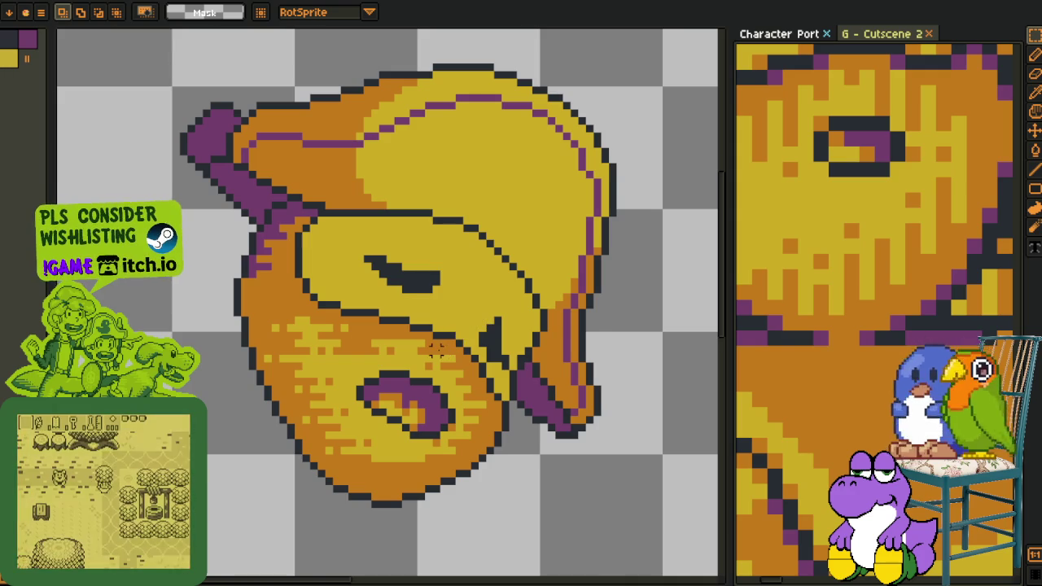
scroll(457, 337, "down", 2)
scroll(429, 368, "down", 1)
scroll(428, 368, "up", 2)
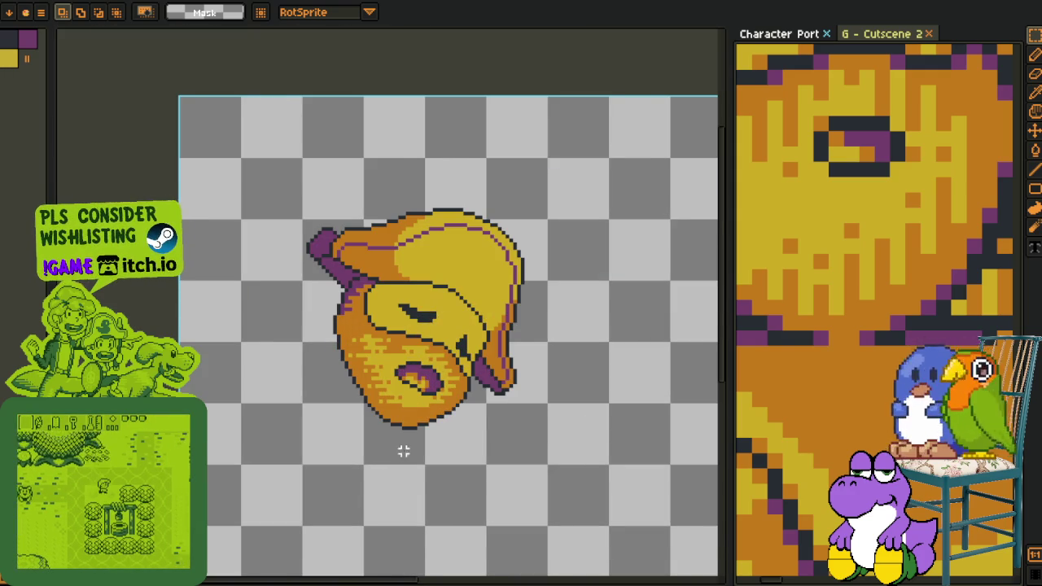
scroll(403, 439, "up", 1)
left_click_drag(431, 394, 516, 417)
scroll(516, 417, "down", 1)
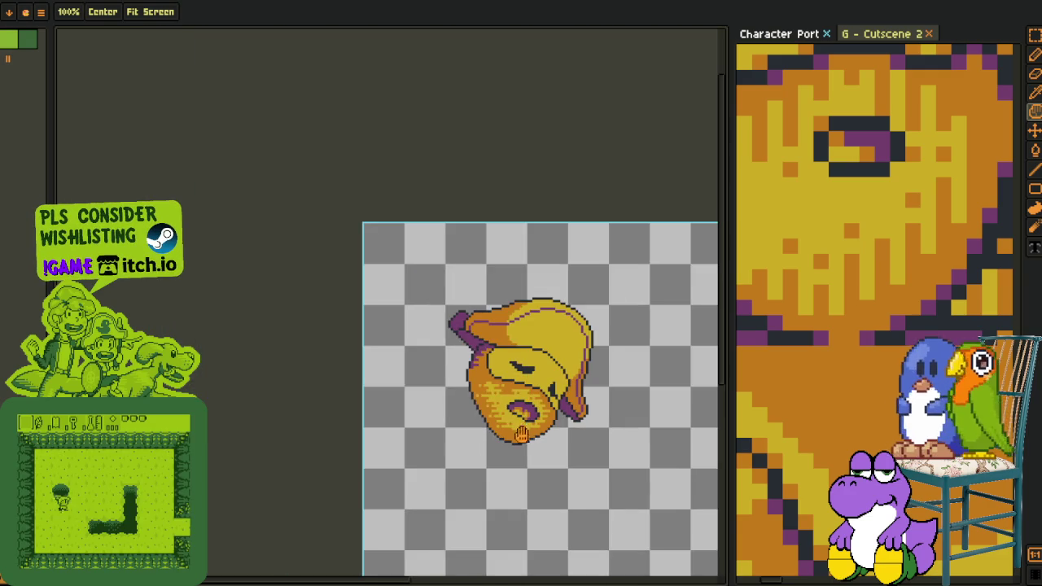
scroll(521, 443, "down", 1)
scroll(516, 455, "up", 2)
- Try filling the face with yellow, then refill it back to orange
key("o")
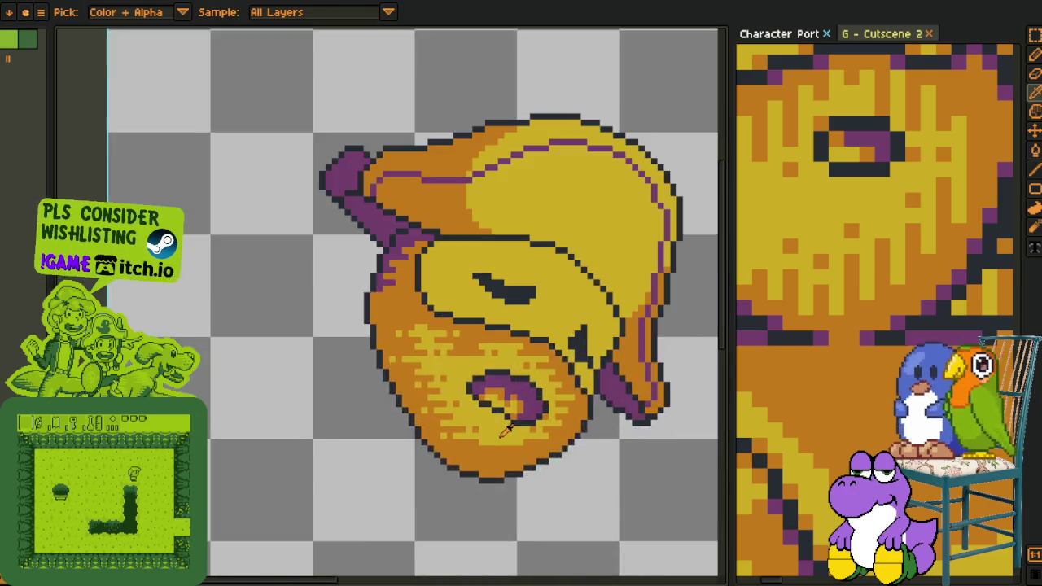
scroll(488, 452, "up", 1)
key("b")
scroll(474, 430, "down", 1)
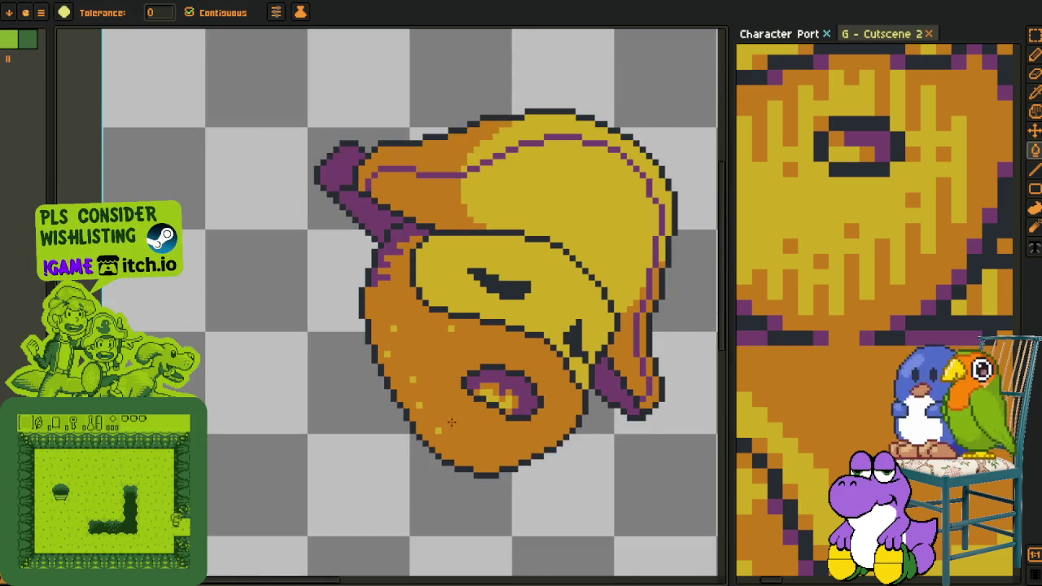
scroll(453, 424, "up", 2)
key("o")
key("b")
left_click(501, 196)
key("o")
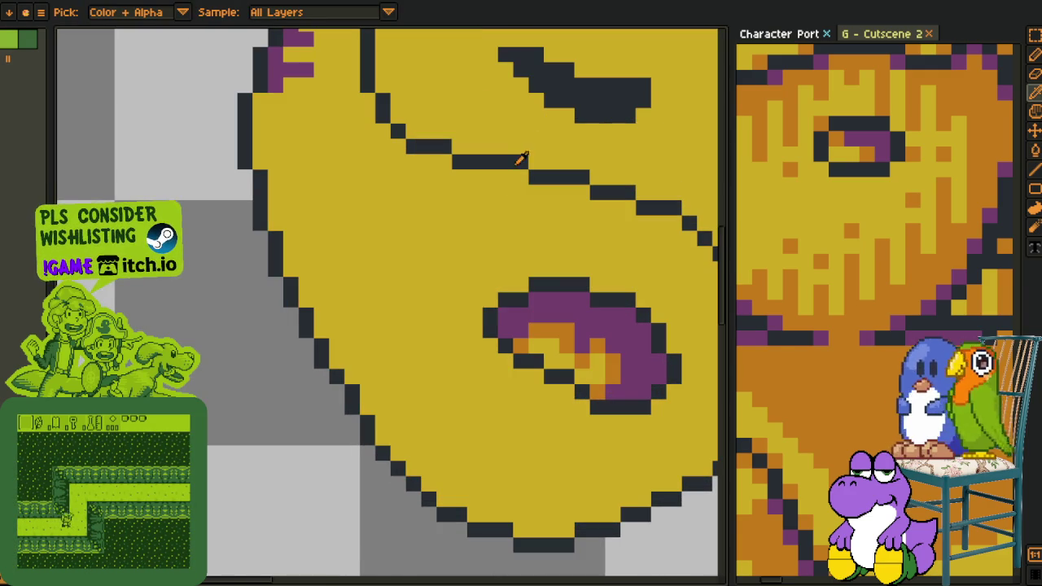
left_click(564, 323)
key("b")
left_click(442, 298)
scroll(499, 372, "down", 2)
- Fill the purple patch on the cheek with orange and pick up the purple shading colour
key("o")
key("h")
key("o")
scroll(424, 313, "up", 1)
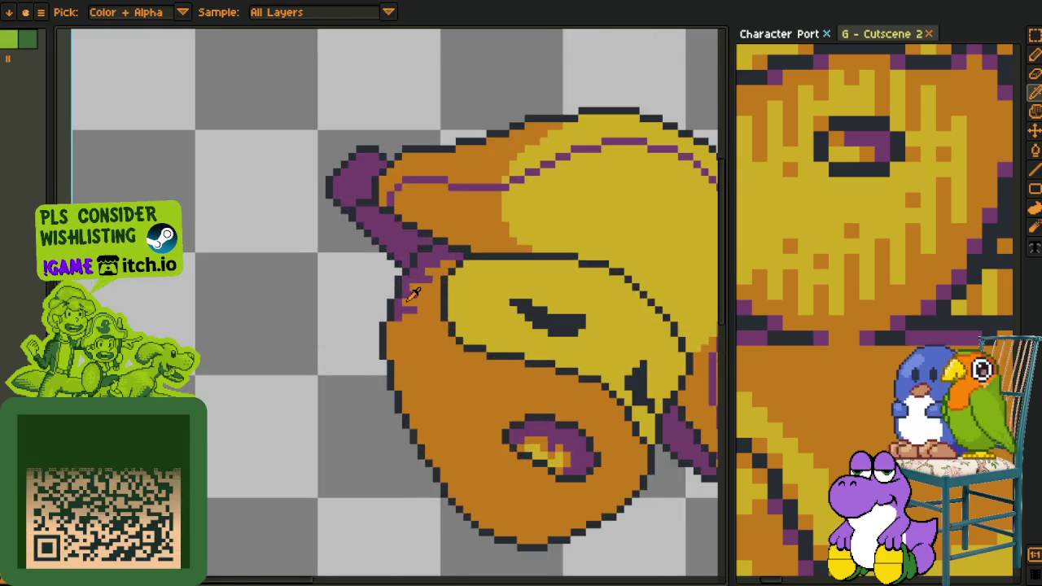
scroll(423, 313, "up", 1)
key("b")
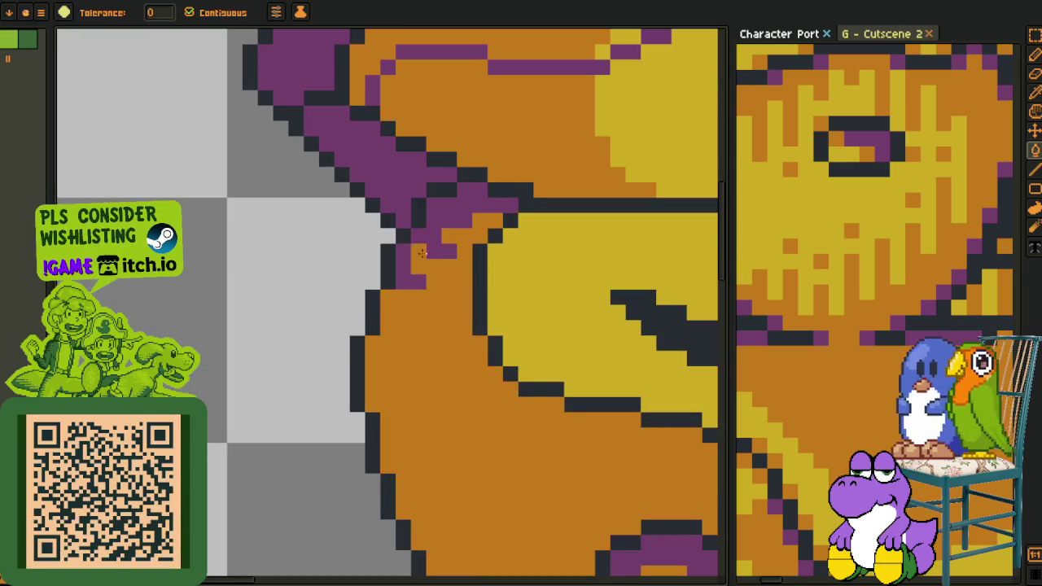
left_click(422, 257)
key("o")
left_click(400, 167)
- Draw purple lines from the hat edge down the cheek outline and fill the orange gap beside them
key("l")
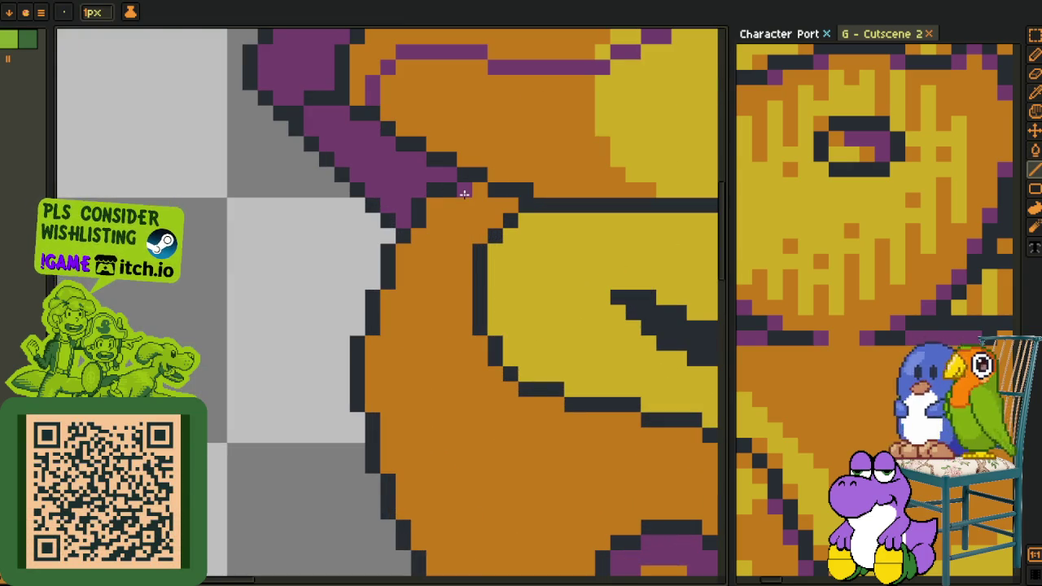
left_click_drag(446, 210, 433, 214)
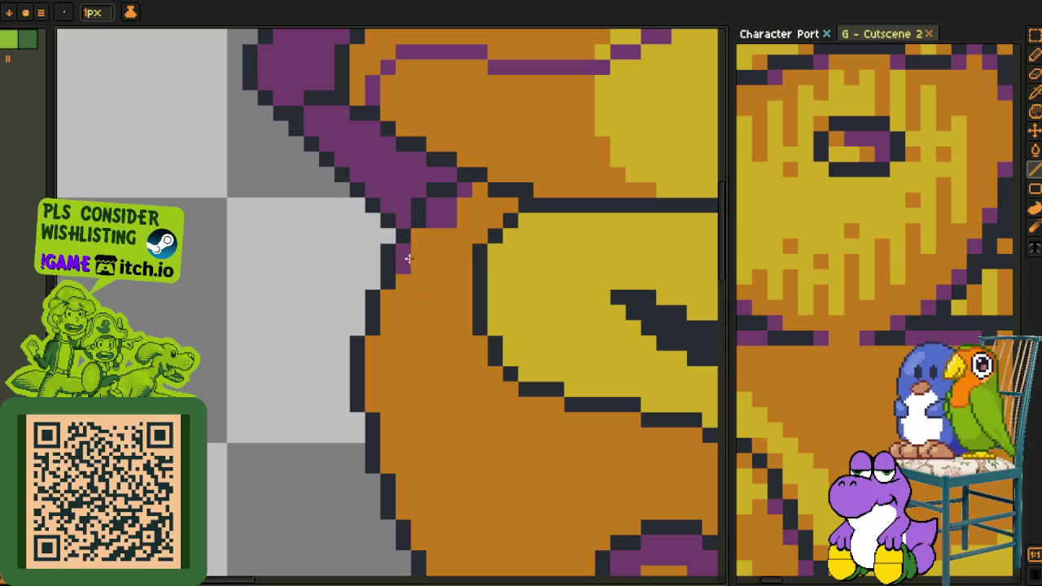
left_click_drag(401, 273, 403, 313)
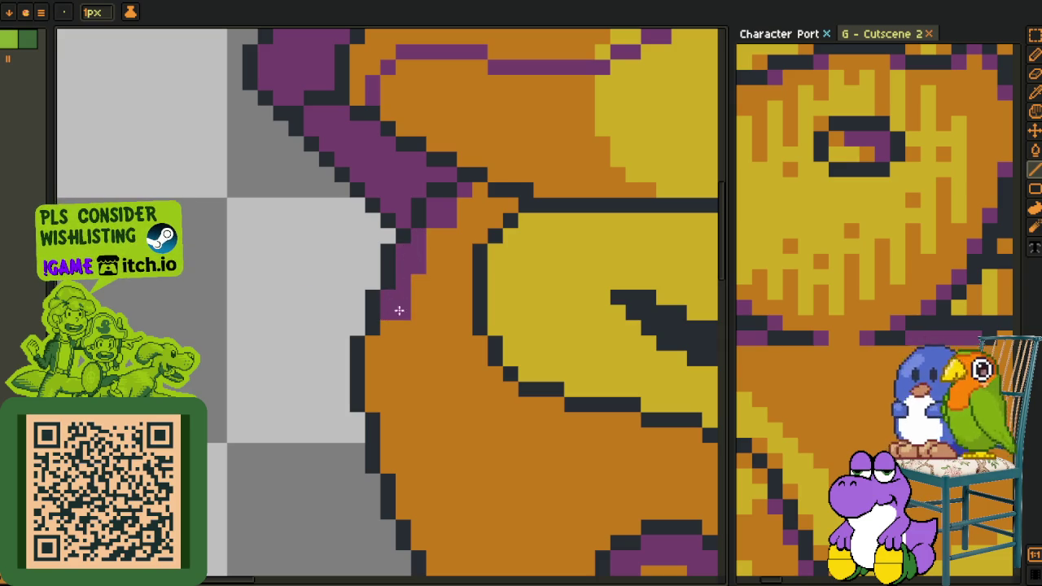
mouse_move(432, 229)
left_mouse_down()
mouse_move(434, 319)
mouse_move(460, 220)
left_mouse_up()
key("i")
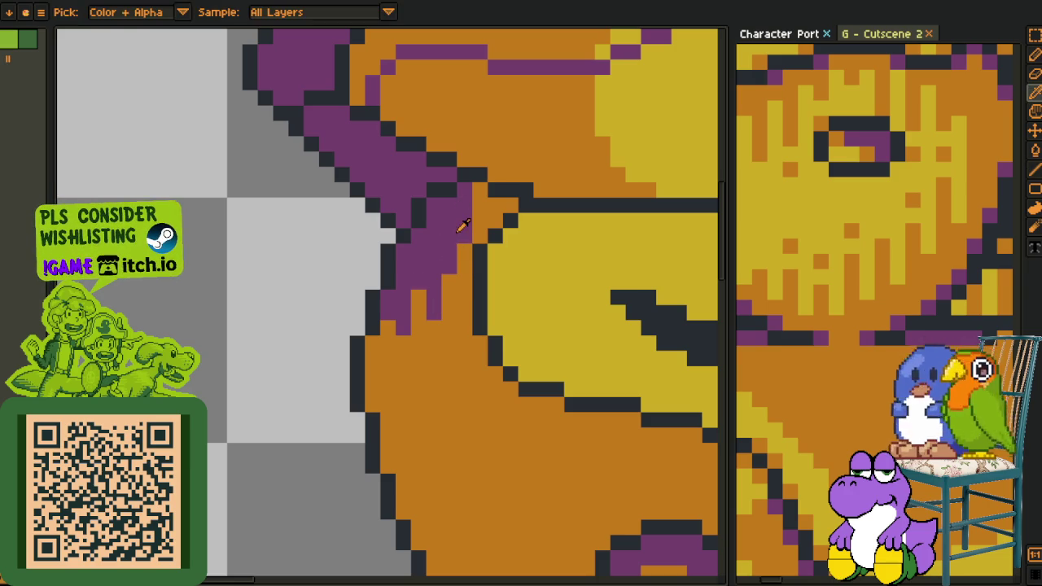
key("b")
left_click_drag(494, 205, 504, 202)
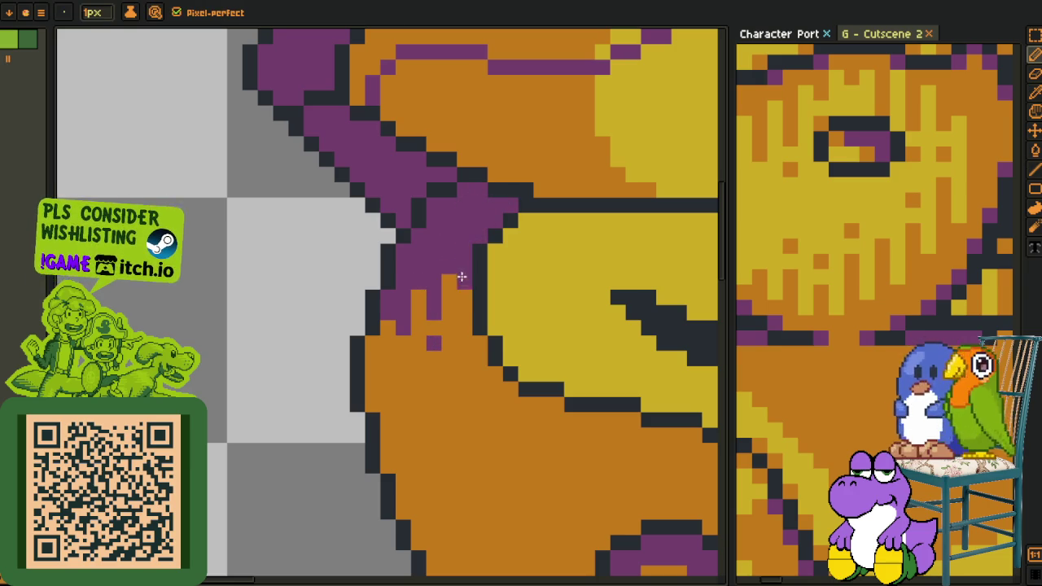
- Paint a vertical light-yellow pixel line below the purple curl
scroll(458, 332, "down", 3)
scroll(458, 332, "down", 1)
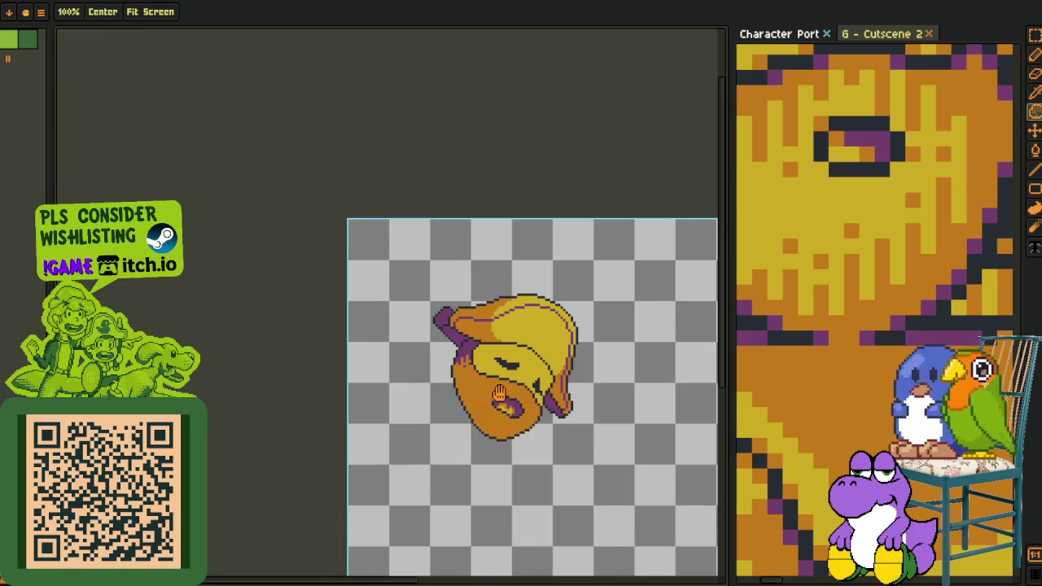
scroll(458, 332, "up", 1)
scroll(462, 316, "up", 2)
key("i")
scroll(462, 316, "up", 2)
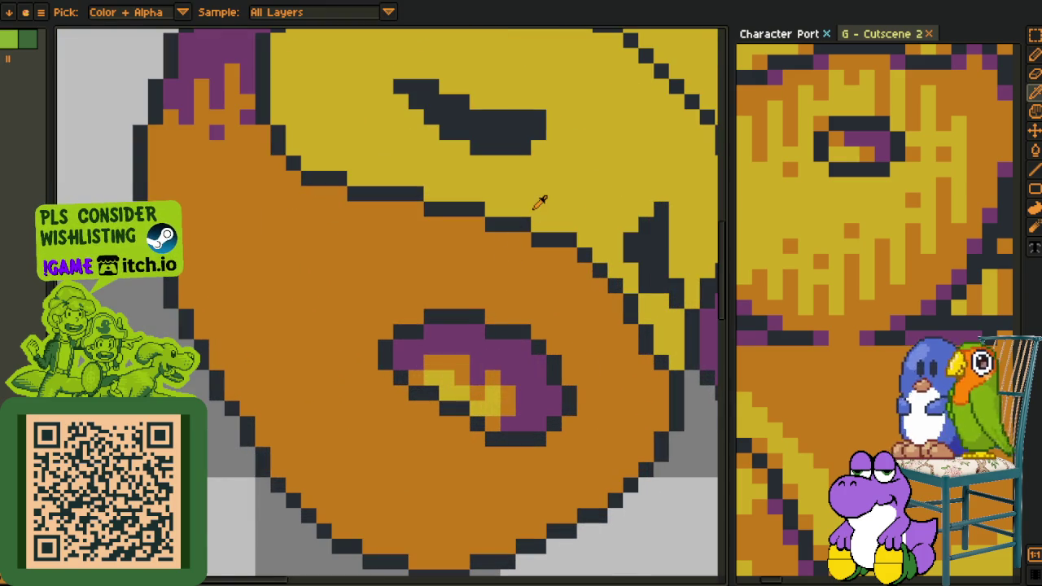
key("b")
scroll(504, 251, "down", 2)
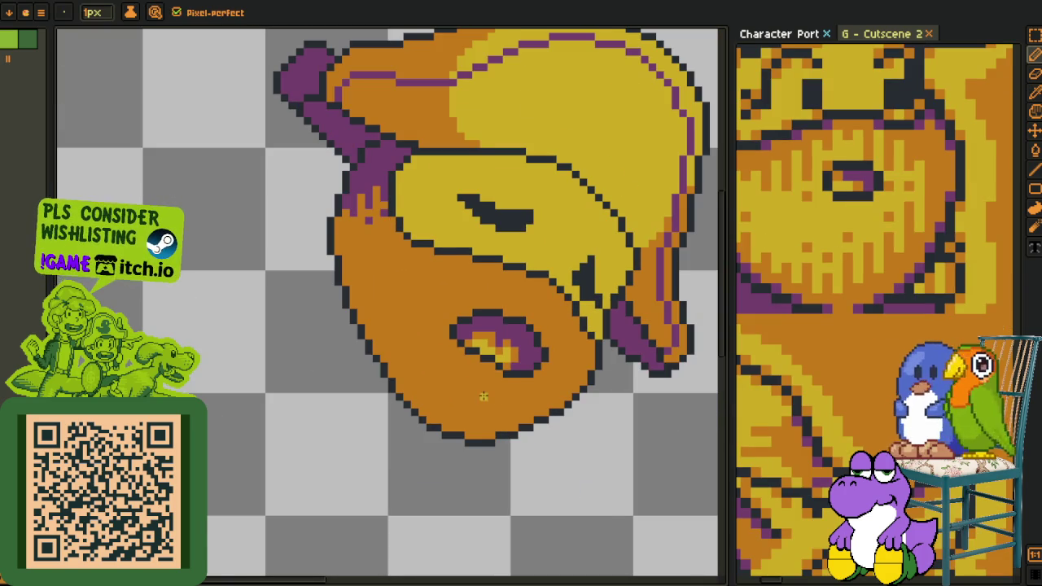
scroll(483, 396, "up", 3)
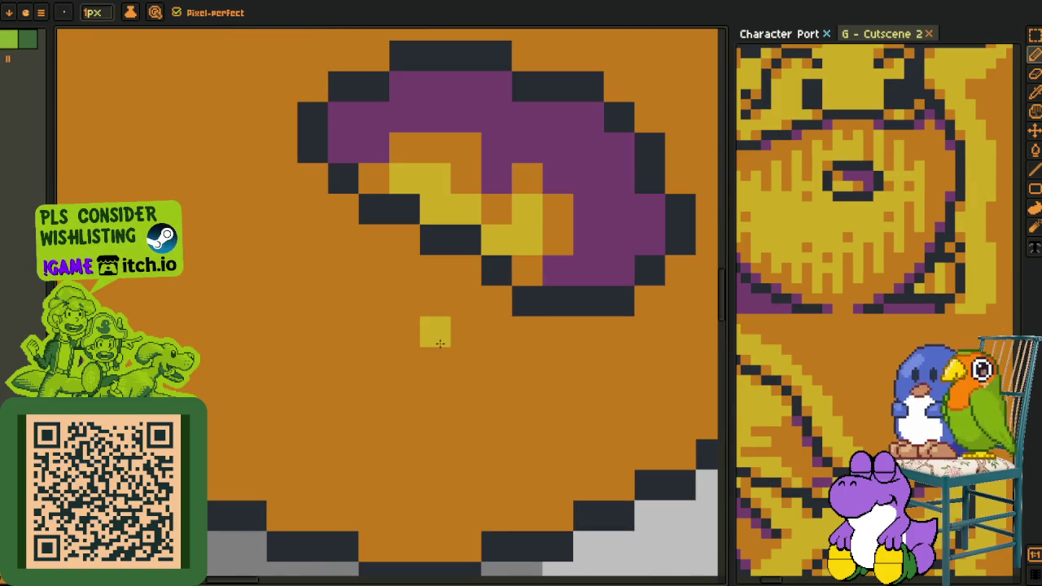
left_click_drag(496, 299, 498, 390)
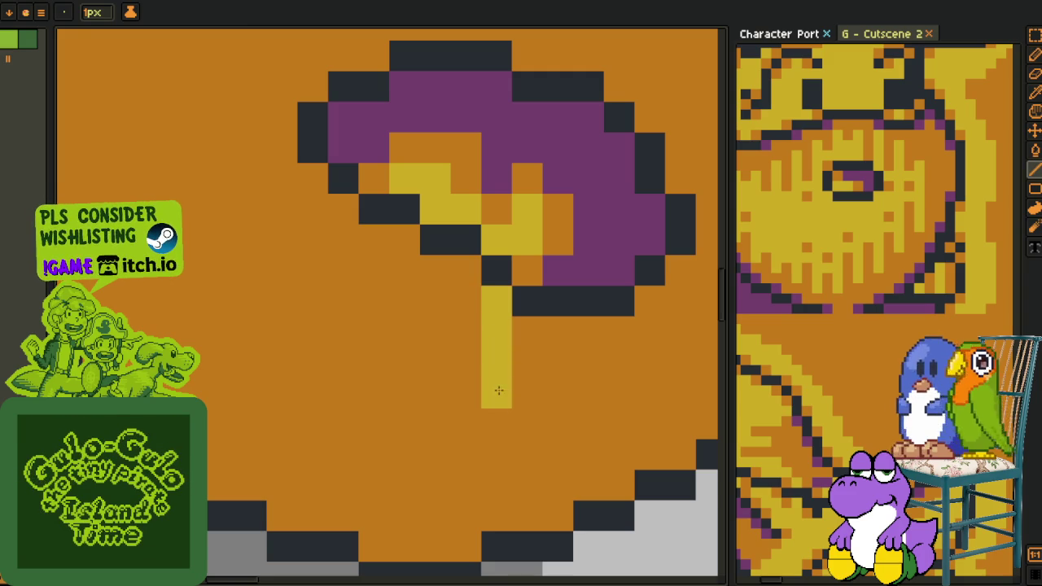
- Add yellow dots and short columns right of and below the first yellow streak
left_click(497, 454)
mouse_move(527, 330)
left_mouse_down()
mouse_move(553, 334)
mouse_move(558, 398)
left_mouse_up()
scroll(461, 418, "right", 3)
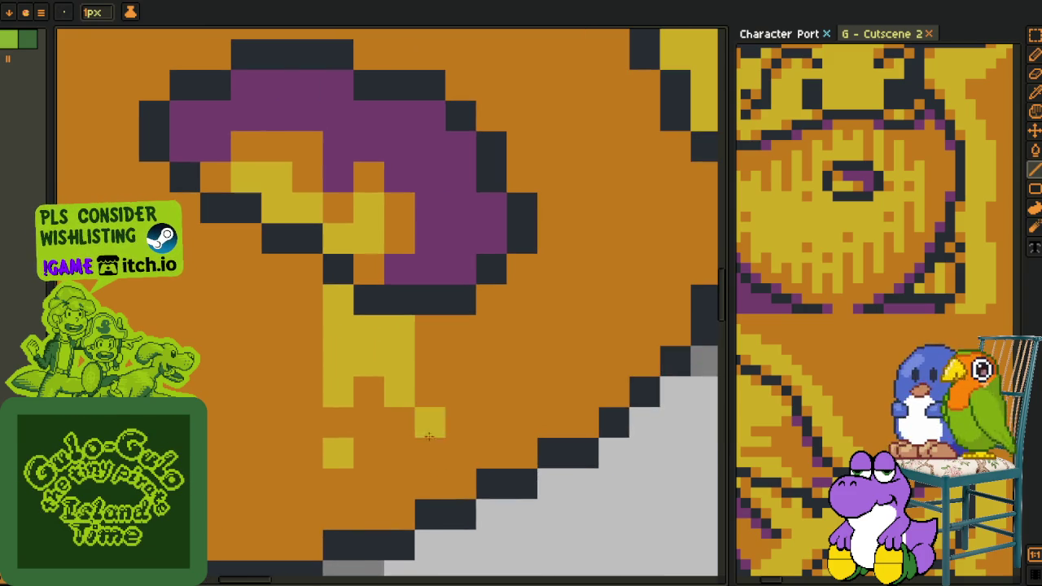
left_click(430, 330)
left_click(461, 361)
left_click(460, 421)
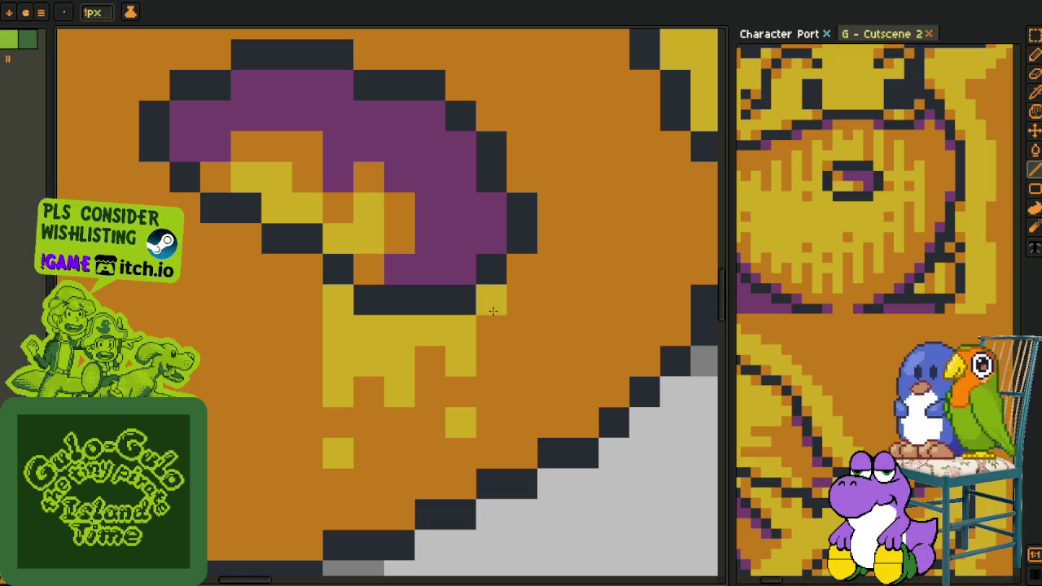
left_click_drag(492, 311, 492, 331)
mouse_move(522, 299)
left_mouse_down()
mouse_move(522, 268)
mouse_move(522, 361)
left_mouse_up()
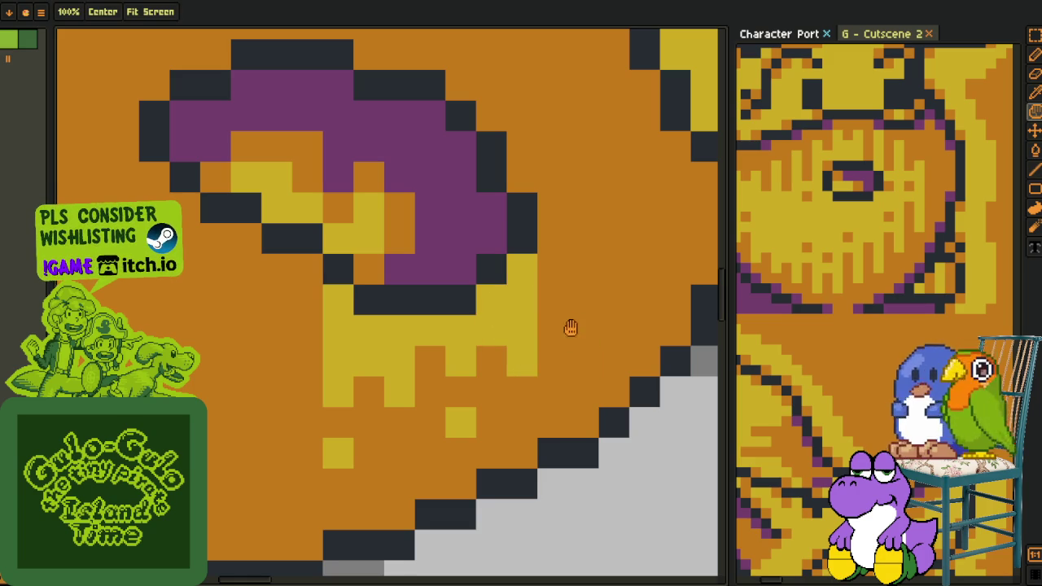
left_click_drag(570, 332, 430, 372)
scroll(430, 372, "down", 1)
- Pick up the yellow and paint another yellow column and pixel beside the curl
key("alt")
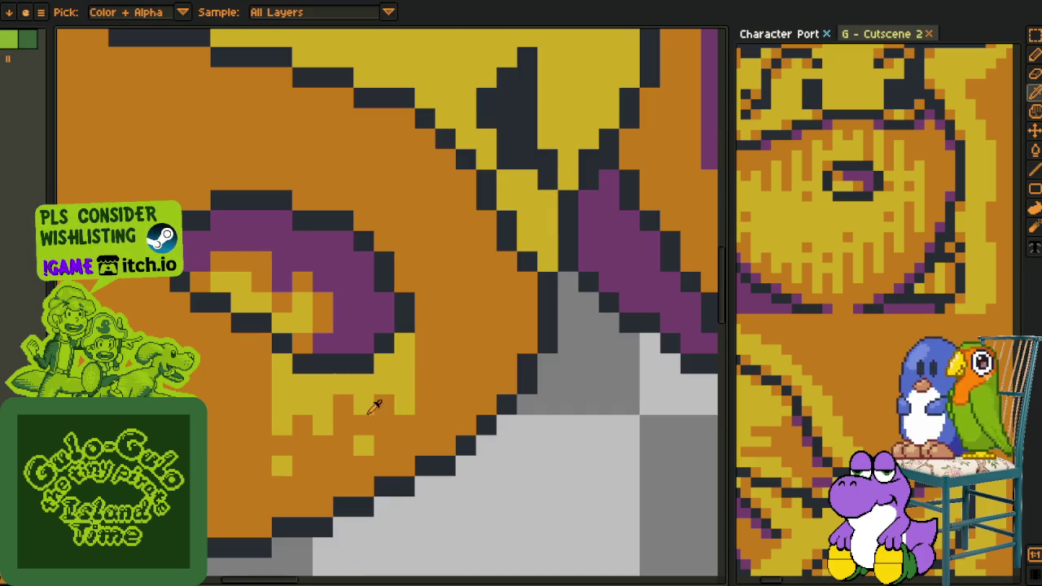
key("alt")
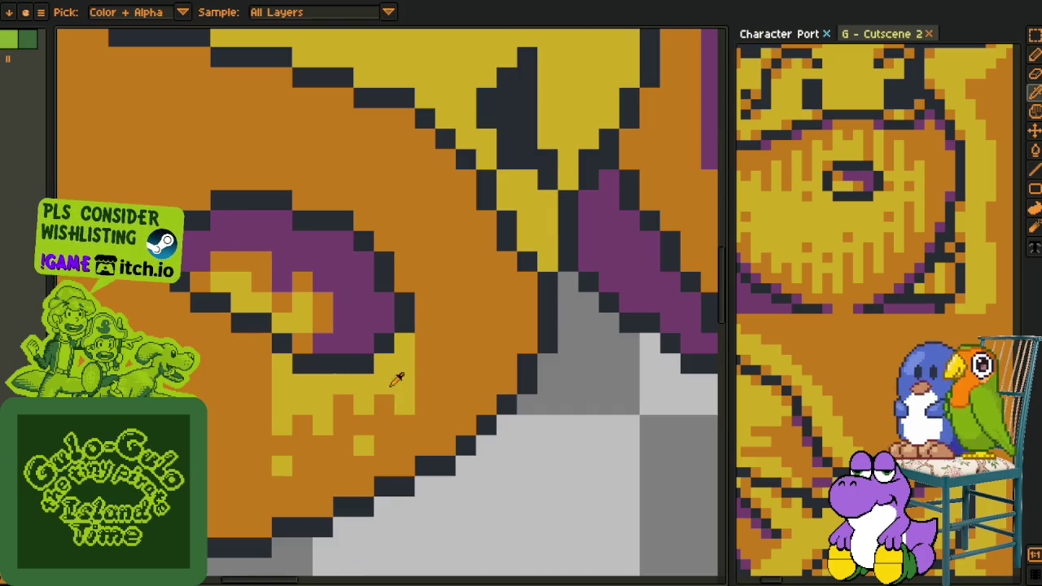
key("alt")
mouse_move(424, 301)
left_mouse_down()
mouse_move(423, 339)
mouse_move(446, 303)
mouse_move(445, 277)
mouse_move(445, 353)
left_mouse_up()
left_click(446, 405)
scroll(449, 396, "down", 2)
scroll(448, 395, "down", 1)
scroll(394, 476, "up", 2)
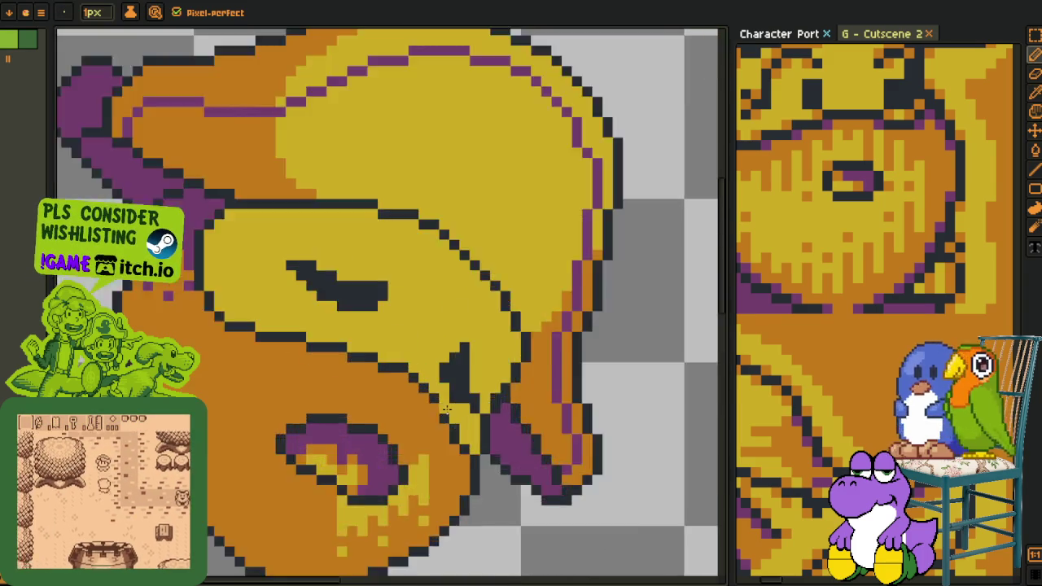
scroll(394, 476, "up", 1)
mouse_move(389, 478)
left_mouse_down()
mouse_move(392, 350)
mouse_move(399, 383)
mouse_move(408, 343)
left_mouse_up()
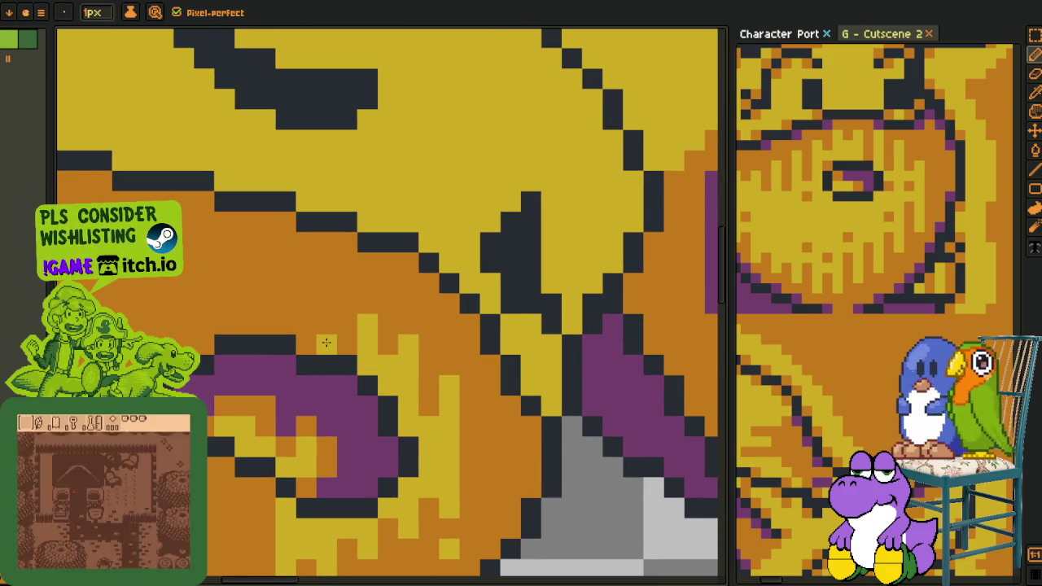
left_click(320, 289)
left_click_drag(303, 335, 333, 383)
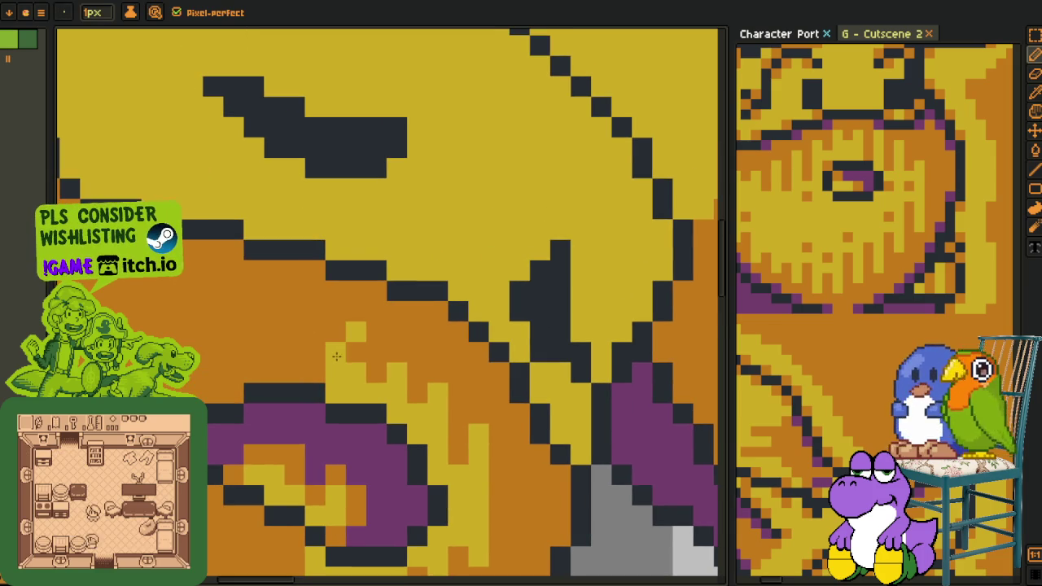
- Paint yellow columns and pixels above and left of the curl, fixing stray pixels
mouse_move(315, 331)
left_mouse_down()
mouse_move(314, 354)
mouse_move(349, 357)
mouse_move(439, 306)
left_mouse_up()
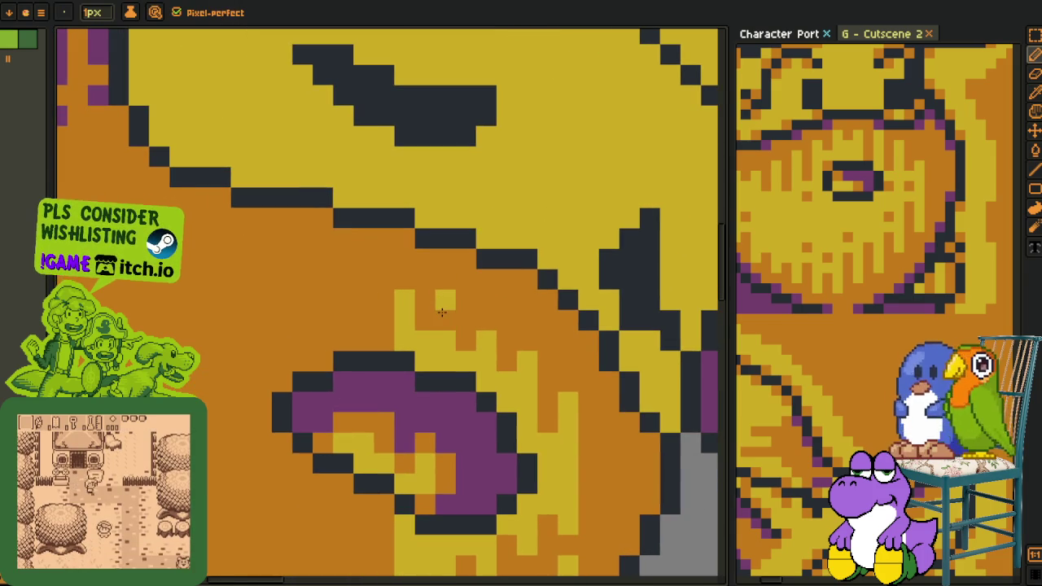
left_click(425, 341)
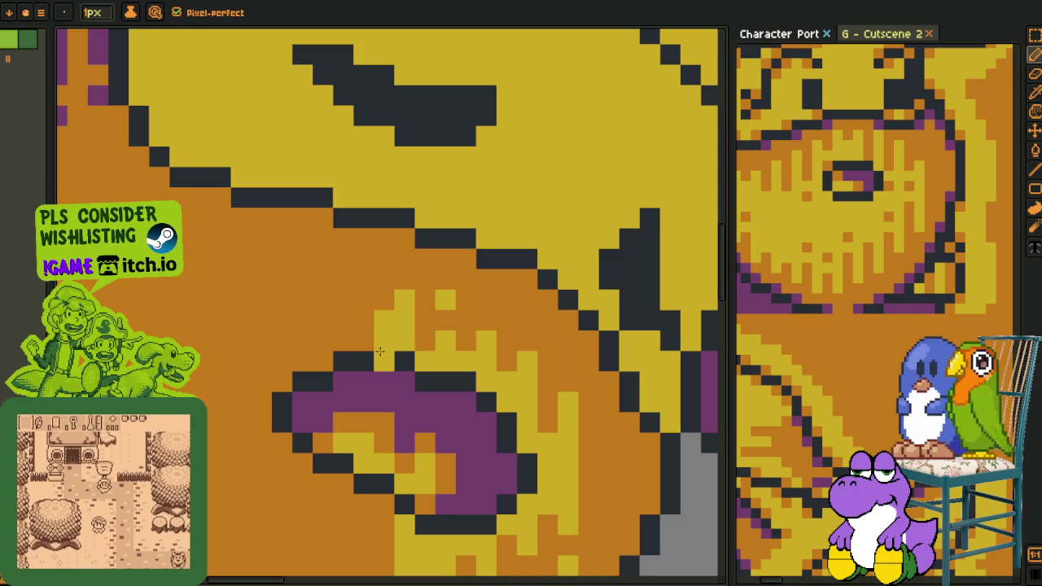
left_click(379, 352)
left_click(337, 324)
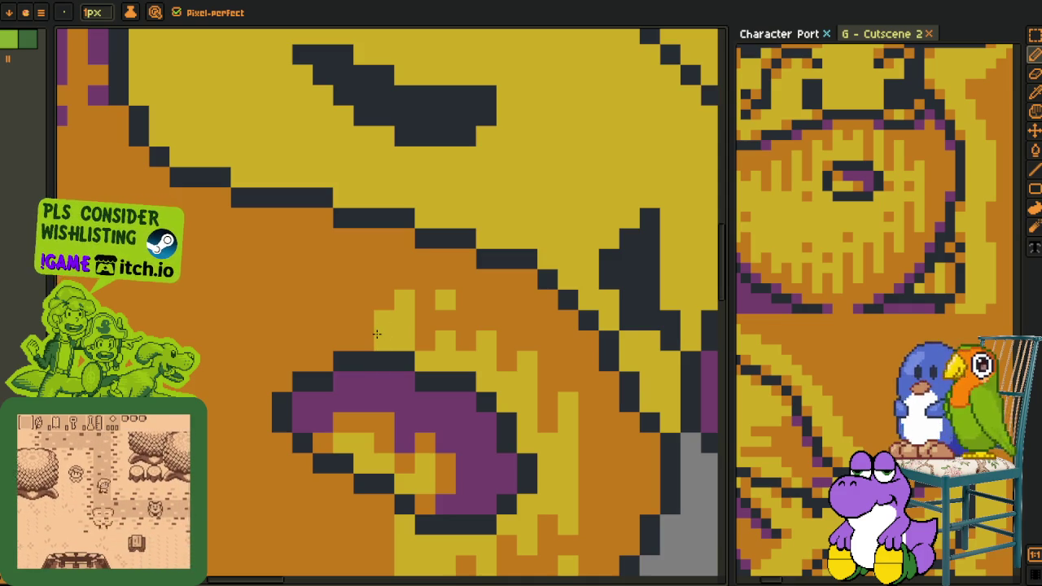
key("ctrl+z")
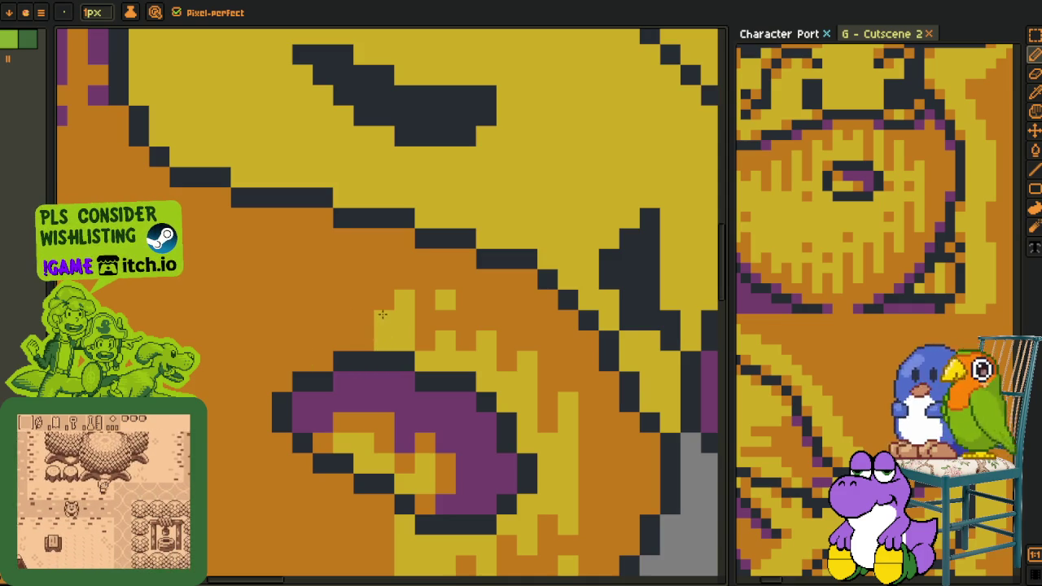
left_click(362, 316)
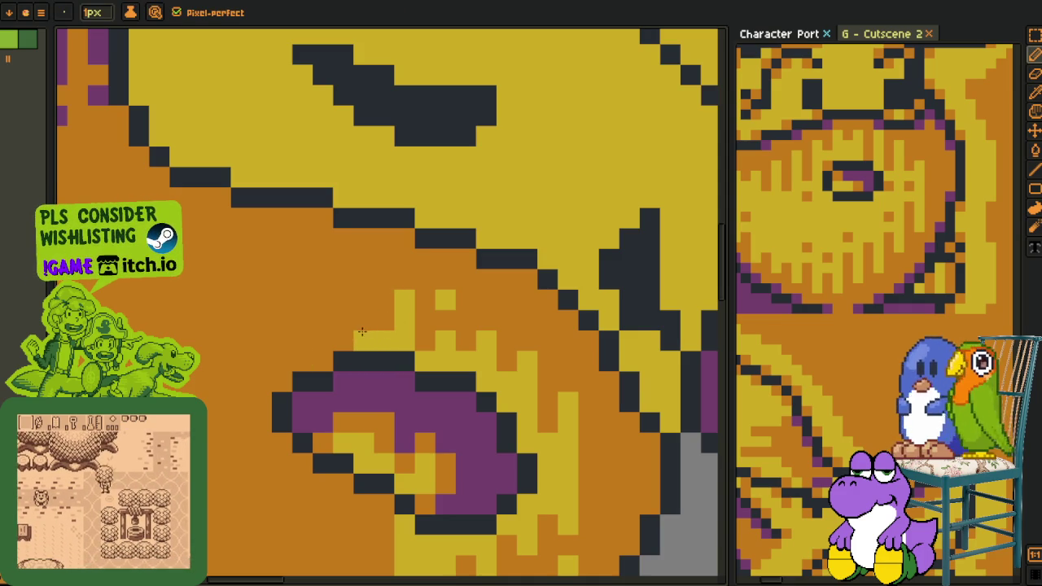
left_click(363, 279)
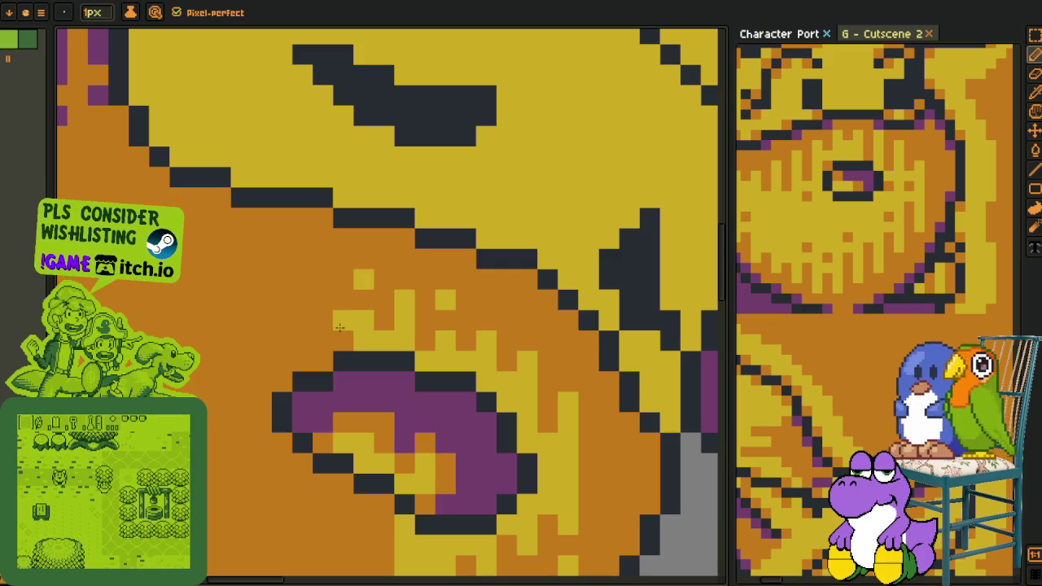
left_click(318, 335)
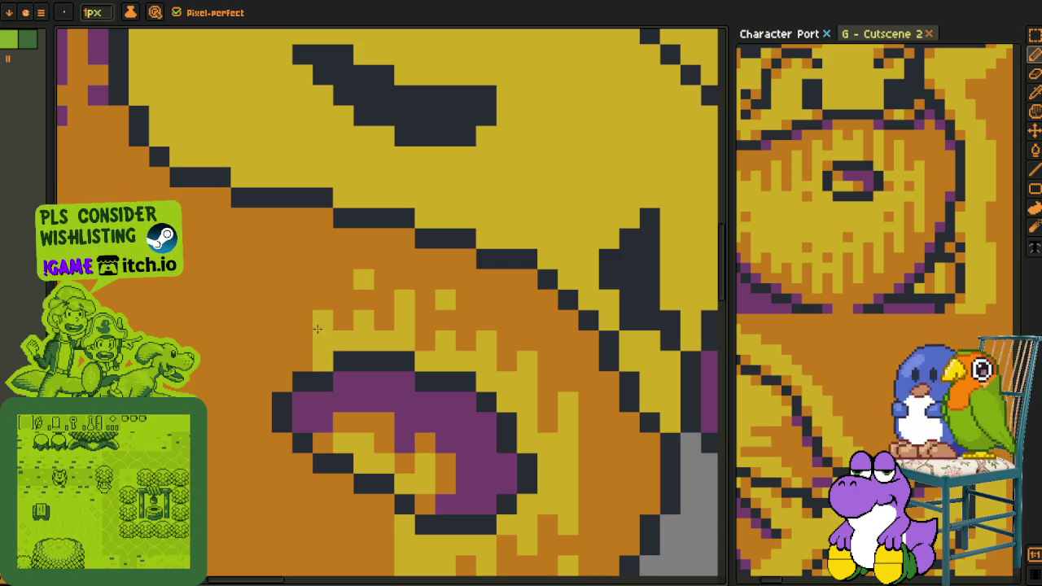
left_click(302, 341)
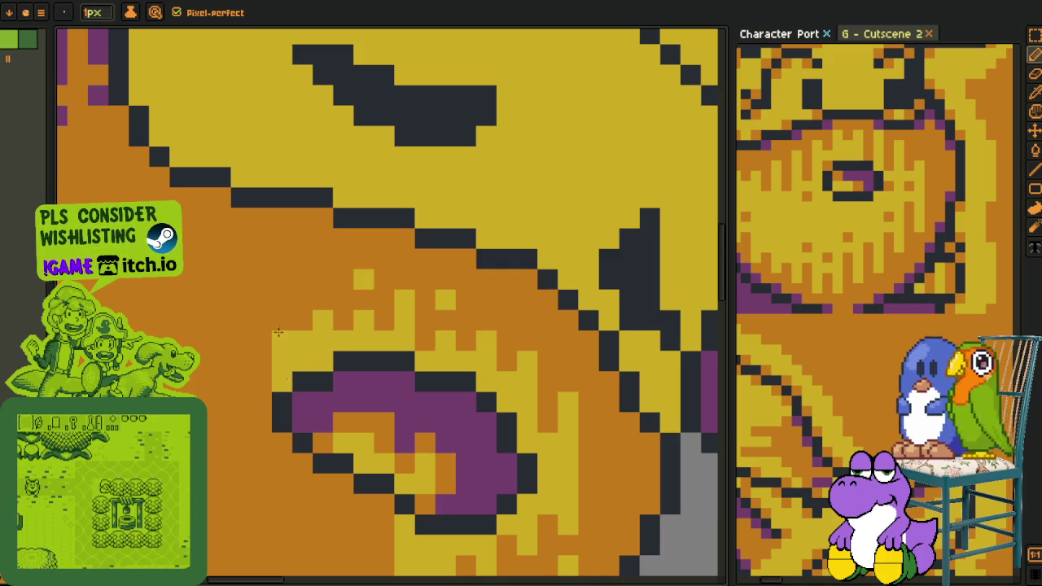
left_click_drag(283, 342, 280, 302)
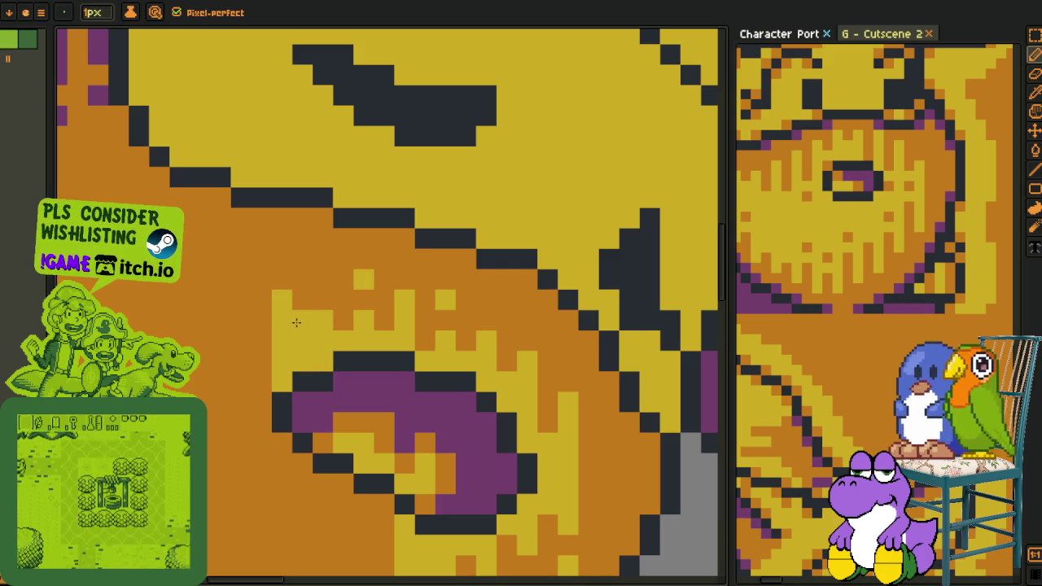
- Pick the hat's orange and turn a stray yellow pixel back to orange
key("i")
left_click(310, 306)
left_click(281, 320)
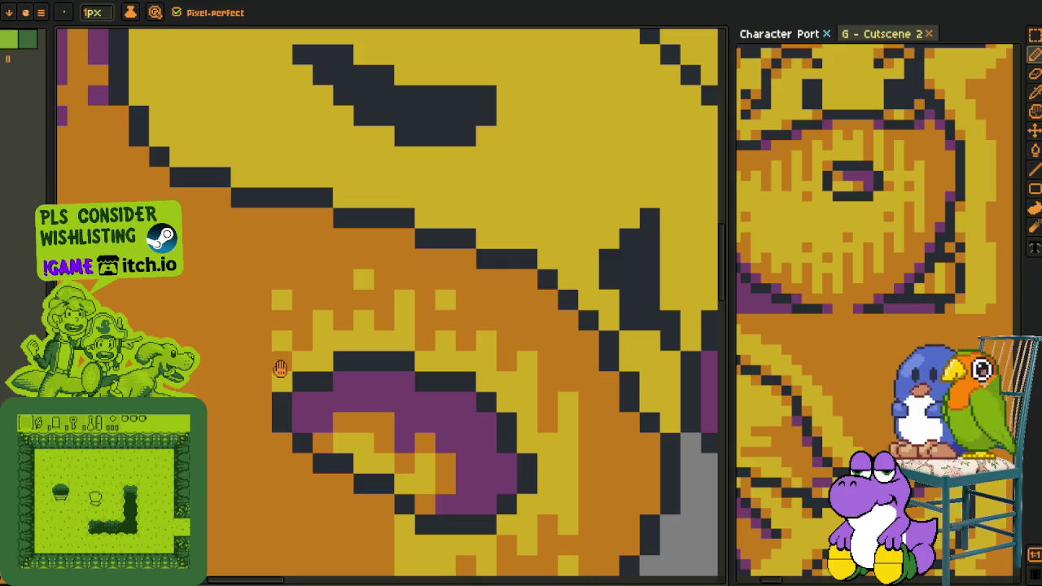
left_click_drag(291, 366, 356, 303)
left_click(348, 297)
key("b")
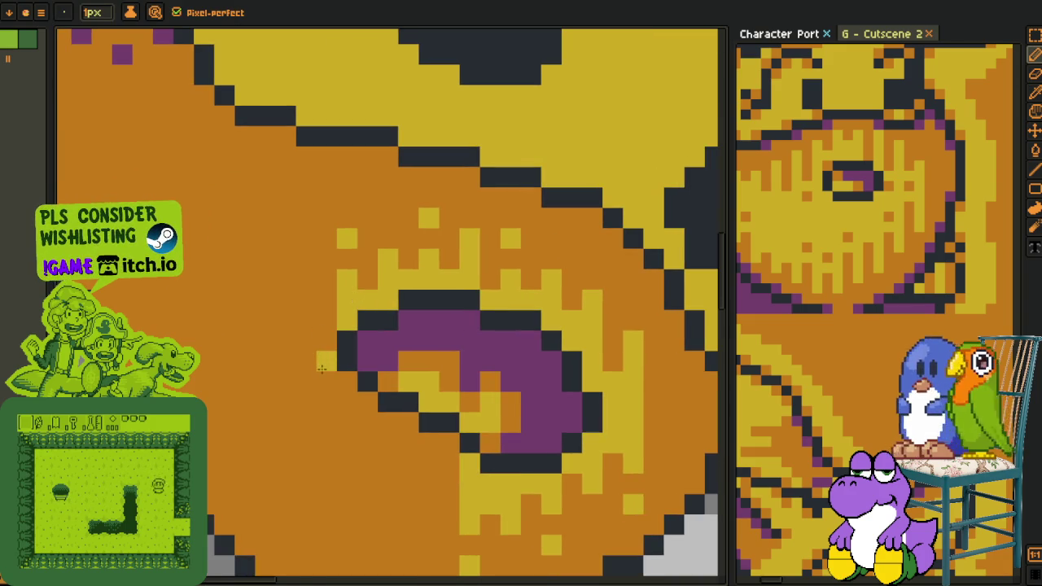
mouse_move(322, 376)
left_mouse_down()
mouse_move(327, 317)
mouse_move(306, 331)
mouse_move(306, 254)
left_mouse_up()
left_click_drag(343, 405, 333, 299)
left_click(316, 316)
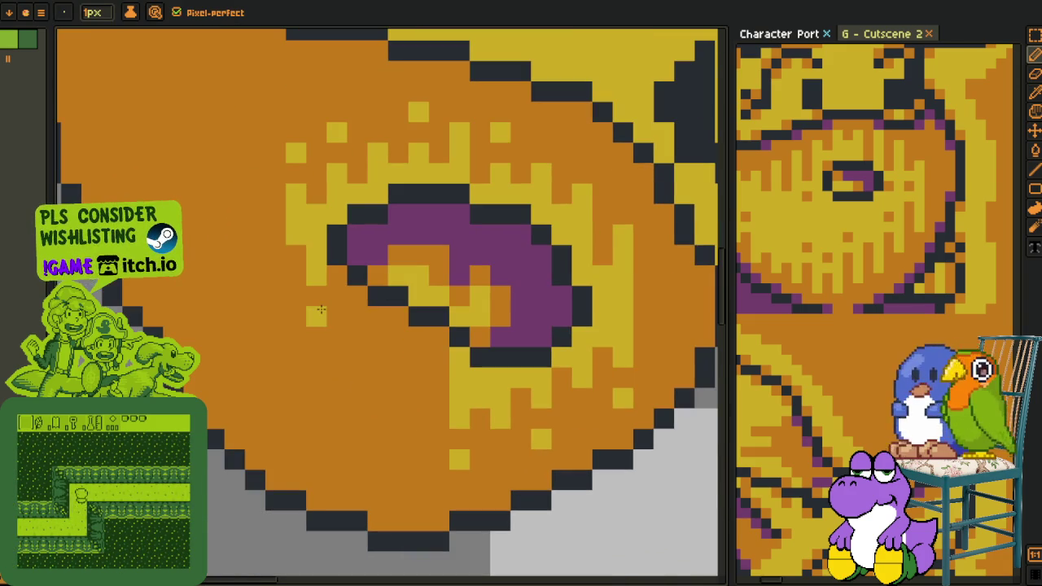
left_click(316, 296)
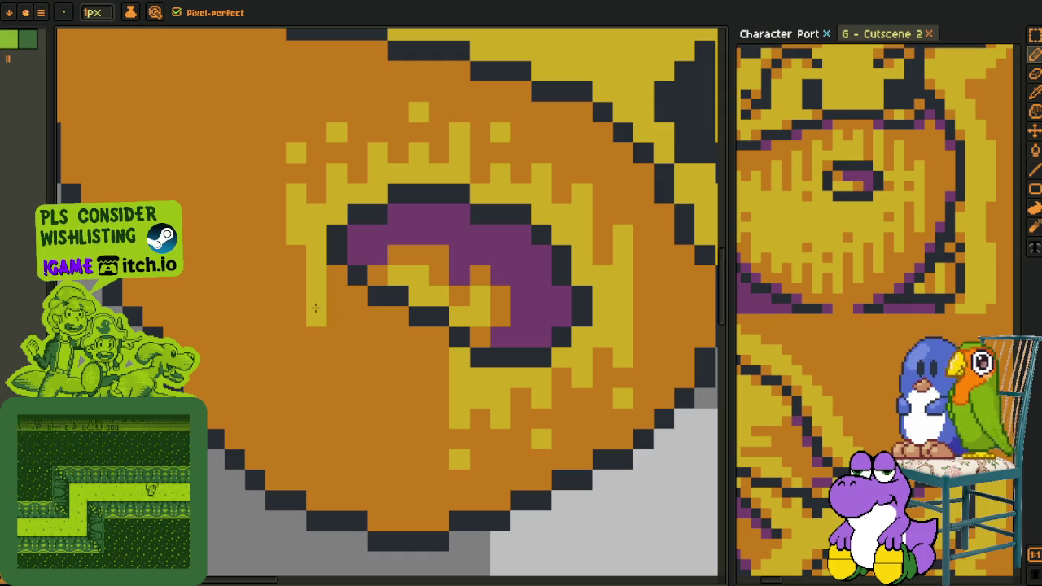
left_click(317, 357)
mouse_move(355, 297)
left_mouse_down()
mouse_move(352, 323)
mouse_move(398, 356)
left_mouse_up()
left_click(357, 378)
left_click(393, 379)
key("o")
key("b")
left_click_drag(435, 345, 429, 379)
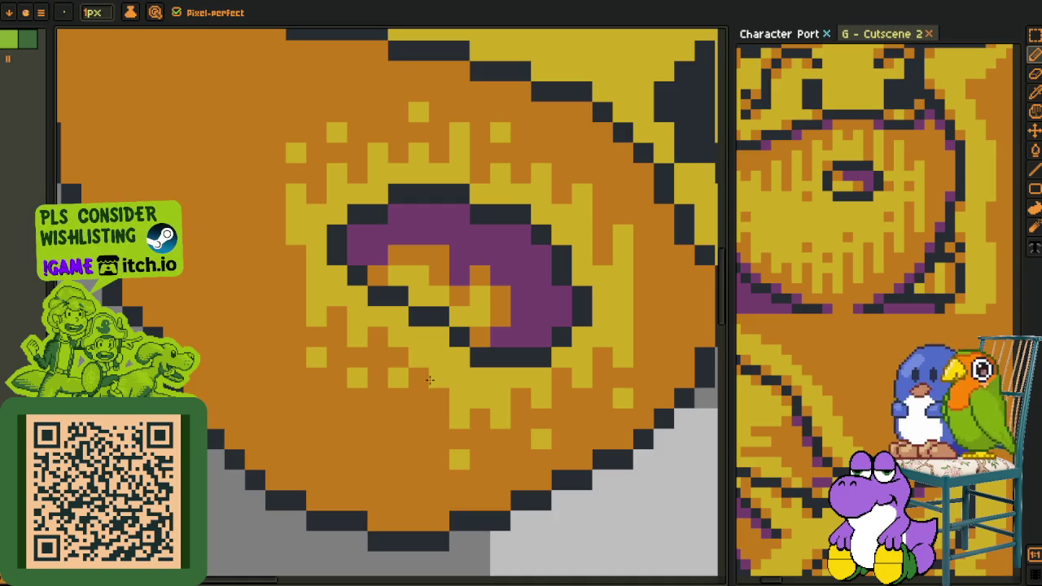
key("o")
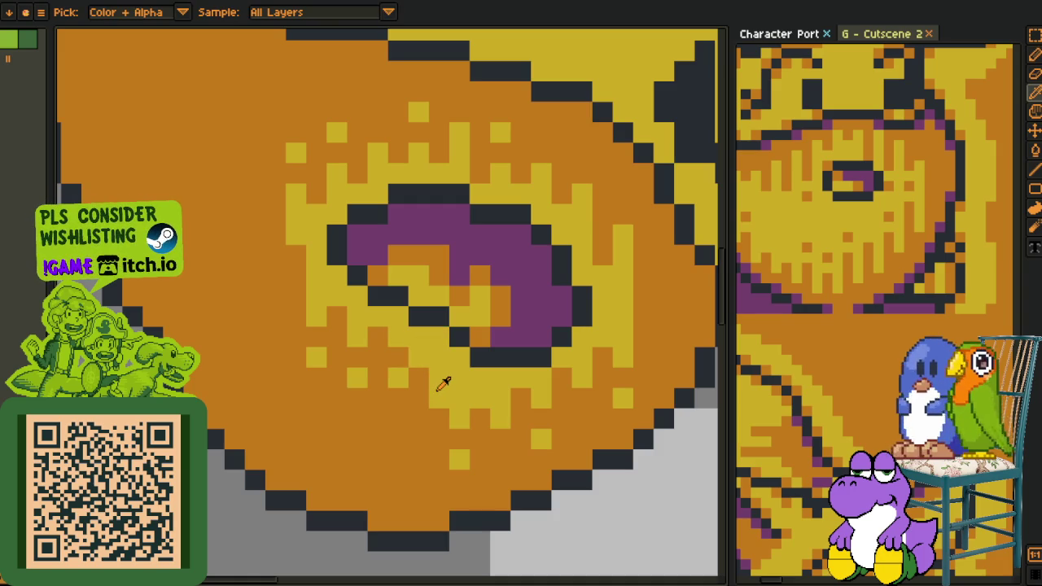
key("b")
key("o")
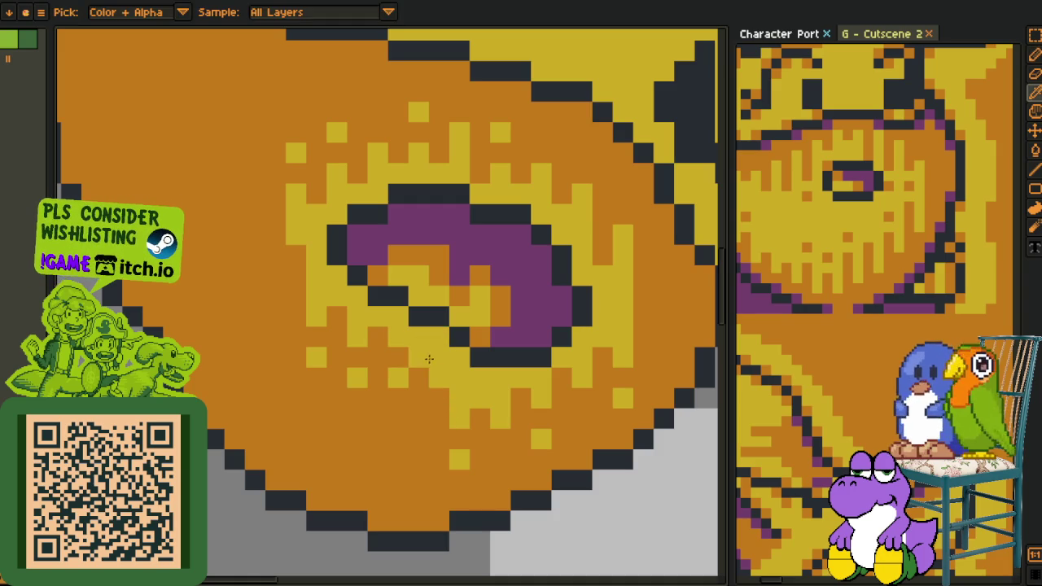
key("b")
left_click(419, 398)
left_click(416, 434)
key("o")
key("b")
key("o")
key("b")
key("o")
key("b")
key("o")
key("b")
key("o")
key("b")
key("o")
key("b")
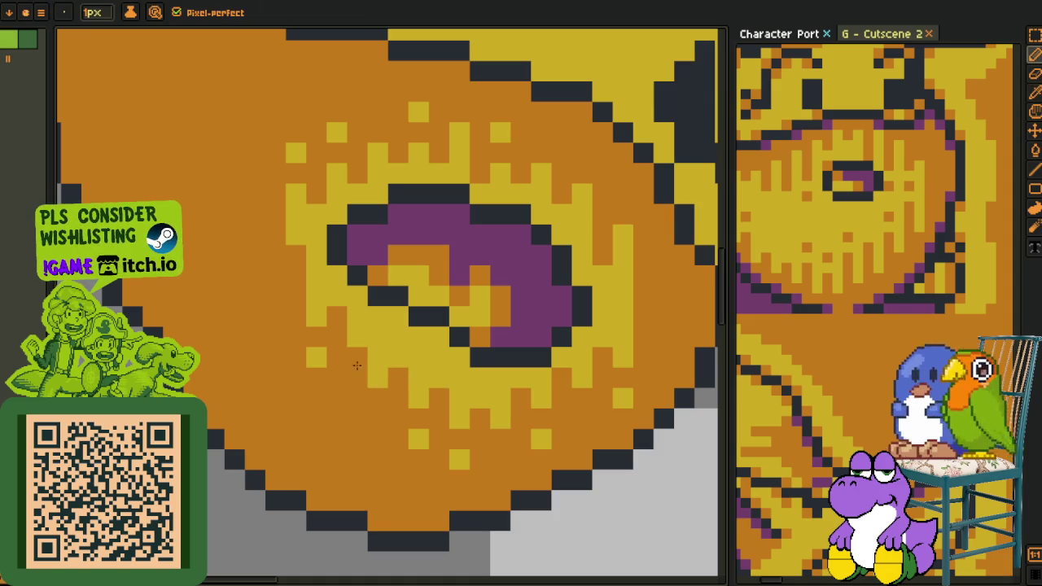
key("o")
key("b")
key("o")
key("b")
key("o")
key("b")
key("o")
key("b")
key("o")
key("b")
left_click_drag(295, 268, 296, 319)
key("o")
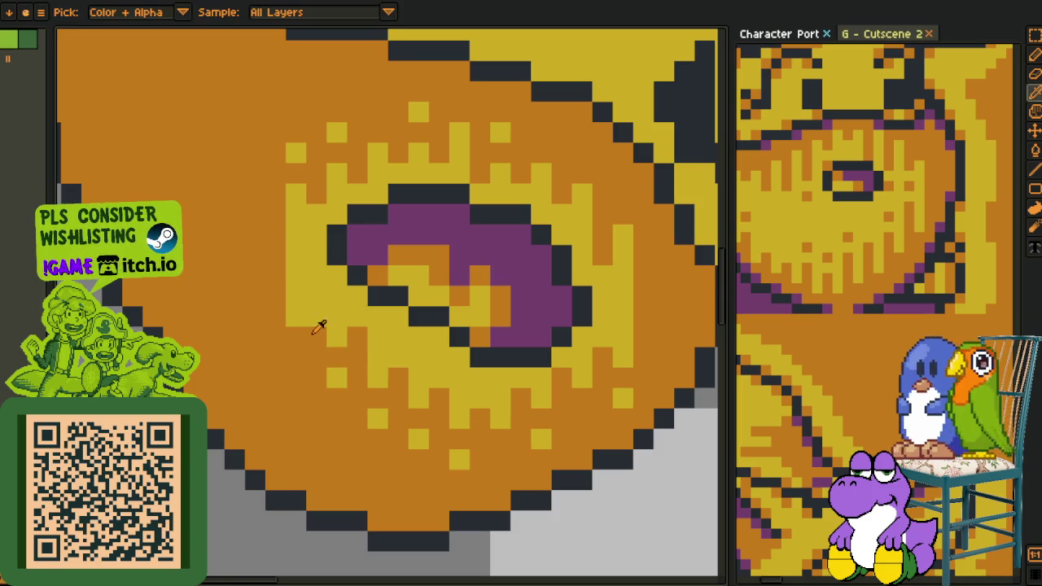
key("b")
left_click(316, 295)
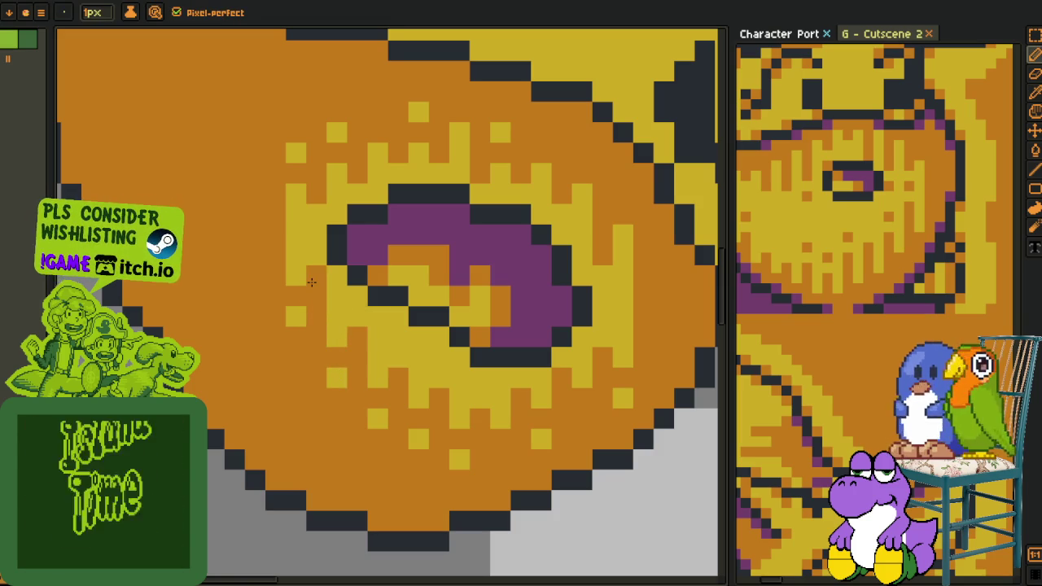
key("o")
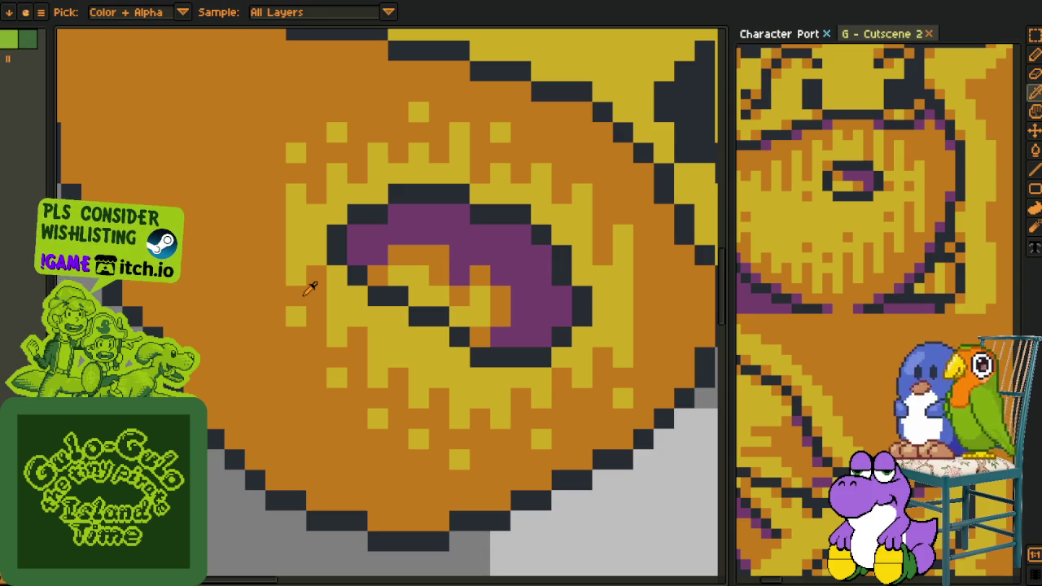
key("b")
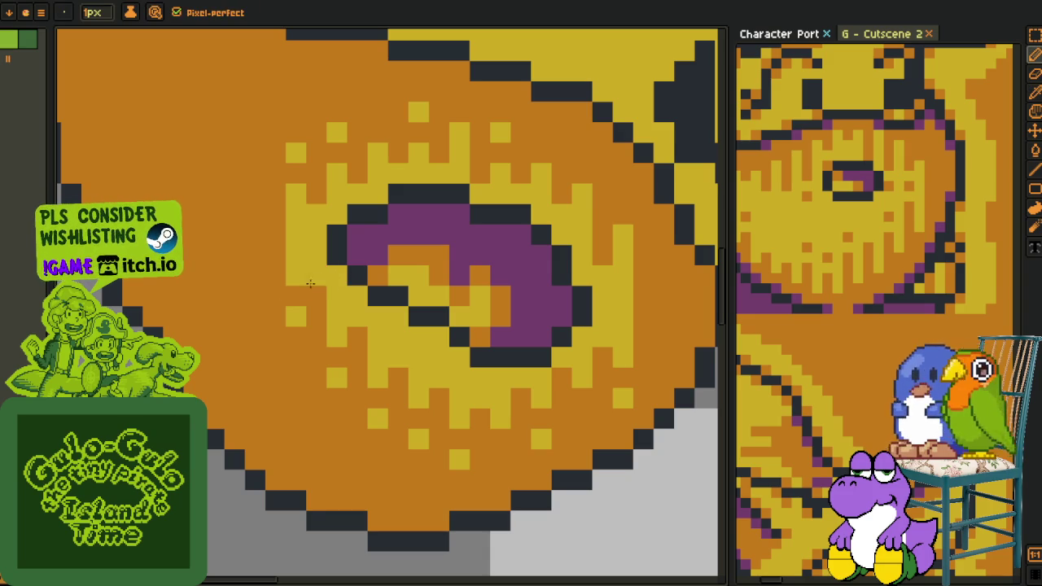
- Zoom in on the cheek and sample the yellow highlight colour for the Pencil
scroll(294, 290, "down", 3)
scroll(294, 290, "down", 2)
key("u")
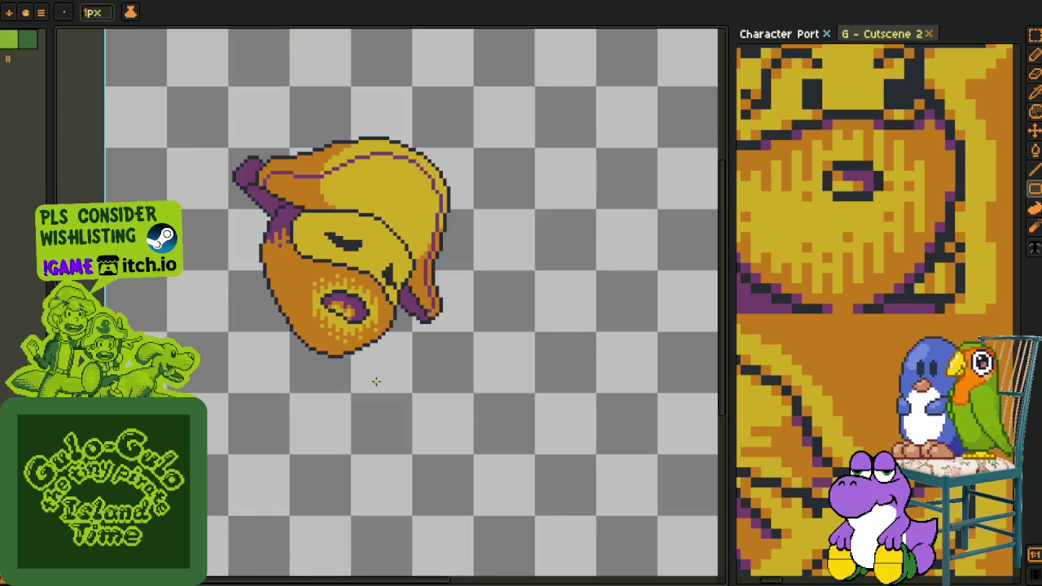
scroll(376, 381, "up", 3)
scroll(376, 381, "up", 2)
key("i")
scroll(301, 315, "up", 1)
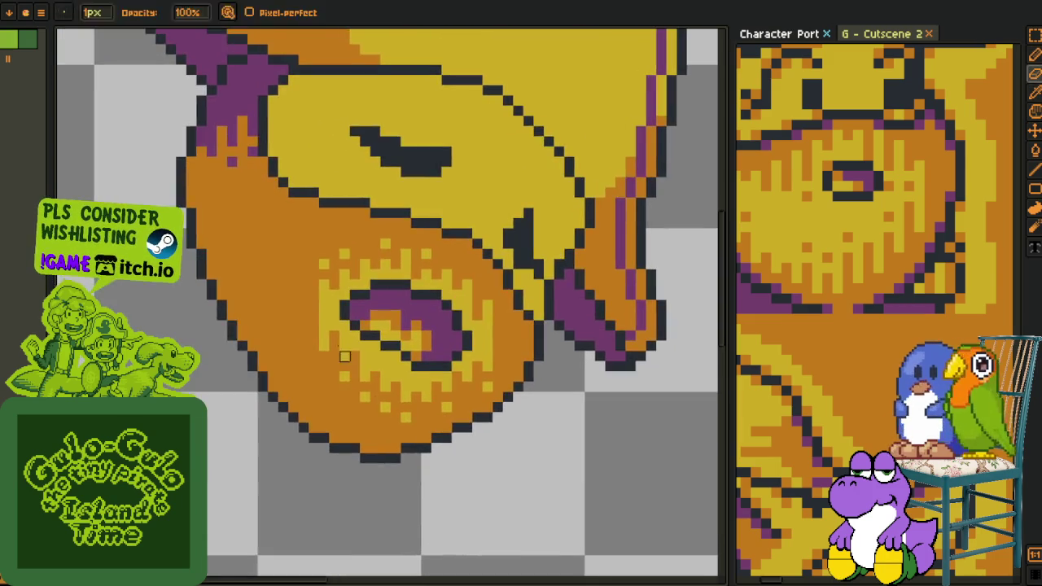
scroll(328, 311, "up", 1)
key("b")
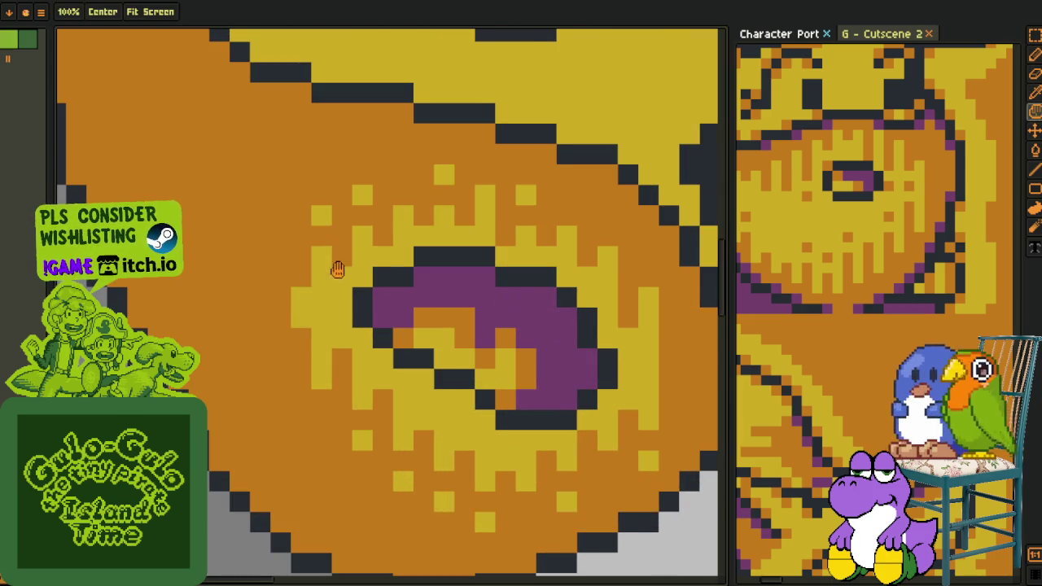
scroll(303, 294, "down", 1)
scroll(290, 322, "down", 1)
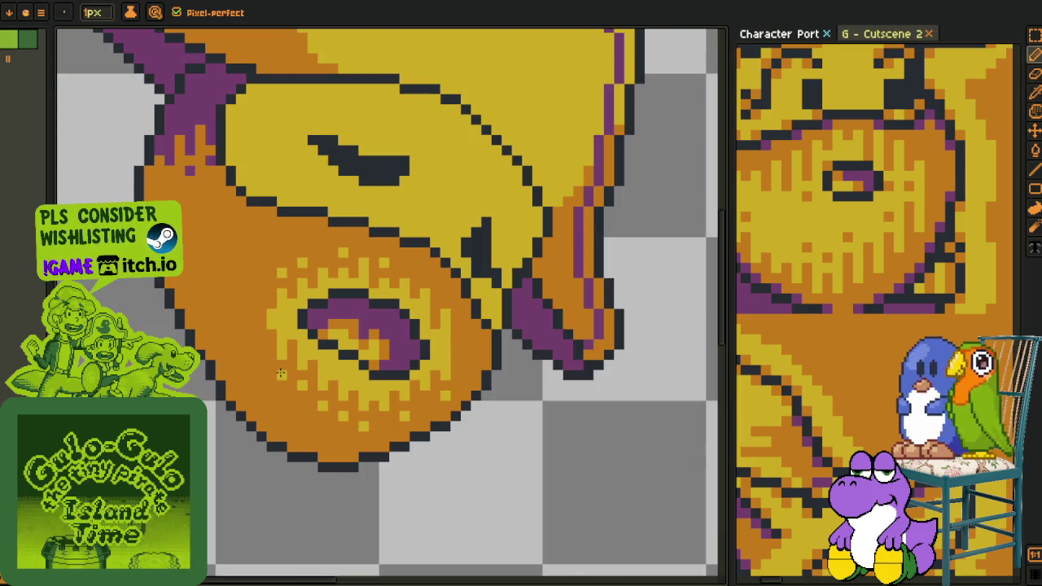
scroll(279, 364, "down", 2)
scroll(279, 364, "down", 2)
scroll(377, 378, "down", 1)
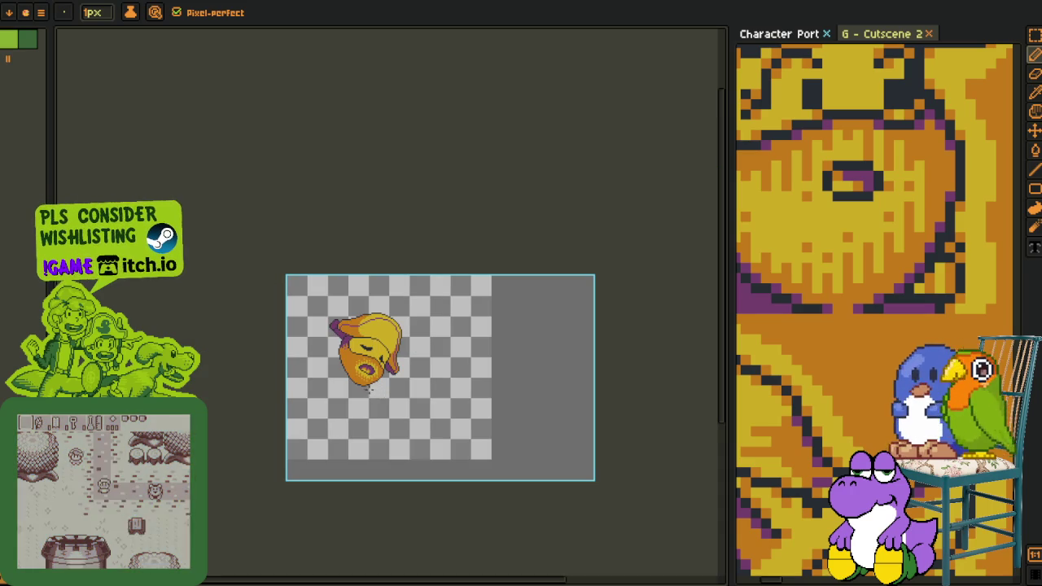
scroll(382, 366, "up", 5)
scroll(382, 366, "up", 2)
key("o")
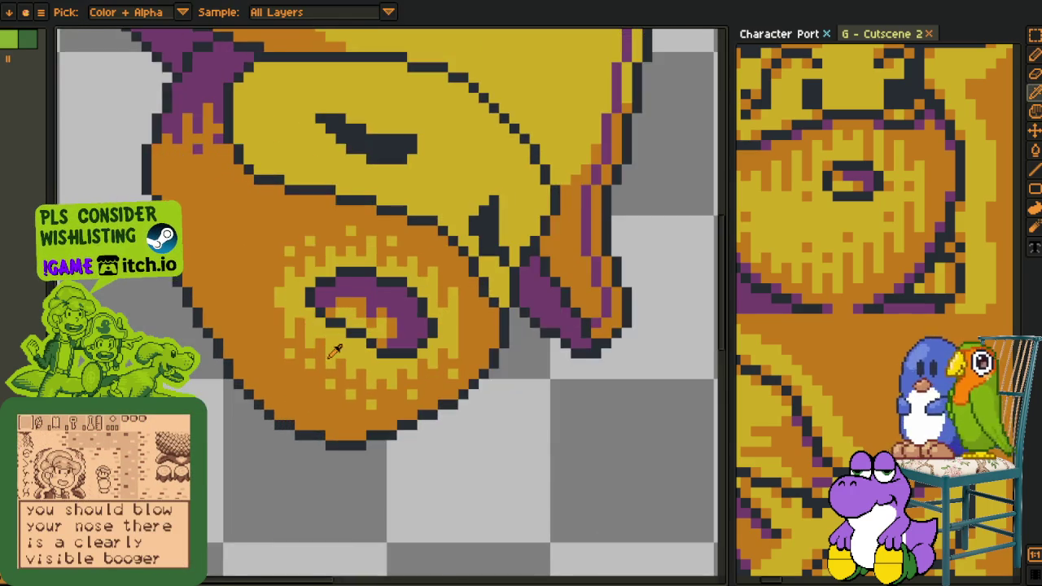
scroll(397, 369, "up", 1)
key("b")
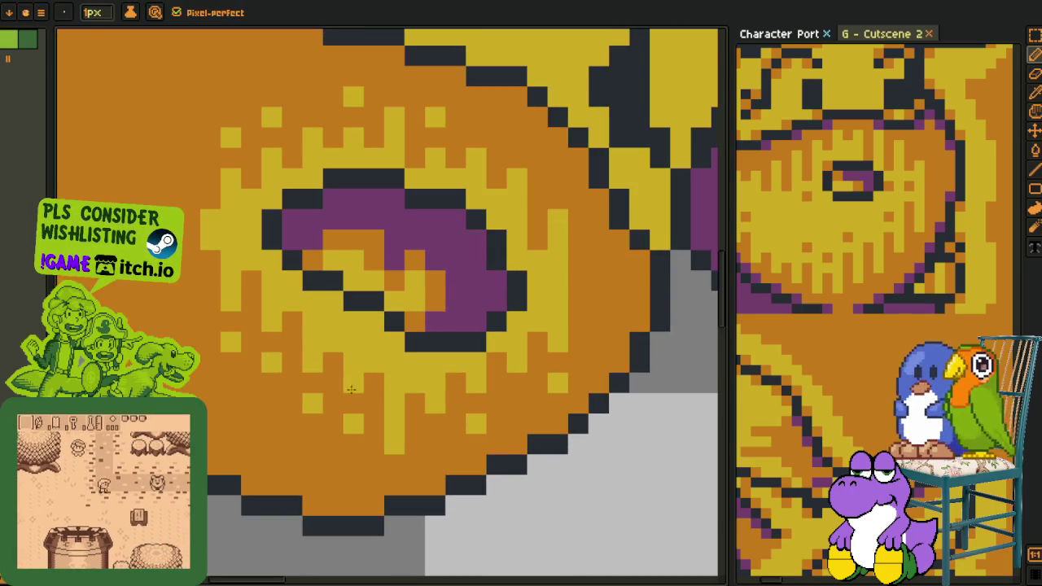
- Paint yellow speckles on the orange cheek, left of the nose and along the face's left edge
left_click(354, 443)
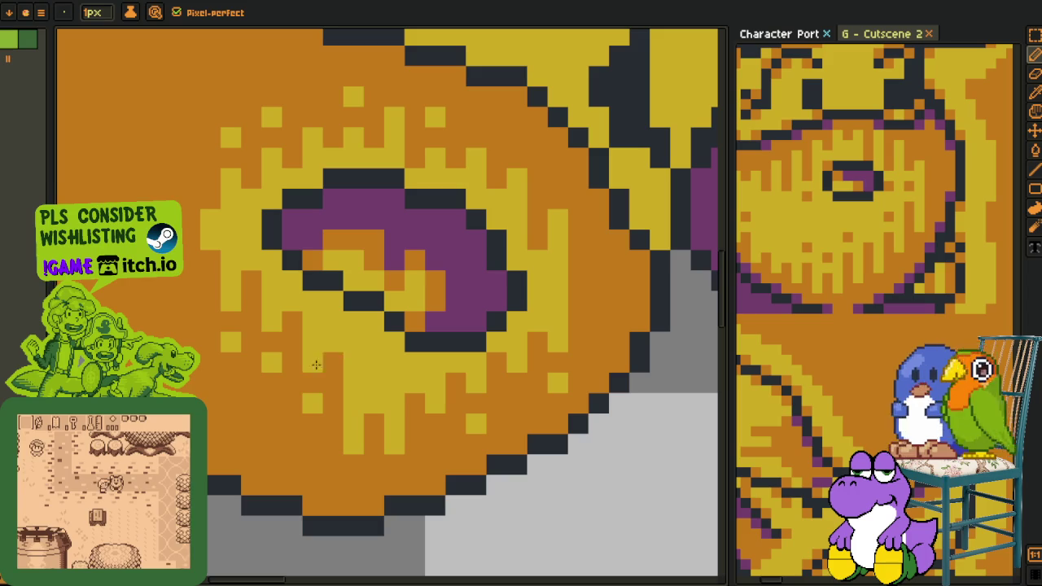
left_click(313, 389)
left_click(292, 322)
left_click_drag(291, 342, 291, 362)
left_click(271, 342)
left_click(271, 383)
left_click(251, 280)
mouse_move(210, 292)
left_mouse_down()
mouse_move(210, 342)
mouse_move(268, 414)
left_mouse_up()
- Resample yellow and paint yellow pixel columns down the upper cheek
key("o")
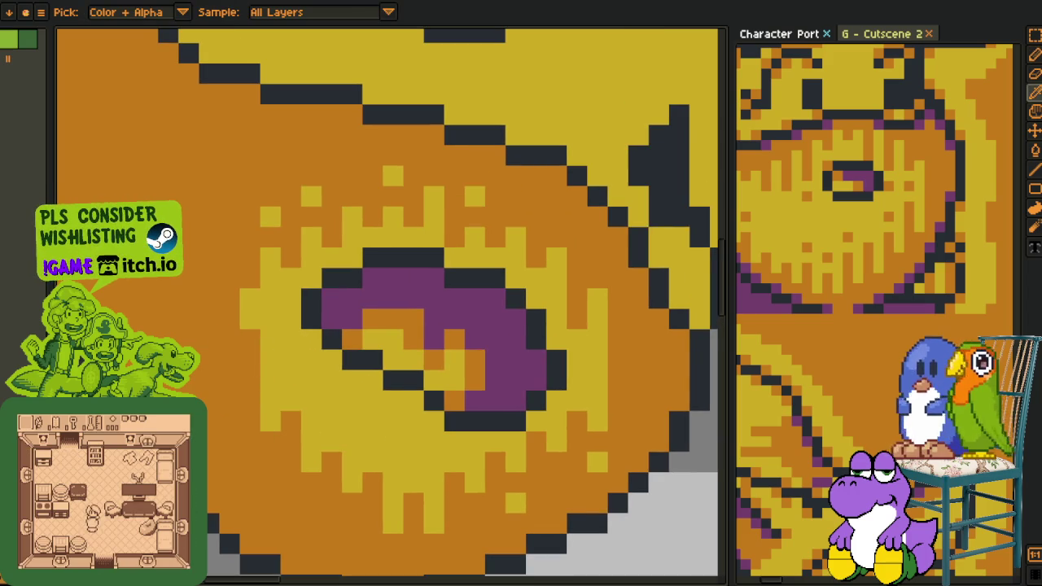
scroll(355, 305, "down", 1)
scroll(355, 305, "down", 1)
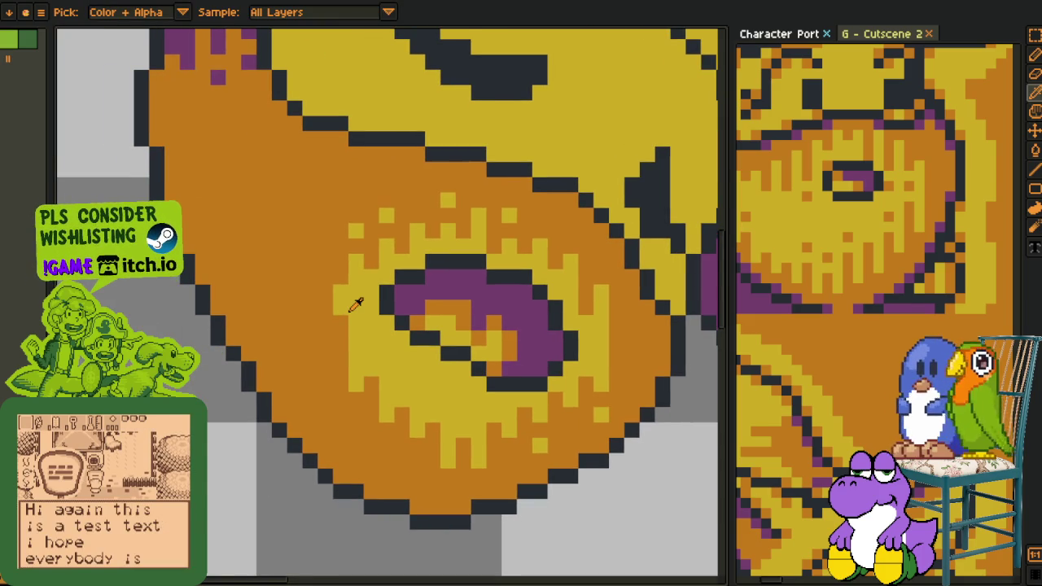
key("b")
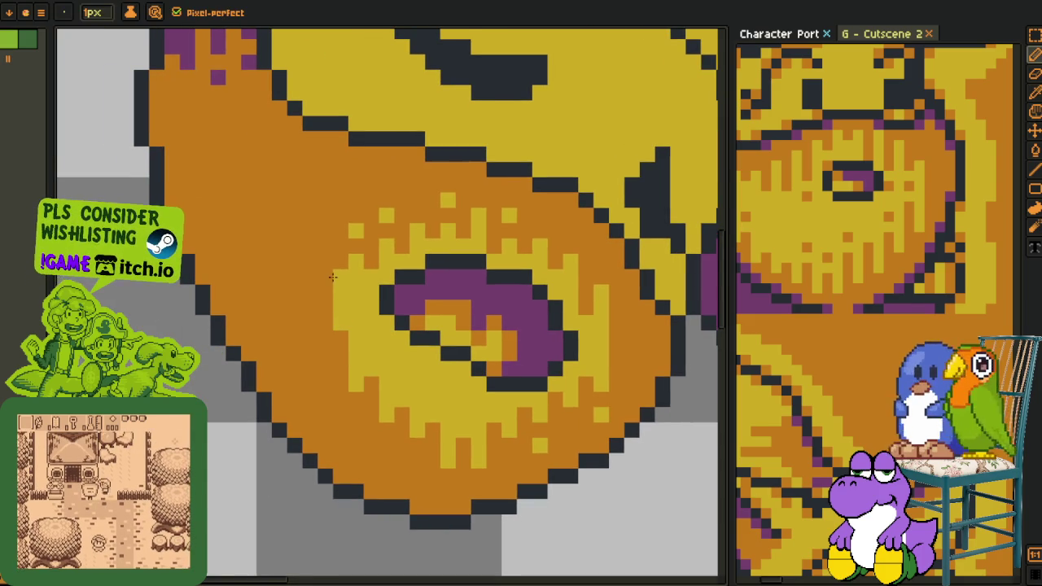
mouse_move(352, 249)
left_mouse_down()
mouse_move(381, 339)
mouse_move(367, 359)
left_mouse_up()
mouse_move(353, 309)
left_mouse_down()
mouse_move(353, 349)
mouse_move(374, 341)
mouse_move(336, 307)
mouse_move(324, 264)
left_mouse_up()
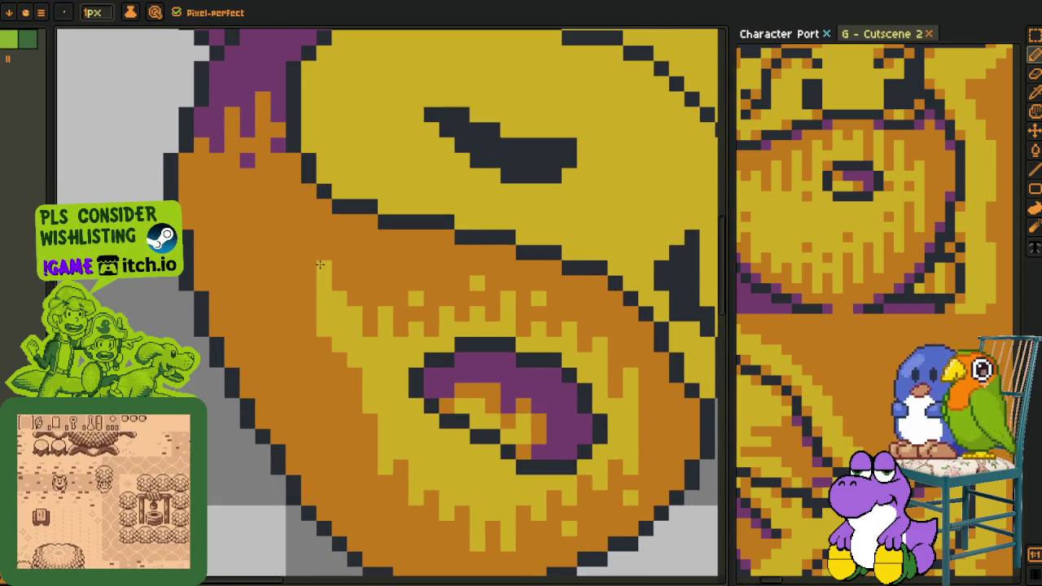
left_click_drag(352, 374, 353, 417)
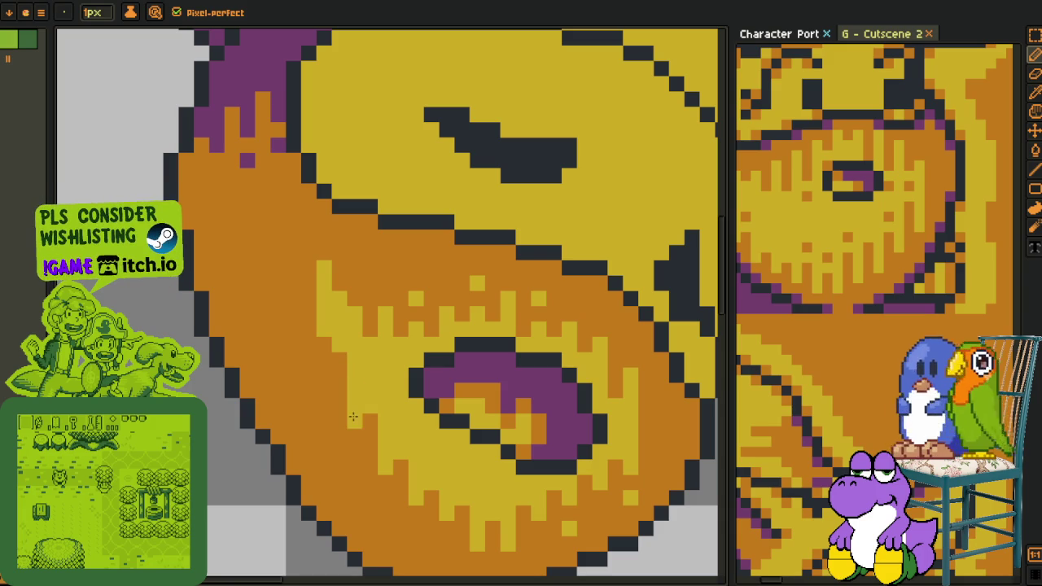
left_click_drag(326, 347, 324, 398)
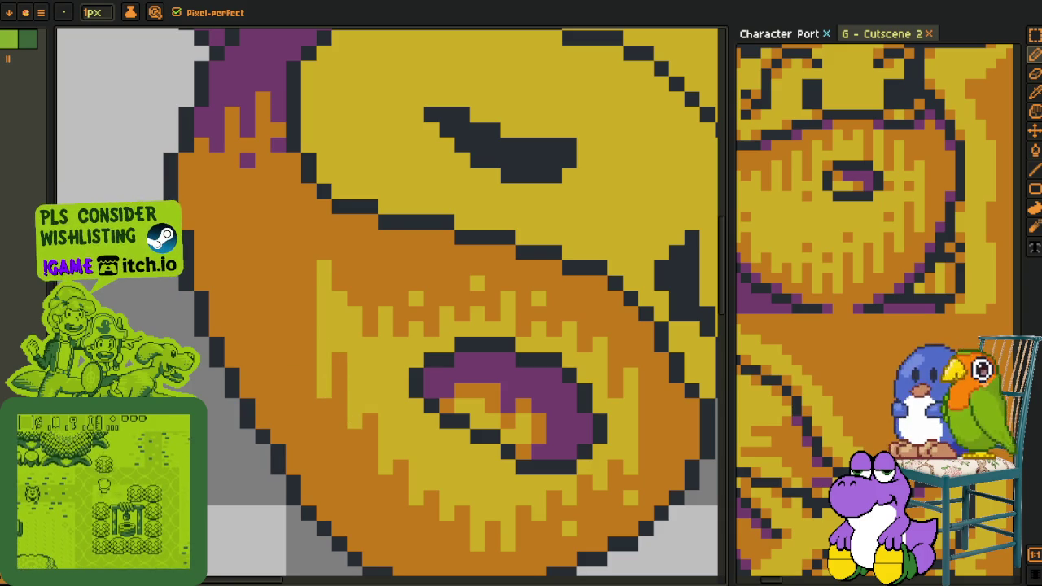
- Recolour two stray cheek pixels orange, then add yellow speckles higher and lower on the cheek
left_click(356, 277, "alt")
left_click(344, 308)
left_click(349, 313, "alt")
left_click(324, 269)
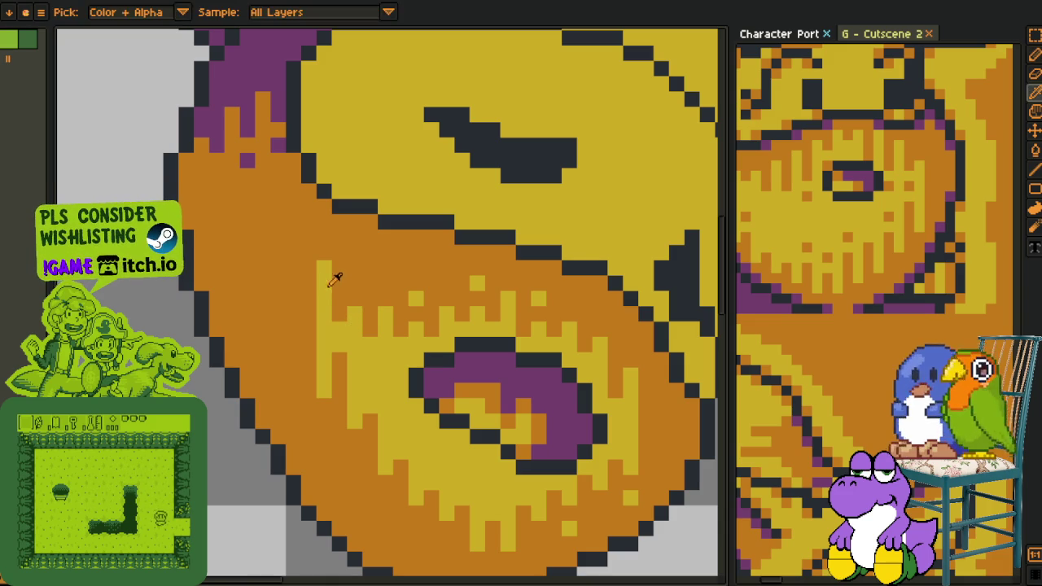
left_click(366, 403, "alt")
left_click(355, 452)
left_click(386, 499)
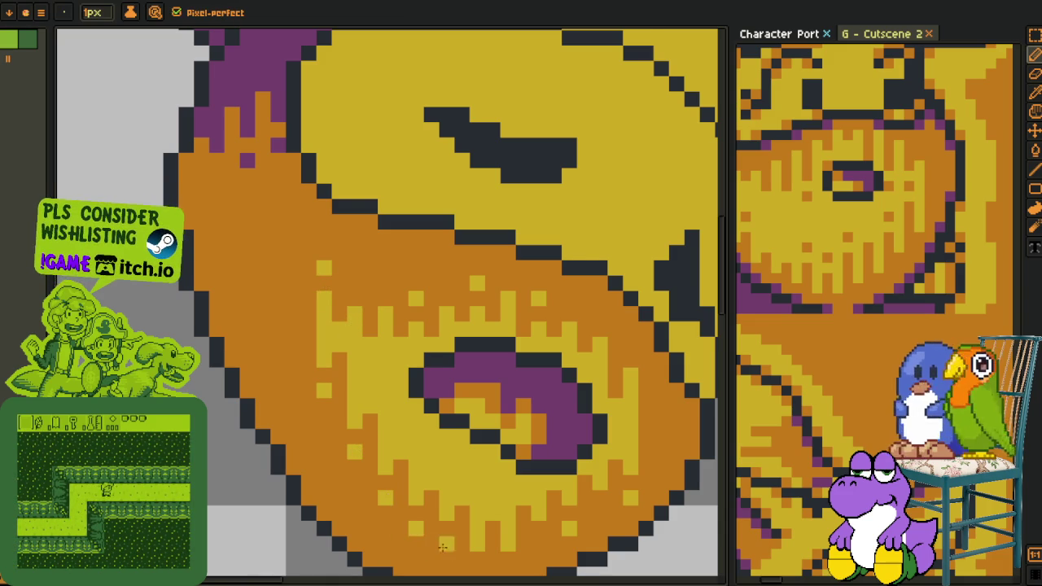
- Add a yellow pixel near the bottom outline and resample the cheek colour
scroll(412, 528, "down", 3)
left_click(415, 398)
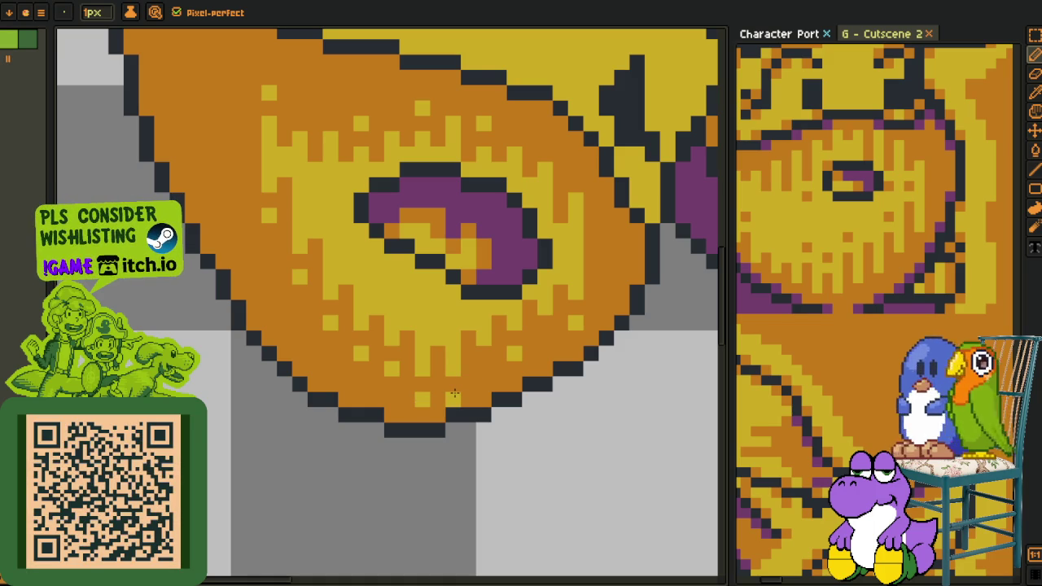
left_click(453, 391, "alt")
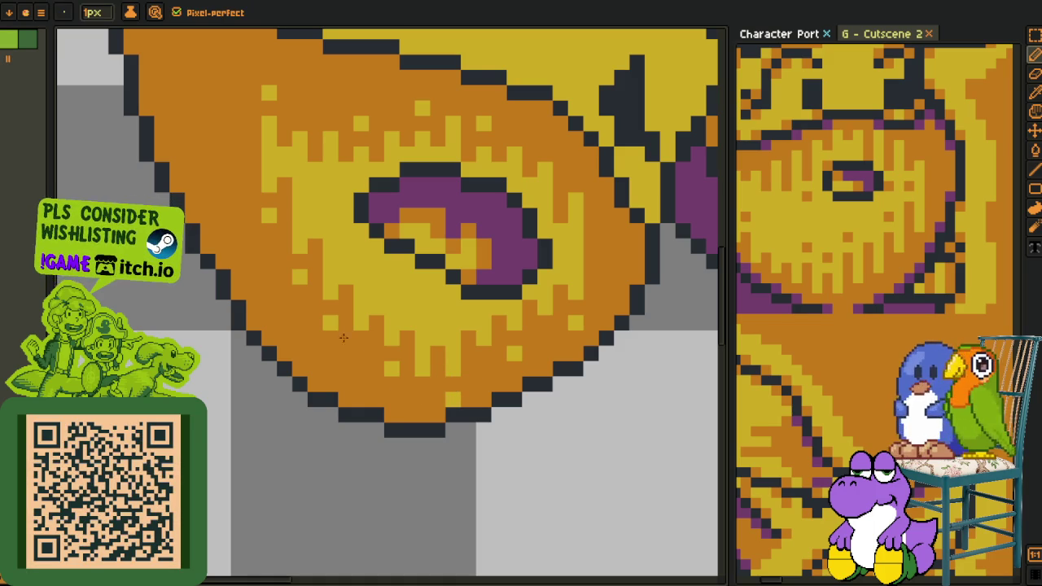
left_click_drag(298, 283, 325, 391)
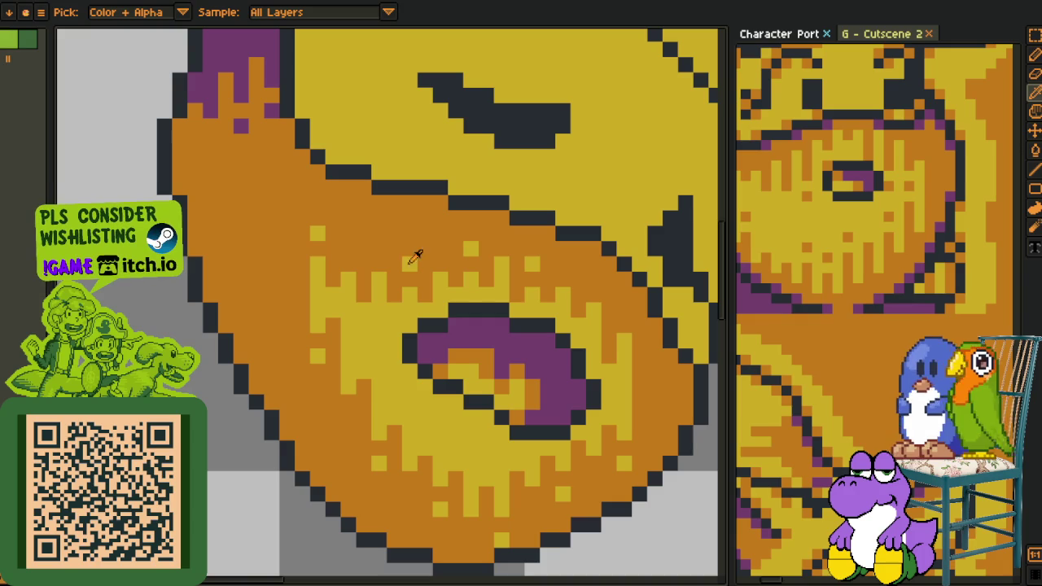
key("alt")
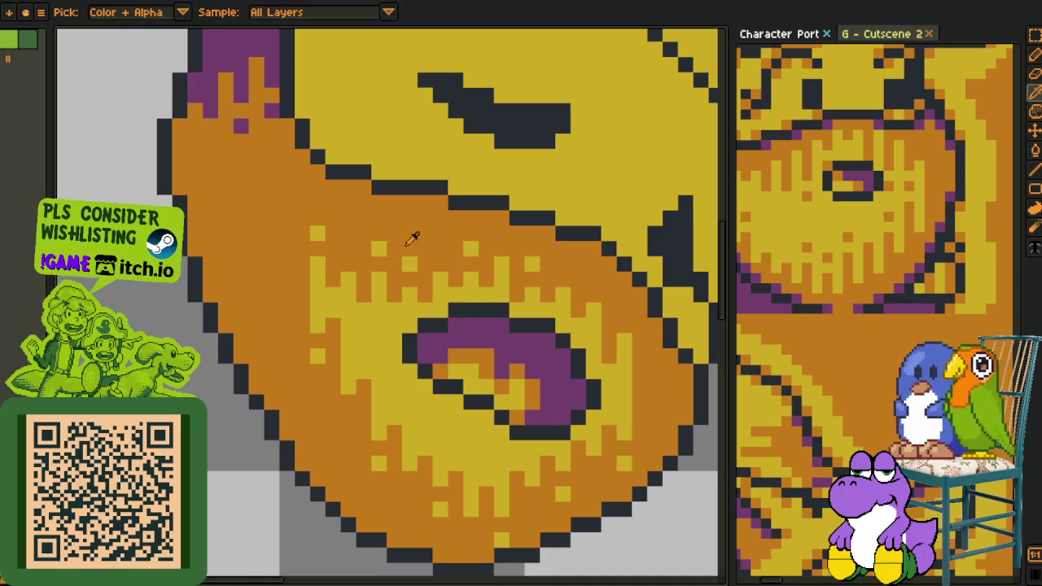
key("alt")
key("alt")
key("alt")
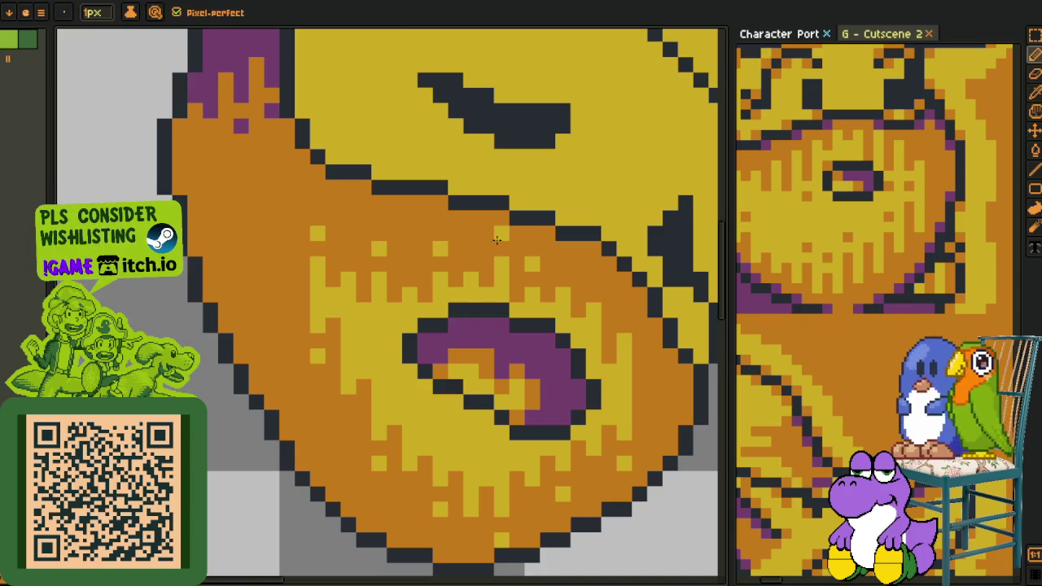
key("alt")
key("alt")
key("alt")
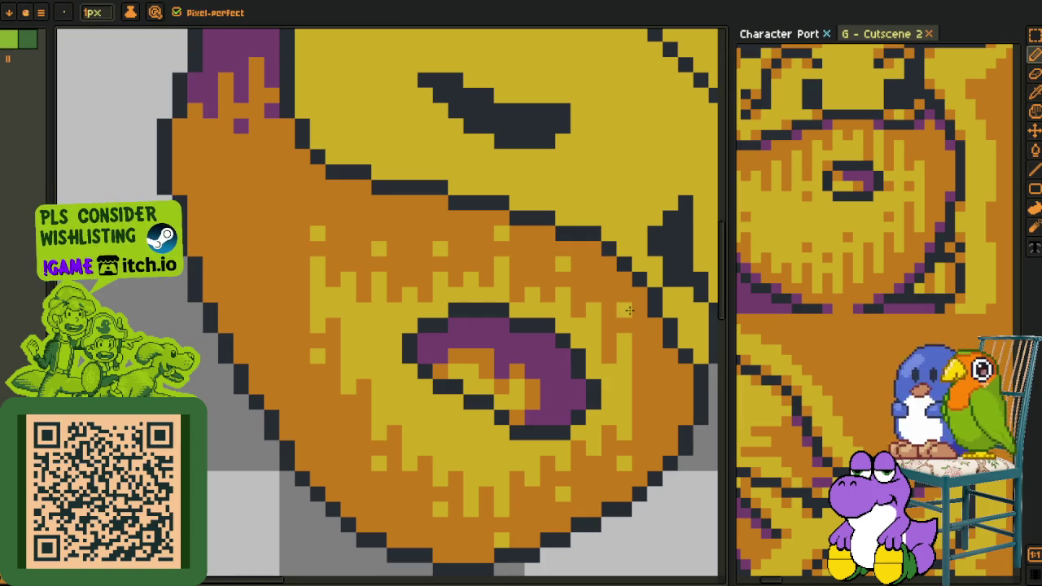
scroll(628, 316, "down", 3)
scroll(639, 431, "down", 1)
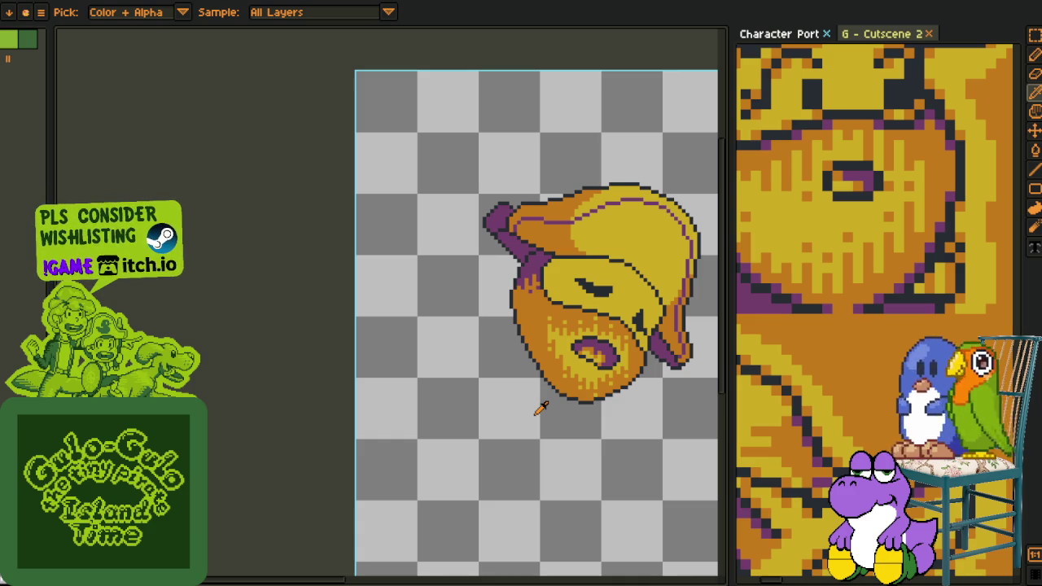
scroll(569, 394, "up", 1)
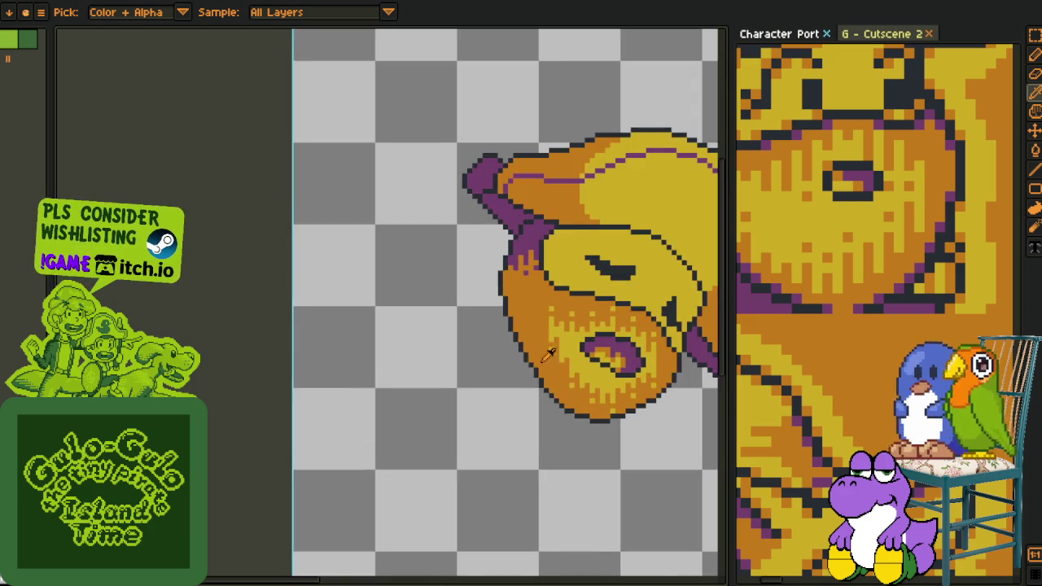
scroll(404, 310, "up", 1)
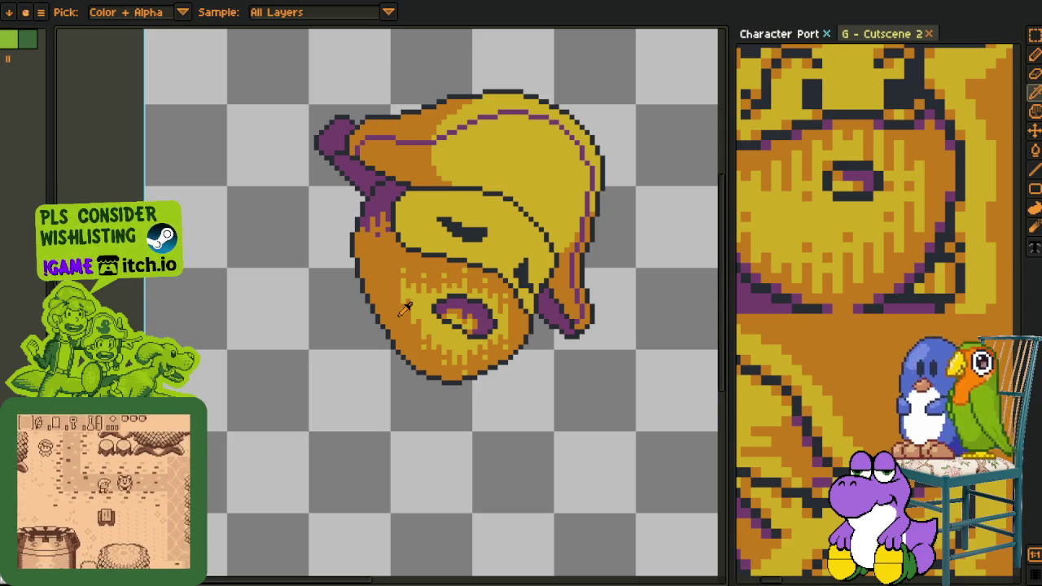
scroll(407, 182, "up", 1)
scroll(407, 180, "up", 1)
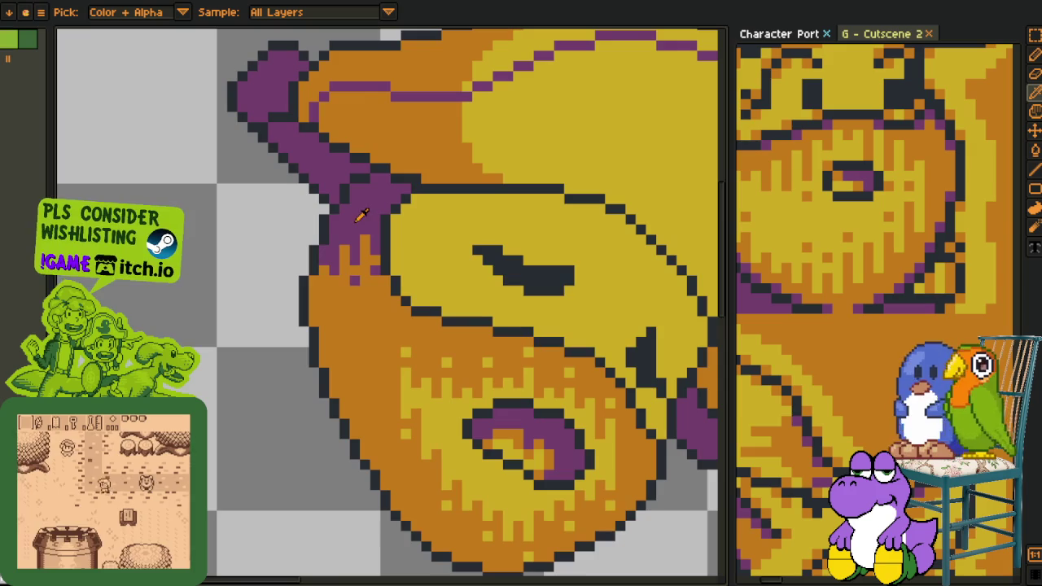
key("b")
scroll(303, 287, "up", 1)
- Paint purple rim pixels inside the outline along the brim's left and lower-left edge
left_click(311, 345)
left_click(325, 405)
left_click(372, 453)
left_click_drag(369, 450, 304, 235)
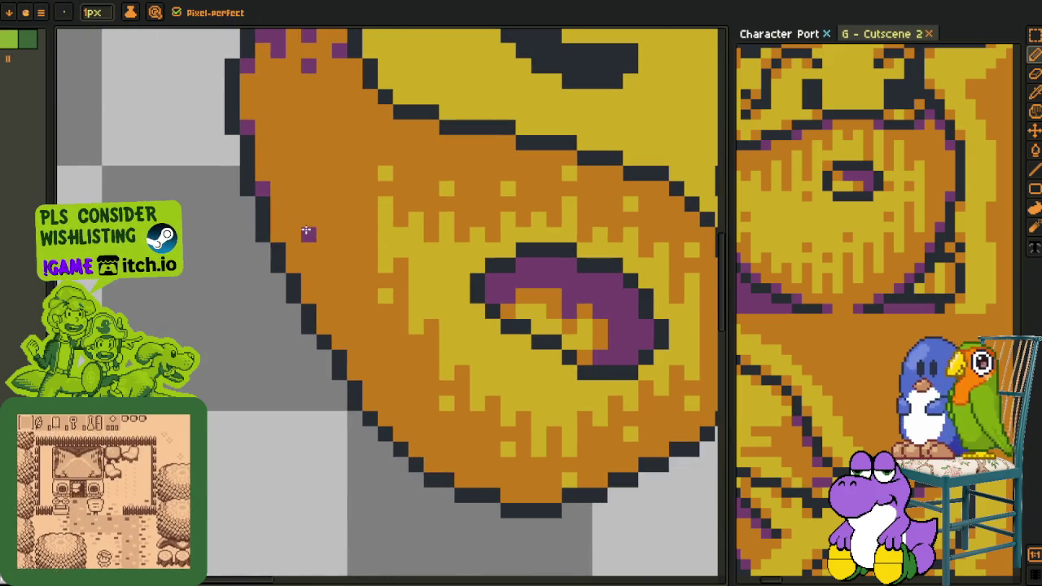
left_click(326, 320)
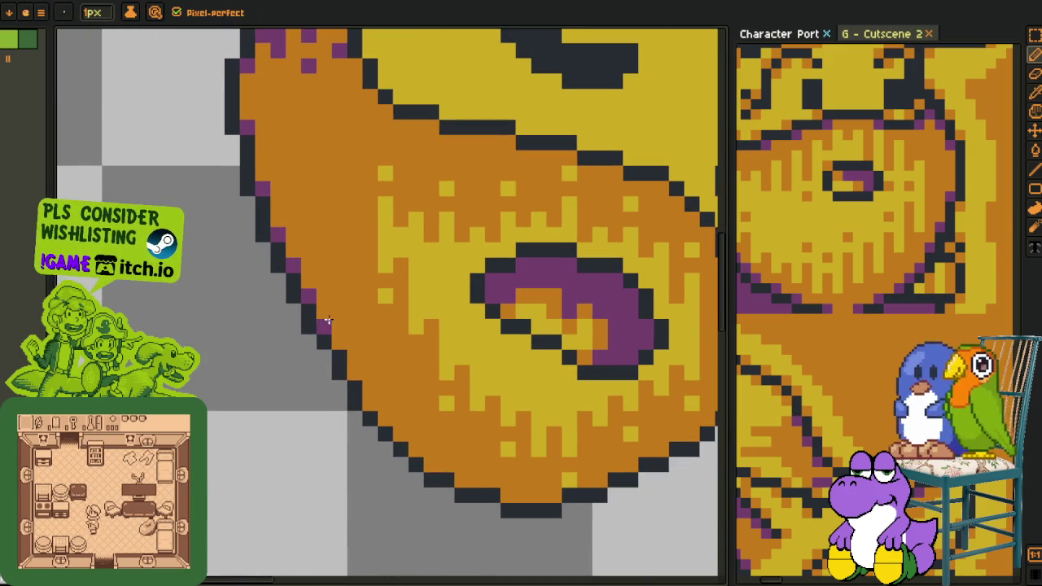
left_click(354, 372)
mouse_move(412, 412)
left_mouse_down()
mouse_move(342, 282)
mouse_move(331, 305)
left_mouse_up()
left_click(301, 283)
- Continue the purple rim along the brim's bottom and up the lower-right edge
left_click(346, 318)
left_click(360, 336)
left_click(392, 351)
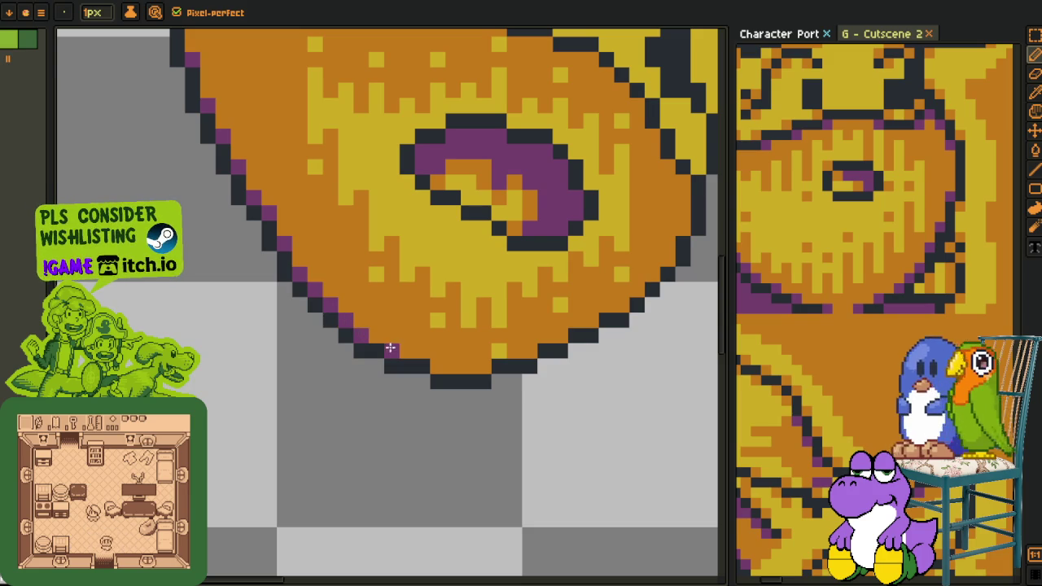
left_click(438, 365)
left_click(485, 366)
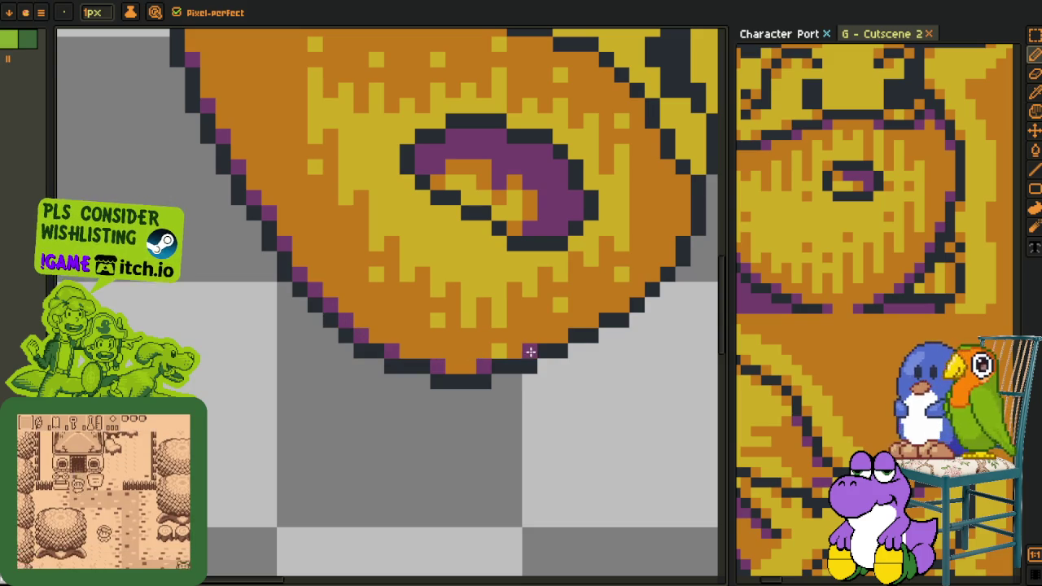
left_click(559, 334)
left_click(591, 320)
left_click(622, 305)
left_click(637, 290)
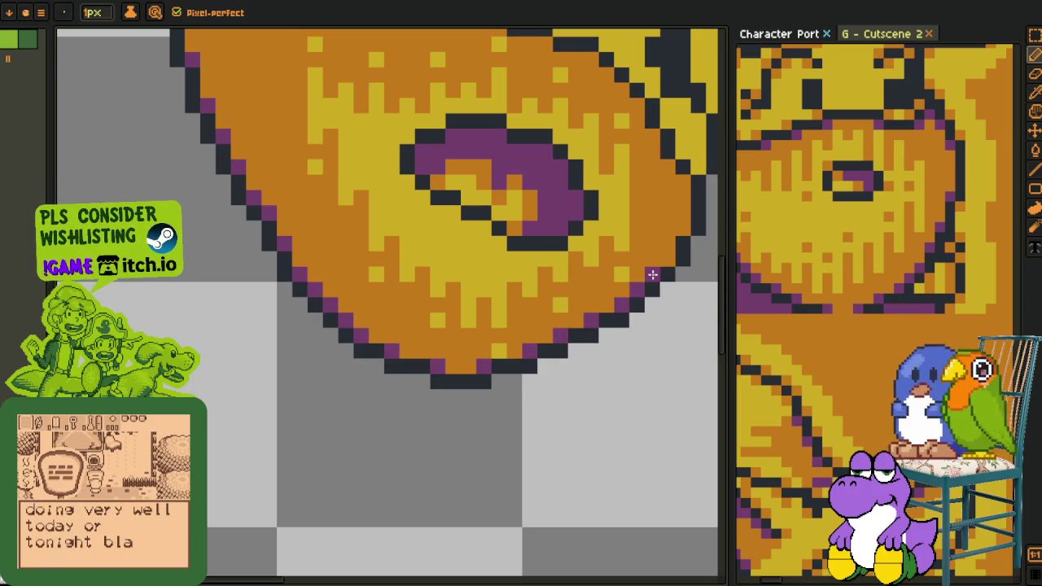
- Extend the purple rim up the brim's right side and along its diagonal edge
left_click_drag(663, 247, 530, 396)
left_click(544, 376)
left_click(544, 343)
left_click(531, 315)
left_click(530, 283)
left_click(514, 261)
left_click(467, 217)
left_click(453, 205)
left_click(422, 193)
- Finish the purple rim with pixels along the brim's upper edge
left_click(406, 193)
left_click(362, 175)
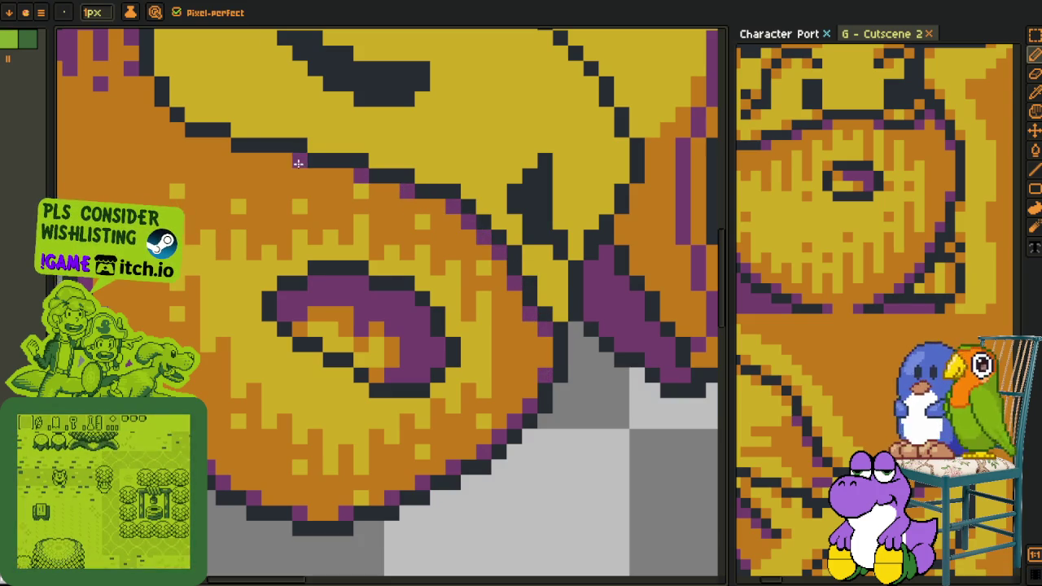
left_click(213, 145)
left_click_drag(213, 145, 360, 305)
left_click(314, 275)
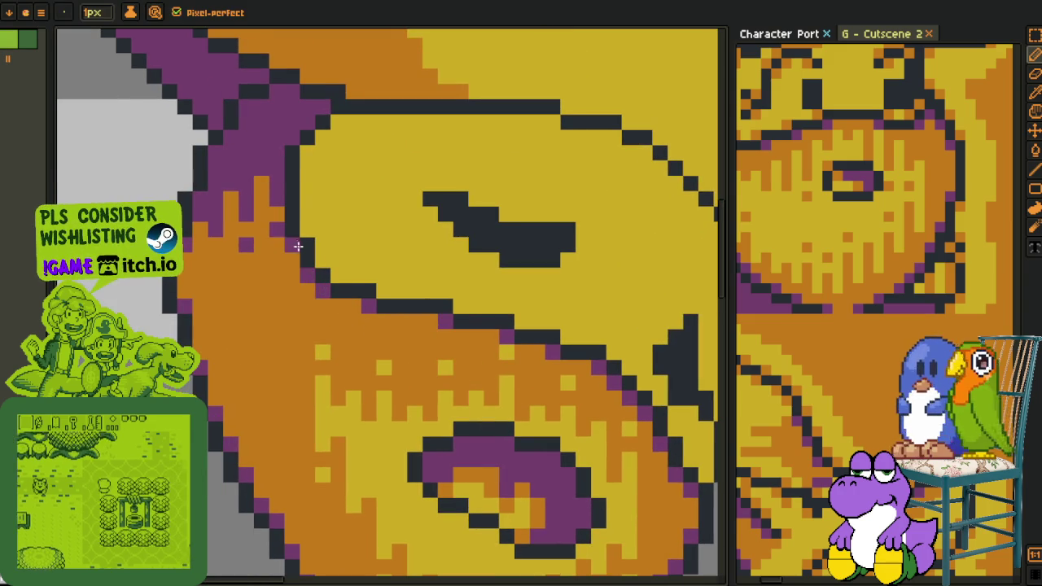
scroll(302, 268, "down", 3)
scroll(302, 268, "down", 1)
scroll(406, 306, "up", 3)
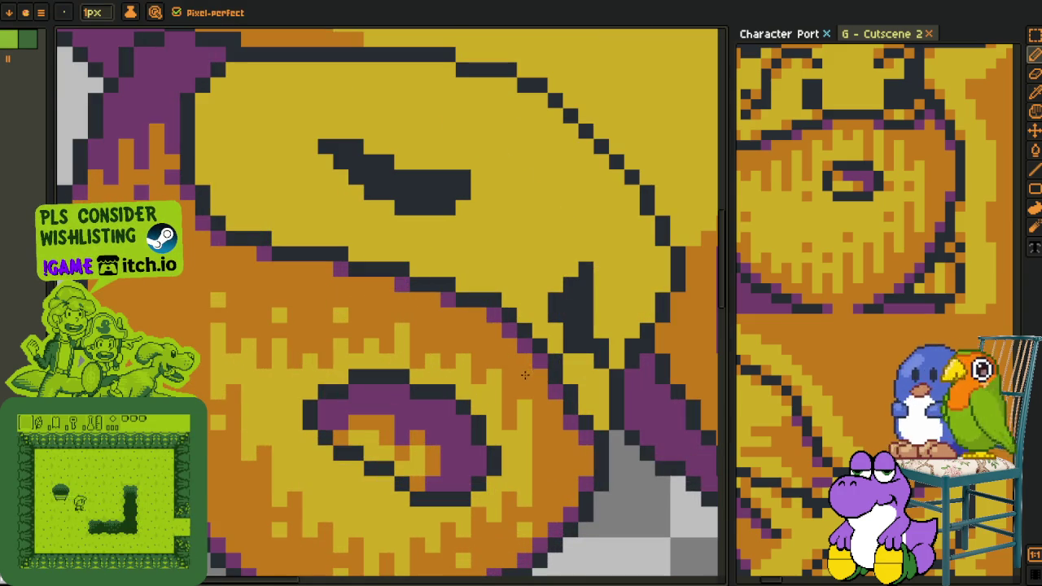
scroll(421, 346, "down", 1)
scroll(421, 346, "down", 3)
- Turn one drip pixel orange, then recolour orange drip pixels yellow and extend the drips upward
key("i")
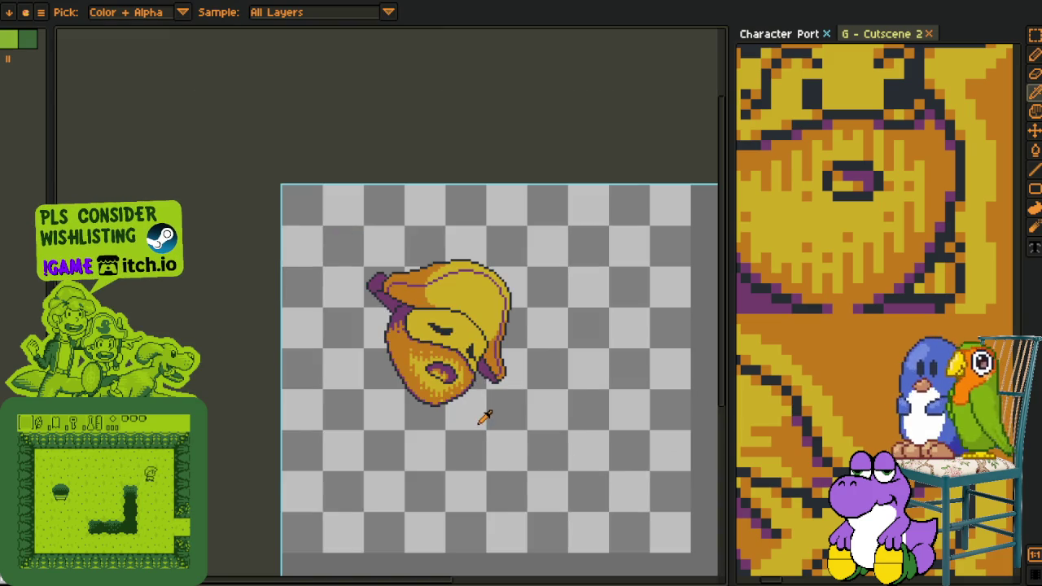
scroll(483, 413, "down", 2)
scroll(491, 415, "up", 1)
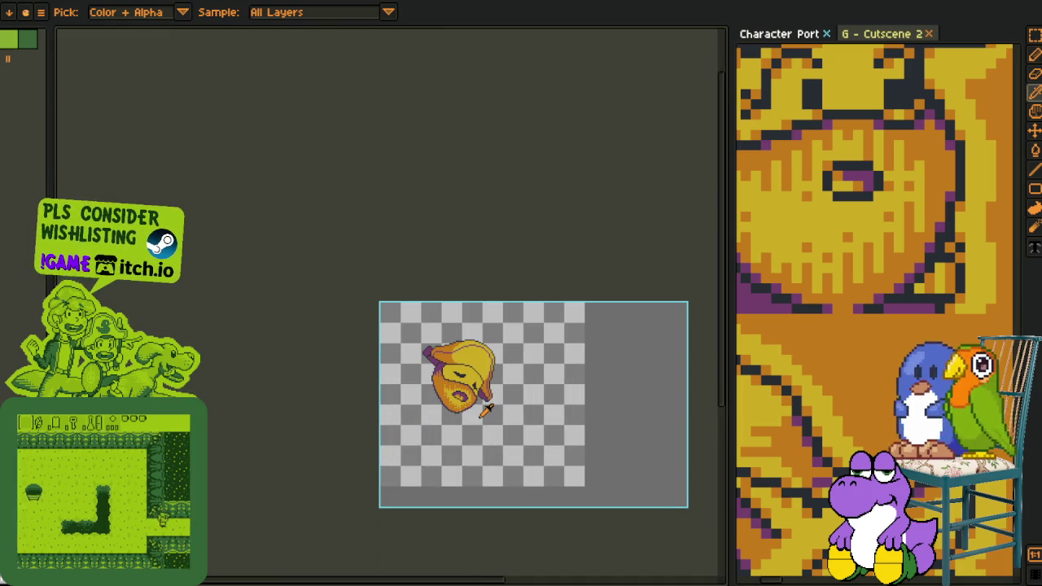
scroll(456, 393, "up", 3)
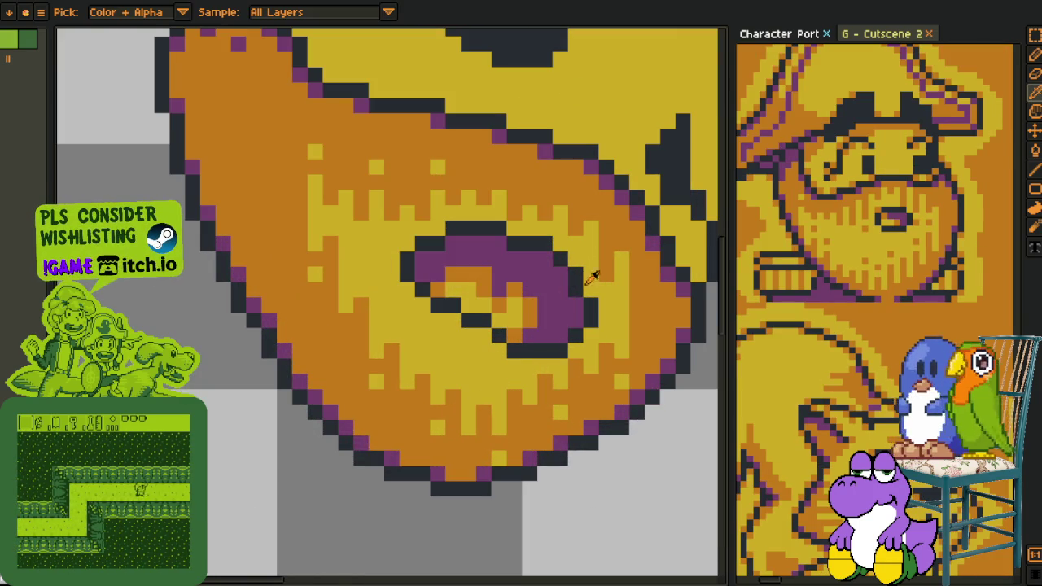
key("b")
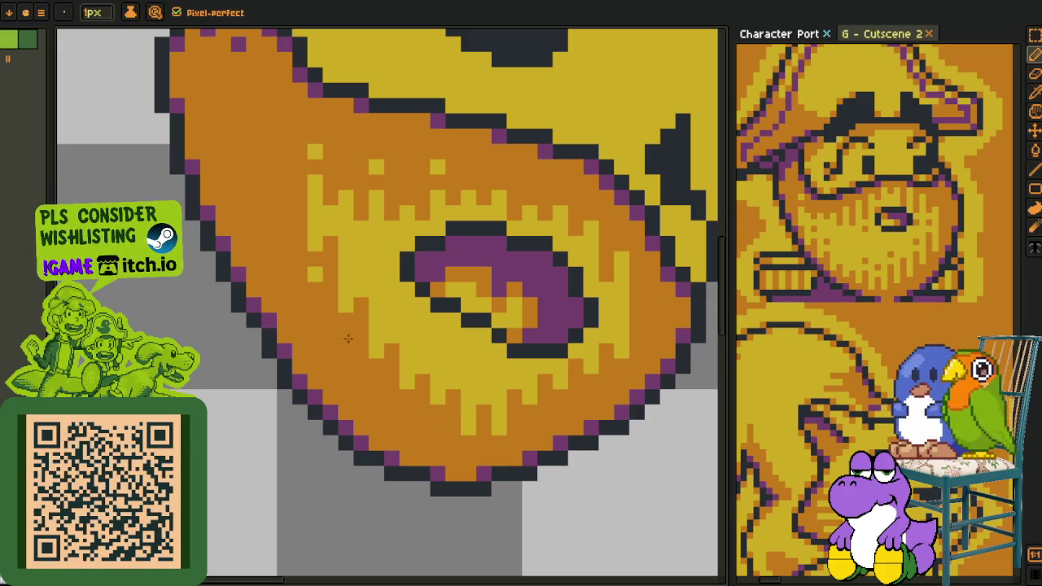
left_click(315, 152)
left_click(456, 192, "alt")
mouse_move(438, 180)
left_mouse_down()
mouse_move(448, 200)
mouse_move(586, 215)
left_mouse_up()
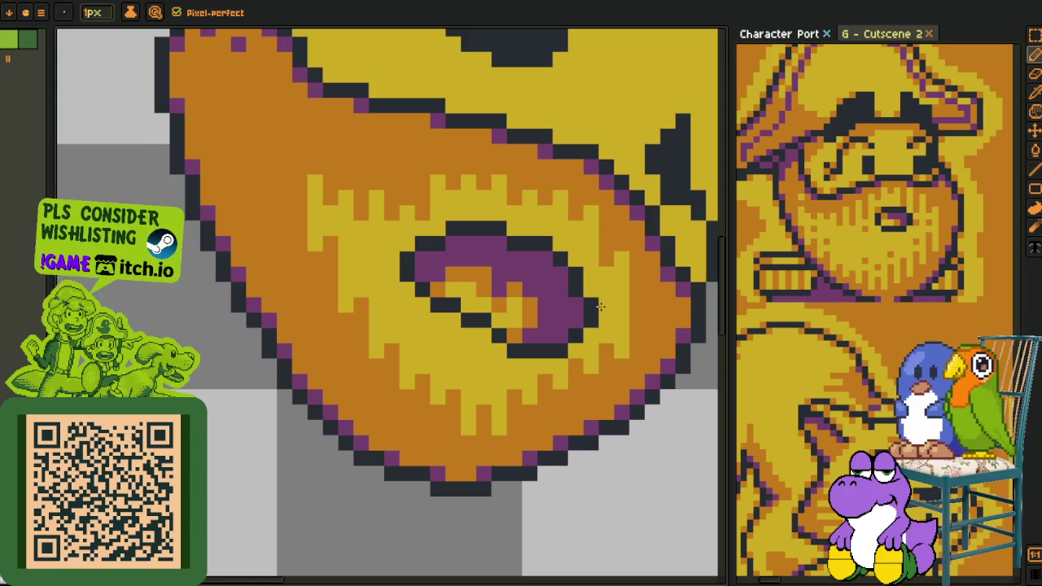
mouse_move(394, 215)
left_mouse_down()
mouse_move(381, 190)
mouse_move(361, 211)
mouse_move(313, 154)
left_mouse_up()
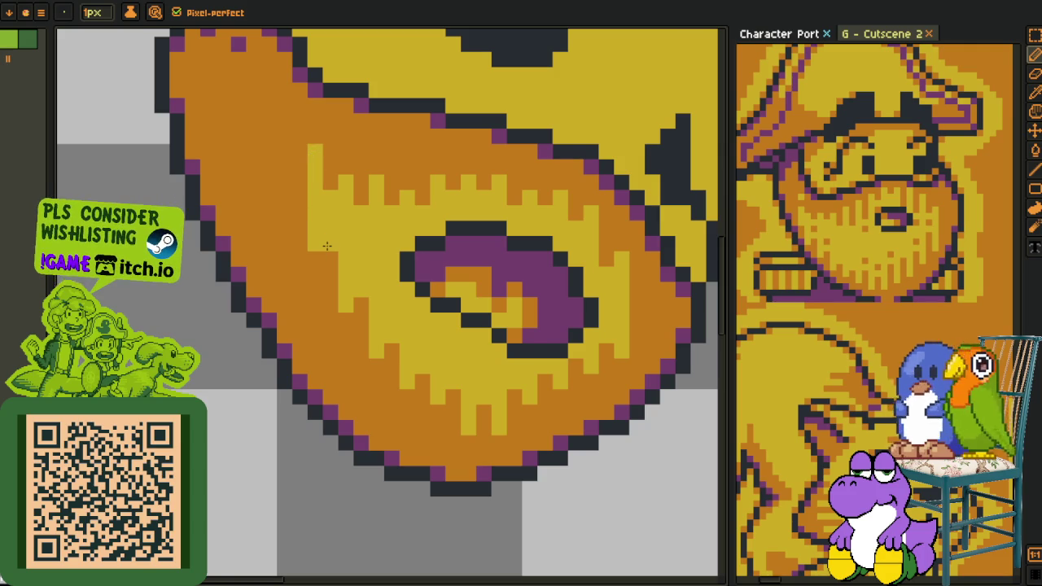
- Sample the orange brim colour and paint the yellow drip tips orange
scroll(327, 245, "down", 2)
scroll(327, 249, "up", 2)
key("i")
left_click(326, 261)
key("b")
left_click_drag(316, 238, 314, 140)
mouse_move(325, 175)
left_mouse_down()
mouse_move(334, 228)
mouse_move(337, 192)
mouse_move(377, 176)
left_mouse_up()
- Sample the yellow drip colour and repaint pixels in the lower drips yellow
key("h")
scroll(384, 359, "down", 2)
scroll(384, 358, "down", 2)
scroll(384, 359, "up", 3)
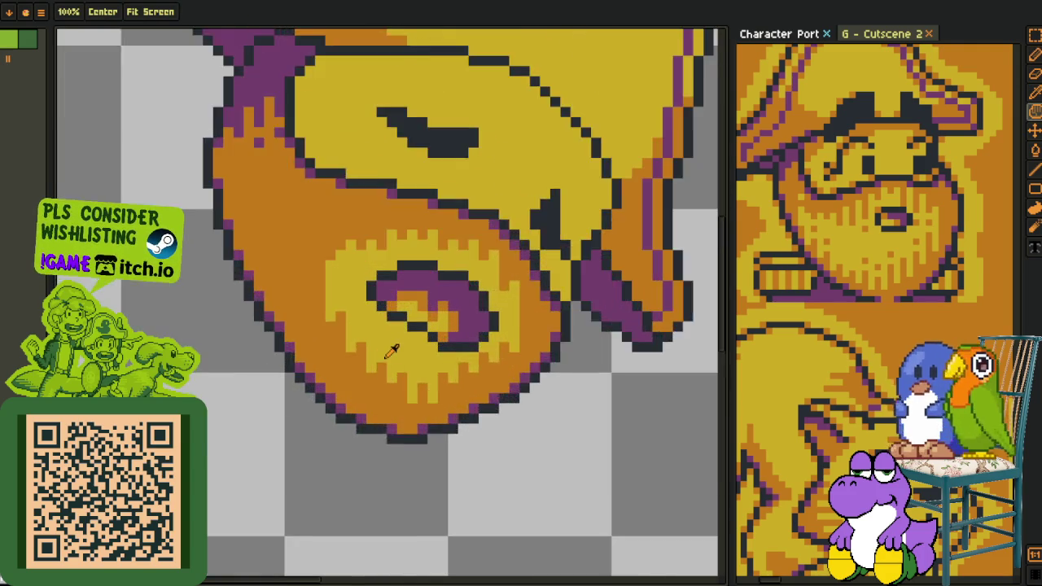
scroll(384, 359, "up", 2)
key("i")
key("b")
left_click(414, 401)
left_click(434, 461)
left_click(455, 420)
left_click(414, 420)
- Fill the remaining orange gaps in the lower drips yellow and widen the yellow area's left edge
left_click_drag(372, 399, 352, 380)
left_click(353, 421)
left_click(393, 421)
left_click(393, 442)
left_click(372, 380)
left_click(332, 340)
left_click(312, 360)
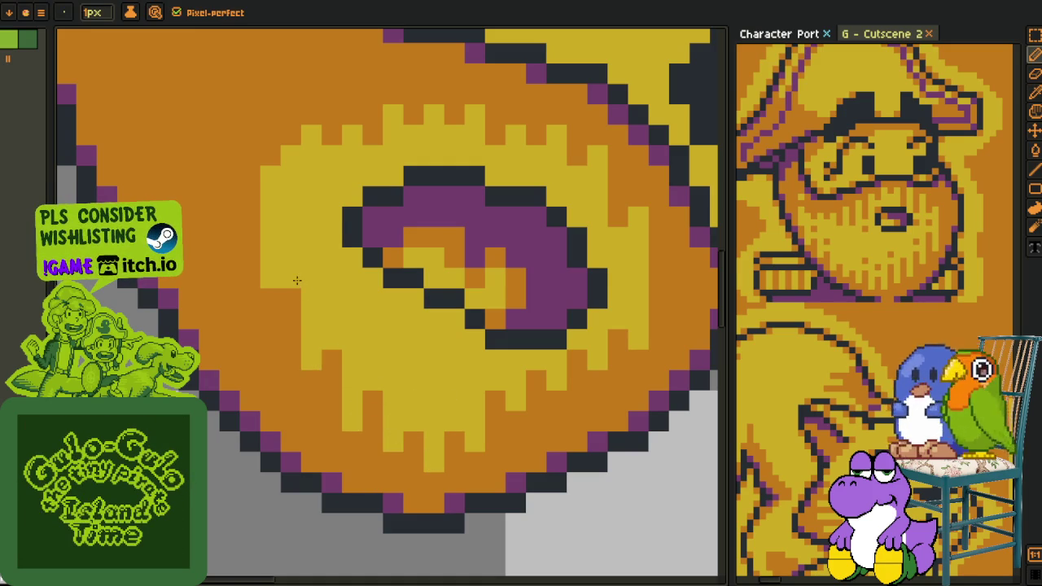
left_click_drag(270, 299, 250, 217)
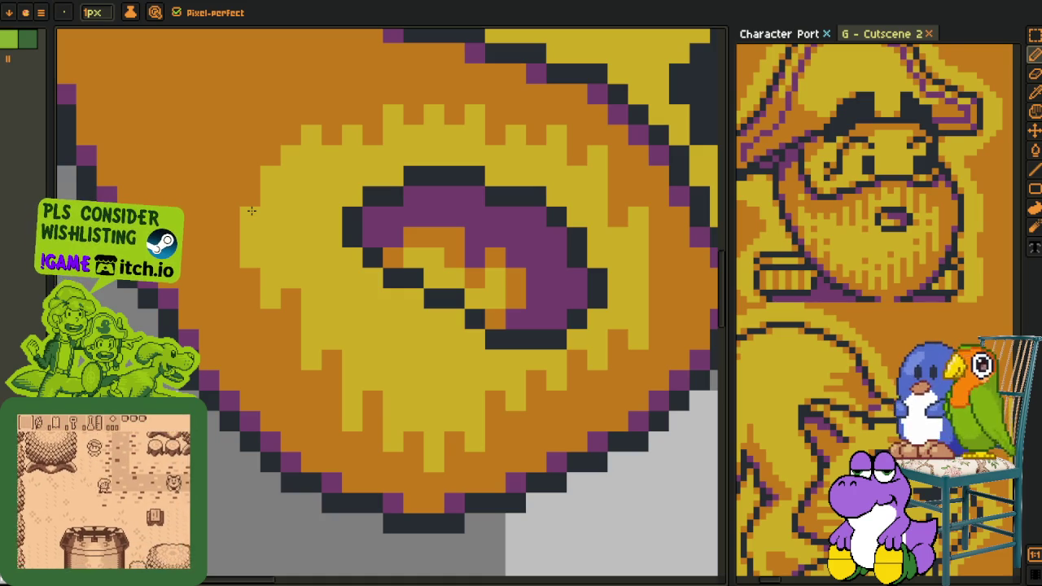
scroll(326, 309, "down", 2)
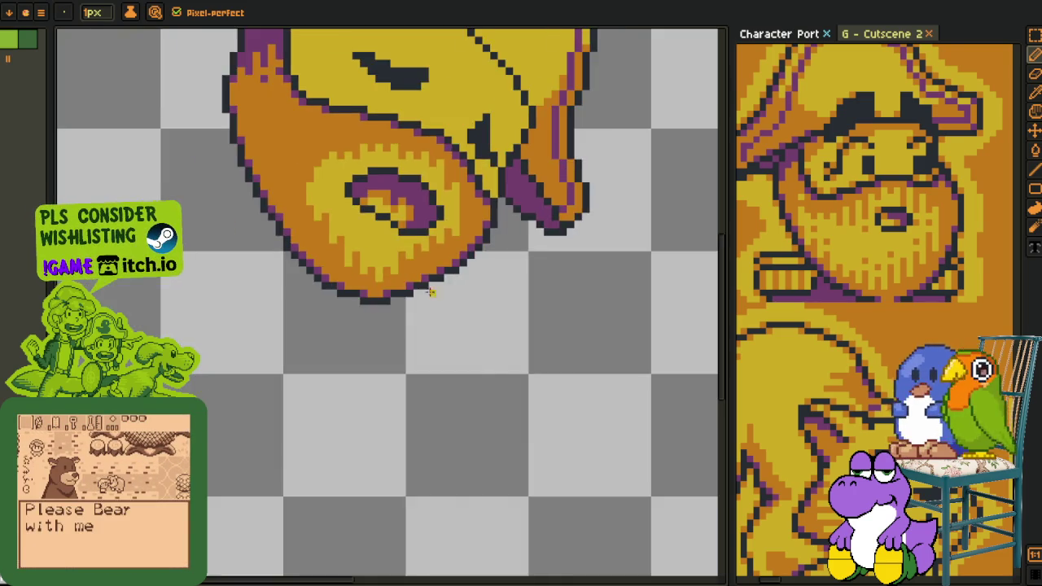
- Add yellow pixels along the drip edge with the 1px pencil
scroll(404, 410, "up", 2)
key("b")
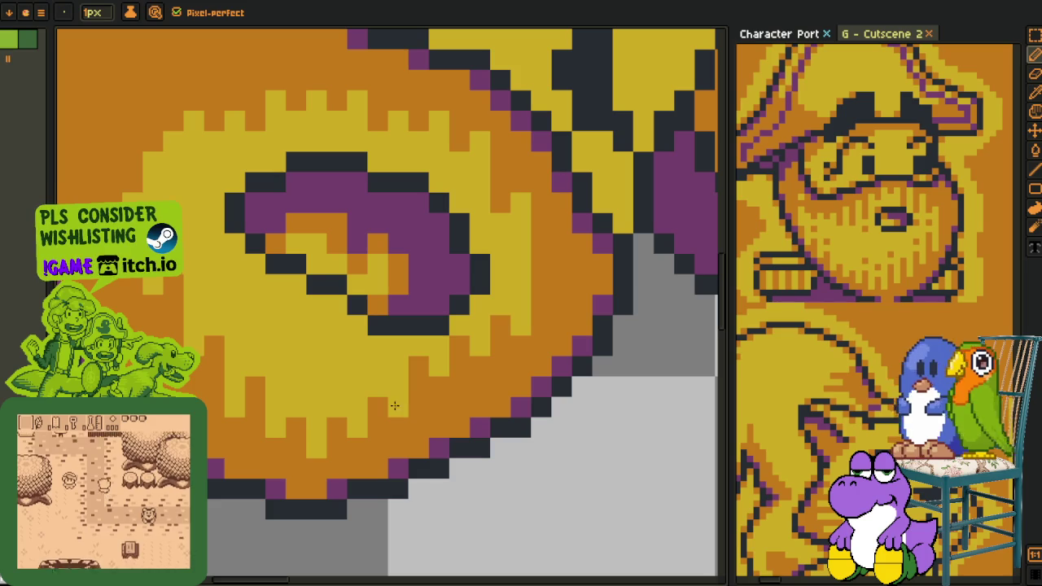
left_click_drag(437, 387, 515, 339)
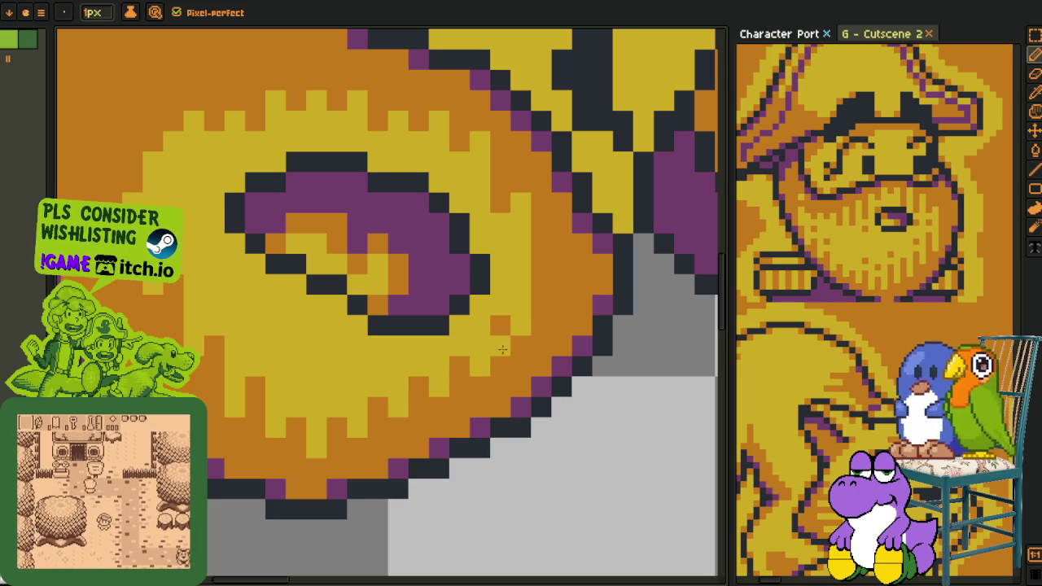
scroll(515, 340, "down", 4)
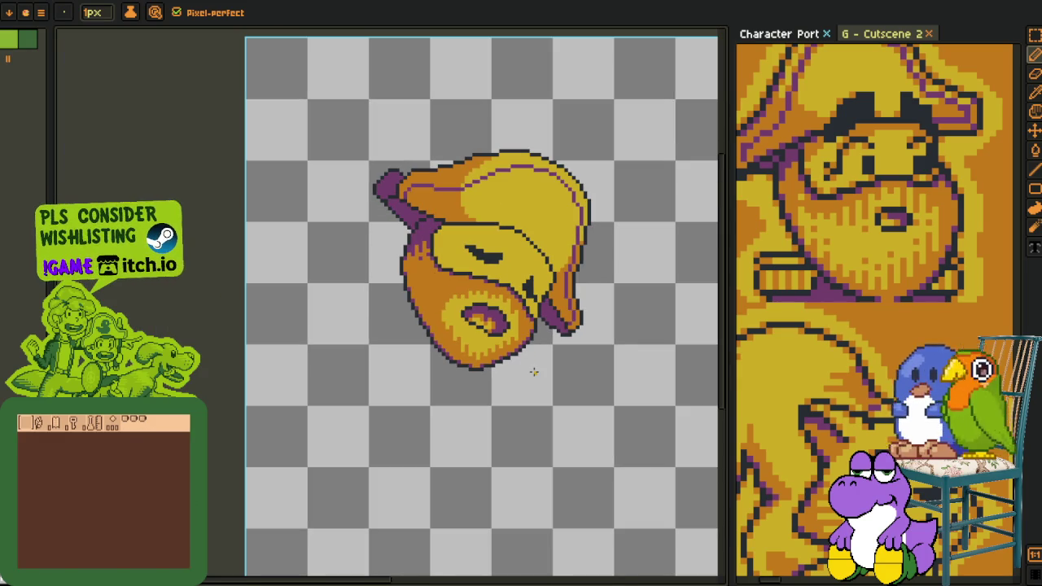
- Bring the lower swirl into view and paint yellow pixels beside it
key("i")
scroll(530, 347, "up", 2)
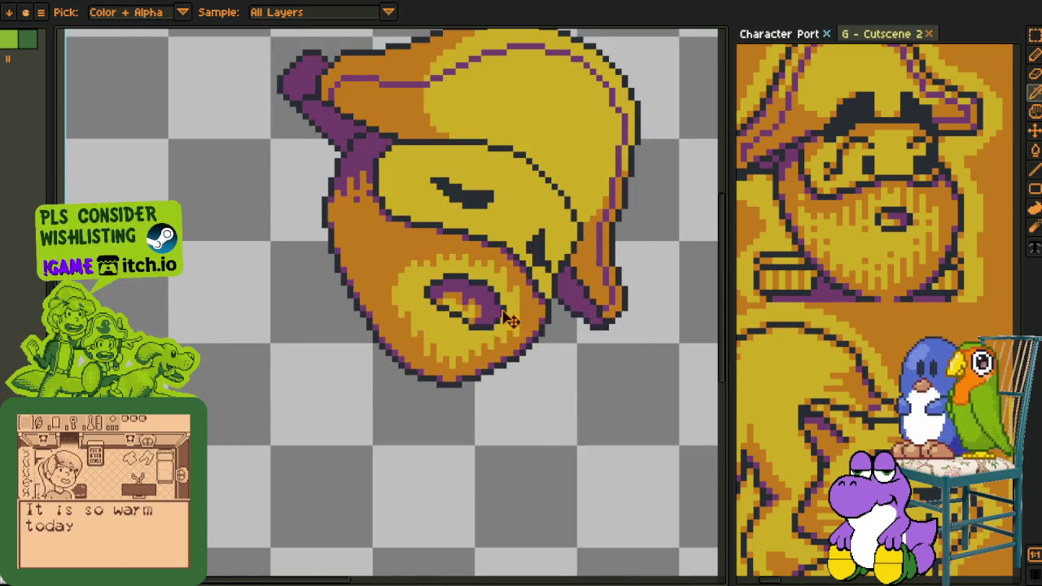
scroll(435, 289, "up", 1)
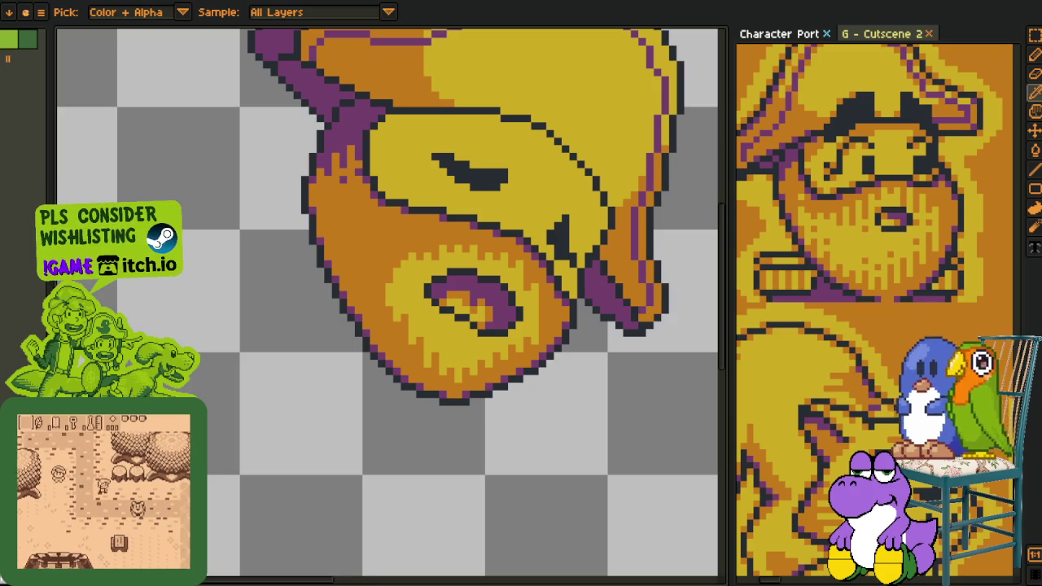
scroll(249, 377, "down", 2)
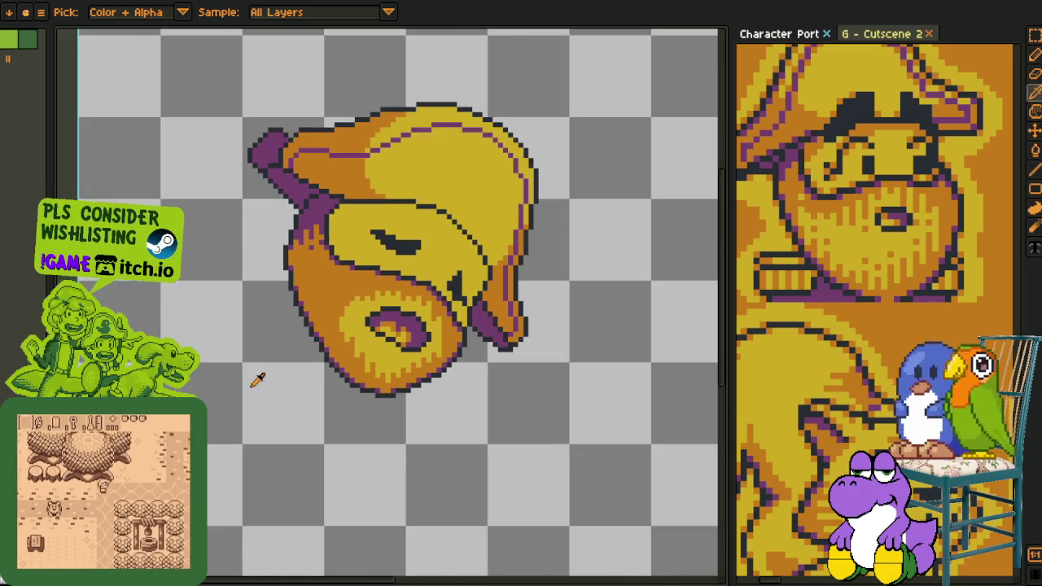
scroll(272, 371, "up", 2)
mouse_move(272, 372)
left_mouse_down()
mouse_move(298, 462)
mouse_move(331, 316)
left_mouse_up()
scroll(317, 439, "up", 2)
key("b")
mouse_move(328, 278)
left_mouse_down()
mouse_move(328, 261)
mouse_move(310, 354)
left_mouse_up()
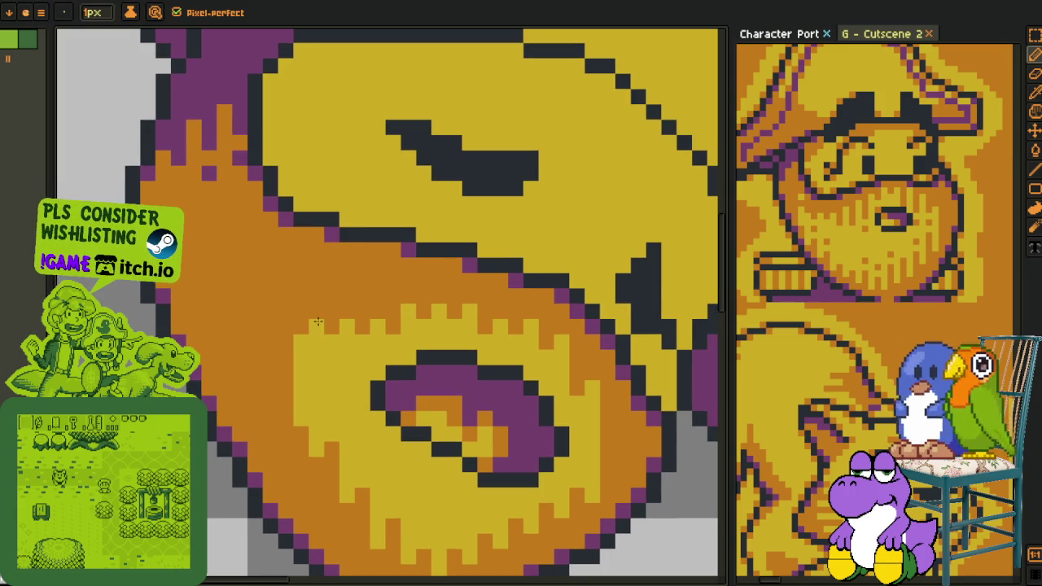
- Extend a yellow drip up one pixel and add a new yellow bump on the left
key("alt")
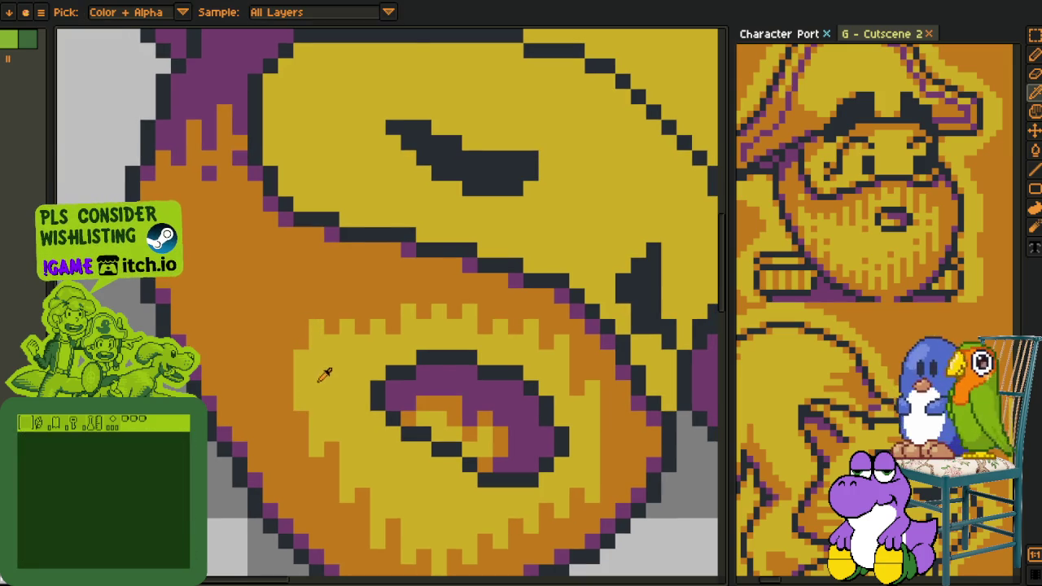
scroll(342, 394, "down", 3)
scroll(348, 371, "up", 1)
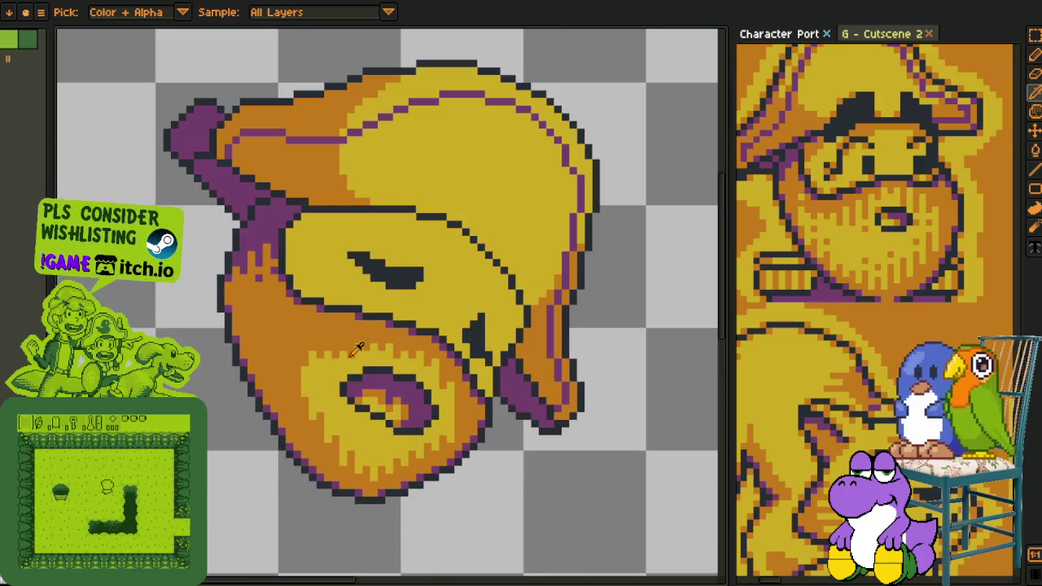
scroll(336, 337, "up", 3)
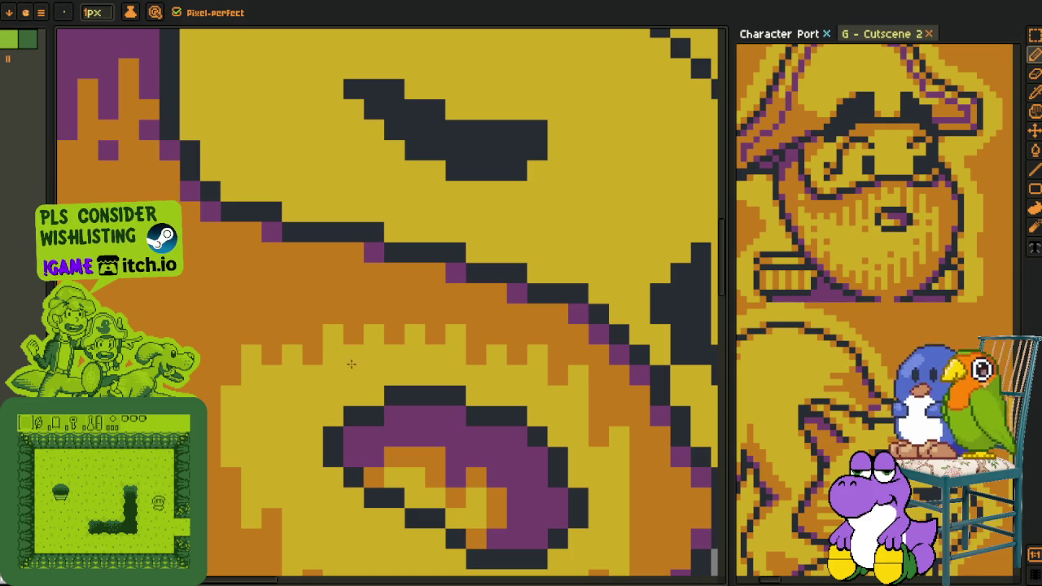
left_click(374, 314)
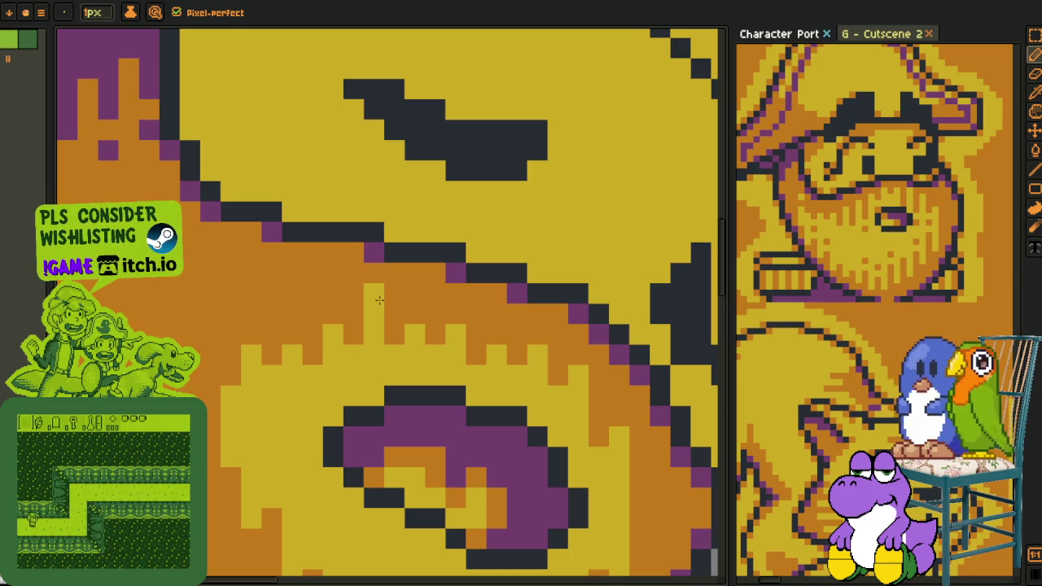
left_click(295, 330)
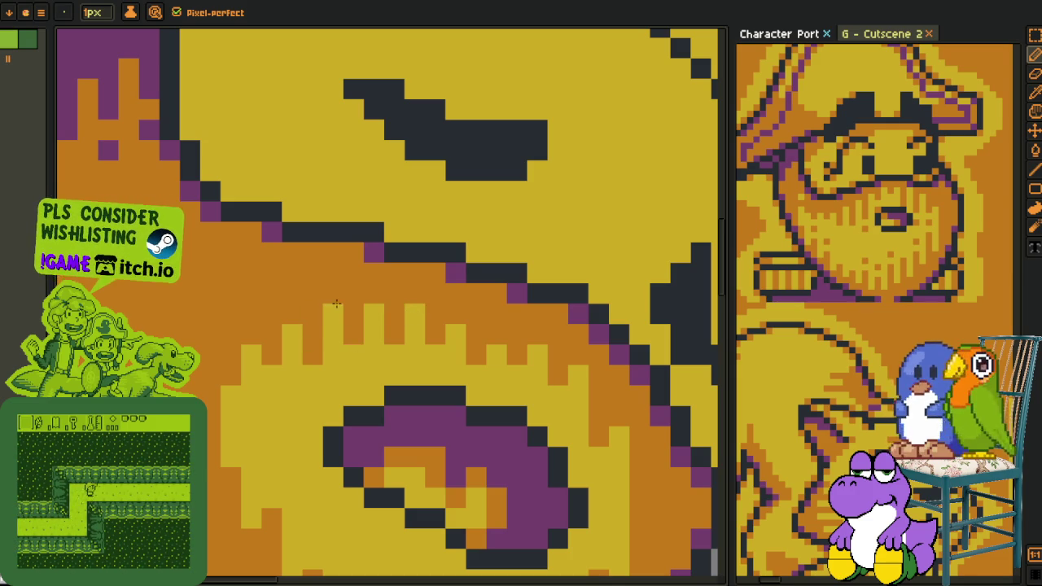
scroll(323, 307, "down", 5)
- Repaint orange pixels yellow below the swirl and add a short orange stroke into the shading
key("o")
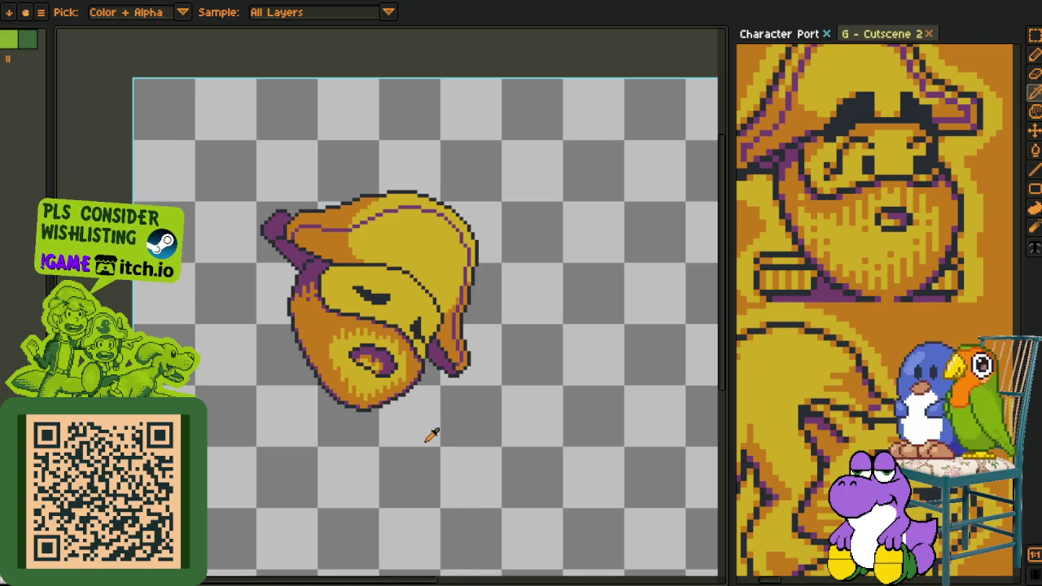
scroll(405, 407, "up", 5)
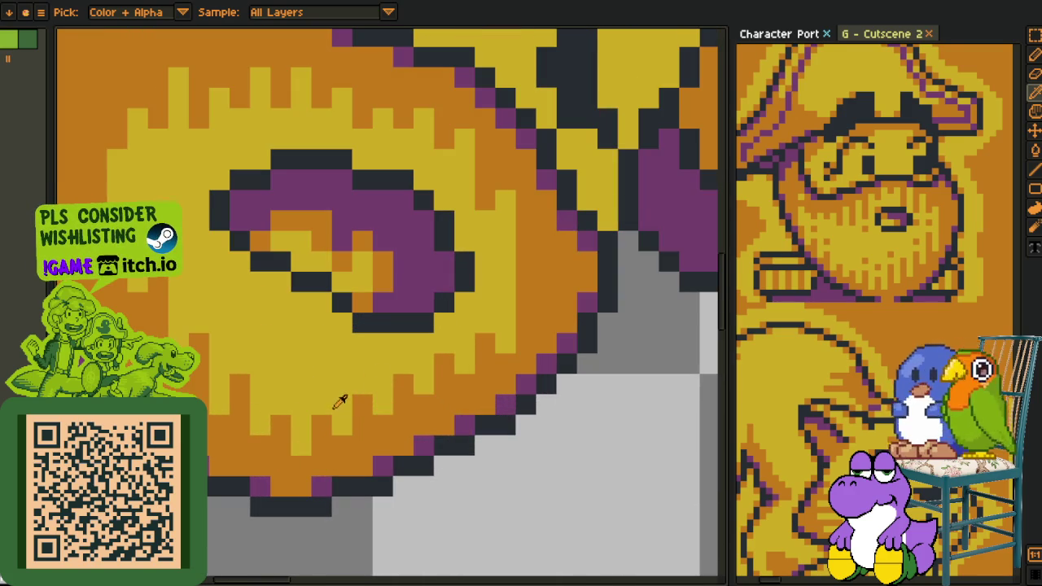
key("b")
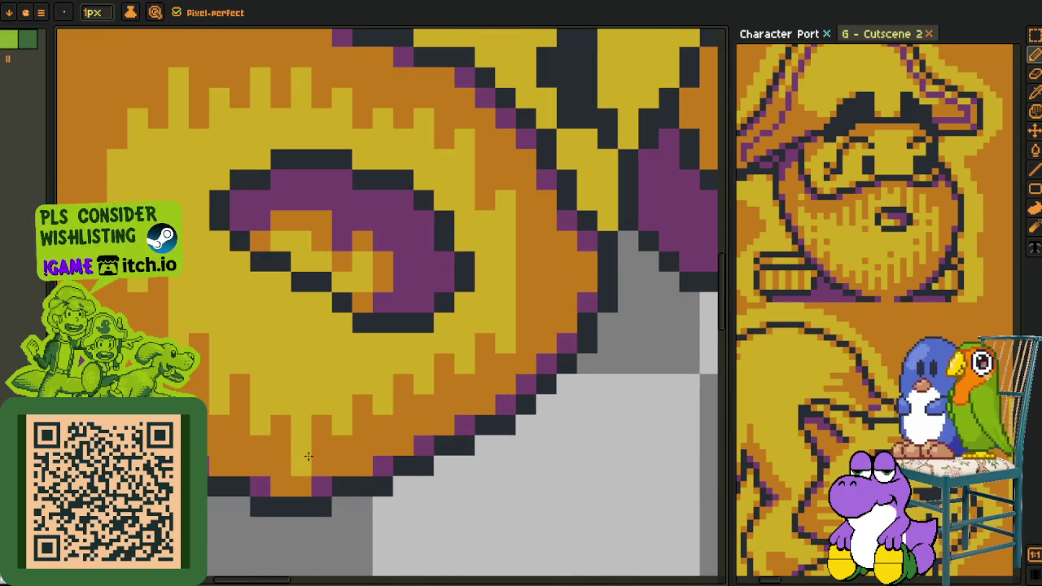
left_click(342, 439)
left_click_drag(383, 423, 460, 376)
scroll(469, 359, "down", 2)
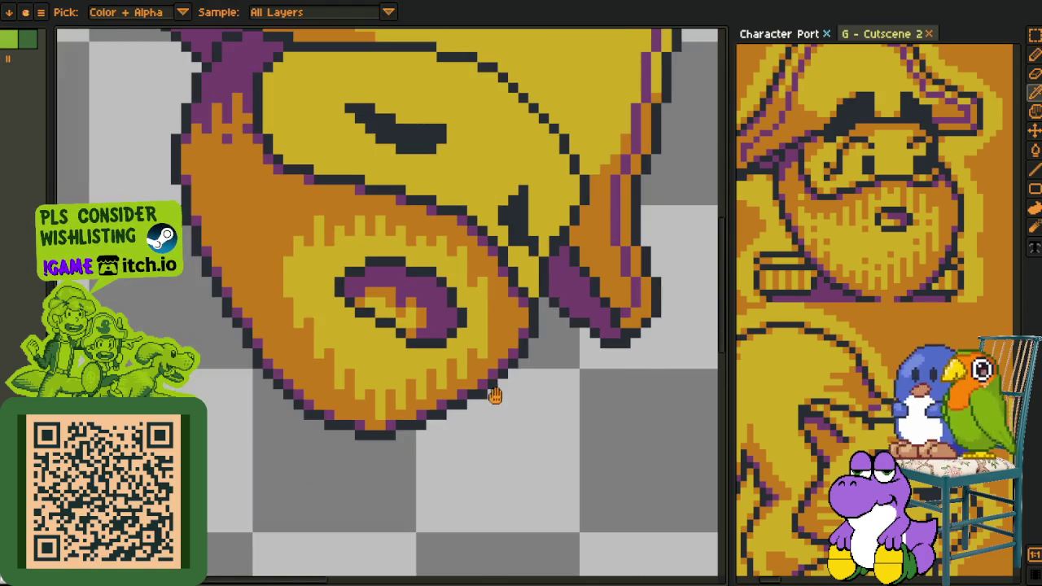
scroll(494, 404, "up", 1)
scroll(503, 414, "up", 1)
mouse_move(477, 431)
left_mouse_down()
mouse_move(489, 307)
mouse_move(481, 322)
left_mouse_up()
scroll(505, 350, "down", 3)
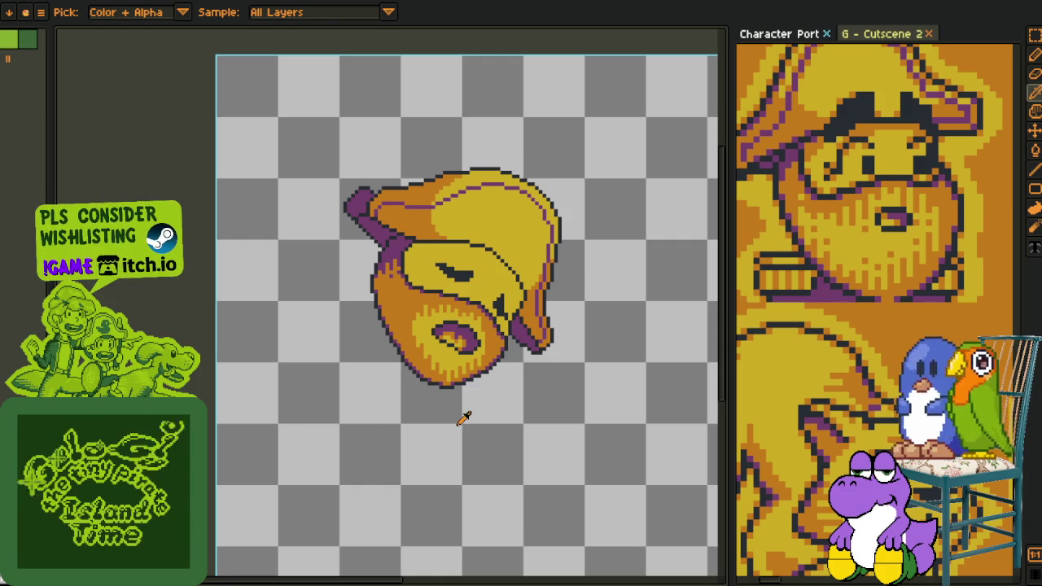
- Recentre on the hat and turn one purple swirl pixel orange
scroll(459, 401, "up", 2)
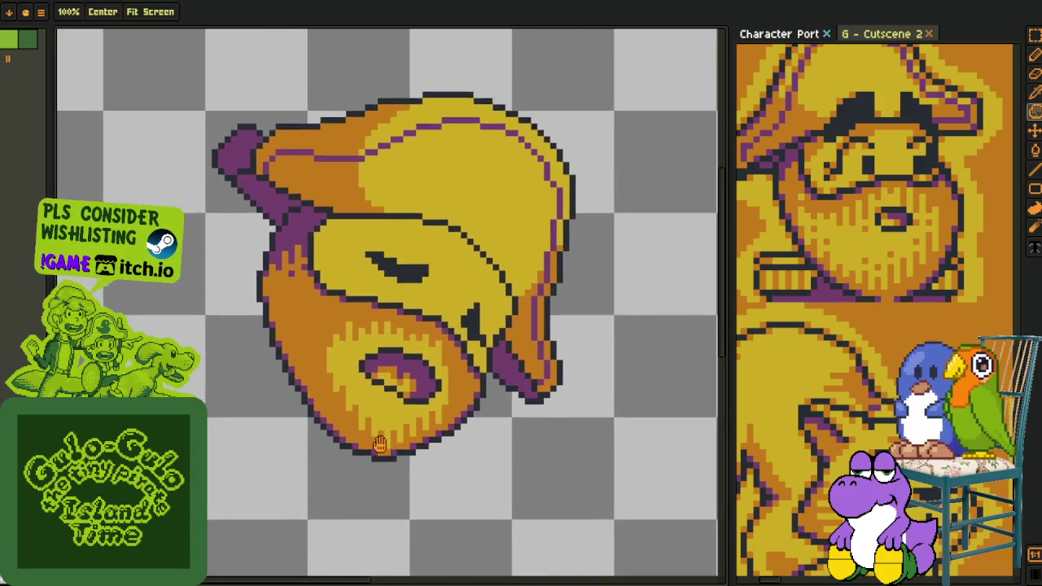
left_click_drag(400, 380, 444, 489)
scroll(352, 447, "up", 1)
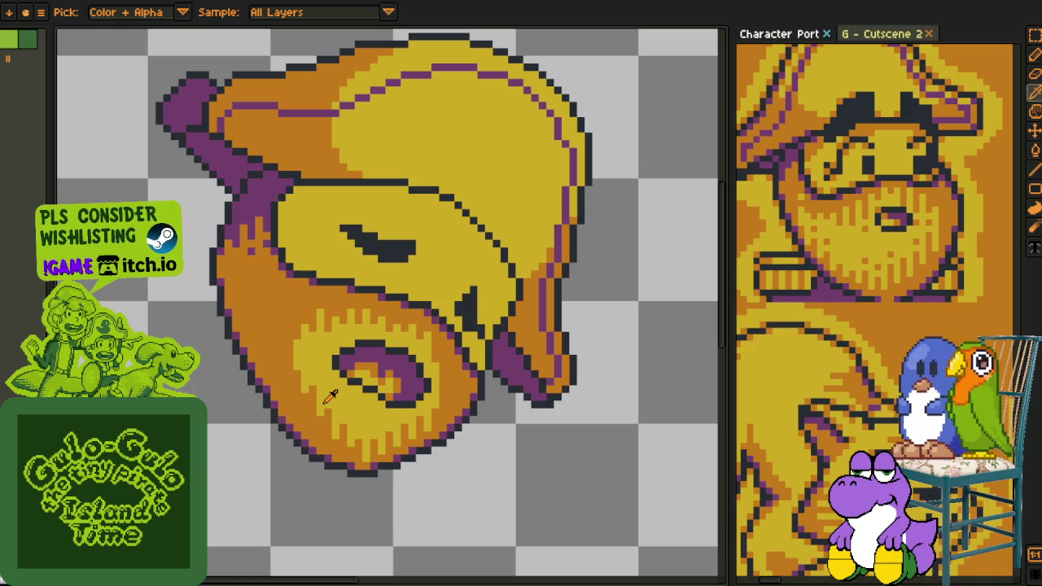
scroll(324, 447, "down", 1)
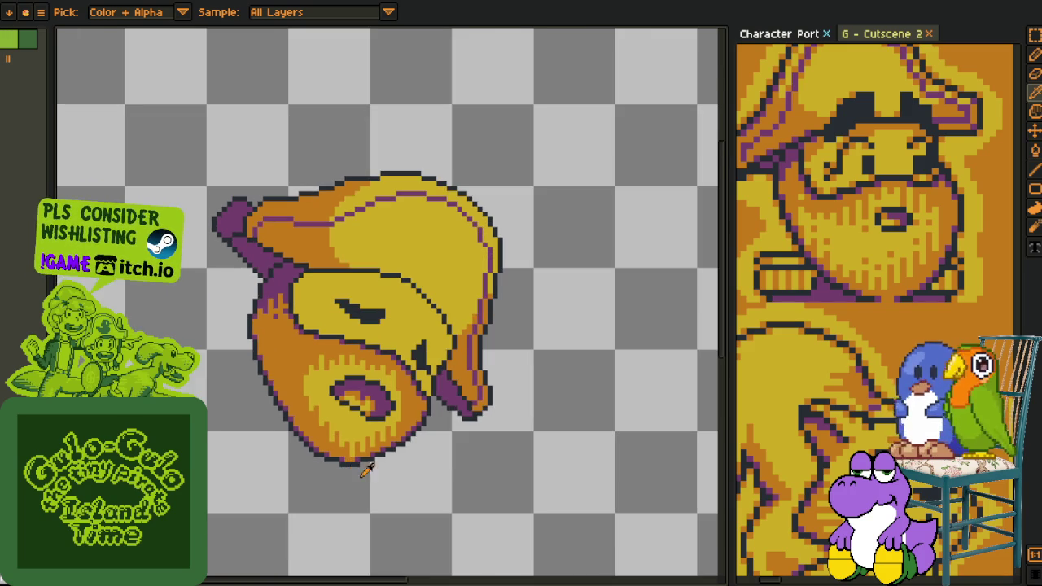
scroll(383, 460, "up", 3)
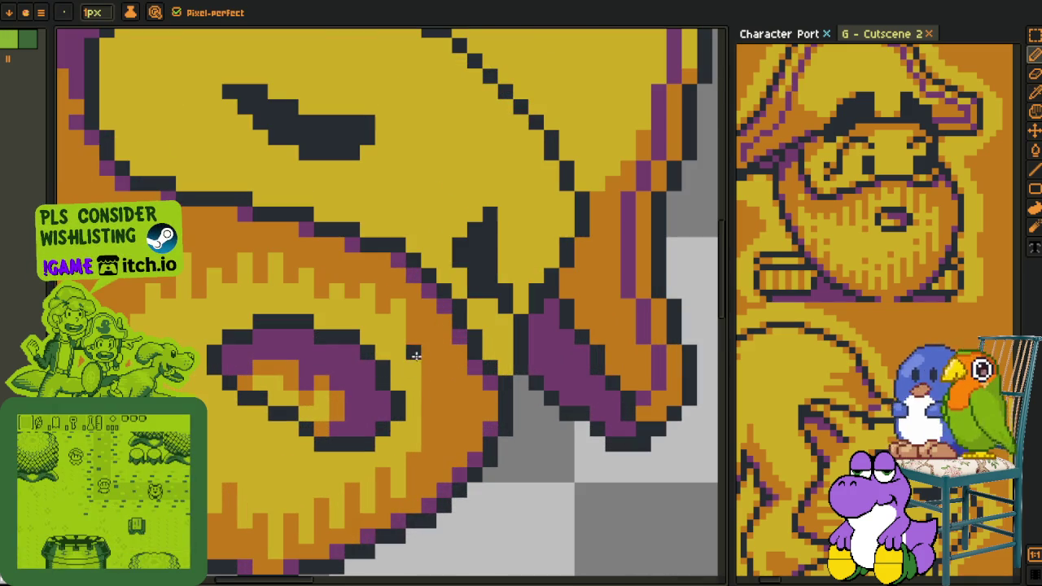
key("b")
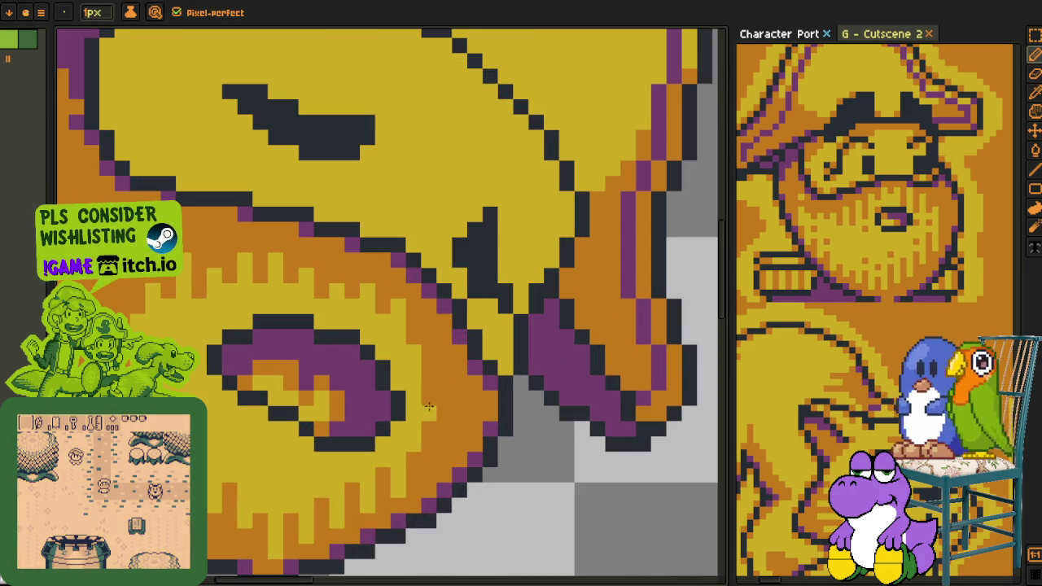
left_click(293, 367)
scroll(293, 368, "down", 2)
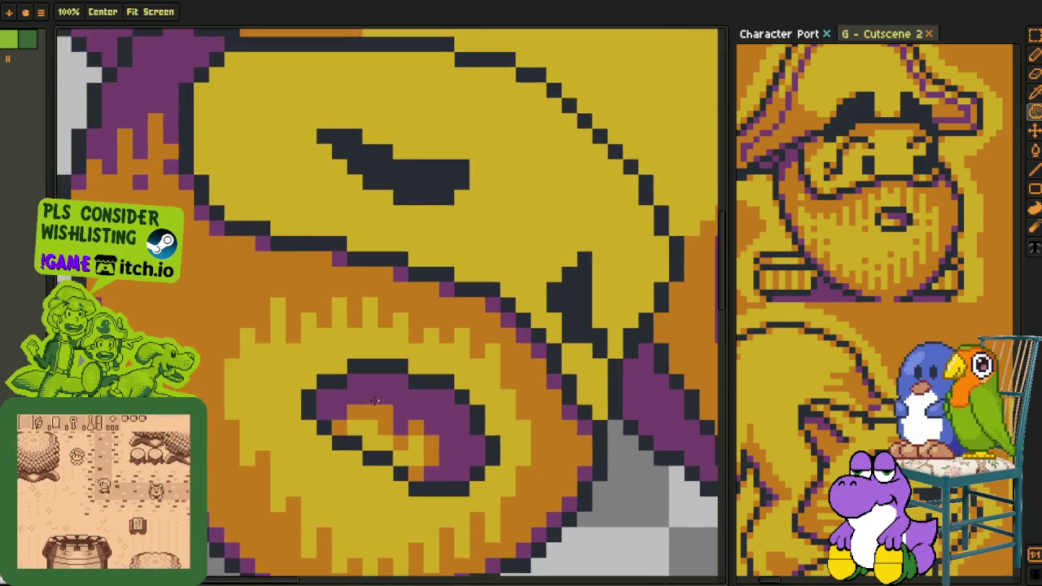
scroll(326, 401, "down", 1)
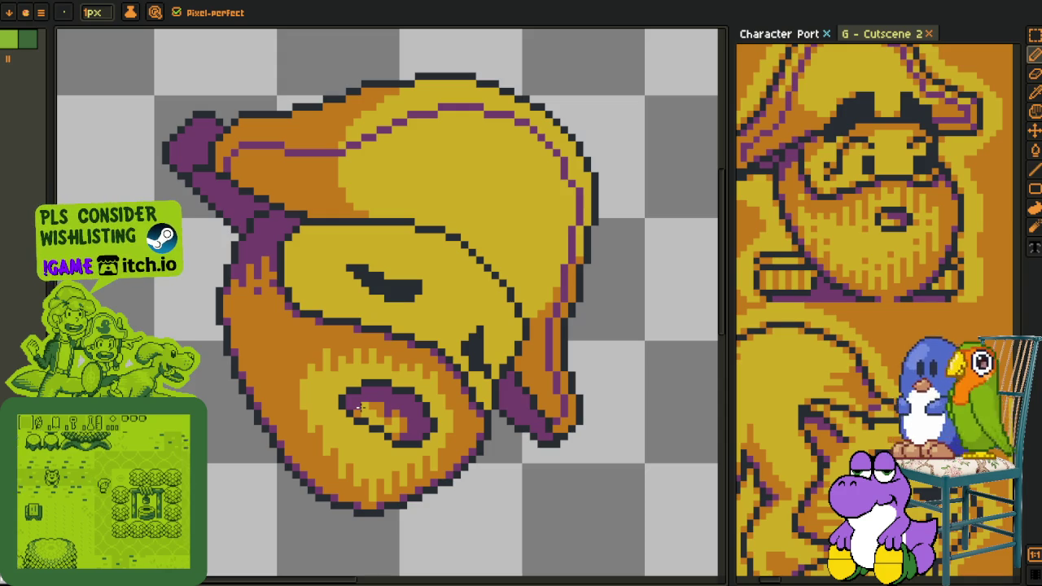
scroll(357, 407, "up", 3)
- Bucket-fill the transparent holes and stray gap pixels in the head with orange
key("g")
left_click(440, 350)
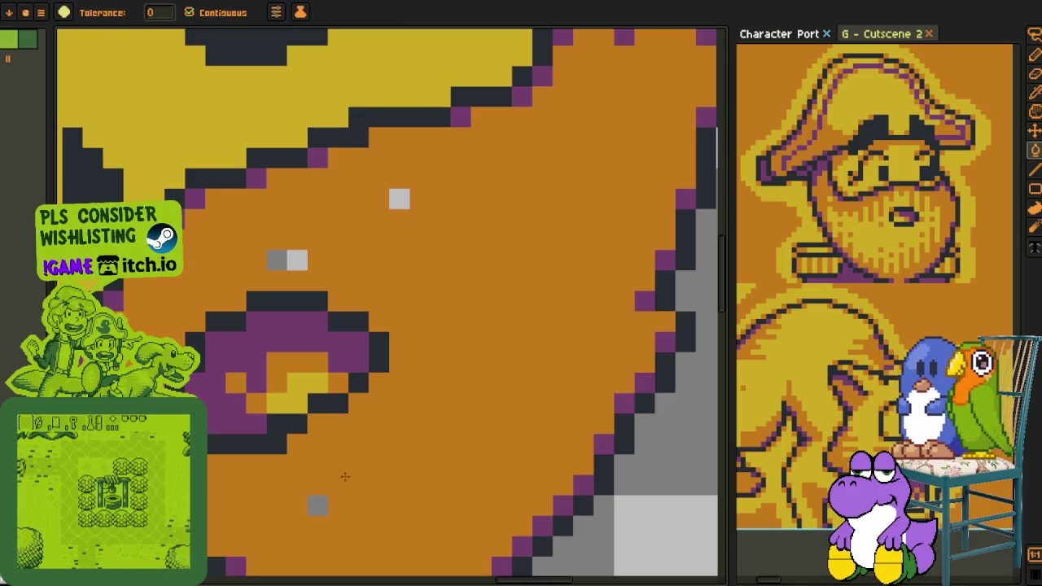
left_click(358, 484)
left_click(378, 464)
left_click(317, 505)
left_click(297, 259)
left_click(277, 259)
left_click(398, 199)
scroll(397, 202, "down", 5)
- Select the hair's right edge and shift that chunk left, then back, committing it
key("o")
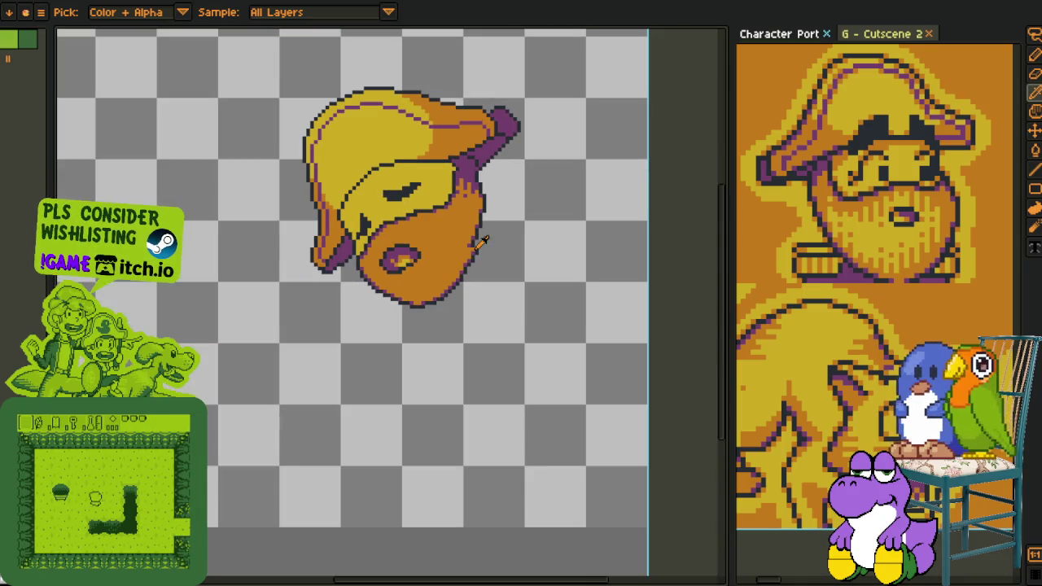
scroll(482, 291, "up", 1)
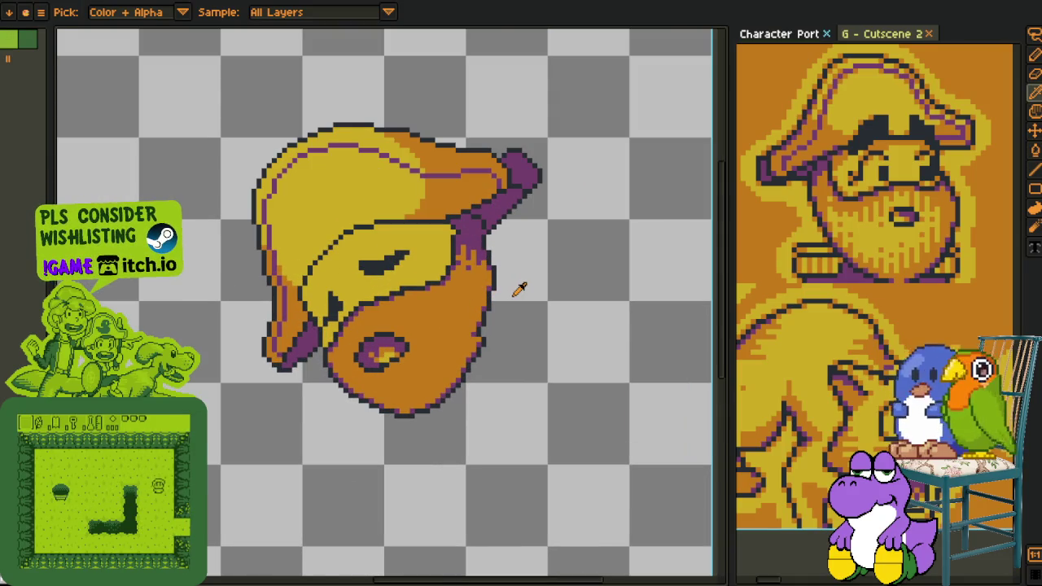
scroll(505, 277, "up", 1)
key("m")
scroll(485, 215, "up", 1)
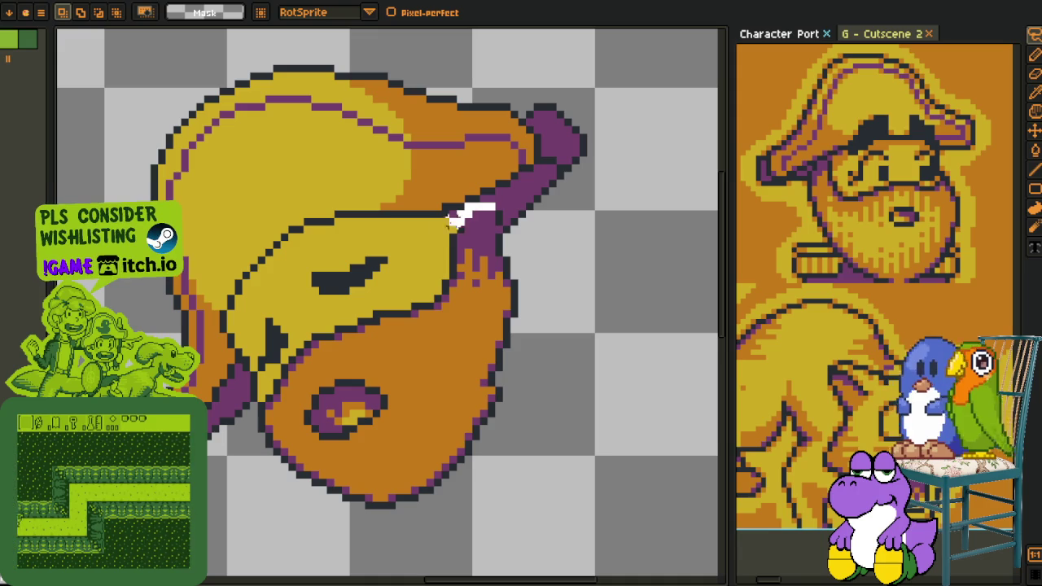
left_click_drag(491, 207, 496, 214)
left_click_drag(491, 257, 458, 258)
mouse_move(465, 209)
left_mouse_down()
mouse_move(477, 214)
mouse_move(529, 421)
left_mouse_up()
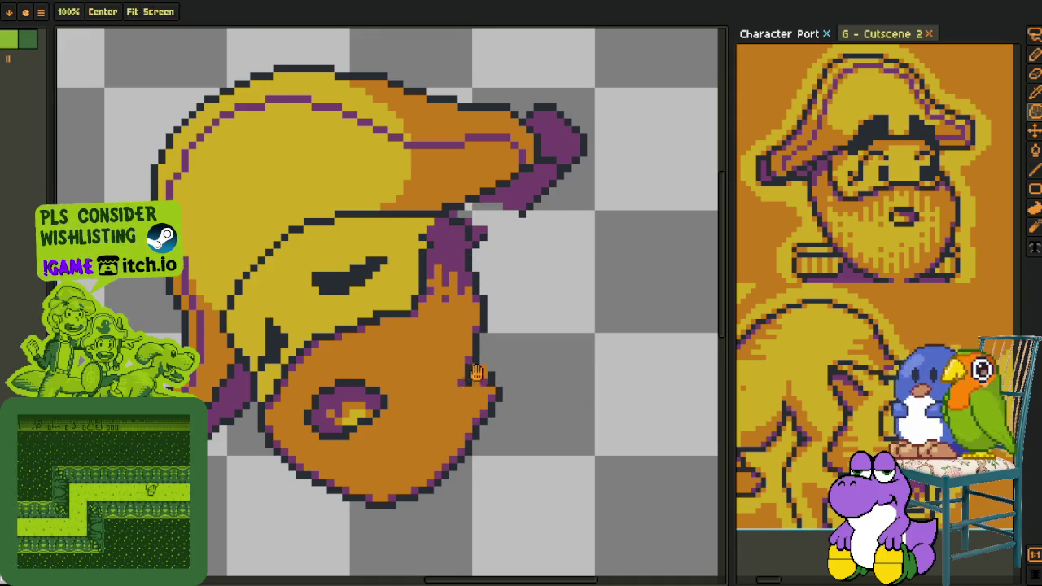
- Load the dark outline colour onto the pencil
scroll(488, 383, "up", 2)
key("i")
scroll(499, 407, "down", 1)
key("b")
scroll(500, 408, "up", 1)
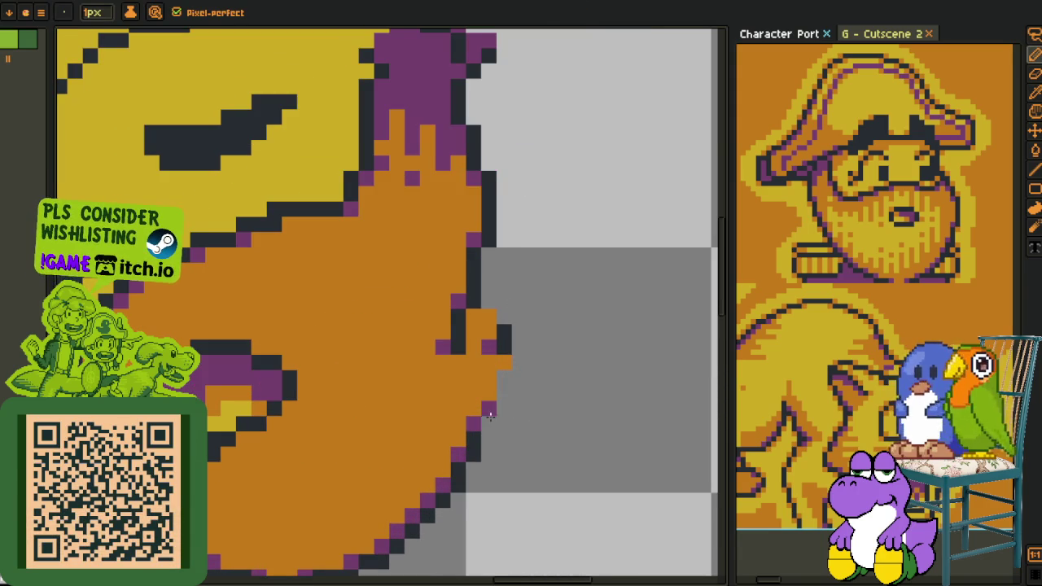
left_click(482, 418, "alt")
- Redraw the ear's dark right outline further out and clear the old outline pixels
left_click_drag(499, 378, 495, 256)
mouse_move(448, 139)
left_mouse_down()
mouse_move(460, 115)
mouse_move(507, 288)
left_mouse_up()
left_click_drag(501, 190, 519, 294)
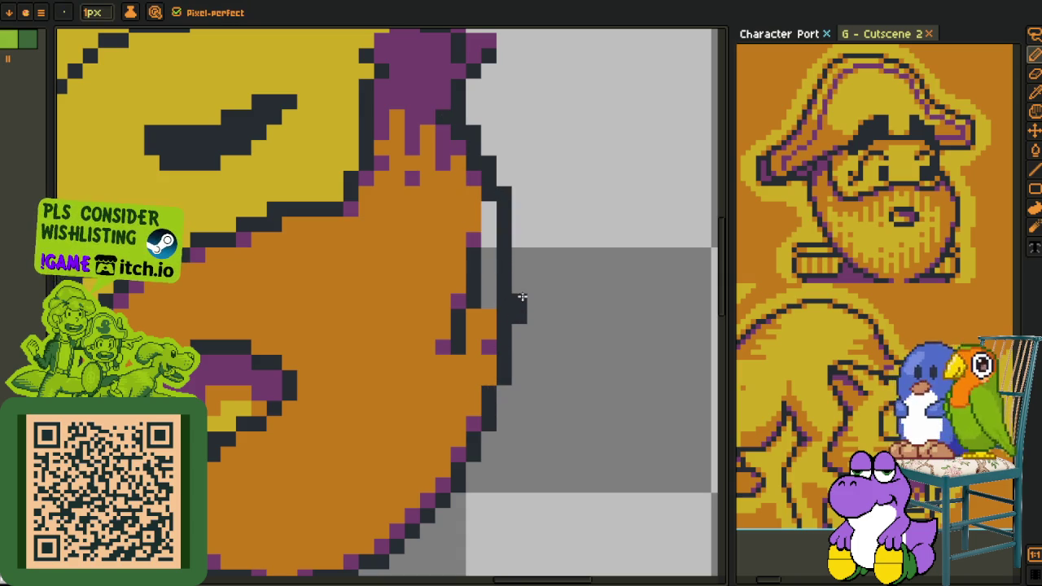
mouse_move(498, 236)
left_mouse_down()
mouse_move(508, 315)
mouse_move(516, 225)
mouse_move(470, 316)
left_mouse_up()
left_click_drag(446, 348, 459, 294)
- Fill the cleared space inside the widened ear with the orange skin colour
key("o")
left_click(482, 345)
key("b")
left_click(476, 345)
- Add two purple rim pixels along the new ear outline
key("o")
left_click(473, 418)
key("b")
left_click(488, 379)
left_click(503, 317)
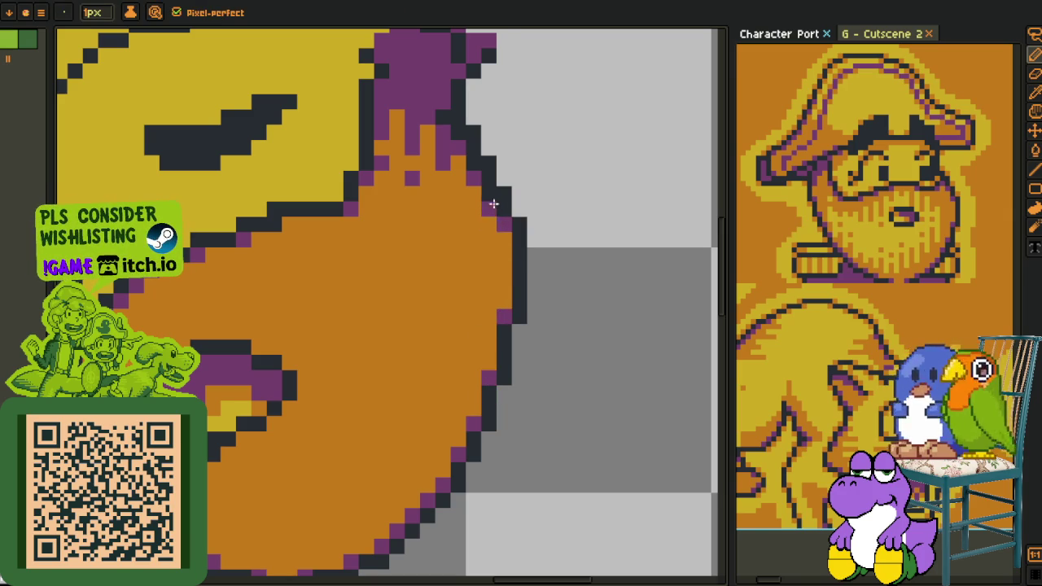
scroll(493, 204, "down", 5)
- Add a dark outline pixel on the ear edge
scroll(472, 269, "up", 5)
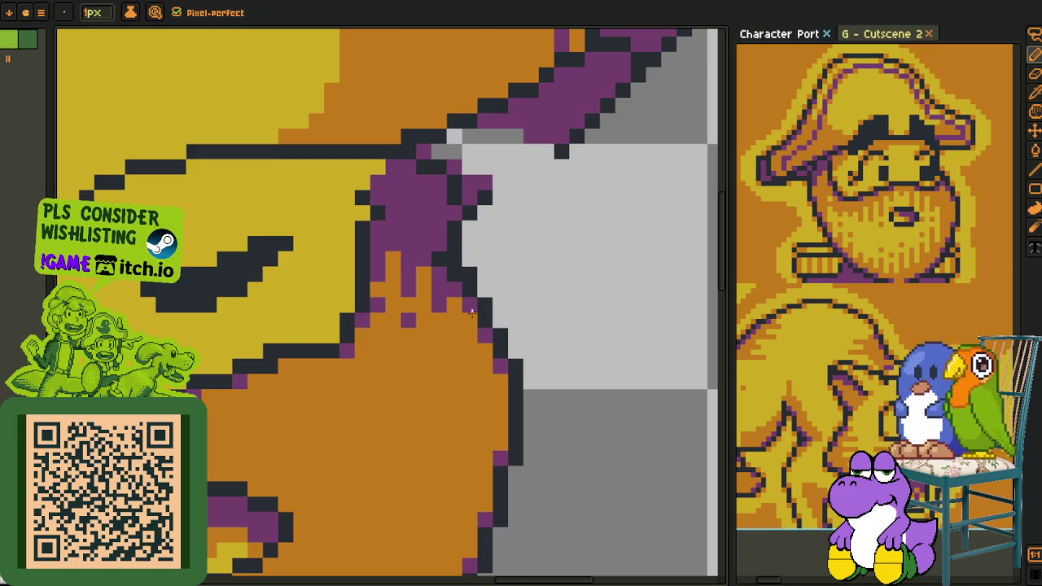
scroll(456, 243, "down", 5)
scroll(455, 243, "up", 3)
scroll(350, 252, "up", 2)
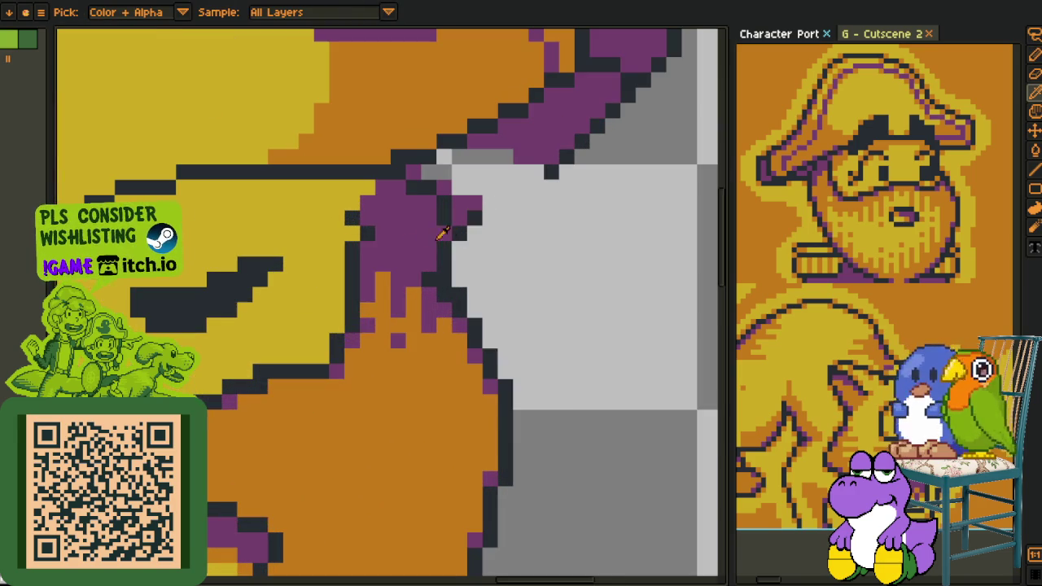
left_click(323, 359)
key("b")
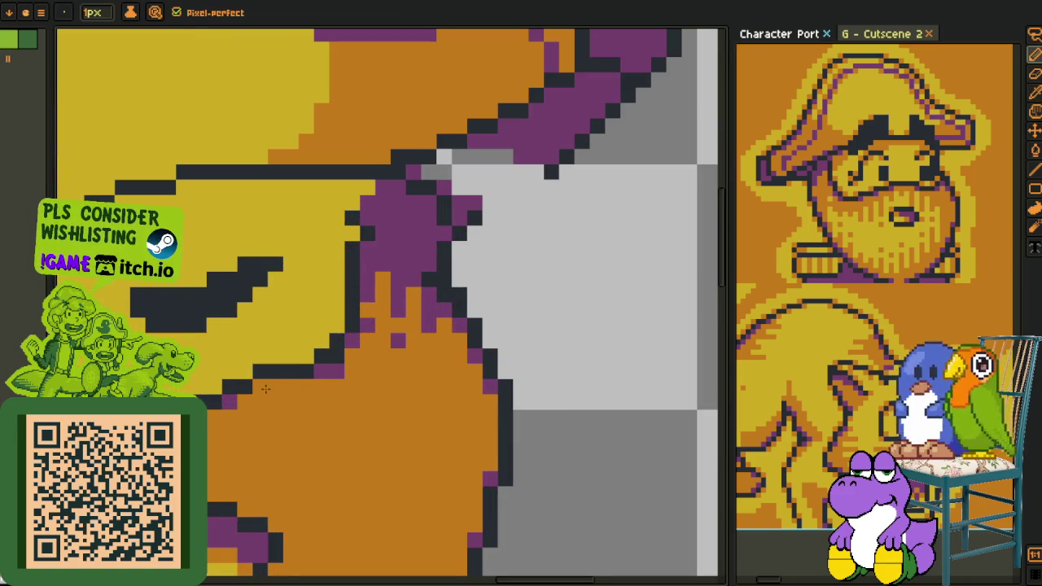
left_click(358, 365, "alt")
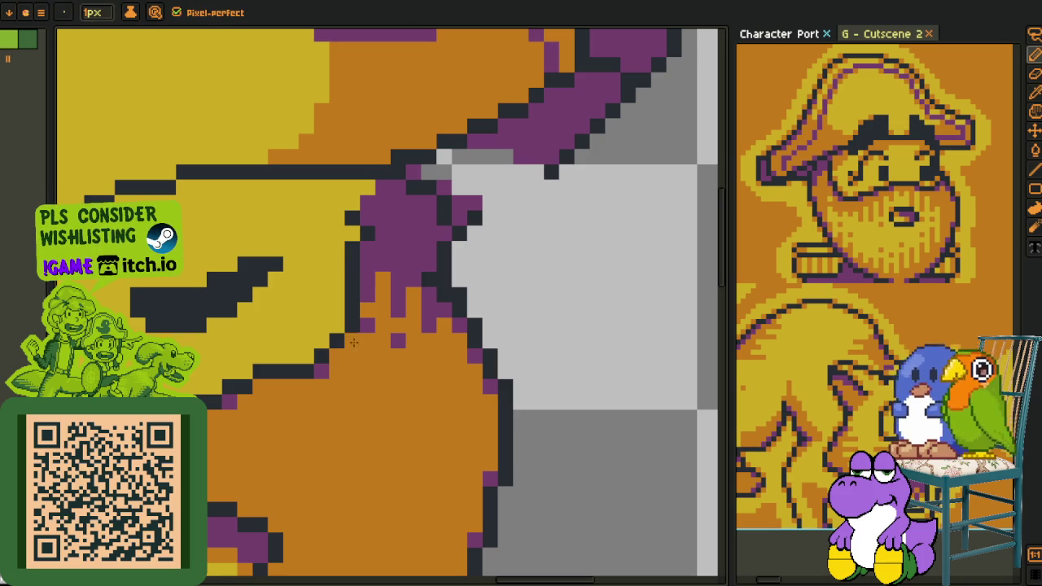
- Draw a diagonal dark outline under the brim
scroll(356, 317, "down", 2)
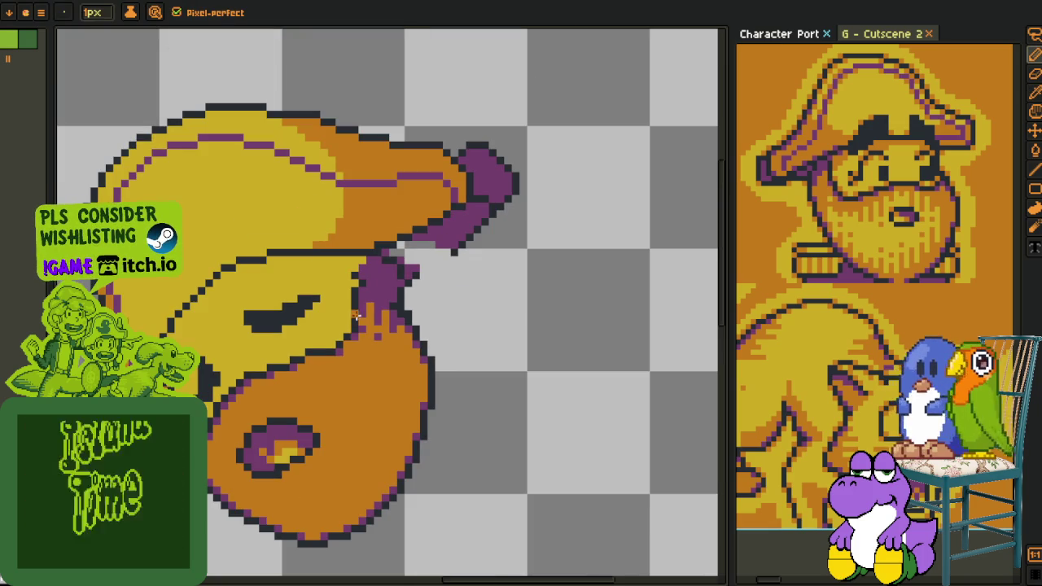
scroll(340, 328, "up", 2)
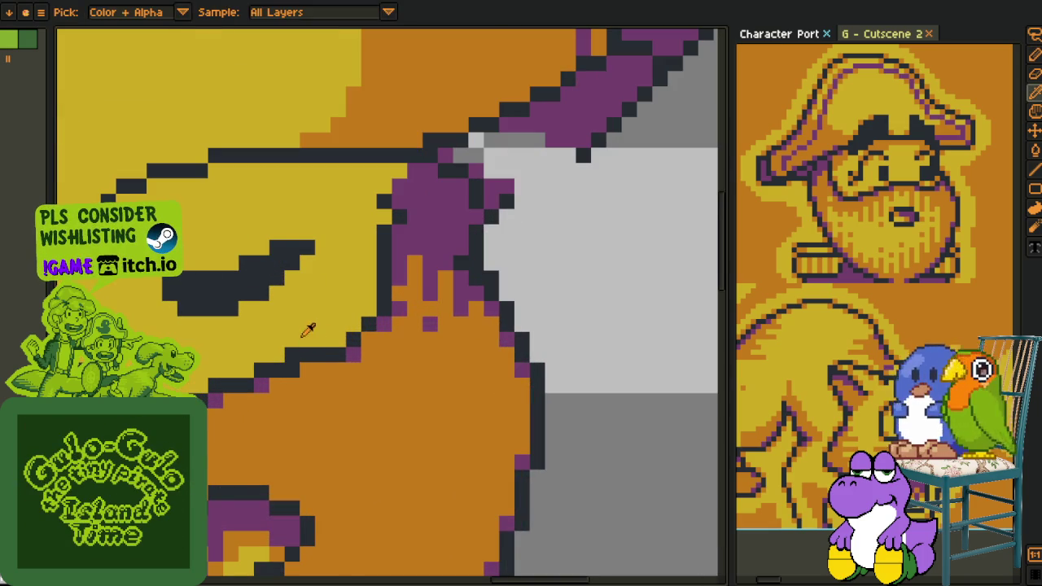
scroll(341, 325, "down", 3)
scroll(423, 318, "up", 1)
scroll(450, 313, "up", 1)
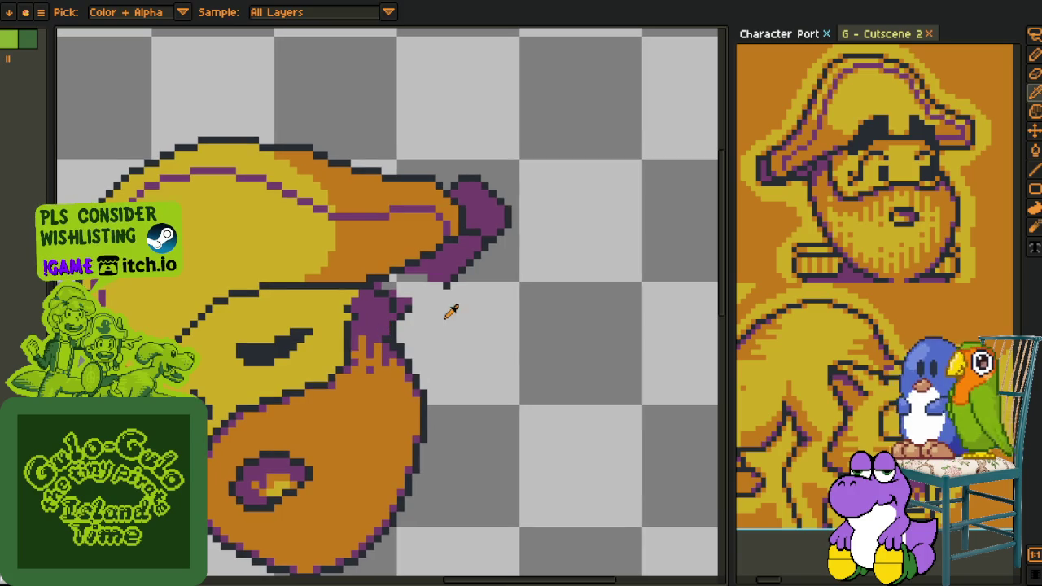
scroll(399, 293, "up", 1)
scroll(324, 308, "up", 1)
key("b")
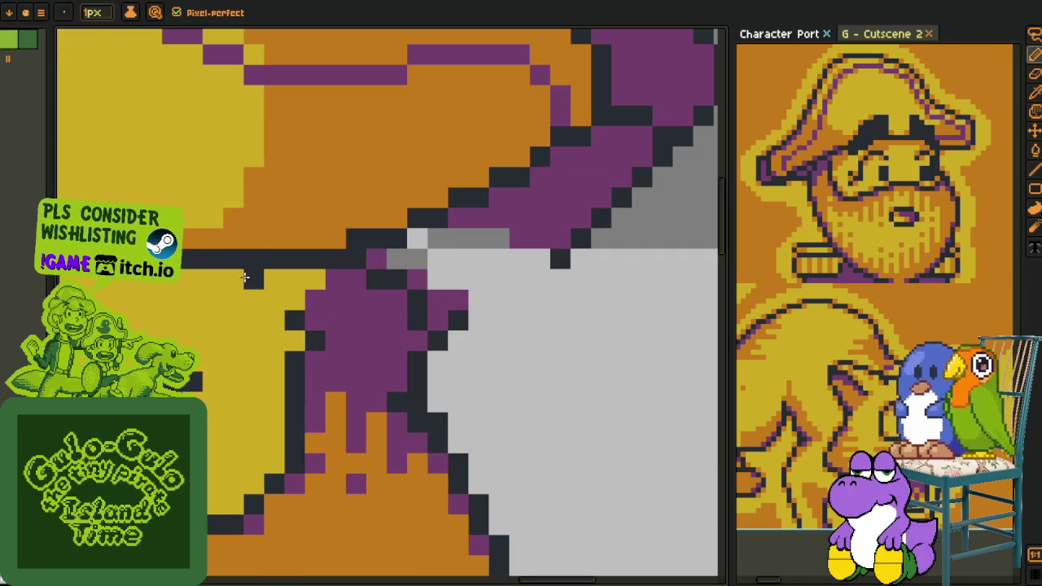
left_click_drag(236, 278, 296, 342)
- Paint stray dark outline pixels yellow and place a single dark outline pixel
key("i")
key("b")
key("i")
key("b")
key("i")
left_click(303, 299)
key("b")
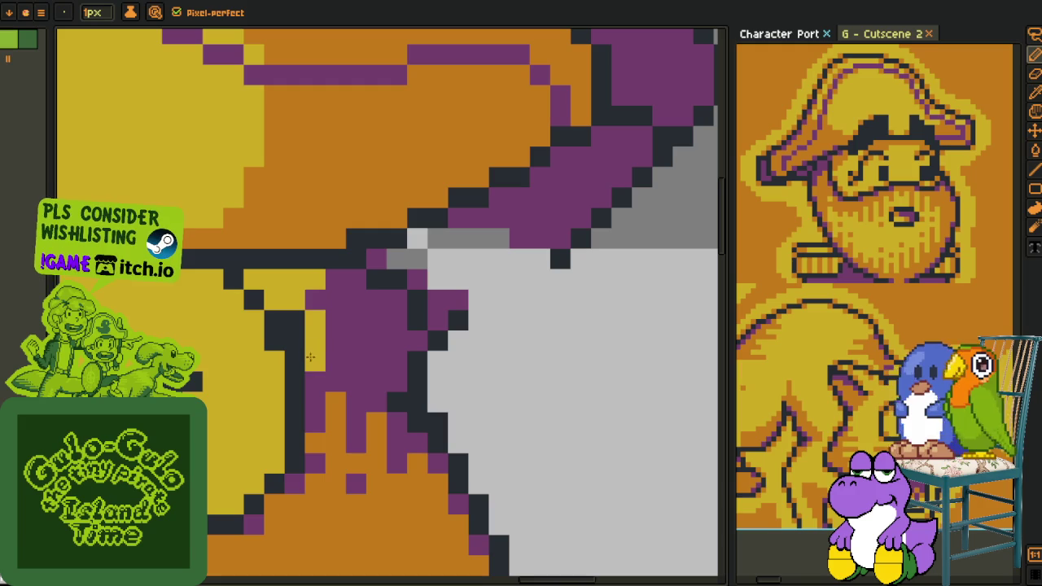
left_click_drag(295, 318, 295, 346)
left_click(297, 360)
key("i")
left_click(293, 374)
key("b")
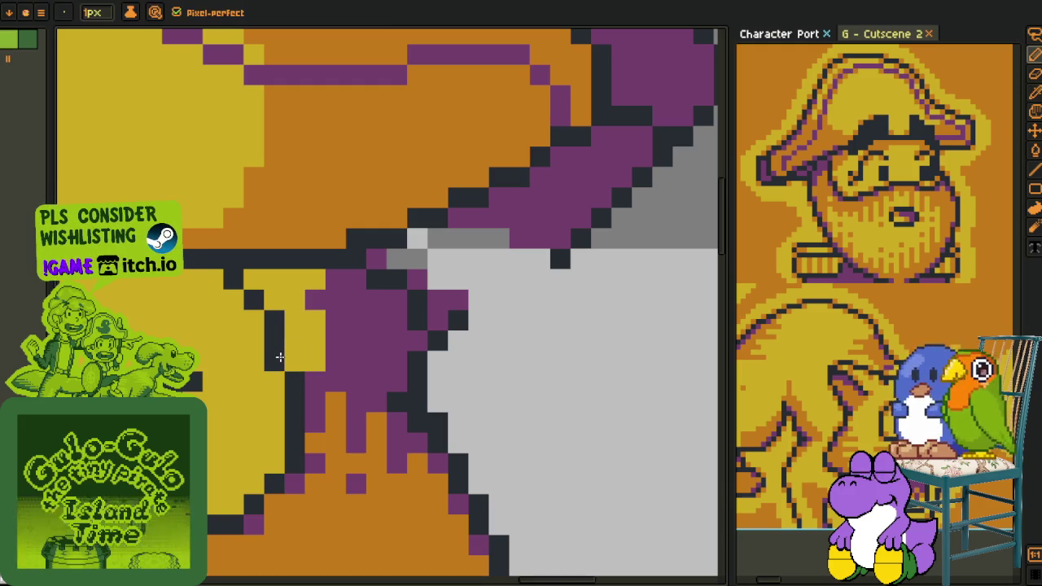
left_click(274, 361)
- Repaint a stray purple pixel and a stray dark pixel orange
key("i")
left_click(321, 480)
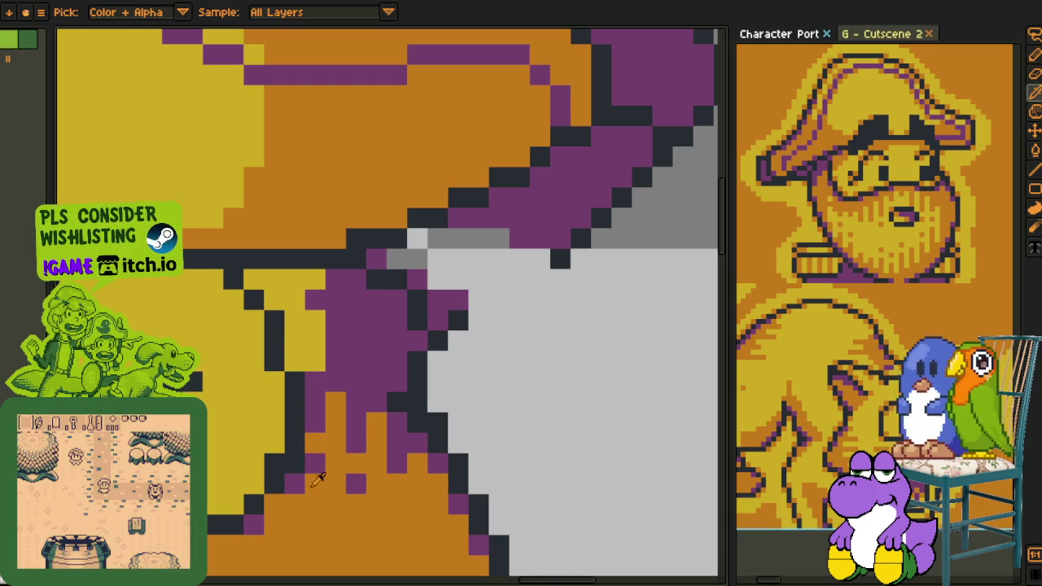
key("b")
left_click(315, 462)
left_click(297, 464)
- Extend the purple brim line and fill the yellow patch with a darker shade
key("i")
left_click(314, 420)
key("b")
left_click(295, 462)
left_click_drag(315, 340, 315, 320)
key("g")
left_click(320, 328)
- Outline the purple brim tip's right edge in black
scroll(342, 322, "down", 4)
scroll(405, 312, "down", 1)
key("i")
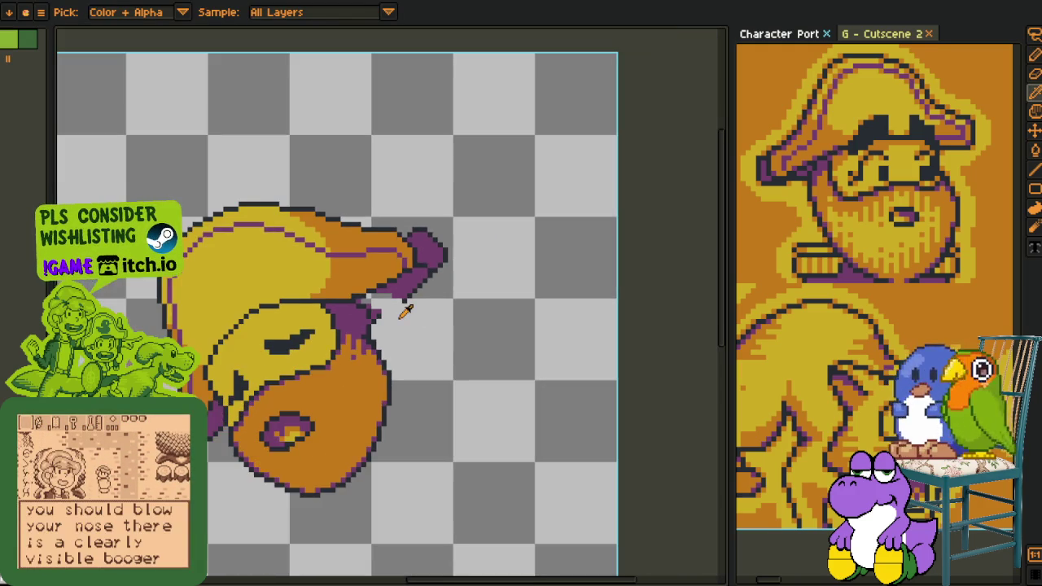
scroll(405, 311, "up", 5)
left_click(349, 361)
key("b")
key("i")
left_click(365, 326)
key("b")
left_click_drag(340, 295, 356, 382)
- Erase the stray pixels right of the brim edge
key("i")
left_click(330, 346)
key("b")
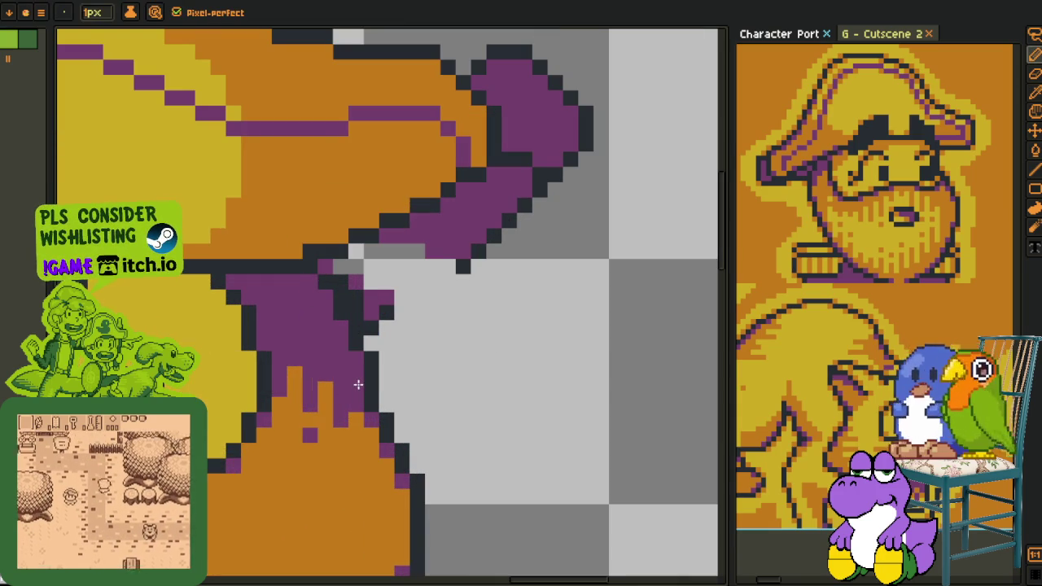
left_click_drag(370, 330, 385, 294)
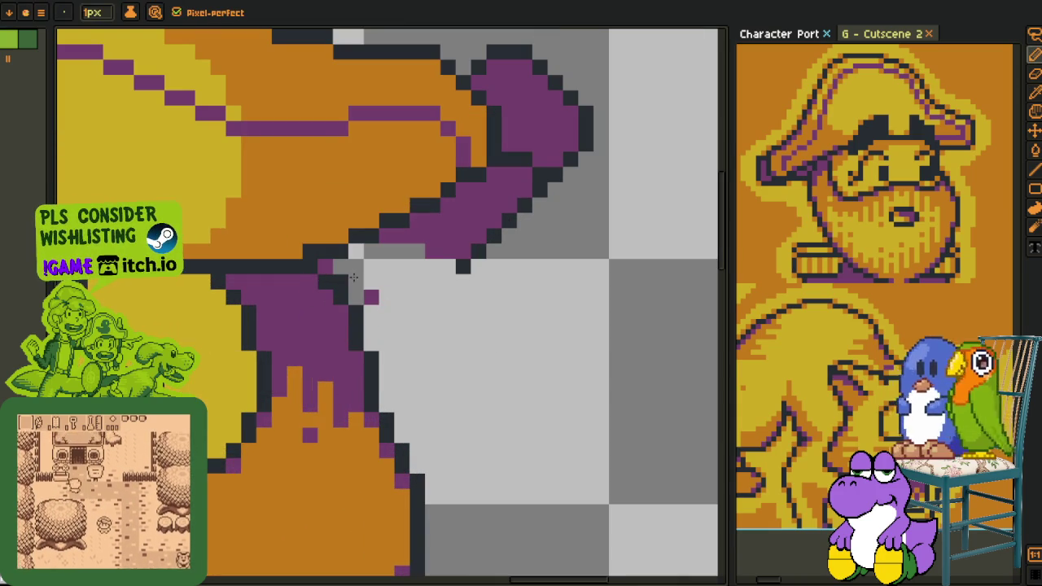
scroll(391, 298, "down", 2)
scroll(398, 307, "down", 1)
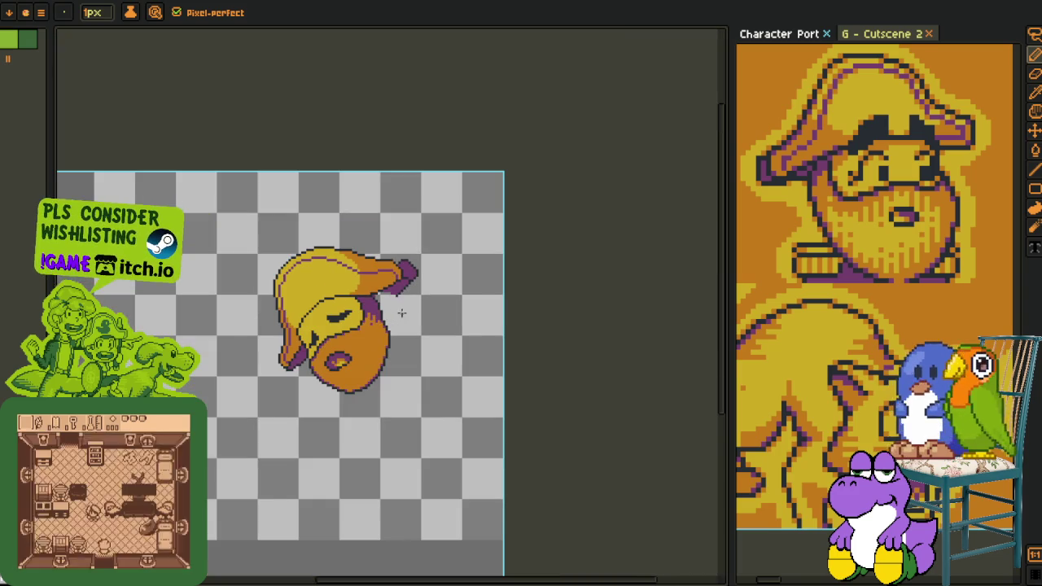
- Redraw the dark outline along the purple brim's right edge with straight lines, undoing a stray stroke
scroll(395, 316, "down", 1)
scroll(390, 321, "up", 2)
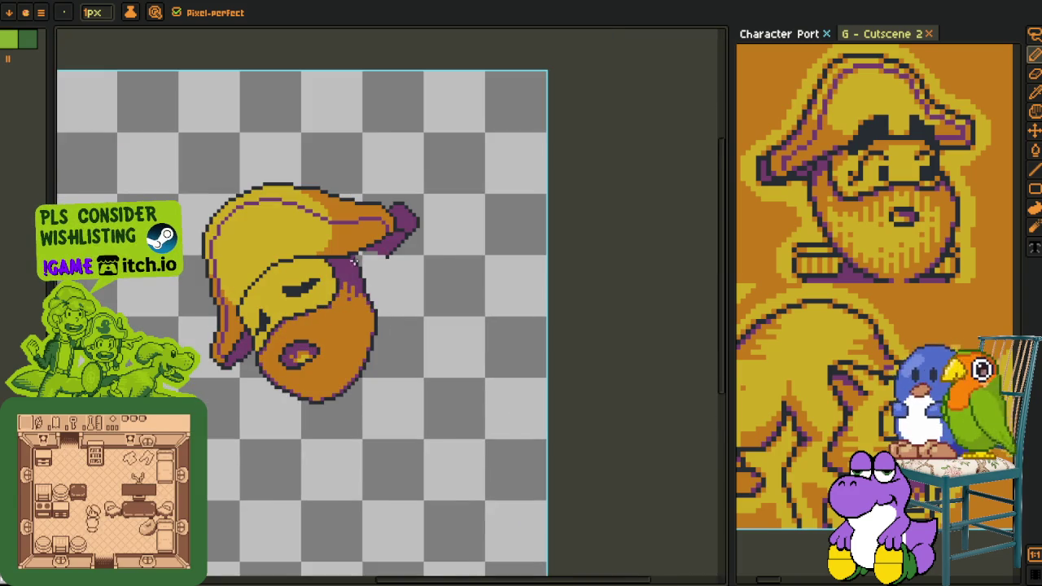
scroll(358, 259, "up", 2)
scroll(366, 257, "up", 1)
key("i")
scroll(376, 256, "down", 1)
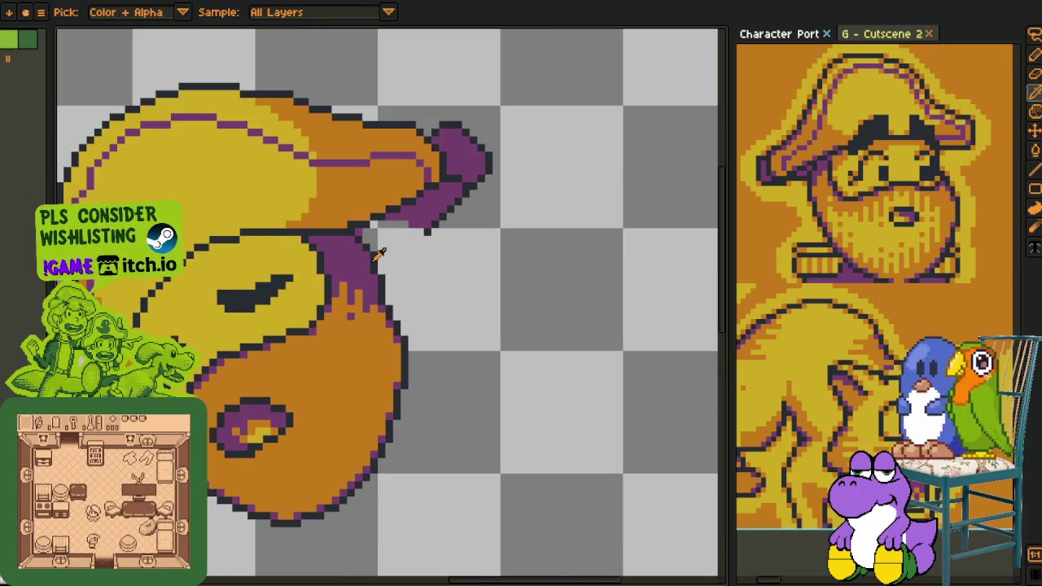
key("l")
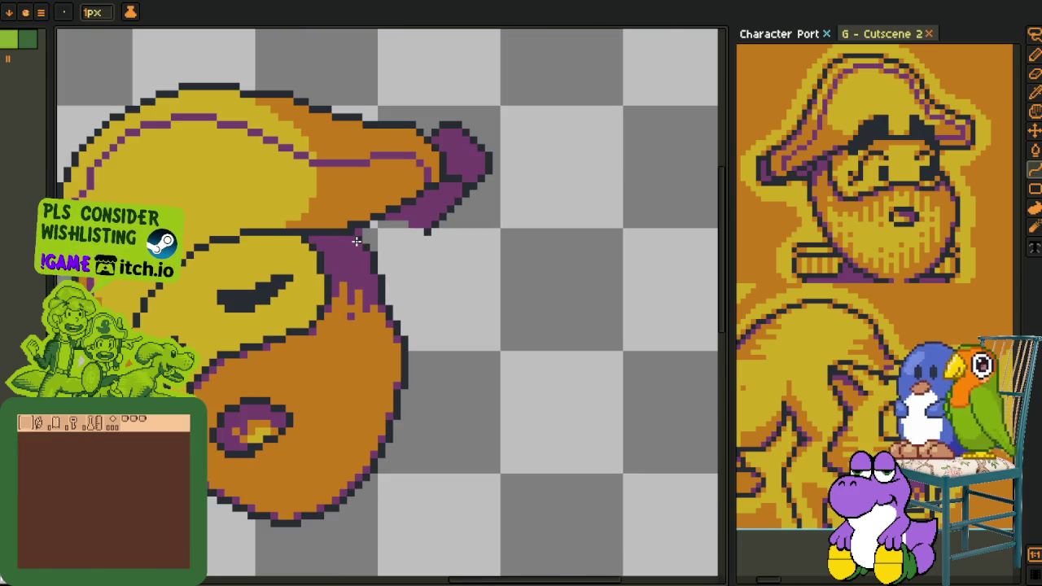
left_click_drag(357, 232, 377, 389)
mouse_move(394, 428)
left_mouse_down()
mouse_move(380, 277)
mouse_move(394, 382)
left_mouse_up()
left_click_drag(383, 269, 401, 316)
key("ctrl+z")
key("ctrl+z")
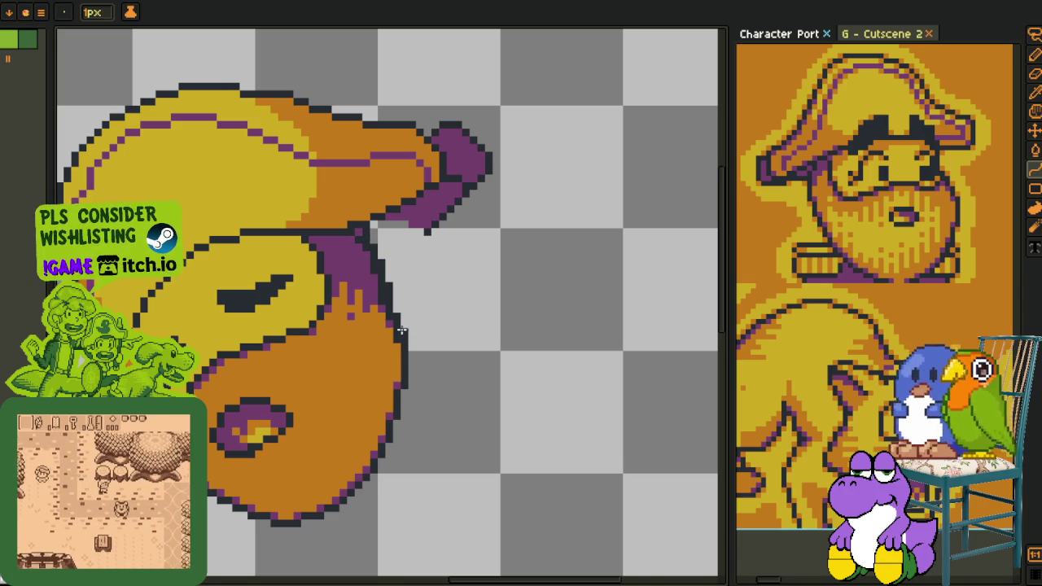
- Paint the edge outline pixels purple and draw a dark stepped outline under the brim
scroll(404, 331, "up", 2)
scroll(383, 321, "up", 2)
mouse_move(354, 238)
left_mouse_down()
mouse_move(367, 193)
mouse_move(358, 154)
mouse_move(366, 377)
mouse_move(367, 332)
mouse_move(316, 235)
left_mouse_up()
scroll(317, 235, "down", 1)
scroll(423, 228, "up", 1)
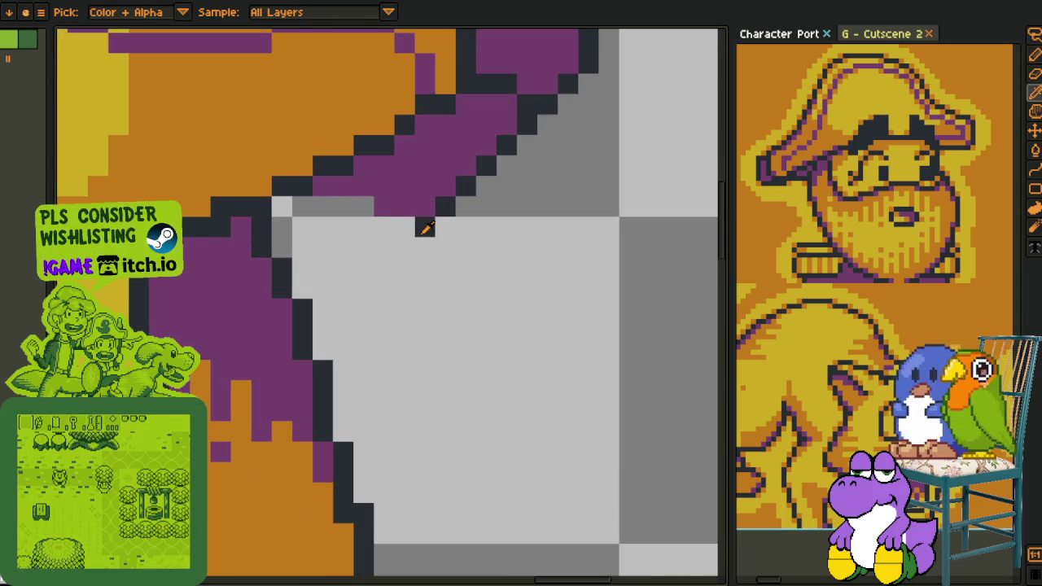
left_click_drag(323, 286, 429, 218)
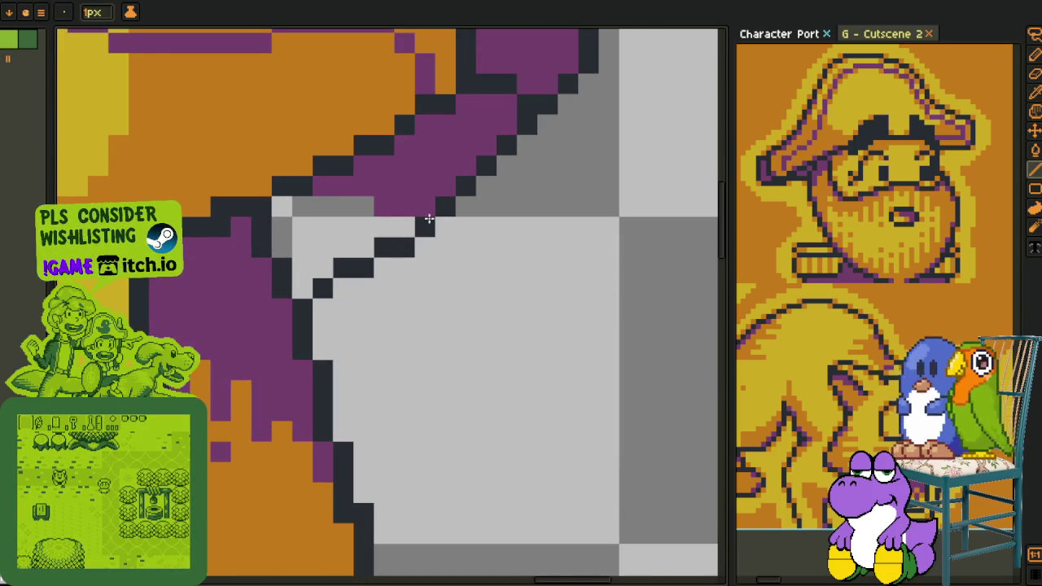
- Bucket-fill the empty pocket under the brim with the brim's purple
left_click(415, 193, "alt")
key("g")
left_click(337, 221)
scroll(365, 240, "down", 3)
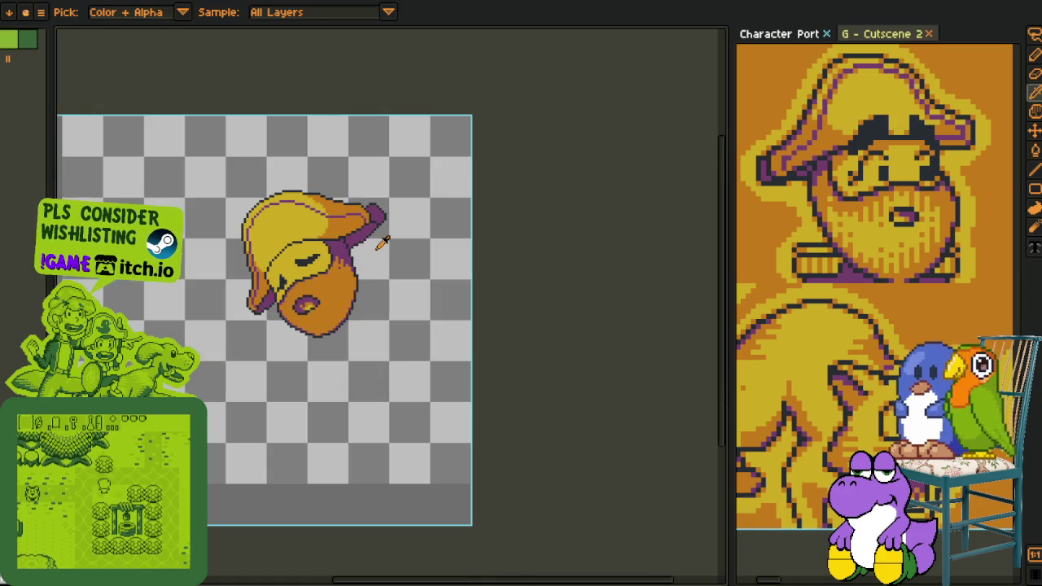
left_click_drag(383, 238, 388, 298)
scroll(404, 288, "down", 1)
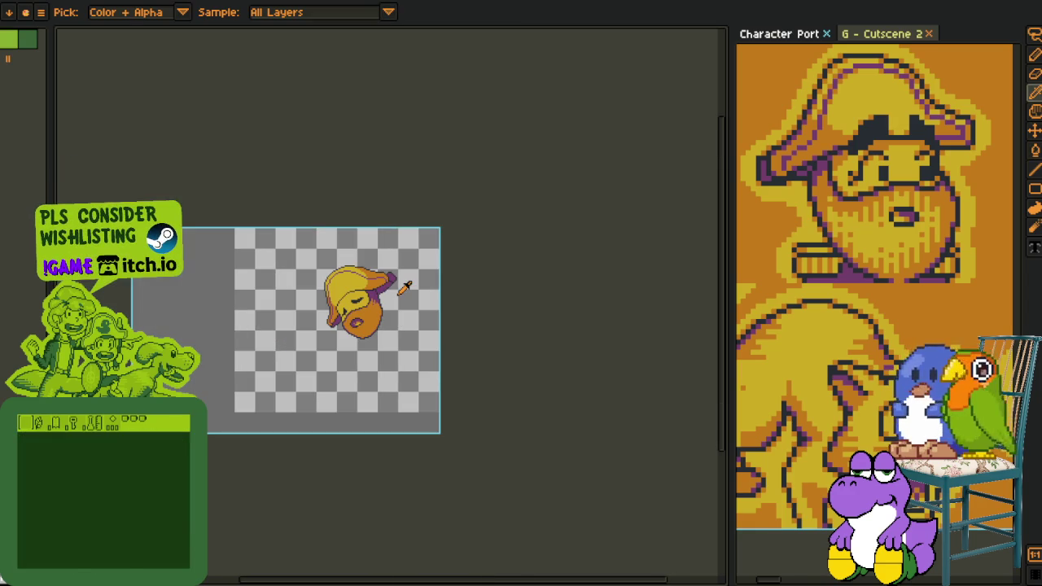
scroll(407, 290, "up", 3)
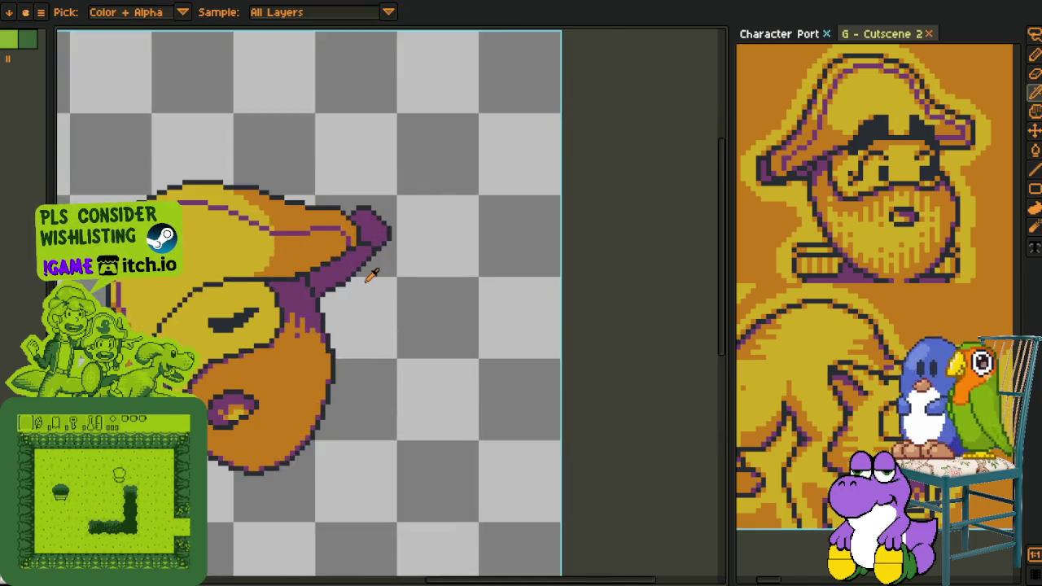
scroll(367, 275, "up", 1)
left_click_drag(344, 261, 360, 328)
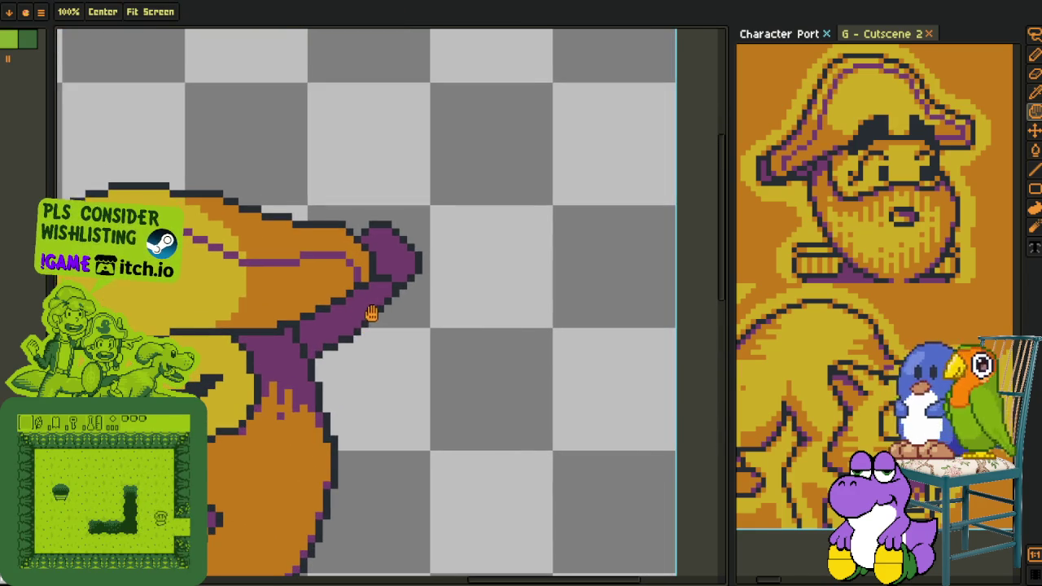
scroll(383, 314, "down", 2)
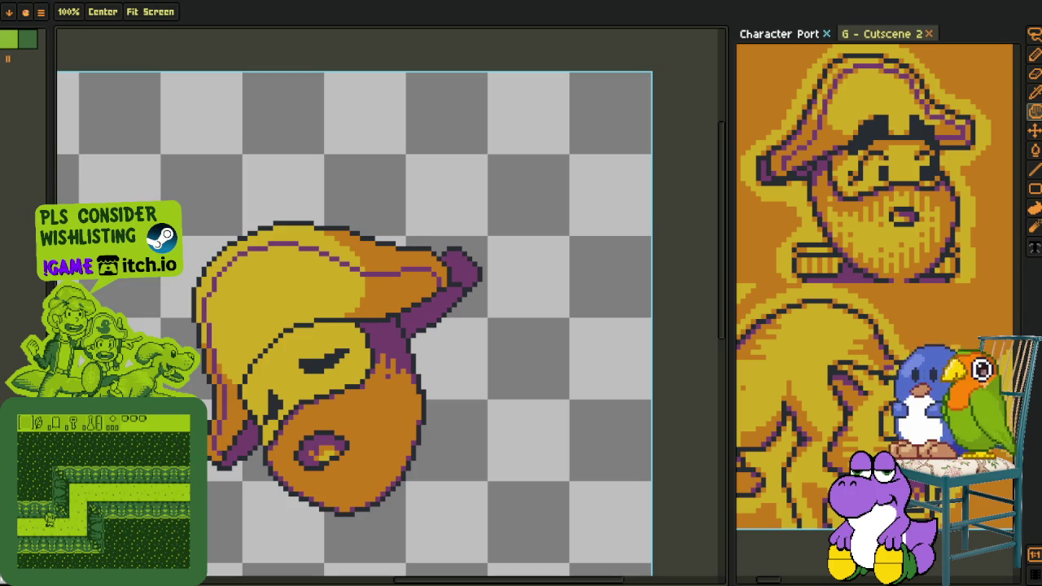
- Add a new layer above Layer 2 from the layer options menu
key("i")
key("l")
key("Tab")
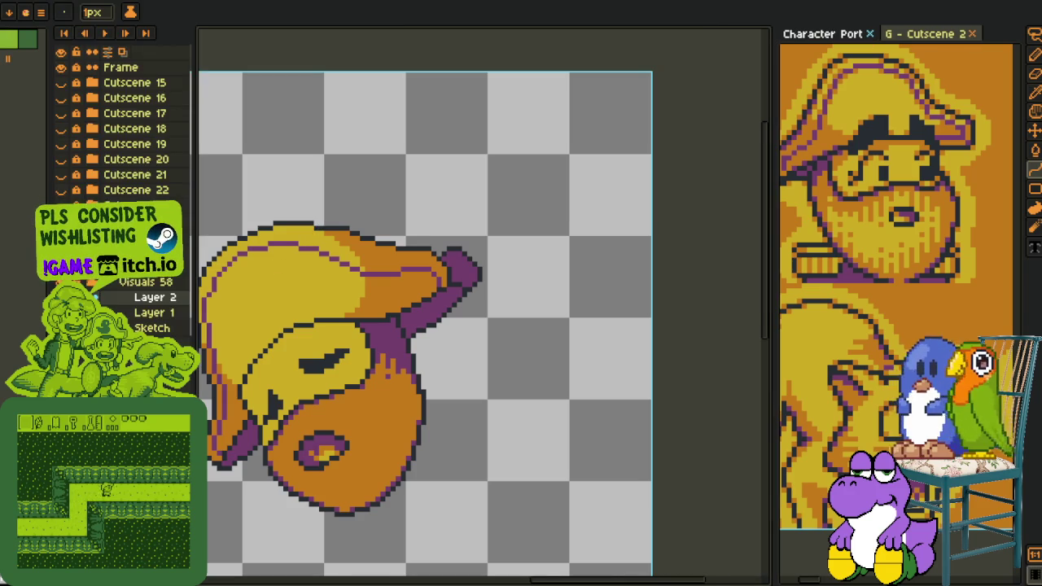
right_click(163, 298)
left_click(301, 324)
scroll(309, 207, "up", 1)
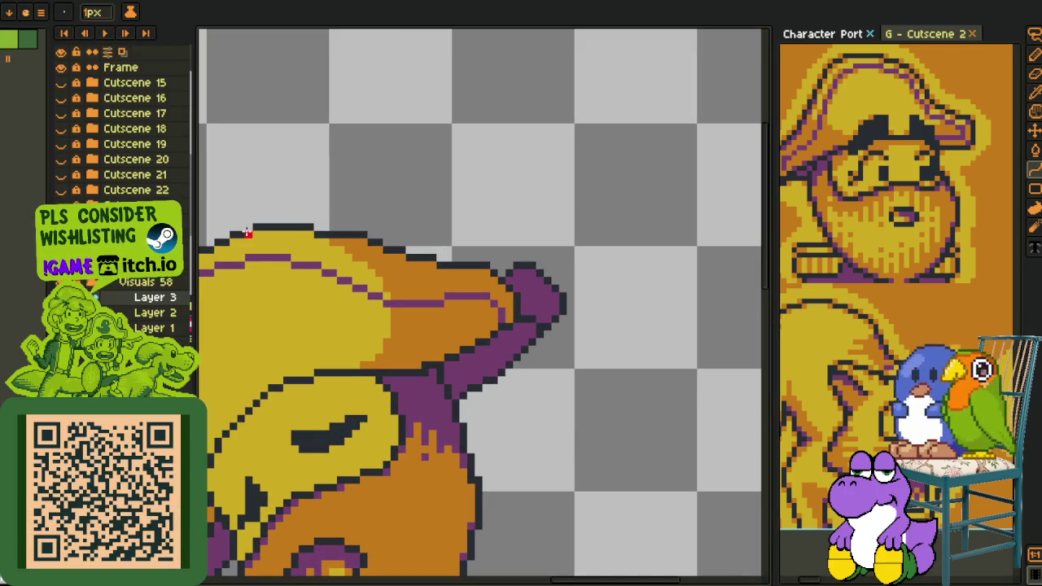
key("Tab")
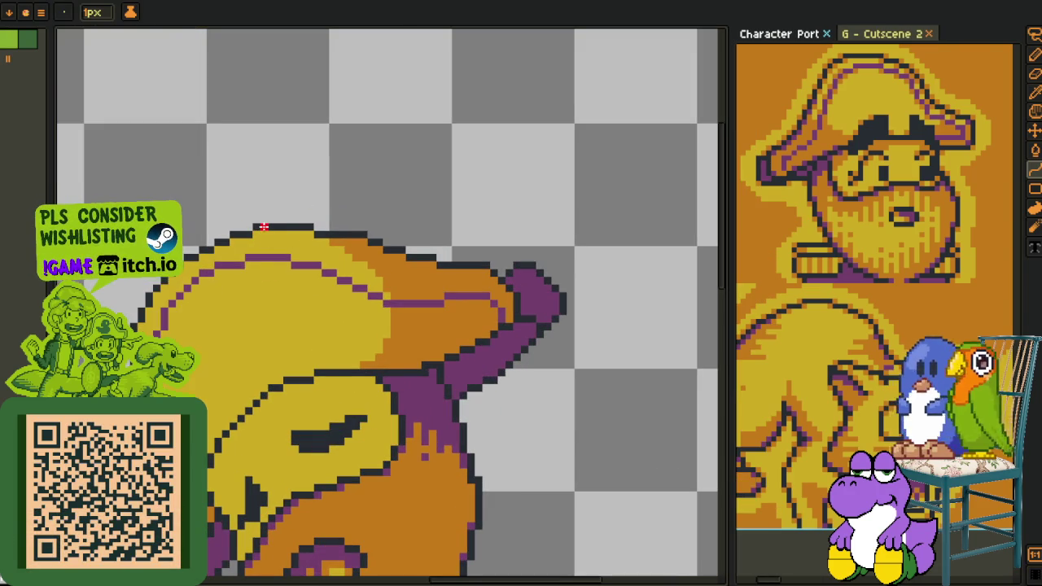
- Draw a red guide line across the hat top, bending it down toward the purple tip
mouse_move(187, 257)
left_mouse_down()
mouse_move(485, 272)
mouse_move(270, 257)
left_mouse_up()
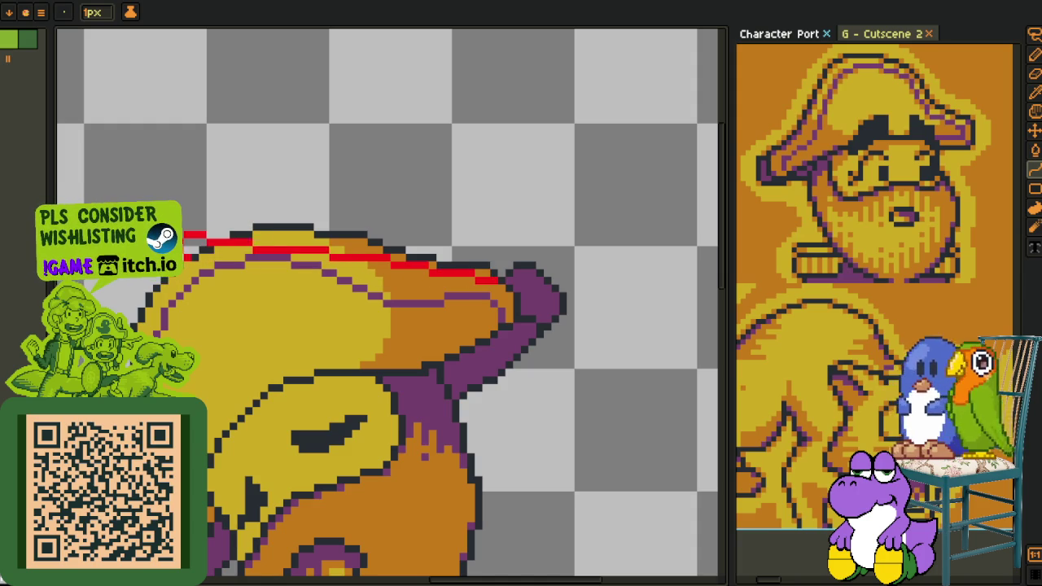
left_click_drag(269, 257, 417, 326)
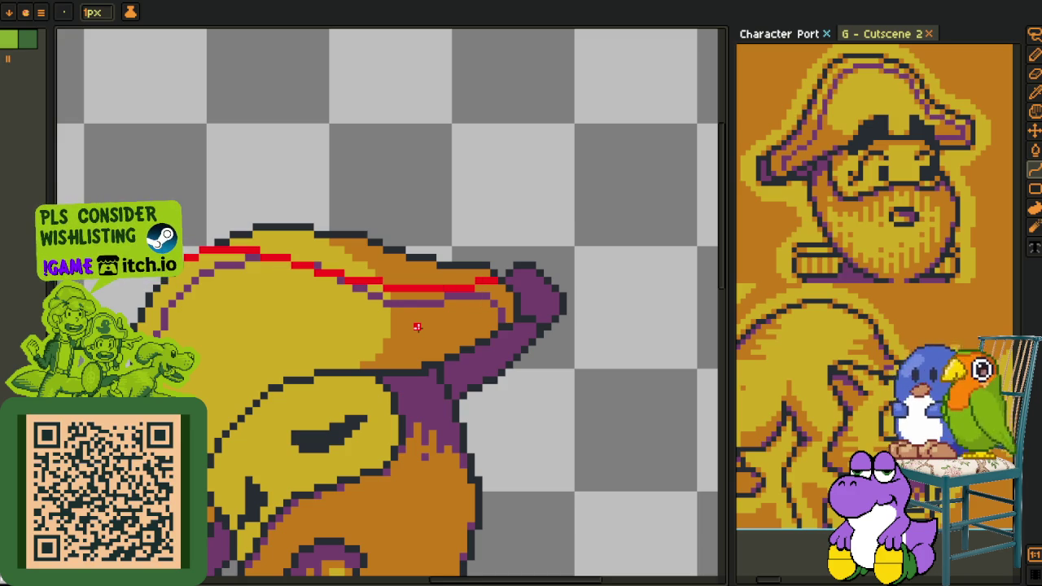
scroll(362, 219, "down", 2)
scroll(363, 221, "down", 1)
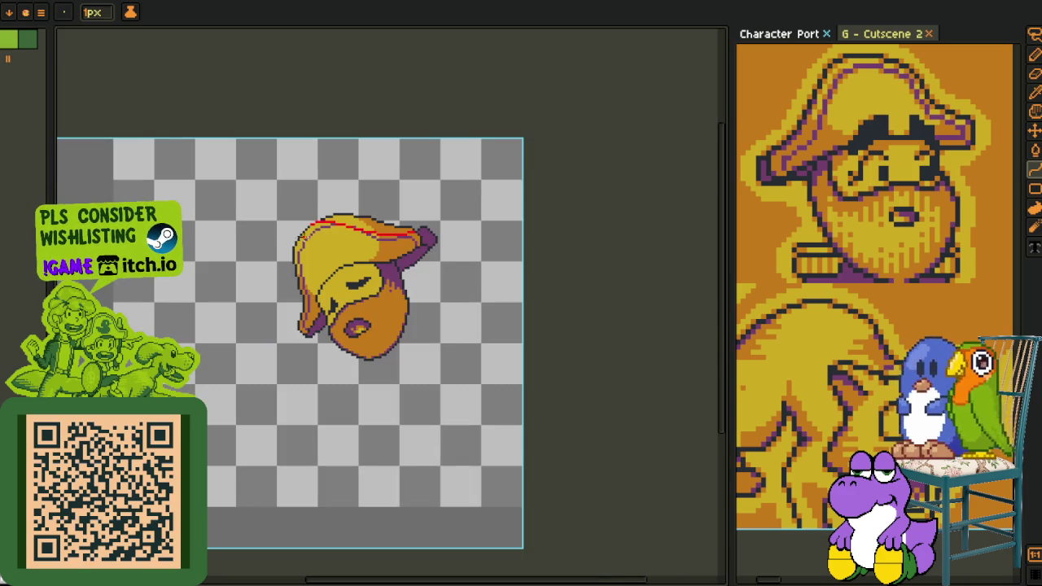
- Redraw the red guide curve by hand with the Pencil into a clean stepped pixel line
scroll(411, 218, "up", 2)
scroll(369, 233, "up", 3)
key("b")
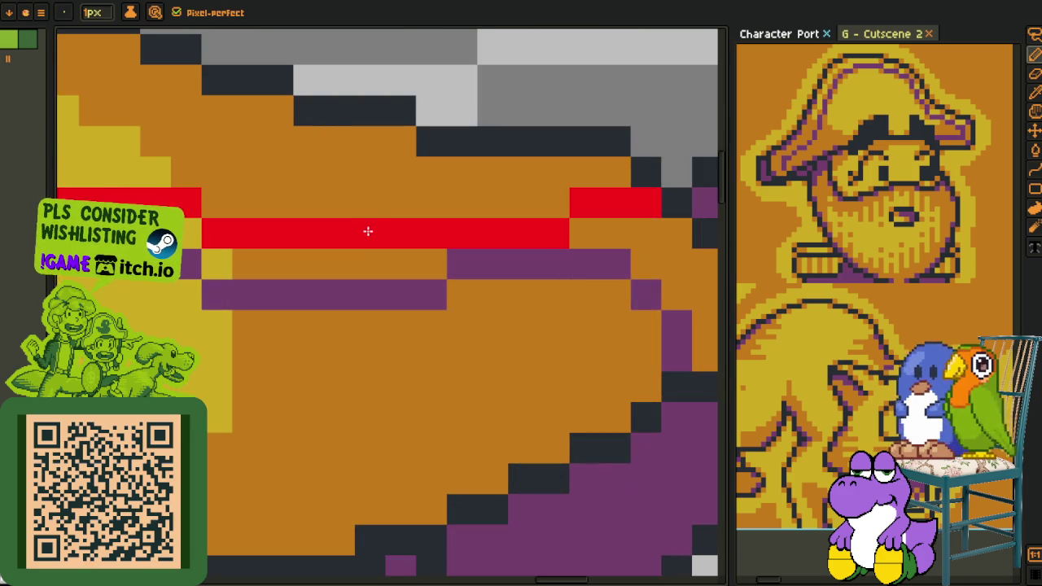
mouse_move(420, 203)
left_mouse_down()
mouse_move(512, 189)
mouse_move(546, 165)
mouse_move(436, 236)
mouse_move(549, 169)
mouse_move(406, 213)
left_mouse_up()
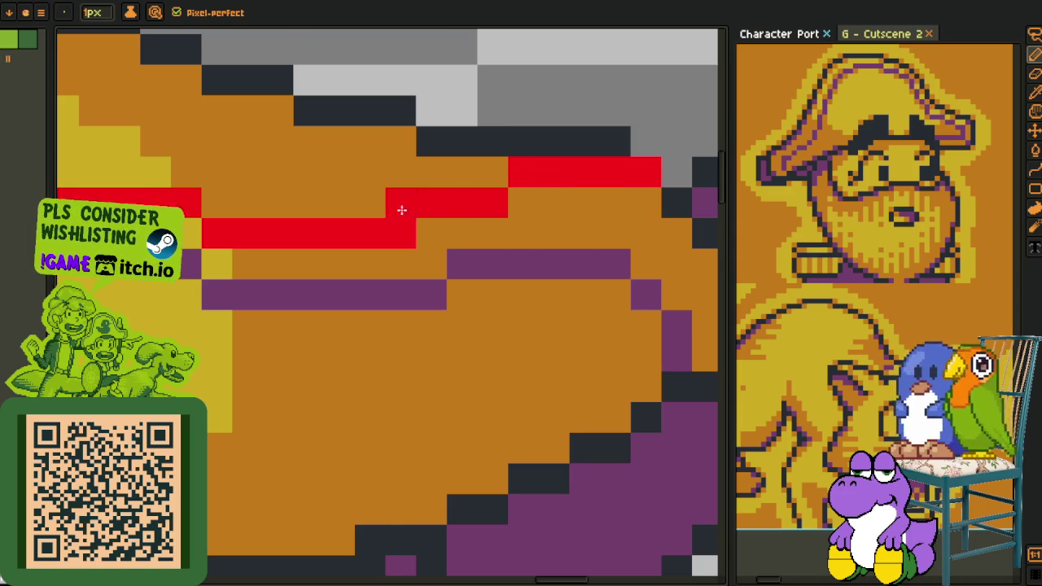
scroll(407, 213, "down", 5)
key("z")
key("b")
scroll(357, 213, "up", 5)
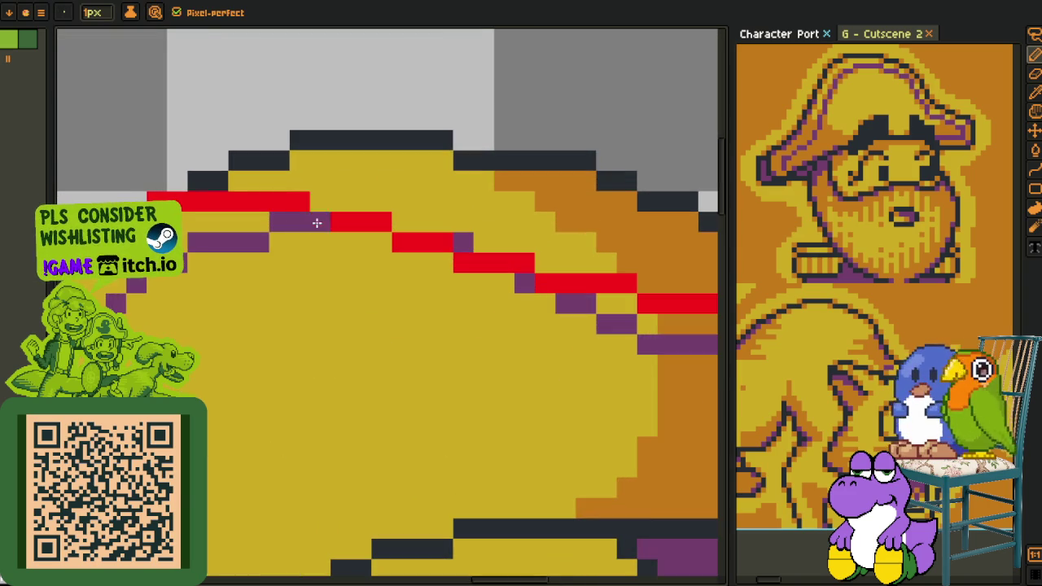
scroll(403, 237, "down", 4)
scroll(429, 239, "down", 2)
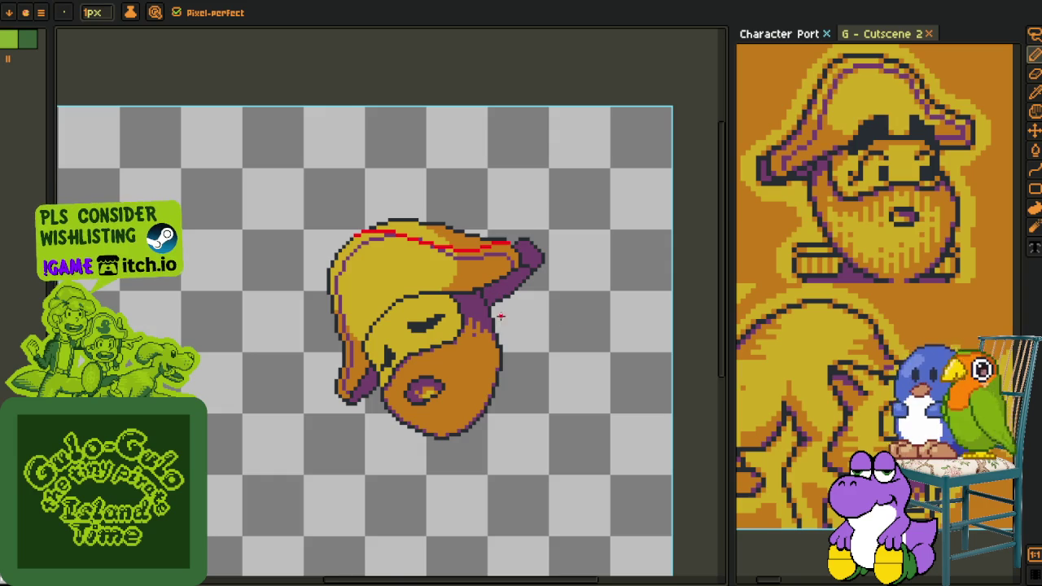
left_click_drag(501, 316, 420, 327)
key("i")
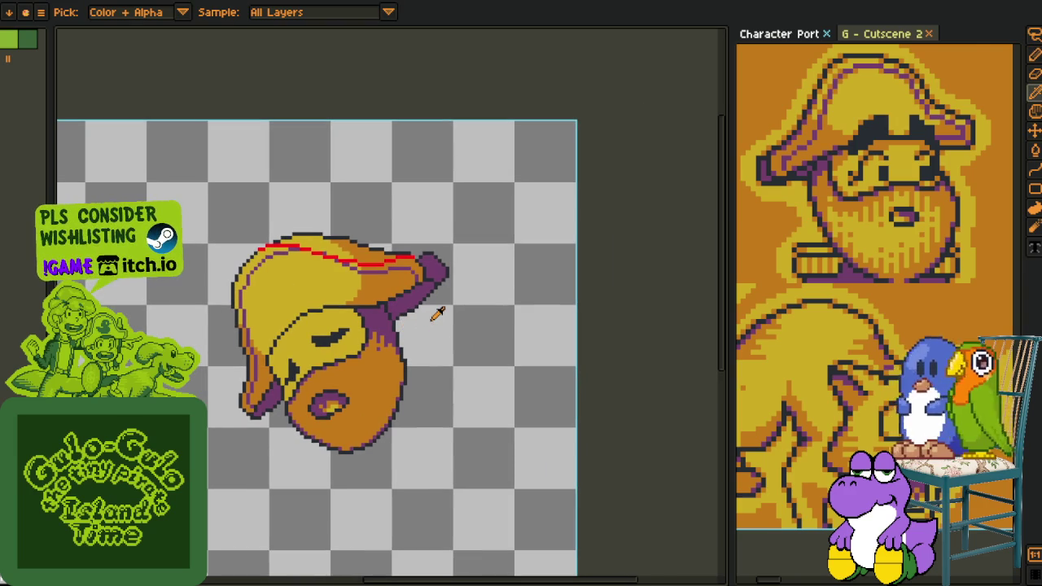
key("Tab")
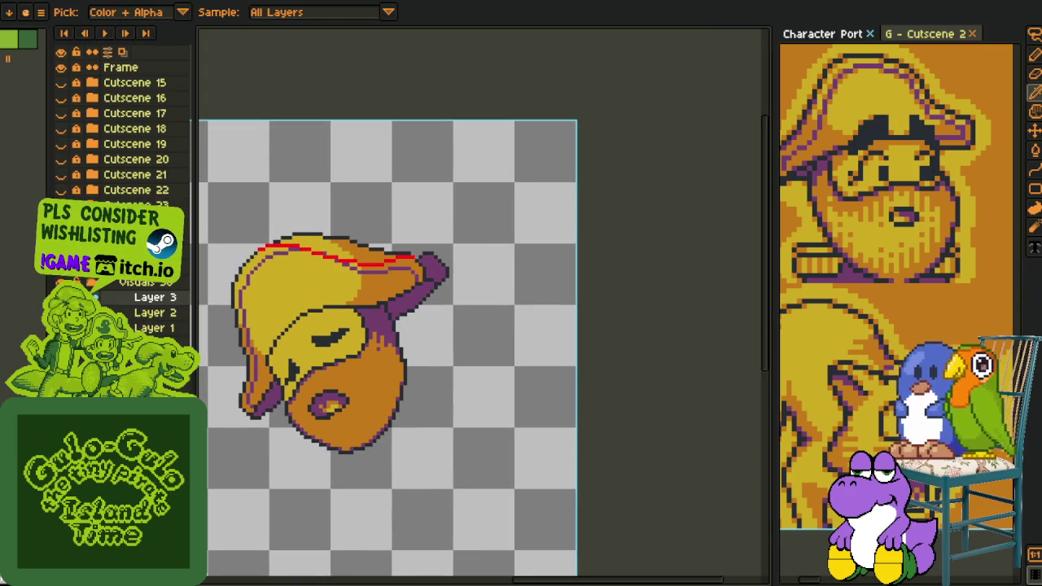
right_click(156, 299)
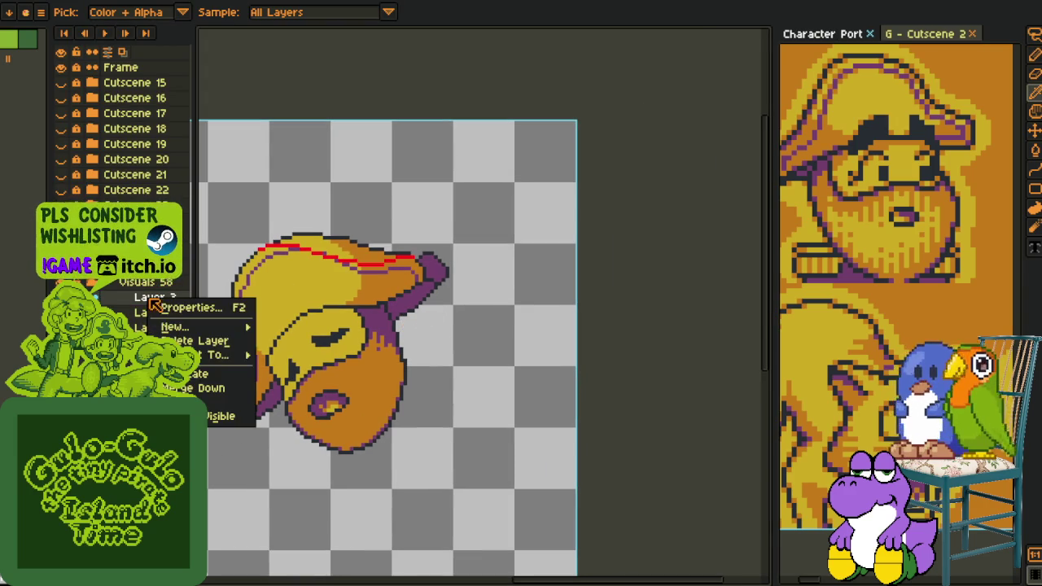
left_click(228, 390)
scroll(317, 226, "up", 4)
scroll(334, 261, "down", 1)
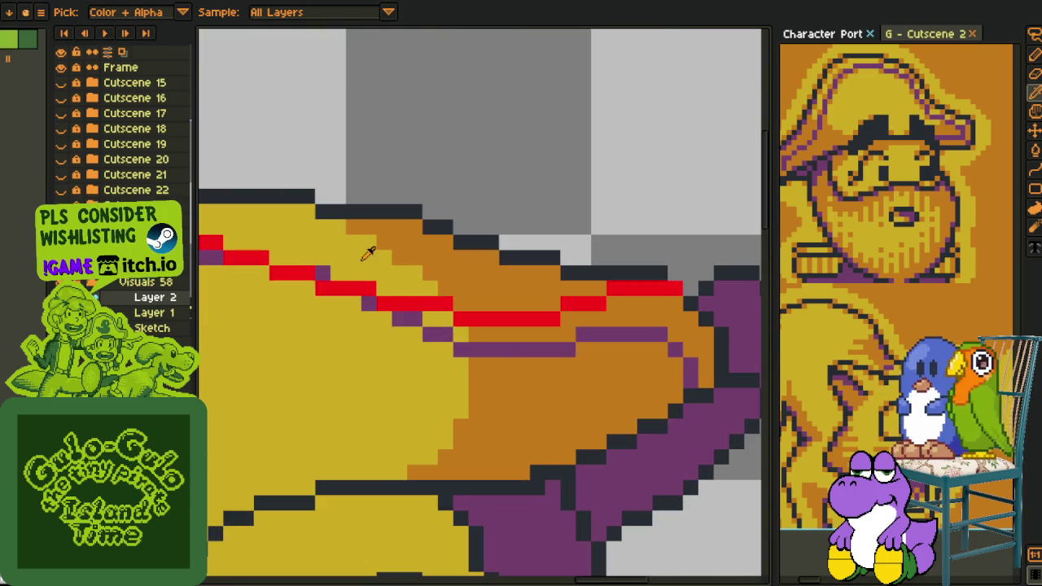
key("g")
left_click(341, 249)
key("Tab")
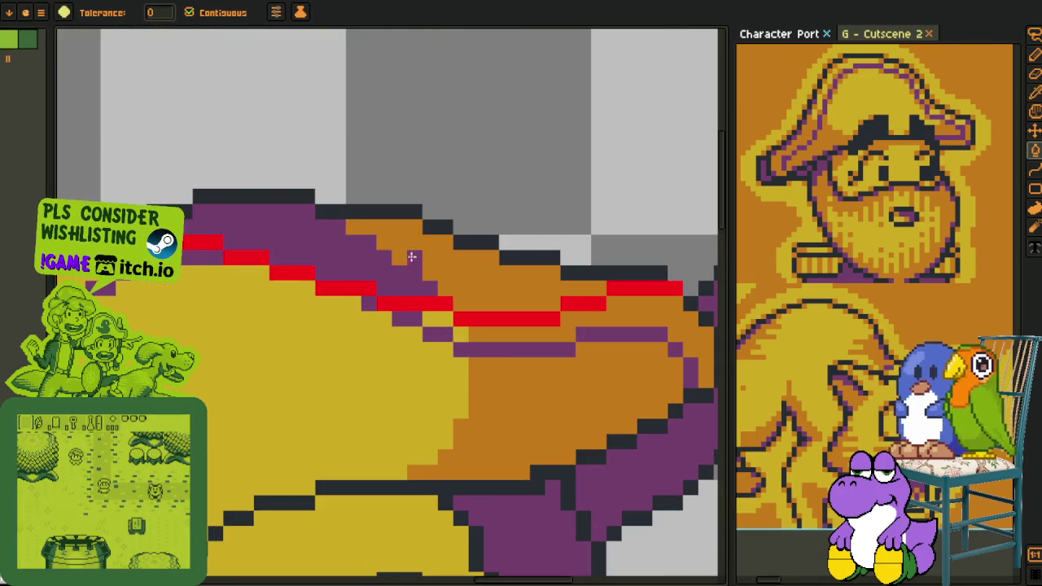
left_click(441, 256)
key("i")
left_click(512, 249)
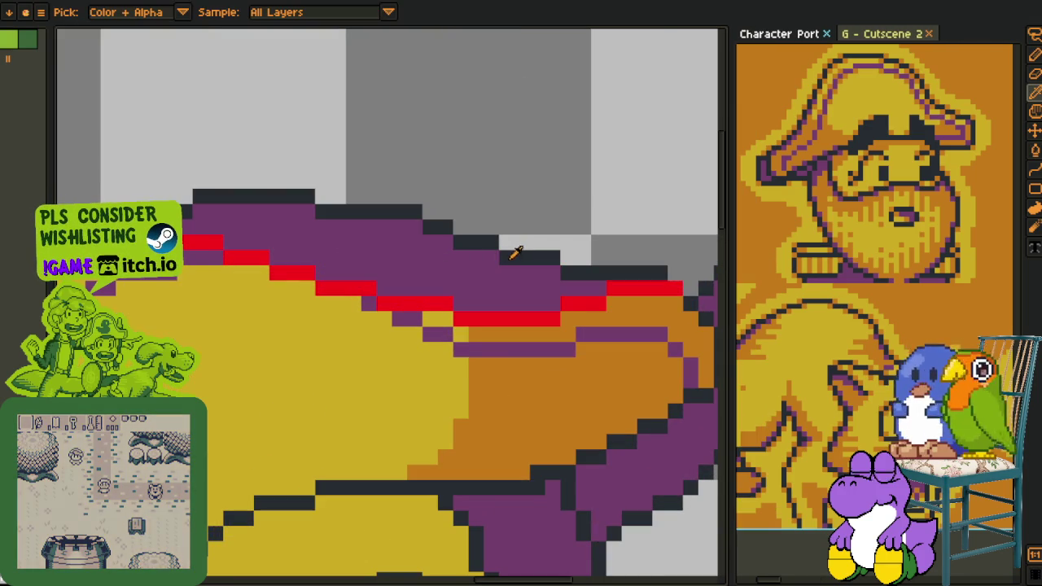
key("g")
left_click(477, 268)
scroll(445, 258, "down", 3)
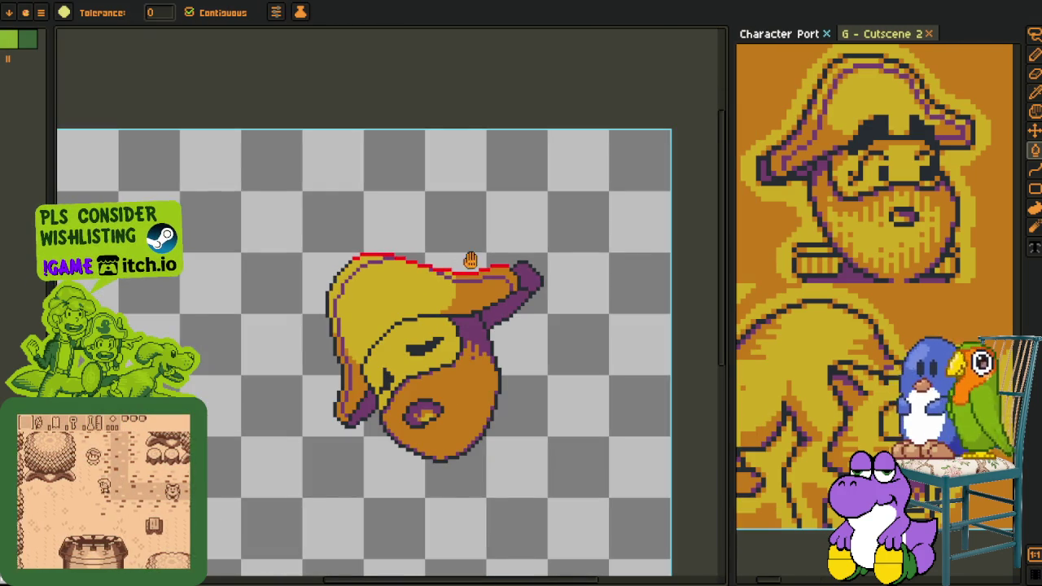
scroll(472, 263, "up", 1)
scroll(412, 237, "down", 1)
key("i")
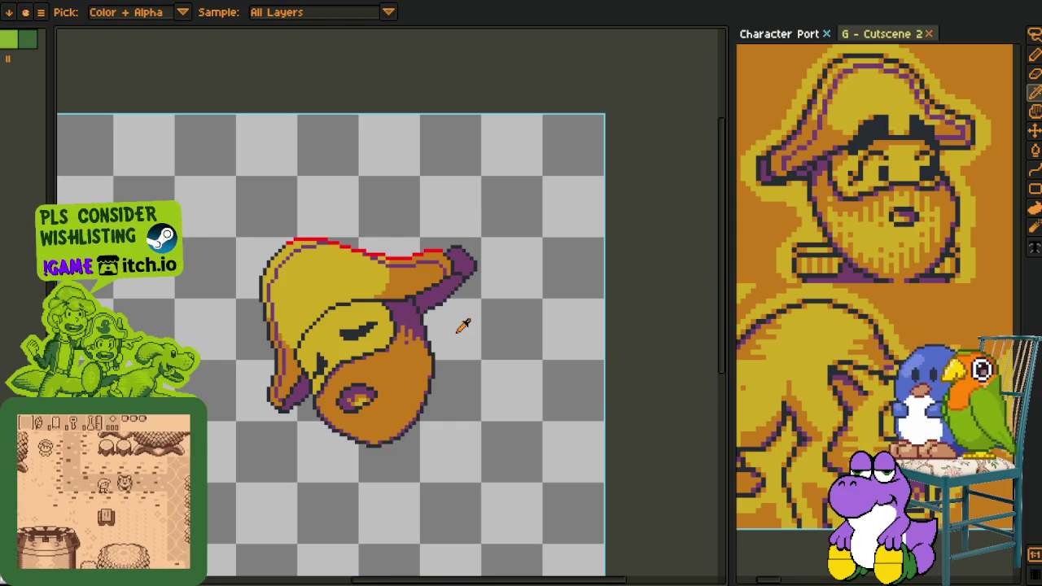
scroll(342, 238, "up", 1)
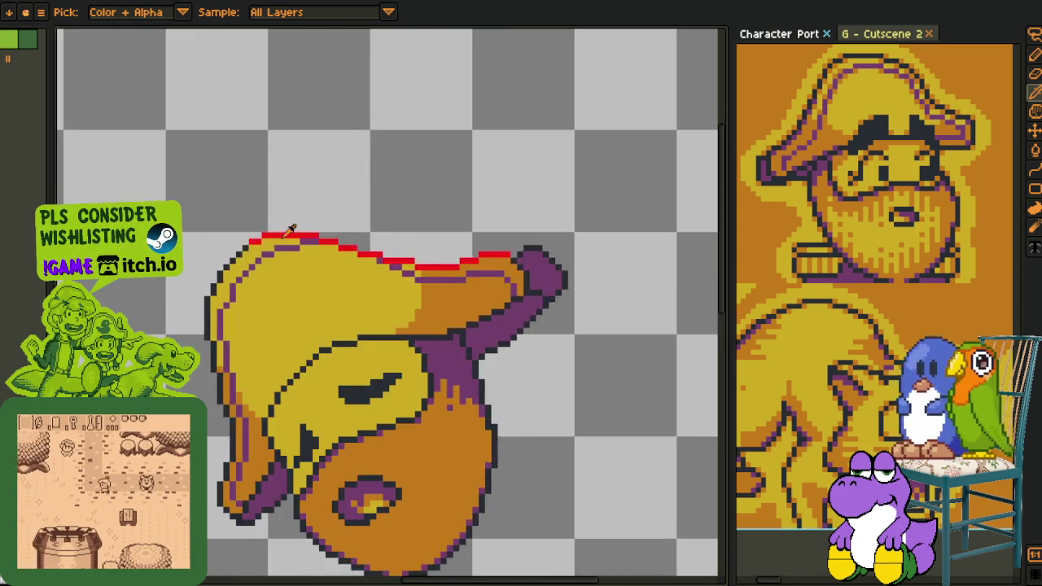
scroll(277, 243, "up", 1)
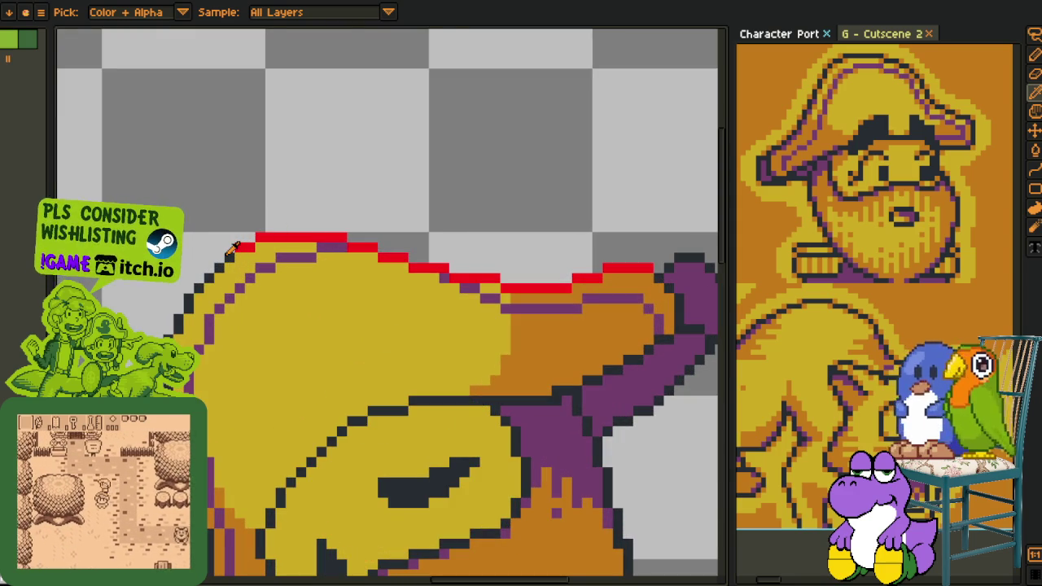
- Replace red #FF0000 with dark outline colour #20282F using Replace Color
key("shift+r")
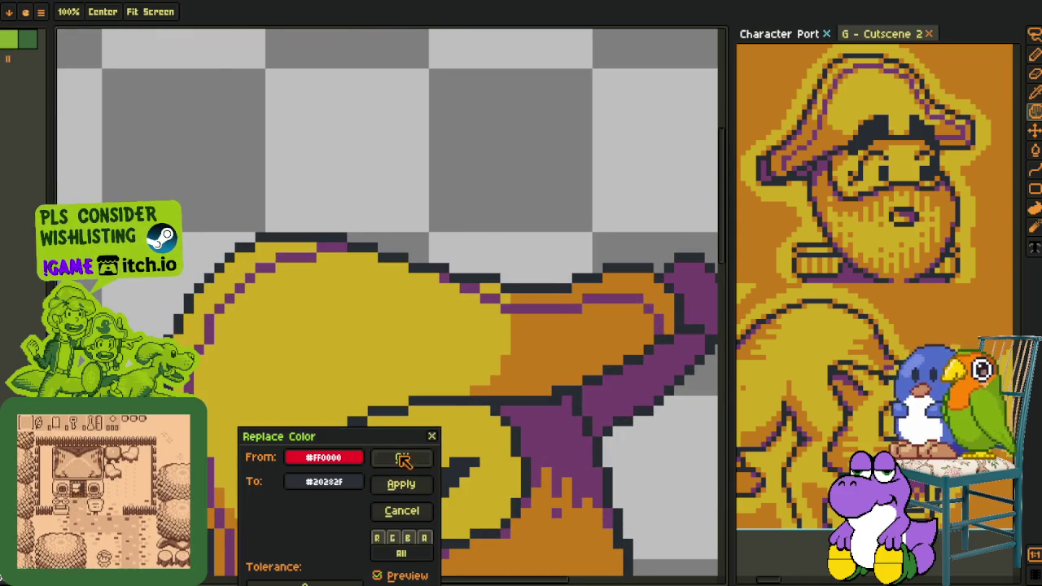
left_click(400, 458)
scroll(437, 203, "down", 2)
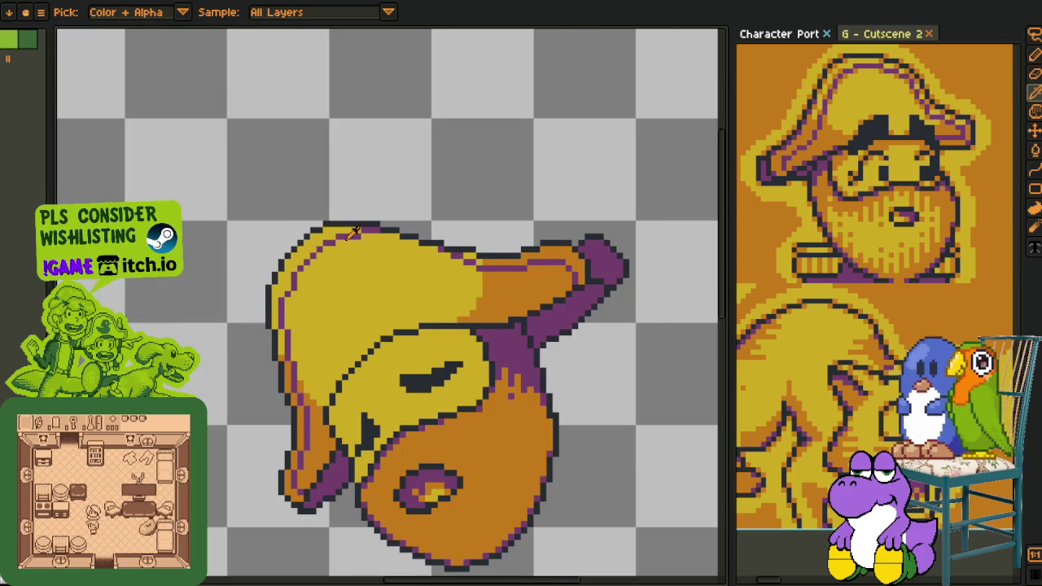
scroll(390, 232, "up", 1)
scroll(455, 268, "up", 1)
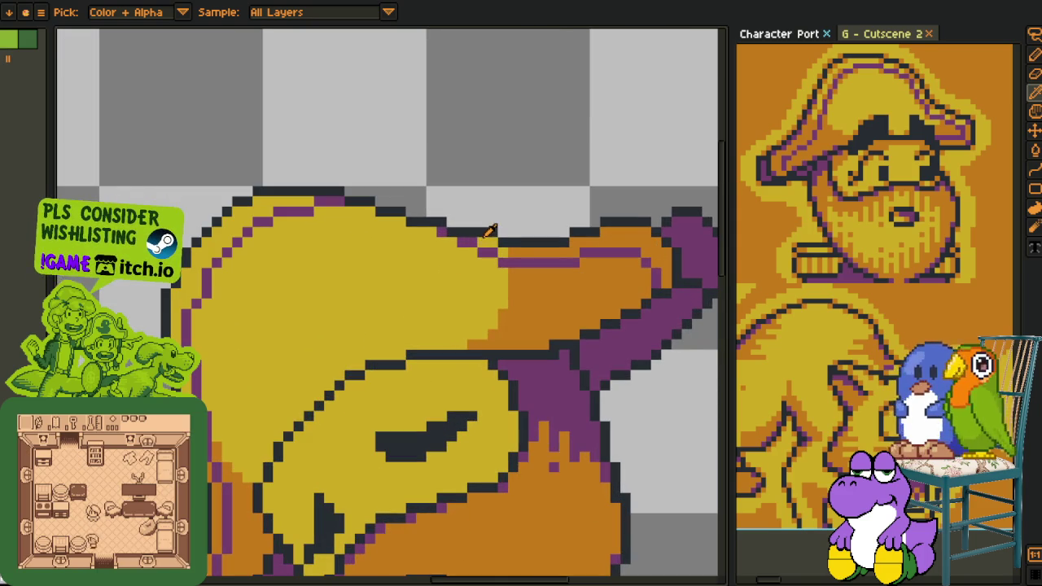
key("g")
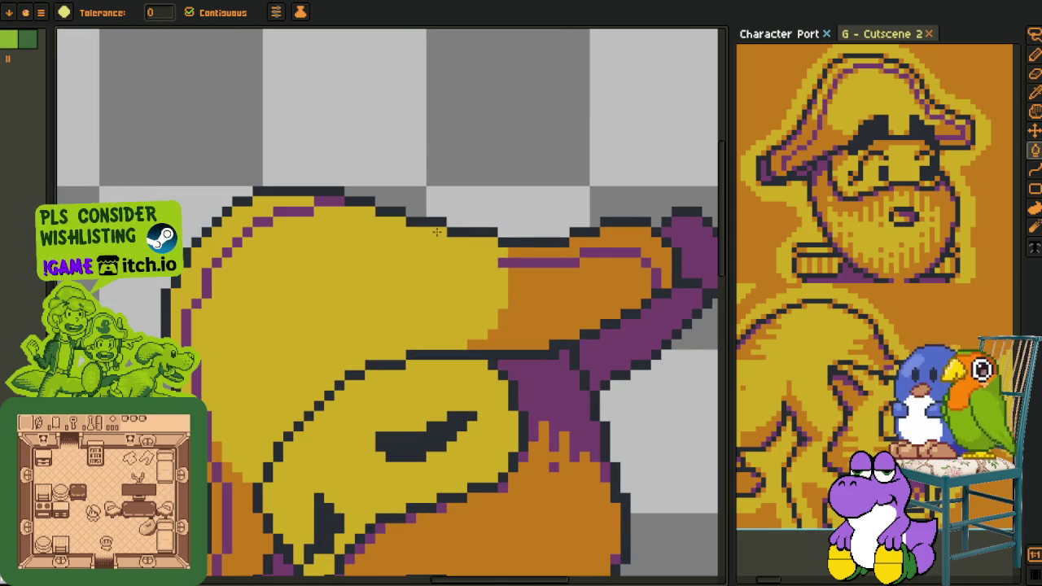
scroll(301, 213, "down", 1)
scroll(301, 214, "down", 1)
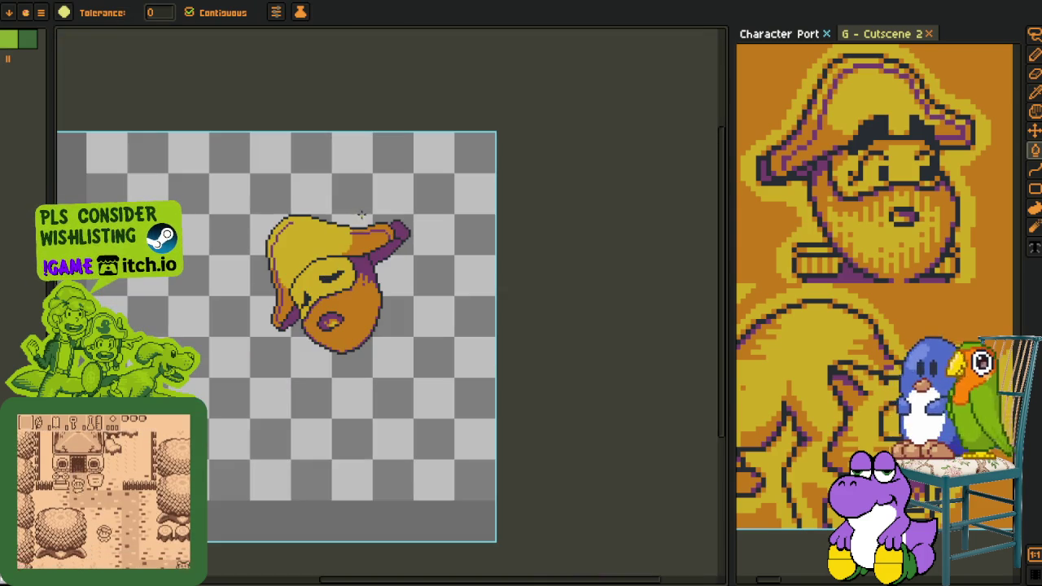
key("i")
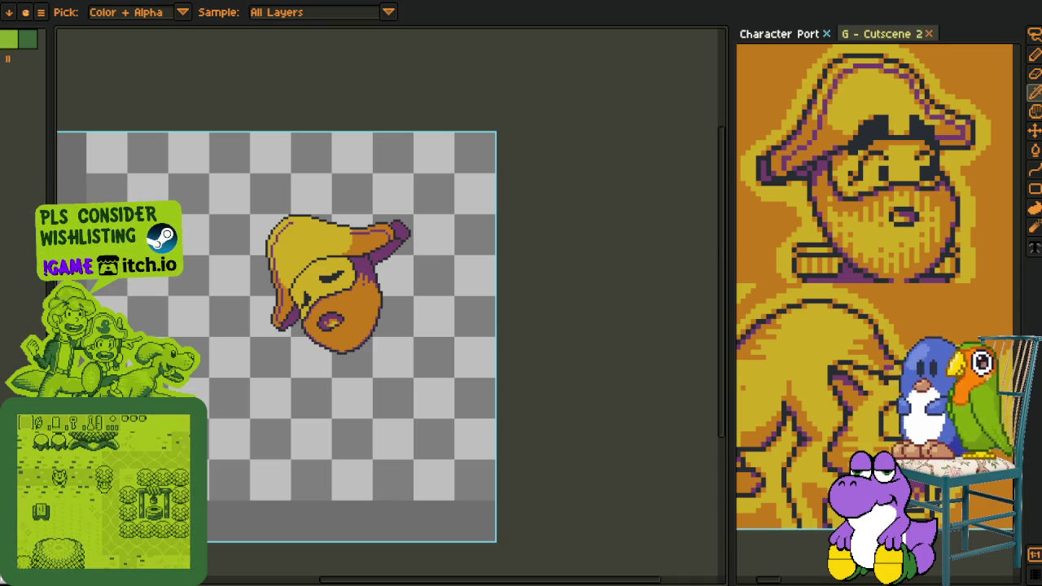
- Draw a short purple stroke and pixel on the rim just left of the orange stripe
scroll(310, 262, "up", 1)
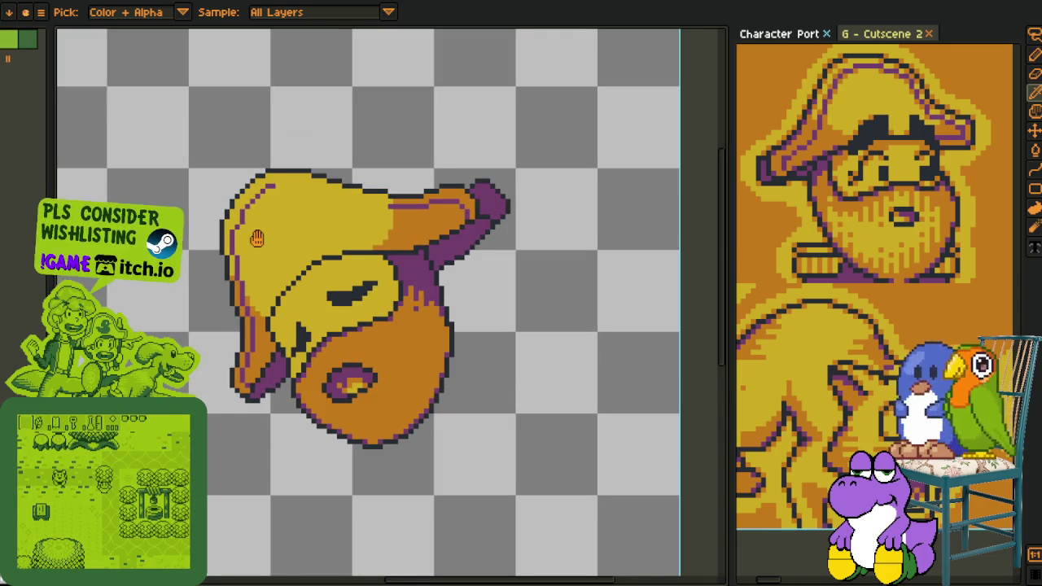
left_click_drag(256, 238, 266, 270)
scroll(244, 245, "up", 1)
key("b")
key("o")
key("b")
key("o")
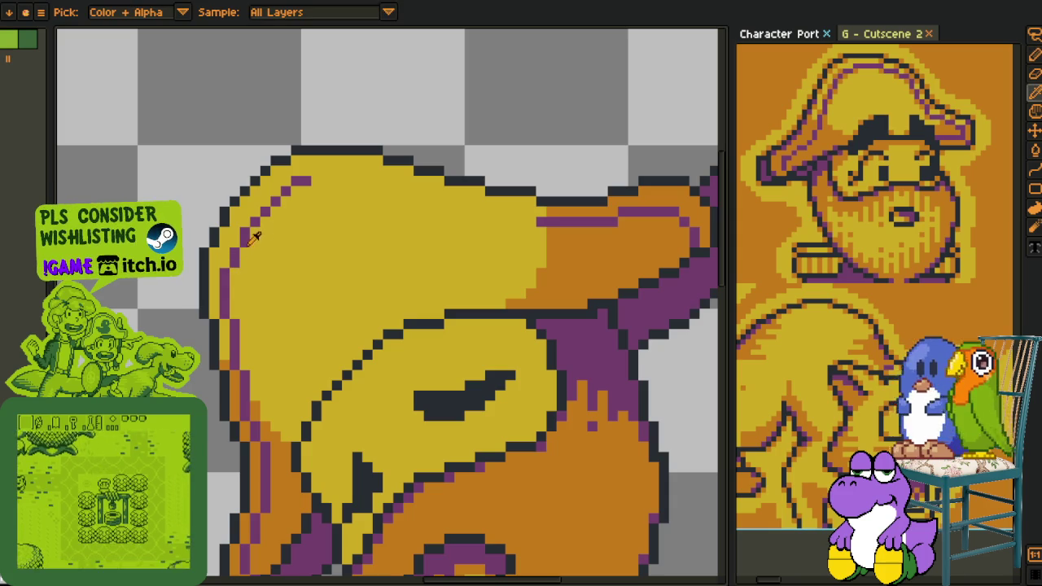
scroll(256, 240, "down", 3)
scroll(264, 248, "up", 2)
scroll(273, 258, "up", 1)
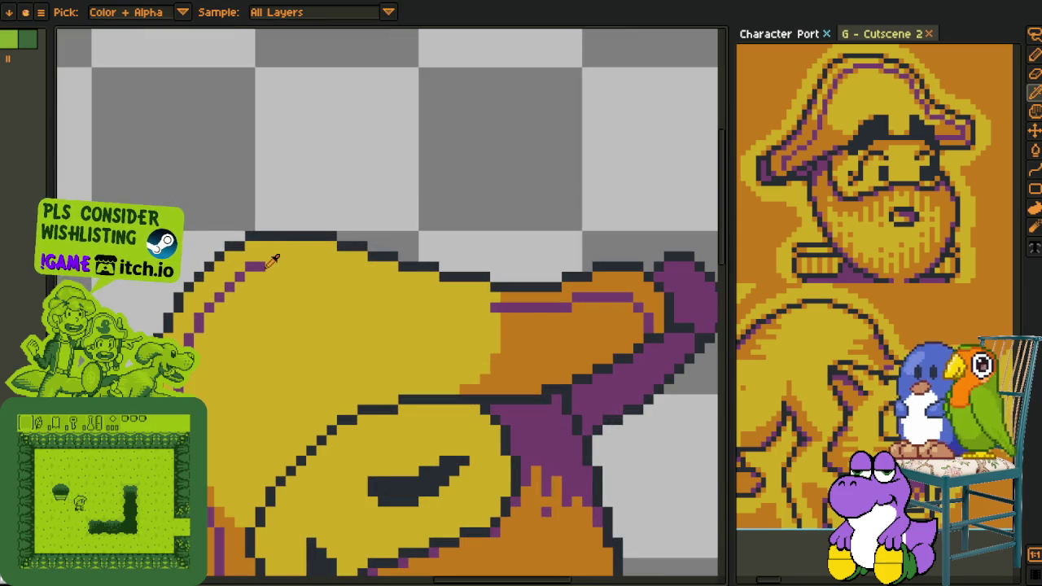
key("b")
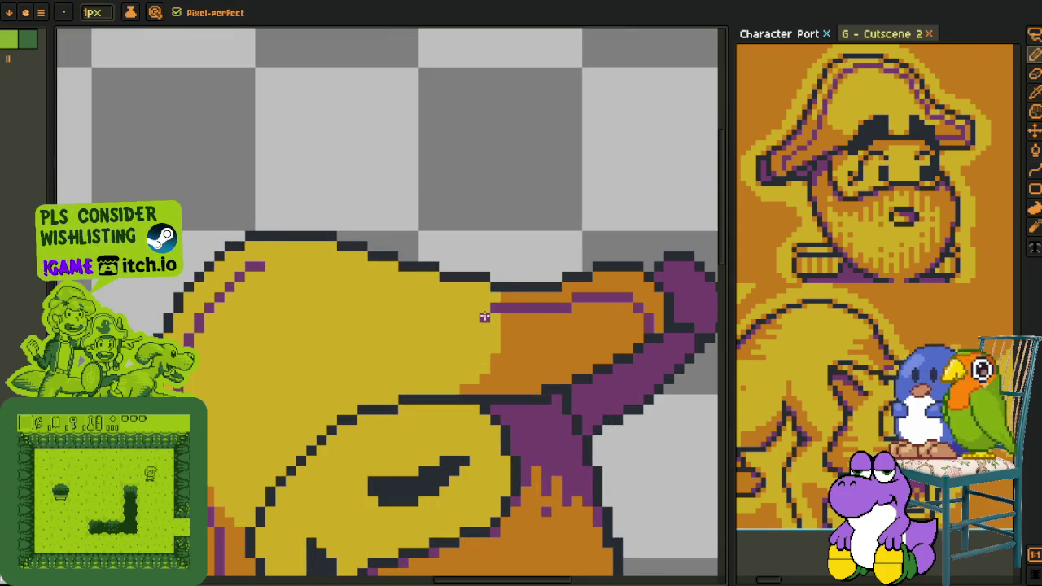
left_click_drag(487, 320, 462, 320)
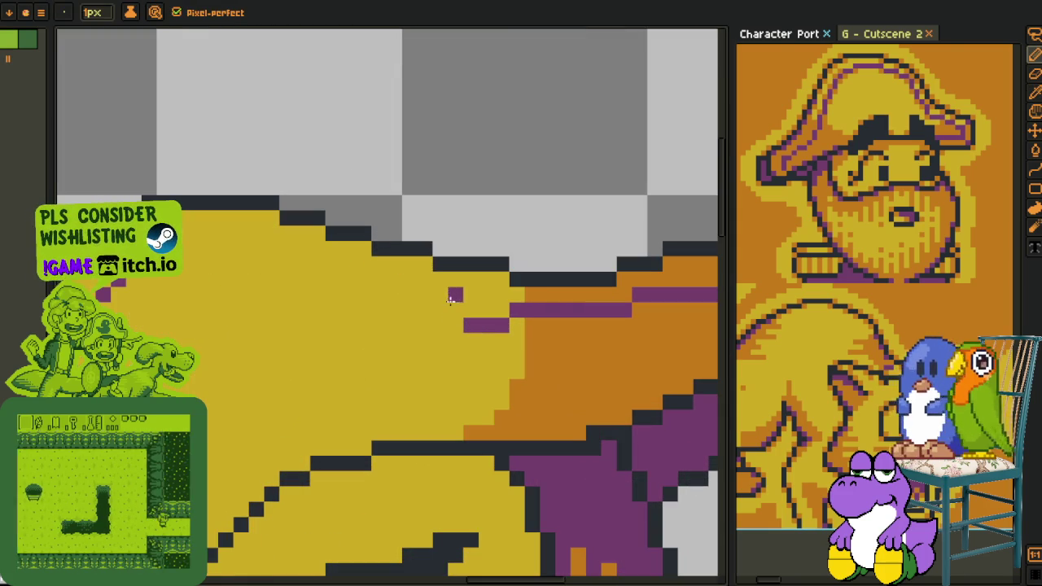
scroll(493, 315, "up", 1)
left_click(455, 310)
- Turn three stray purple pixels yellow and draw a horizontal purple stroke along the rim
right_click(501, 324)
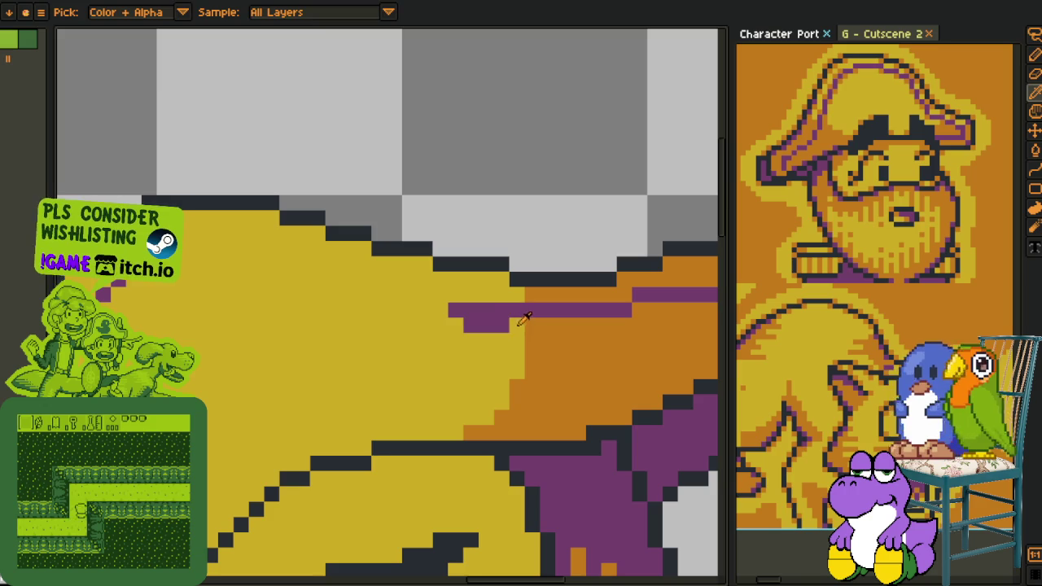
right_click(455, 310)
right_click(478, 324)
key("o")
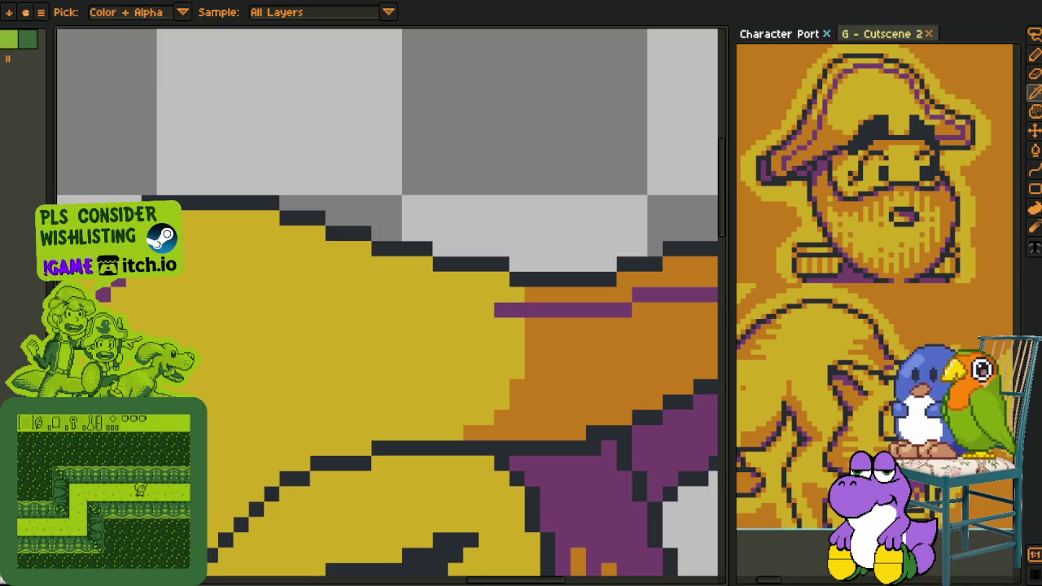
key("b")
left_click_drag(185, 234, 252, 238)
- Turn two more stray purple pixels yellow near the rim
scroll(253, 237, "down", 1)
scroll(268, 260, "down", 2)
scroll(297, 282, "up", 2)
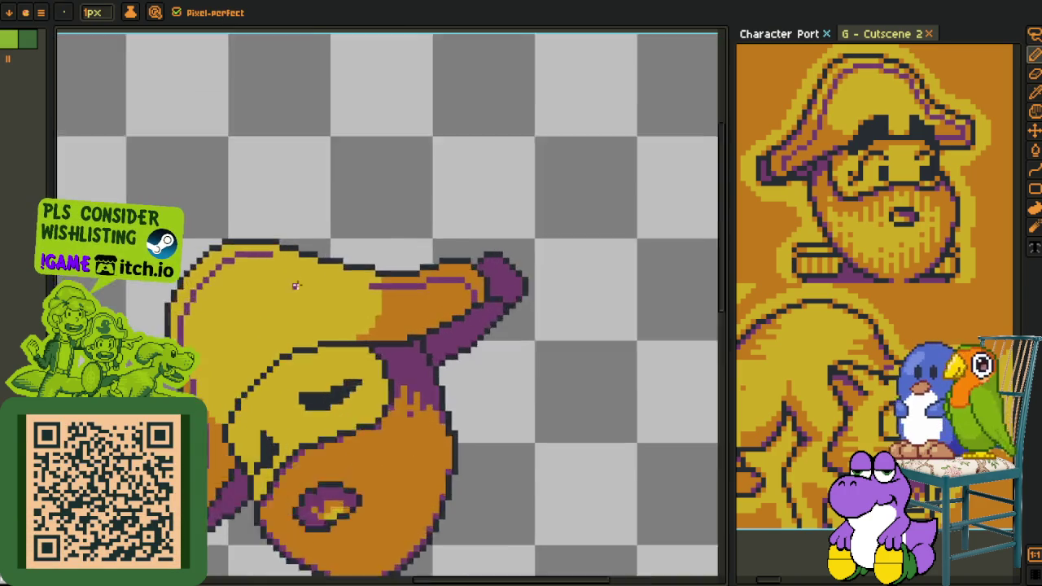
scroll(355, 296, "up", 1)
scroll(400, 291, "up", 1)
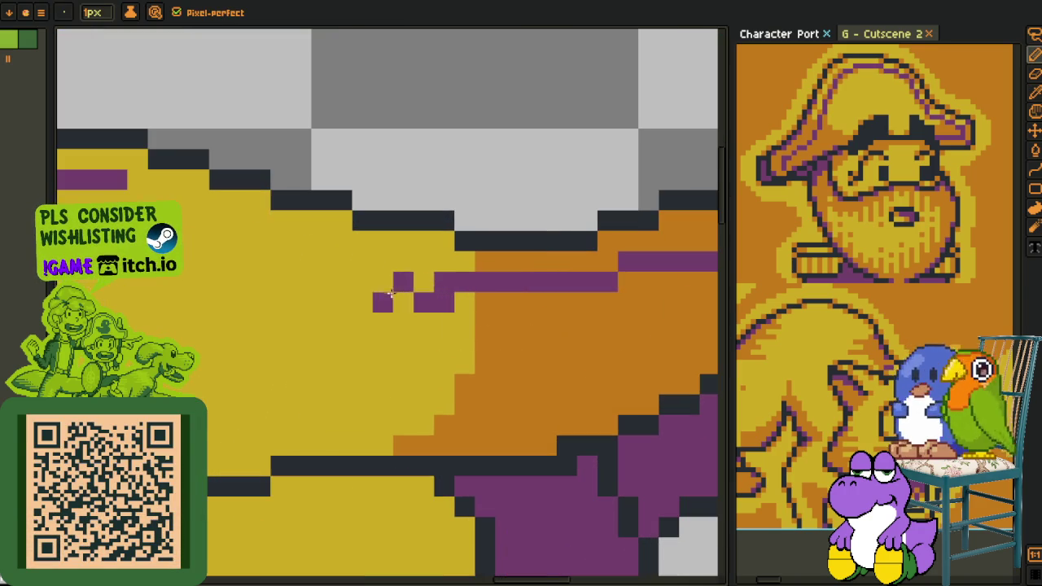
left_click(429, 277)
key("o")
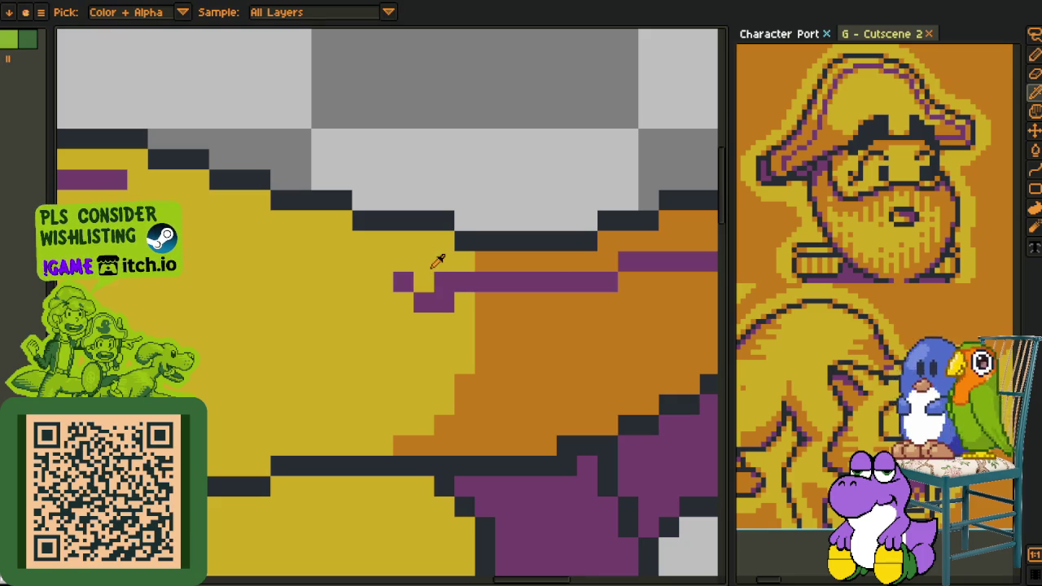
key("b")
left_click(439, 278)
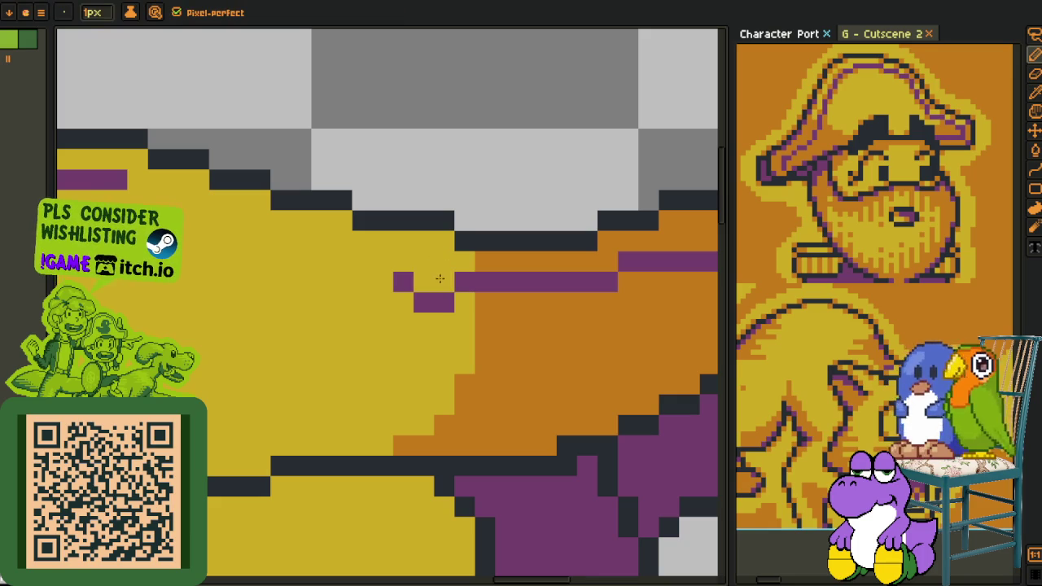
- Draw the stepped purple rim line leftward, joining it to the right purple segment
left_click(432, 299, "alt")
left_click_drag(431, 301, 365, 297)
left_click(322, 261)
mouse_move(326, 268)
left_mouse_down()
mouse_move(436, 327)
mouse_move(391, 319)
left_mouse_up()
mouse_move(247, 277)
left_mouse_down()
mouse_move(226, 257)
mouse_move(399, 316)
left_mouse_up()
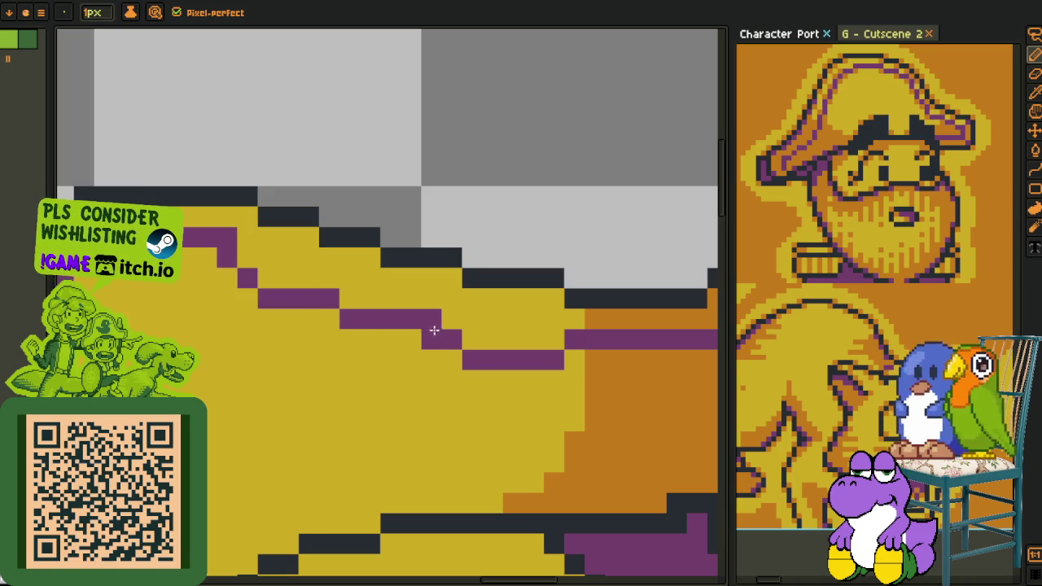
left_click(415, 334)
left_click(432, 340)
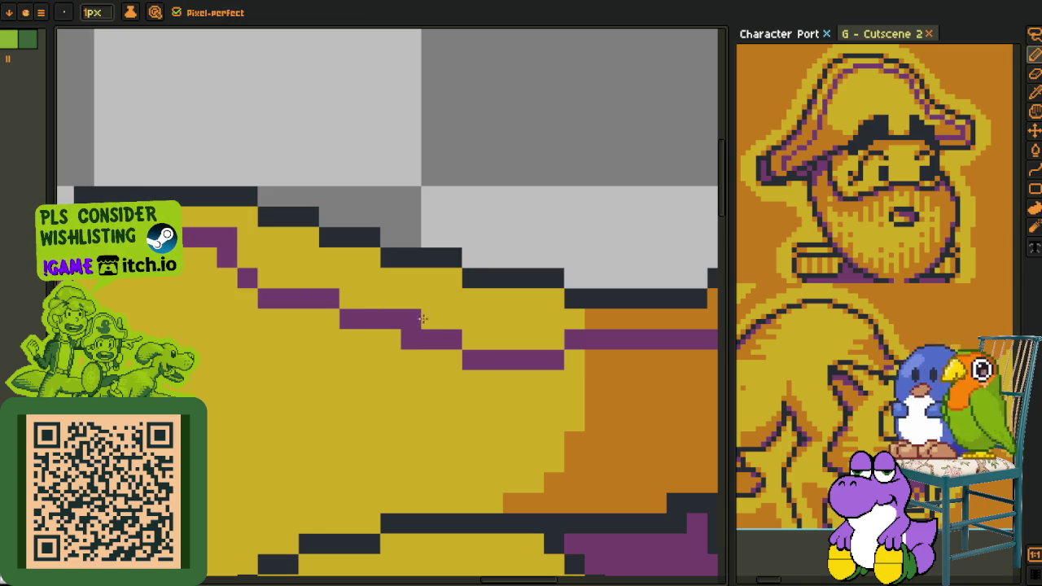
key("i")
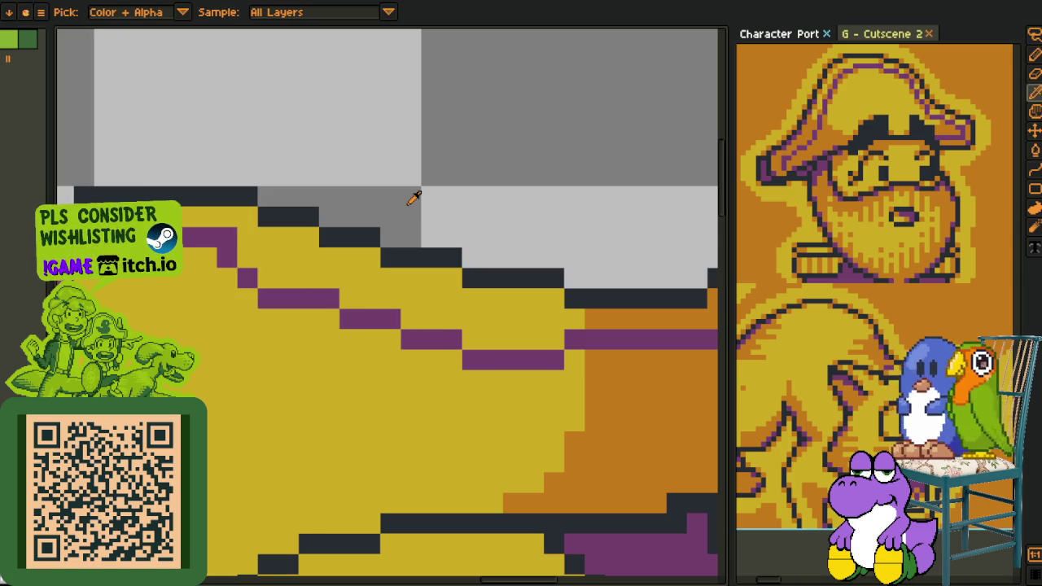
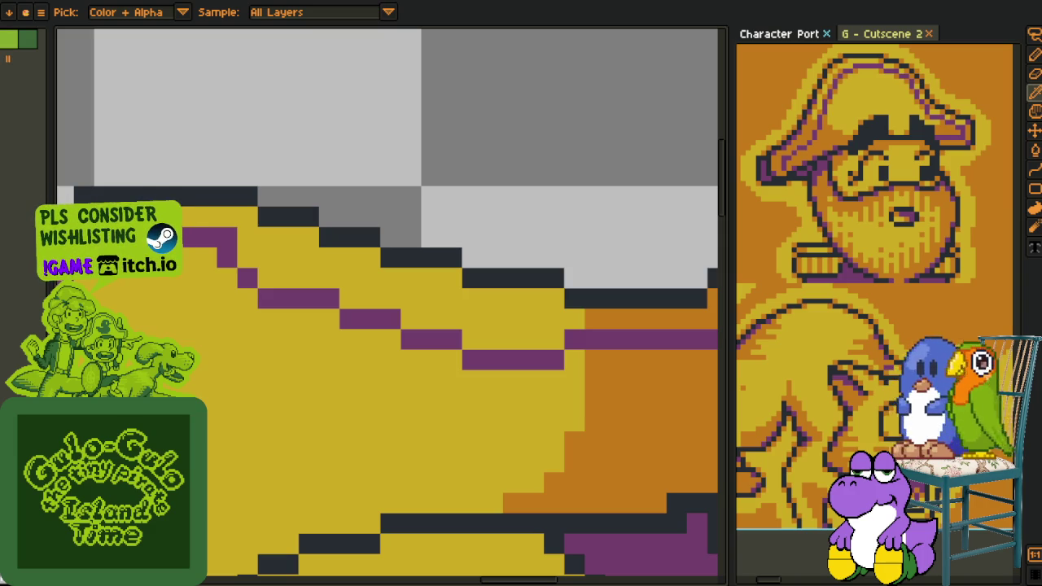
- Repaint stray stripe pixels yellow and add a purple pixel to the hat's top stripe
scroll(284, 186, "down", 2)
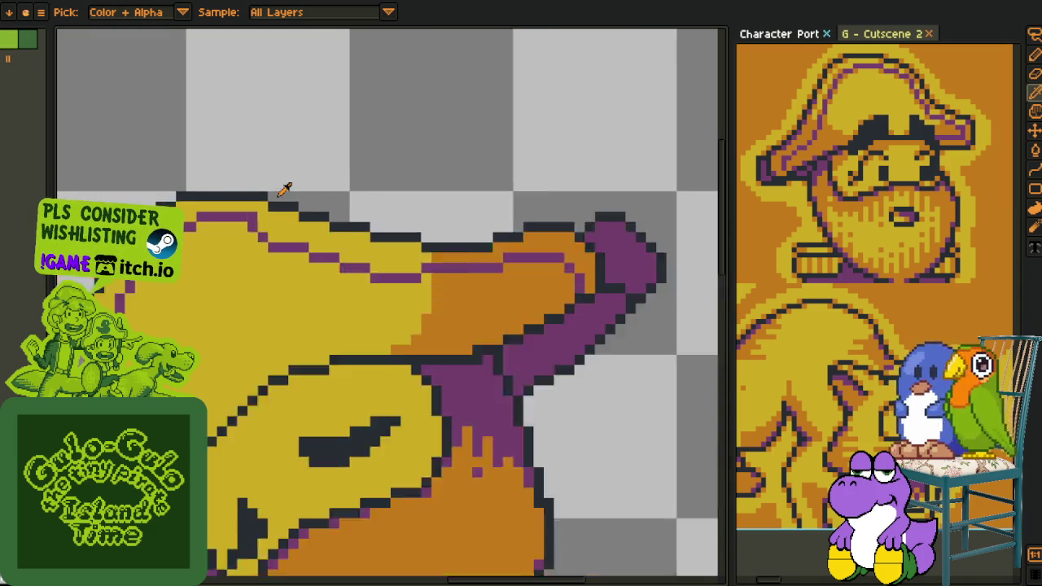
scroll(268, 191, "down", 2)
scroll(247, 210, "up", 4)
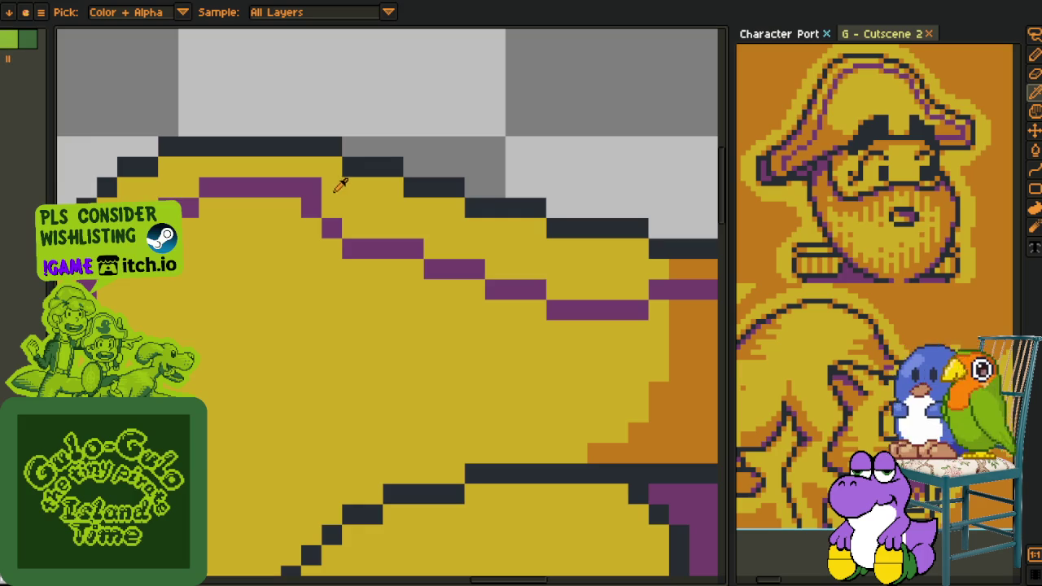
mouse_move(312, 187)
left_mouse_down()
mouse_move(270, 187)
mouse_move(274, 204)
left_mouse_up()
key("b")
scroll(277, 202, "down", 3)
scroll(285, 199, "up", 3)
left_click(274, 215)
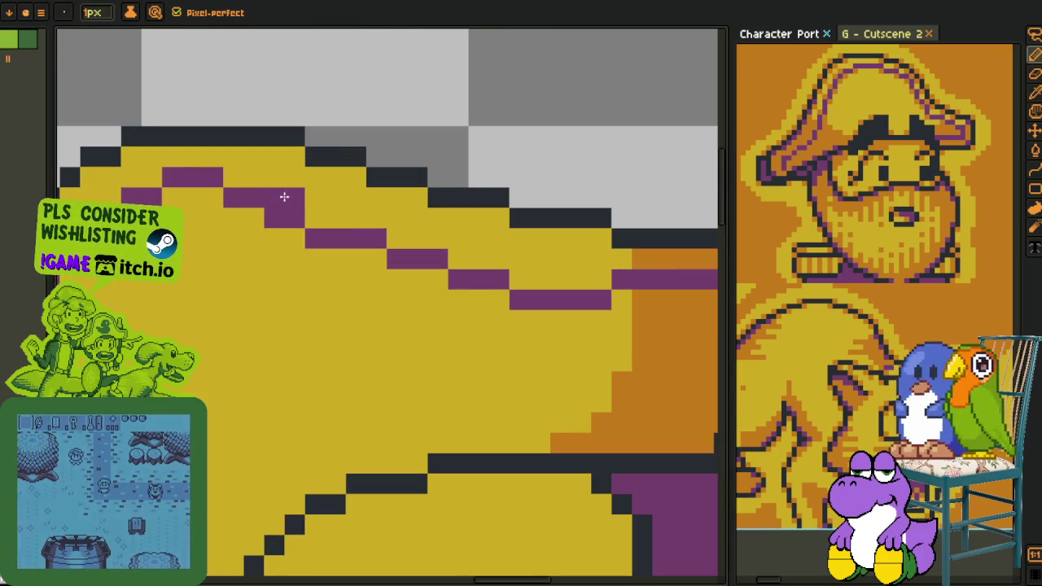
- Extend the purple stripe along the hat top, adding a step and filling its gap
scroll(293, 186, "down", 4)
scroll(297, 180, "up", 2)
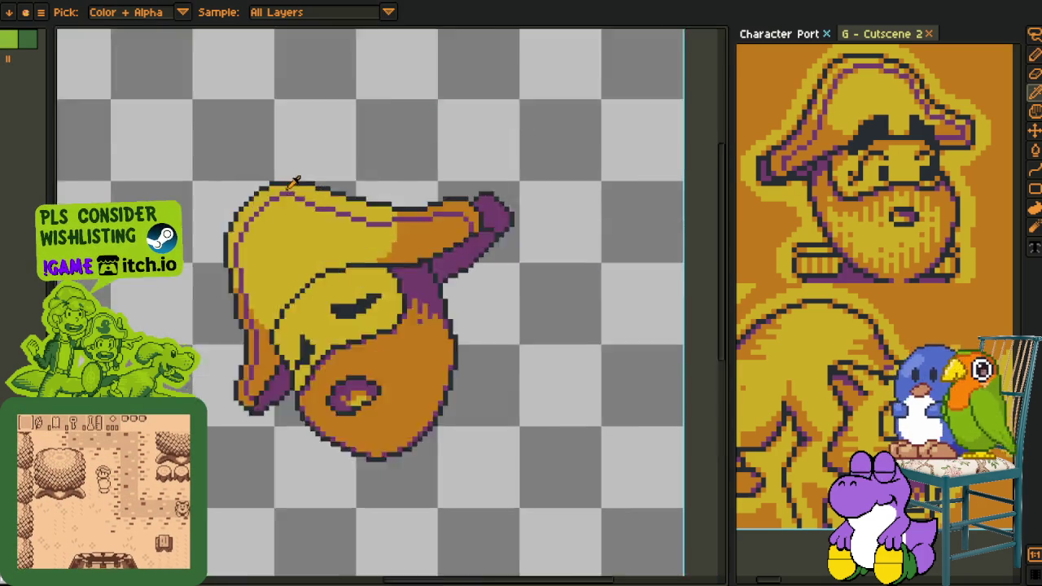
scroll(297, 181, "up", 3)
left_click_drag(329, 205, 289, 206)
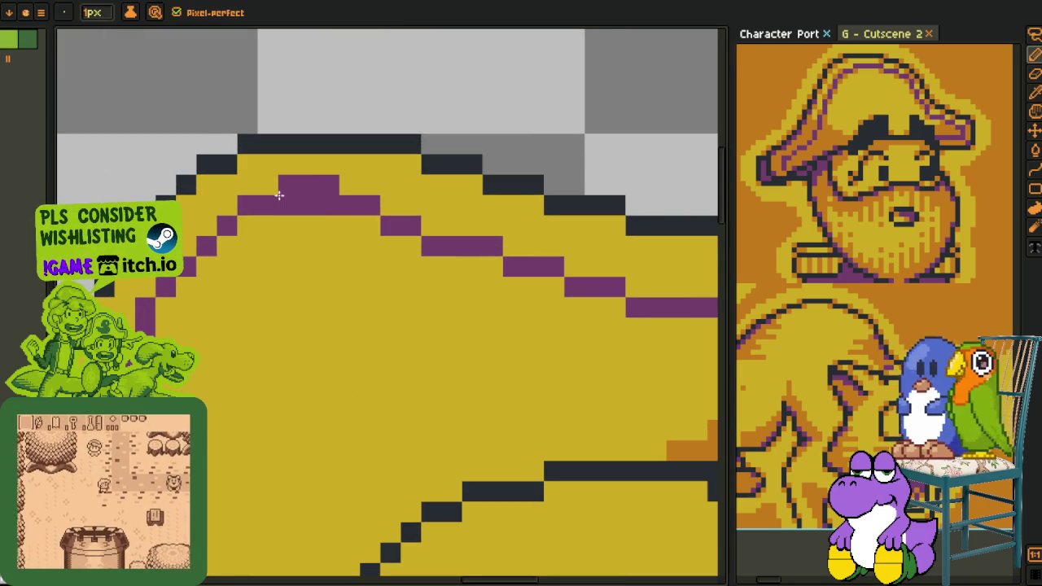
key("ctrl+z")
key("ctrl+z")
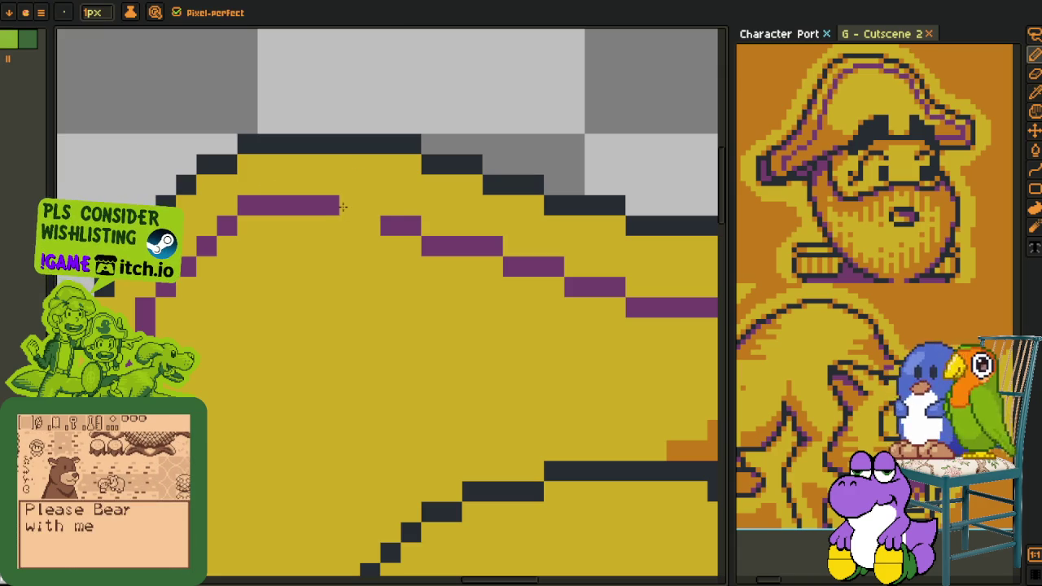
left_click(371, 221)
left_click(348, 208)
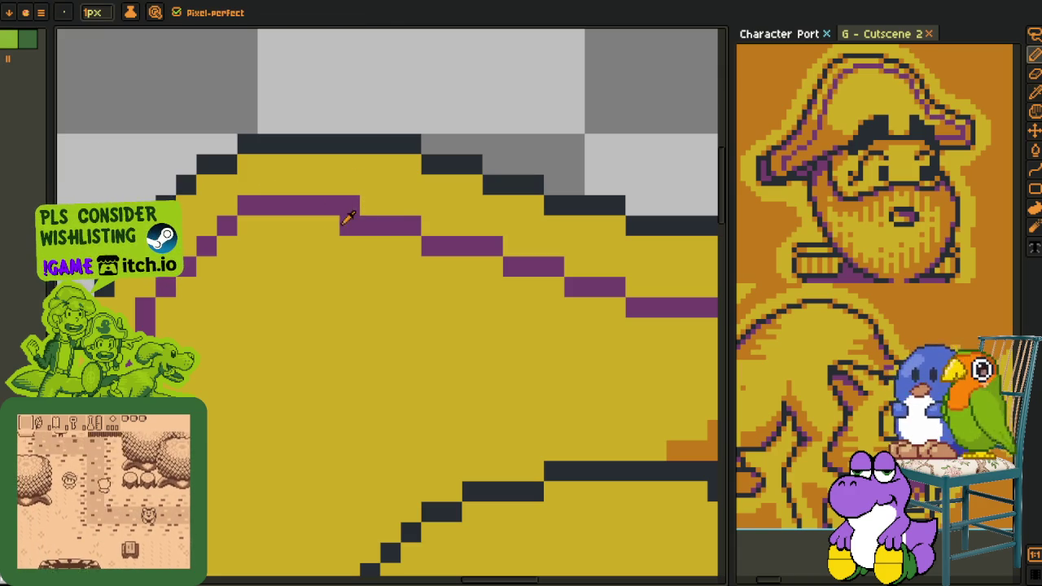
- Turn one more stray stripe pixel back to yellow, then bring up the layer options
right_click(256, 210)
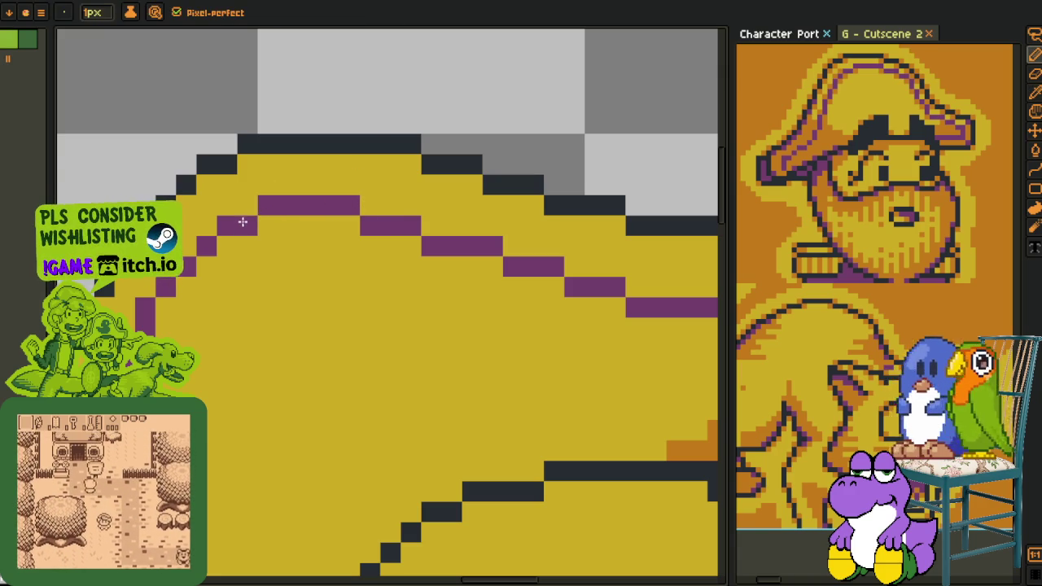
scroll(241, 223, "down", 3)
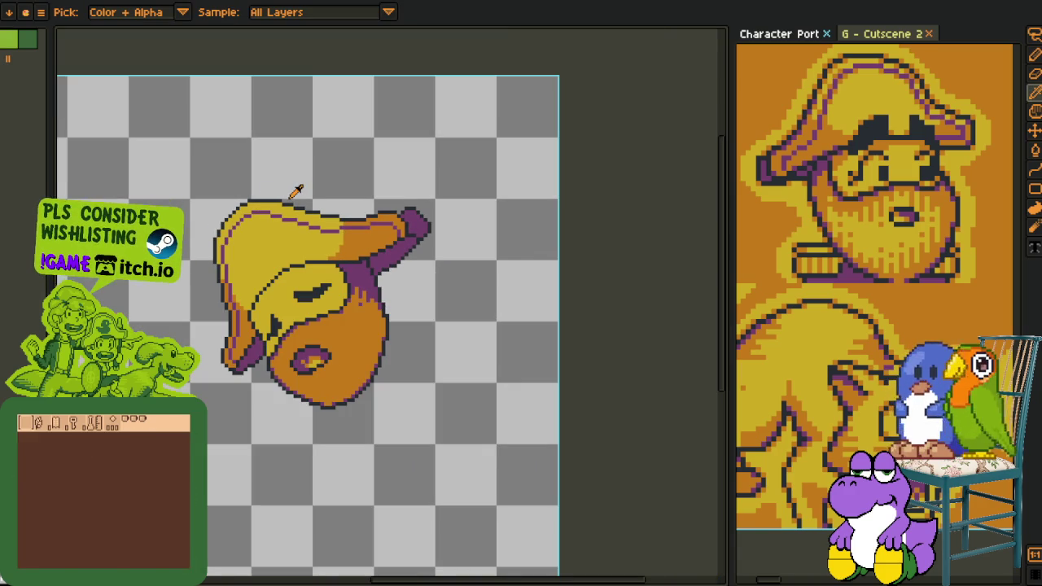
scroll(359, 244, "down", 3)
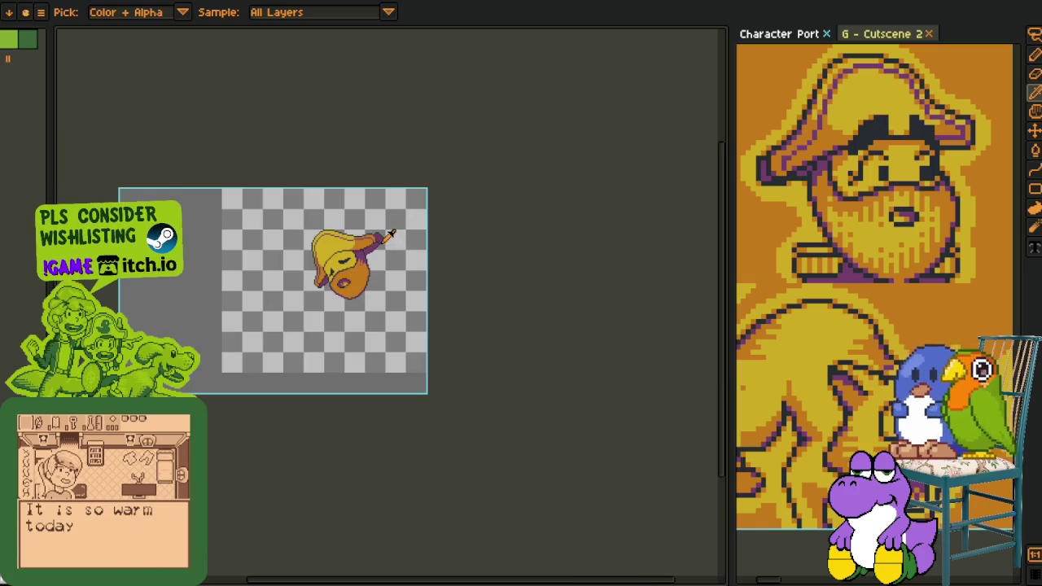
scroll(381, 234, "up", 3)
scroll(370, 244, "up", 1)
scroll(359, 254, "down", 1)
scroll(399, 253, "up", 1)
key("h")
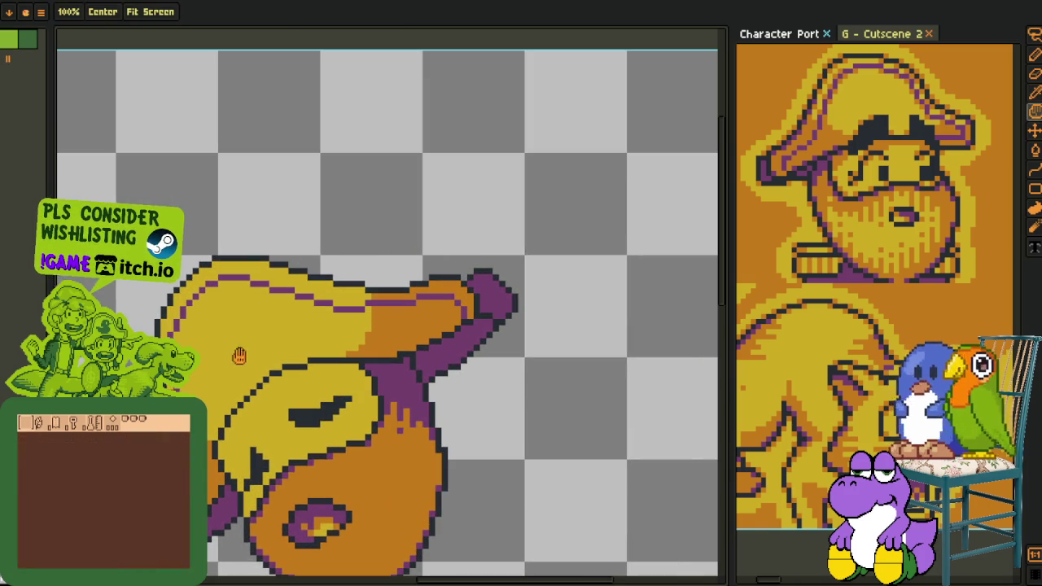
key("Tab")
right_click(151, 300)
mouse_move(173, 329)
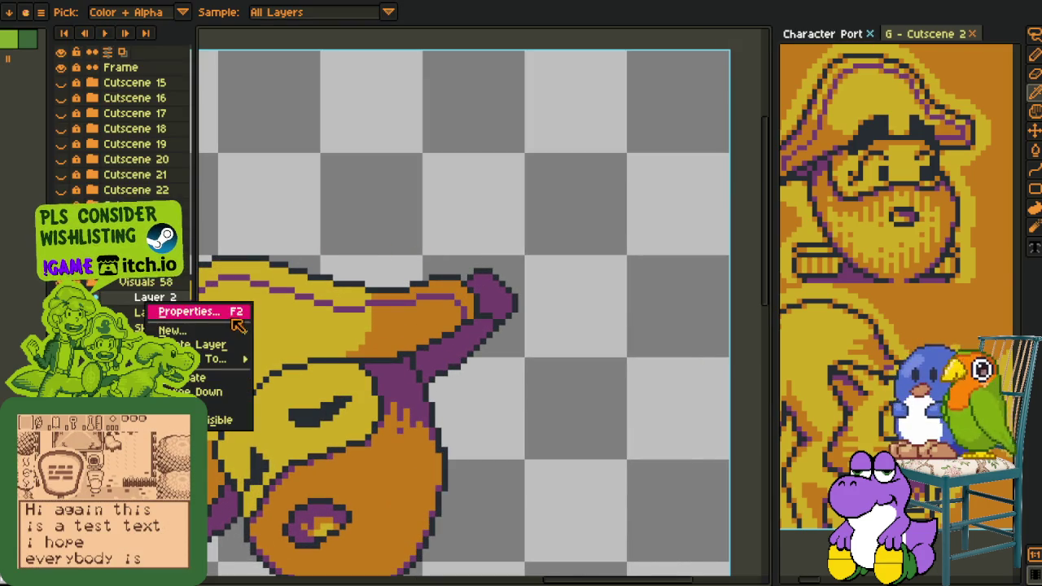
- On a new layer, bucket-fill each segment of the hat's top outline red
left_click(277, 330)
key("Tab")
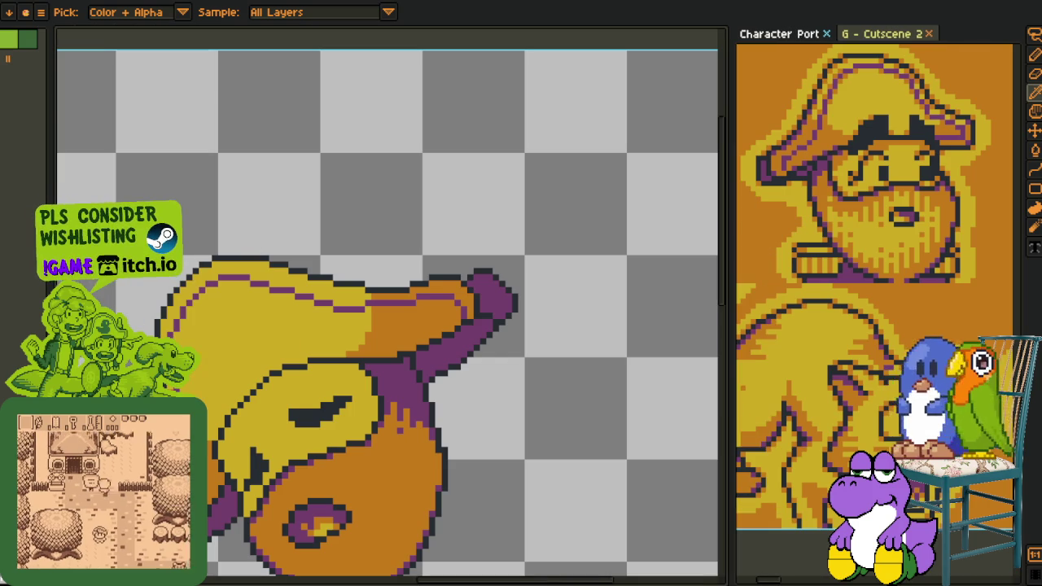
key("g")
scroll(213, 271, "up", 1)
scroll(221, 253, "up", 2)
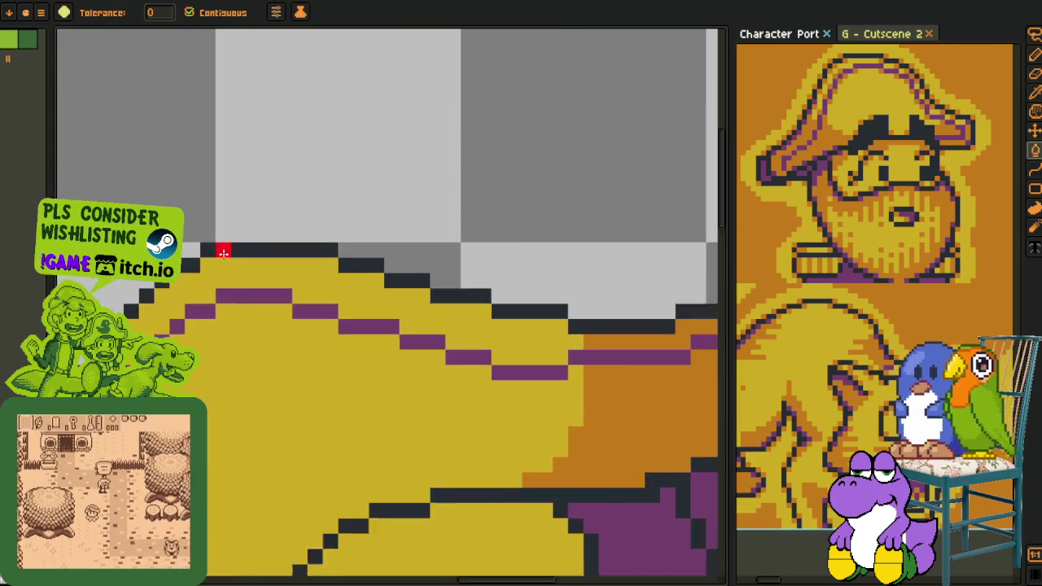
left_click(224, 249)
left_click(468, 287)
left_click(539, 304)
left_click_drag(539, 304, 168, 224)
left_click(263, 251)
left_click(393, 267)
left_click(464, 251)
left_click(535, 233)
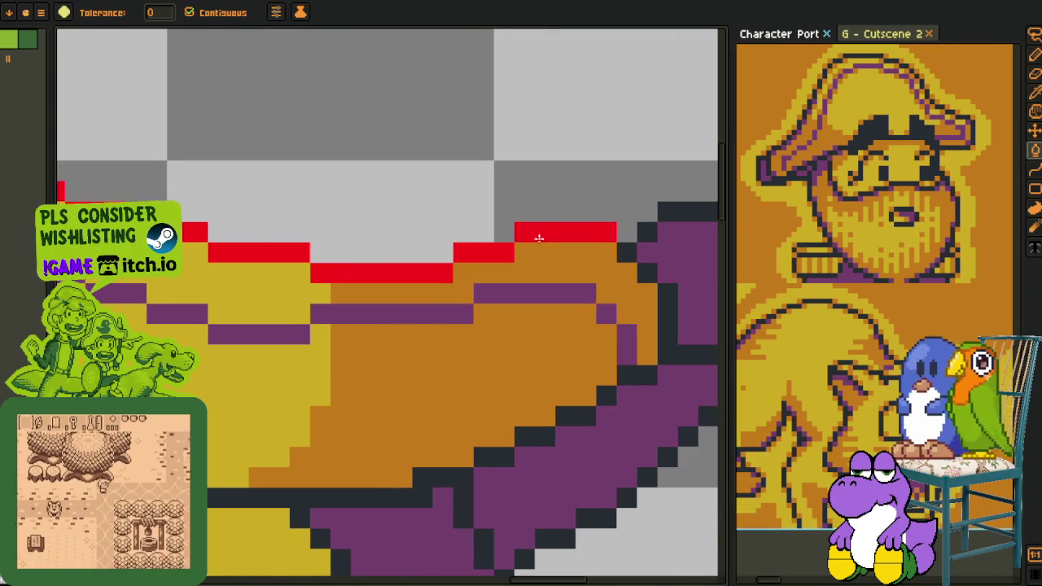
scroll(521, 228, "down", 4)
left_click_drag(453, 218, 421, 318)
- Move the red outline up above the hat's old top edge and drop it in place
key("r")
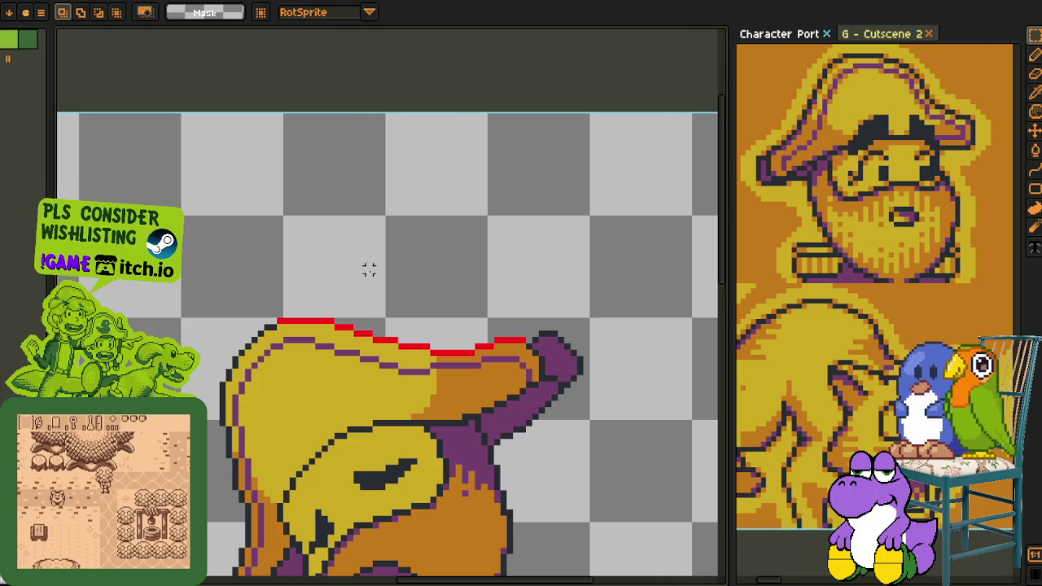
left_click_drag(242, 269, 615, 442)
mouse_move(414, 398)
left_mouse_down()
mouse_move(429, 378)
mouse_move(436, 387)
left_mouse_up()
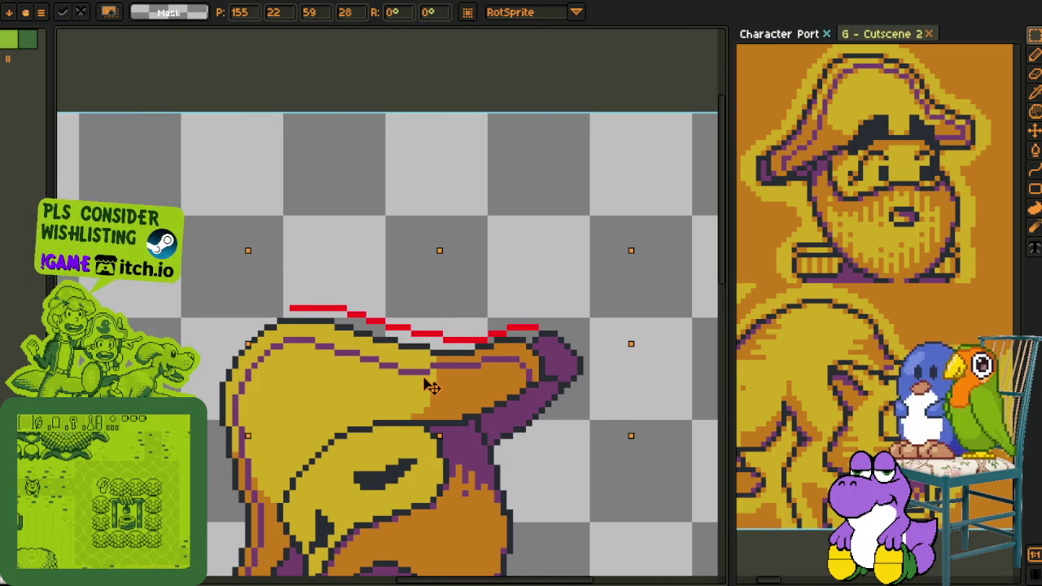
left_click_drag(432, 387, 428, 382)
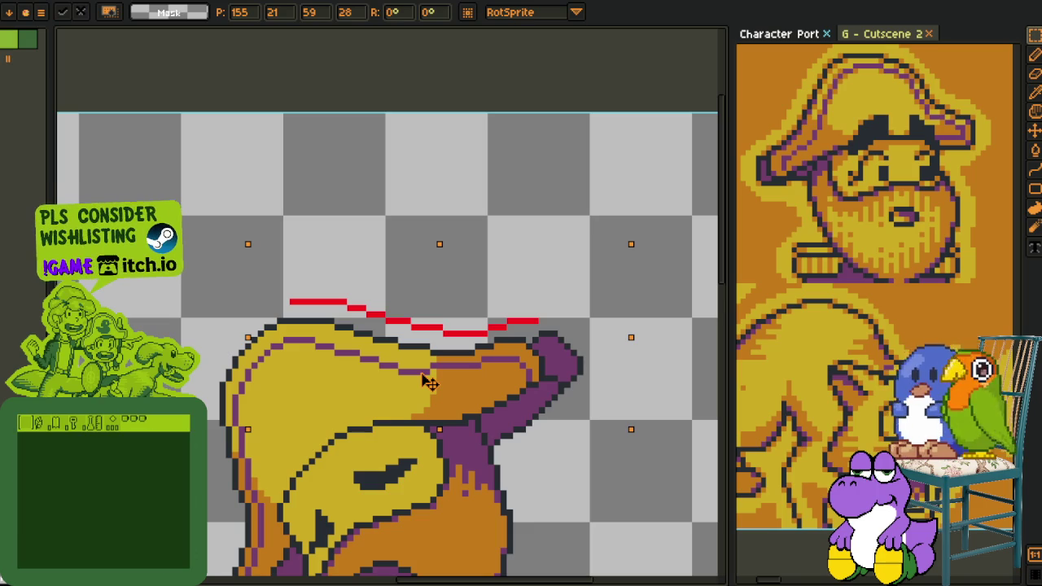
left_click(340, 440)
- Fill the gap beneath the red outline with purple to form the new band
scroll(541, 342, "up", 2)
key("alt")
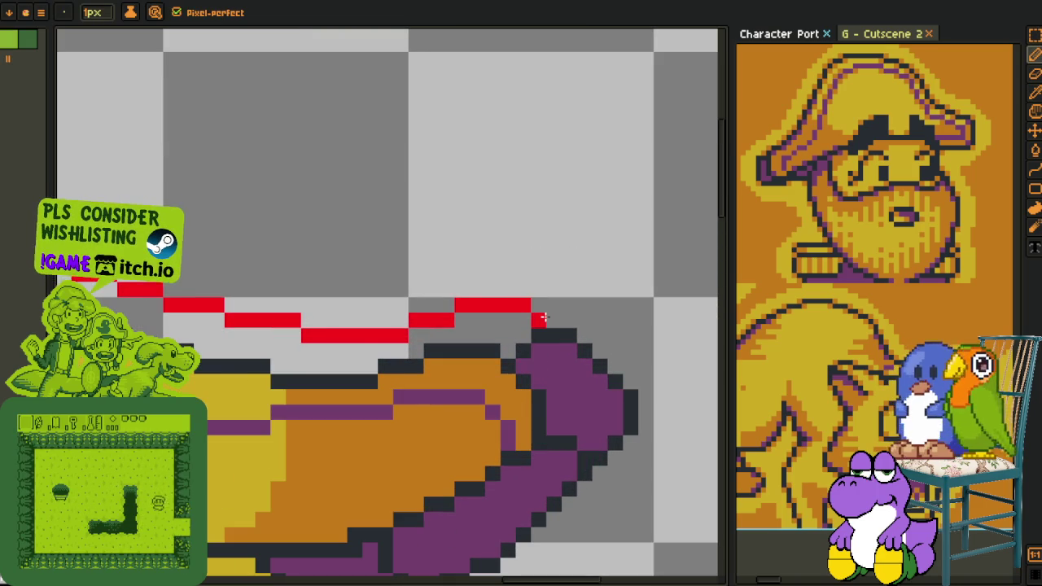
scroll(542, 318, "down", 2)
scroll(344, 303, "up", 2)
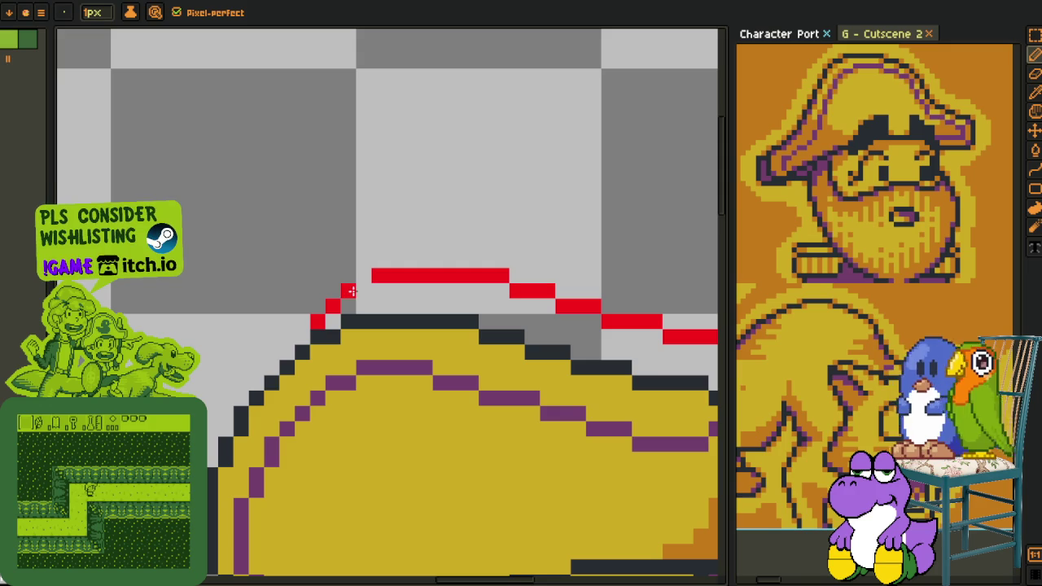
scroll(376, 275, "down", 2)
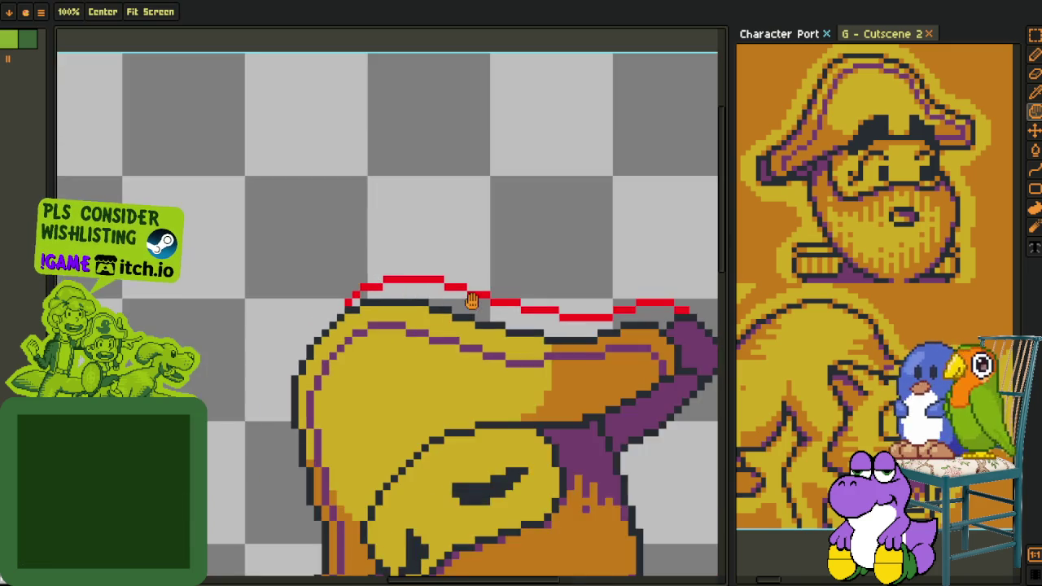
scroll(415, 291, "up", 2)
key("alt")
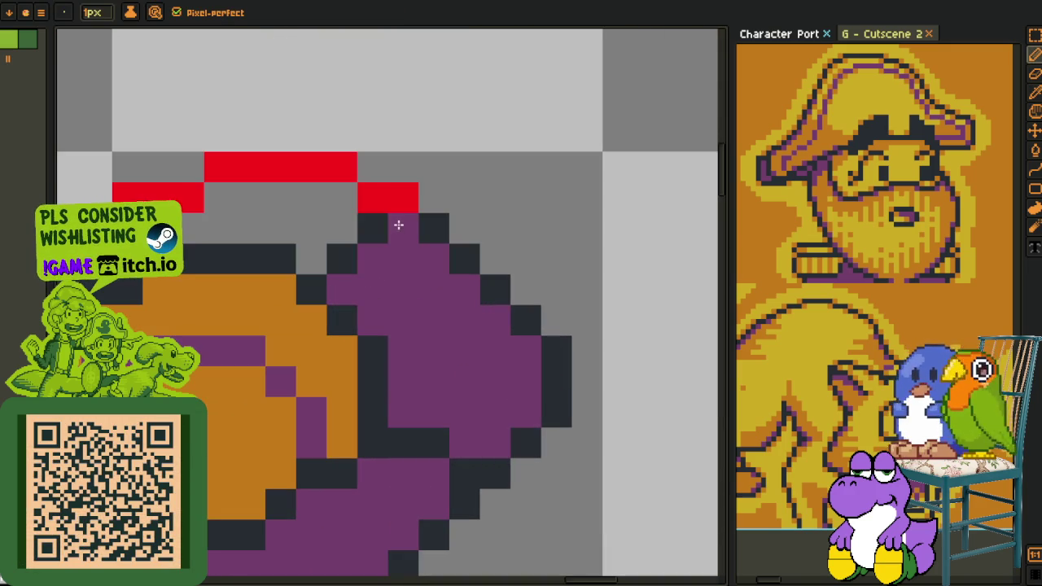
left_click_drag(395, 228, 364, 244)
key("b")
left_click(329, 250)
scroll(255, 299, "down", 5)
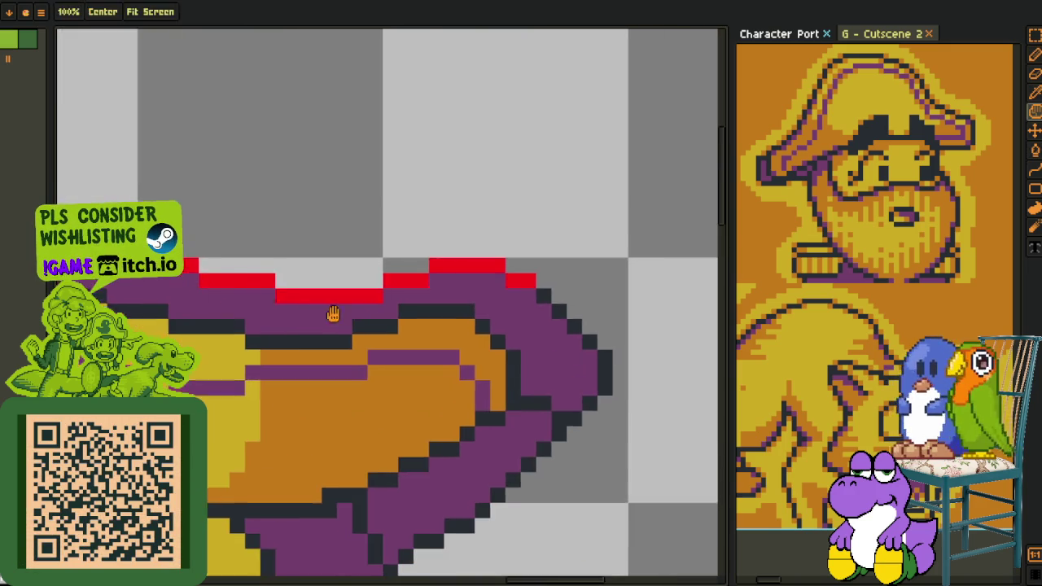
scroll(254, 300, "up", 4)
- Replace the red outline with the dark #20282F outline colour
key("alt")
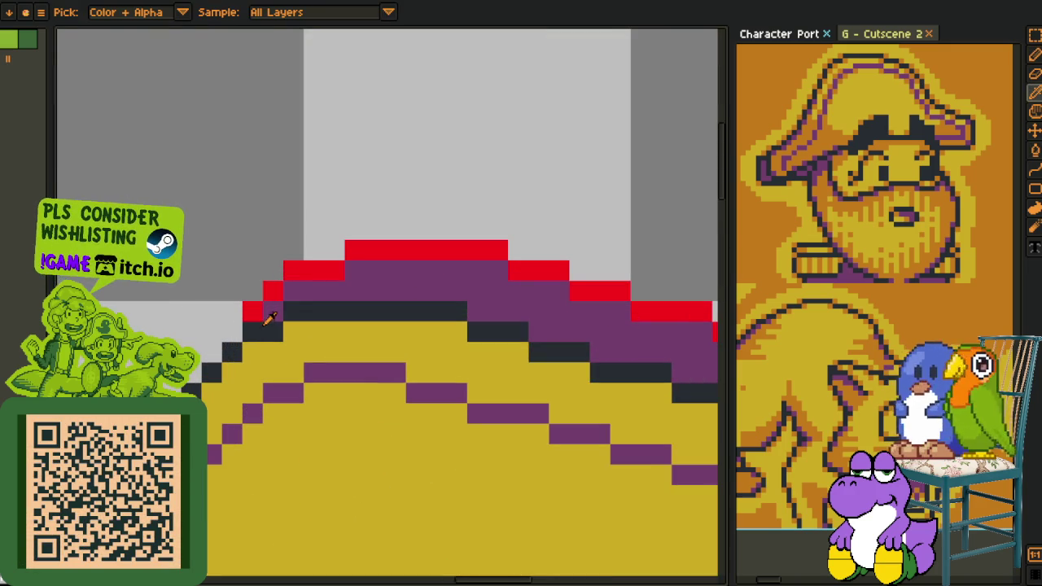
left_click(253, 311, "alt")
key("shift+r")
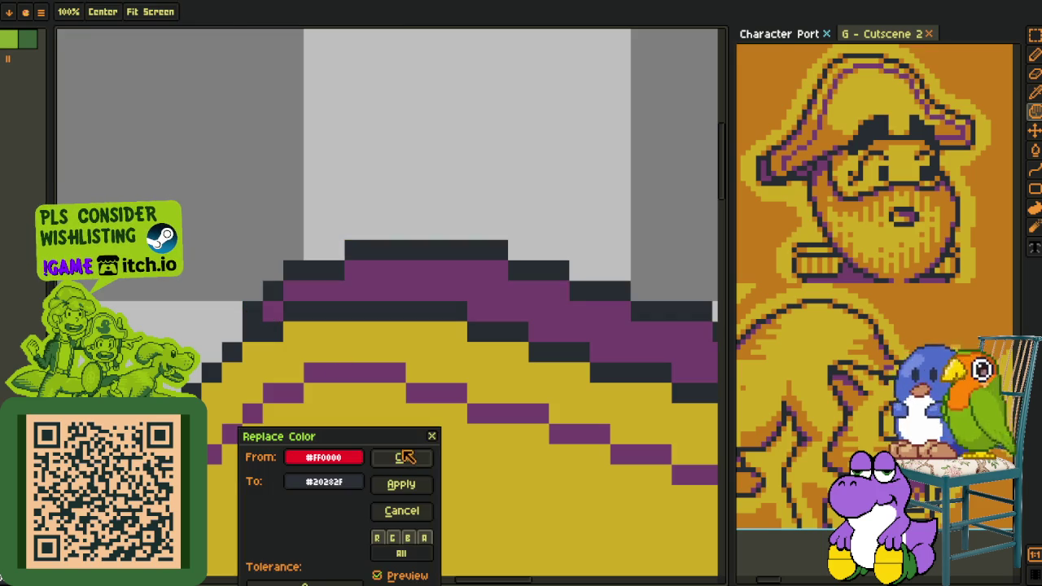
left_click(405, 458)
scroll(265, 307, "down", 5)
scroll(340, 282, "down", 2)
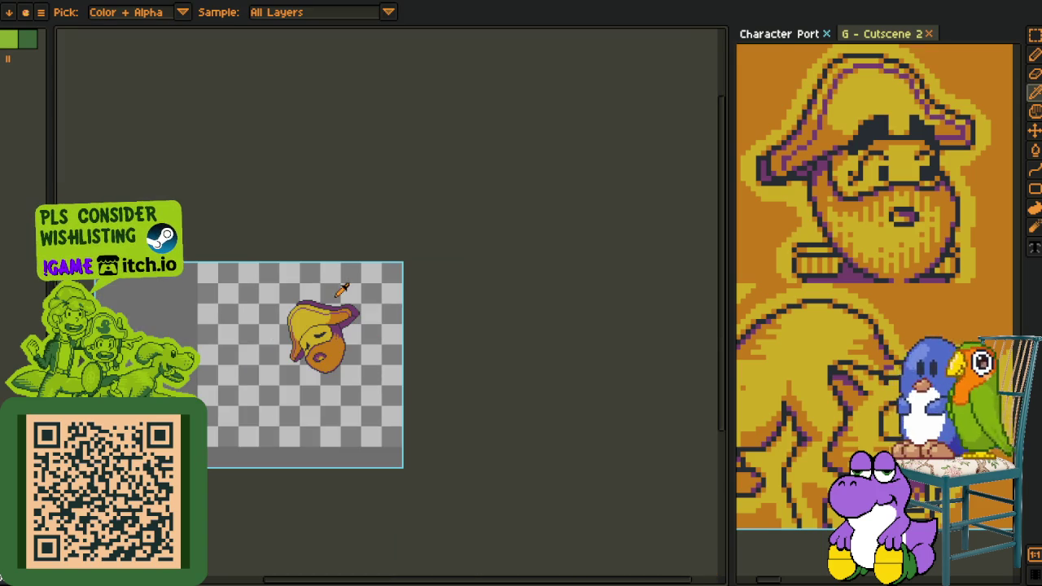
- On Layer 2, nudge the tilted head selection slightly right and commit it
scroll(372, 310, "up", 3)
key("Tab")
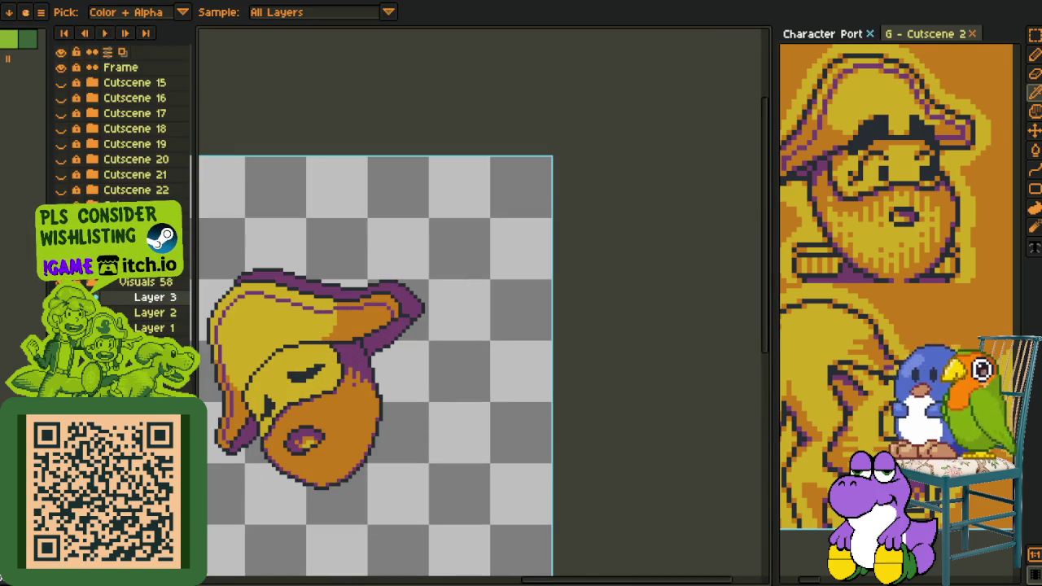
left_click(155, 313)
key("Tab")
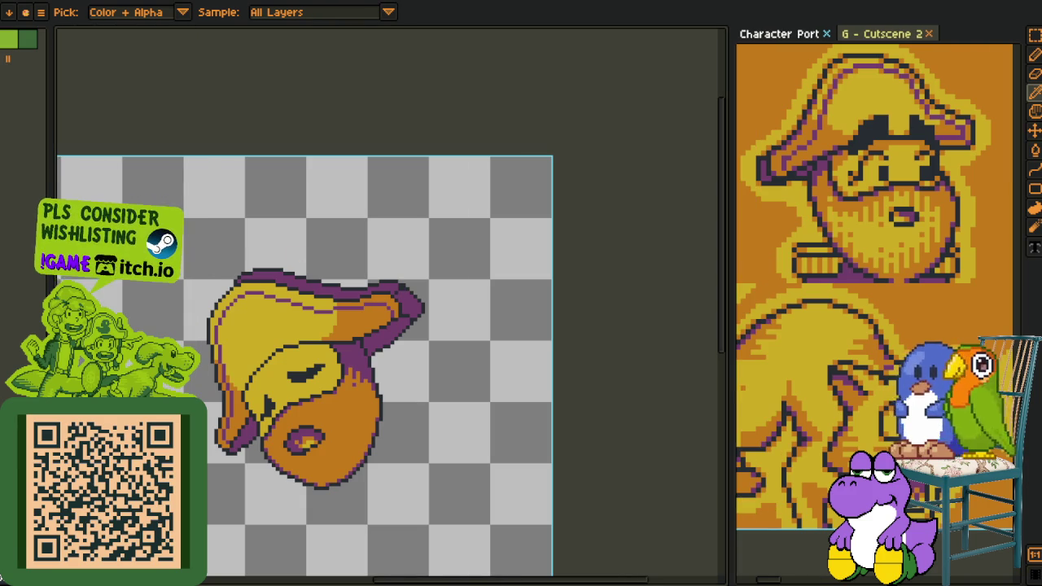
key("r")
left_click_drag(213, 234, 524, 386)
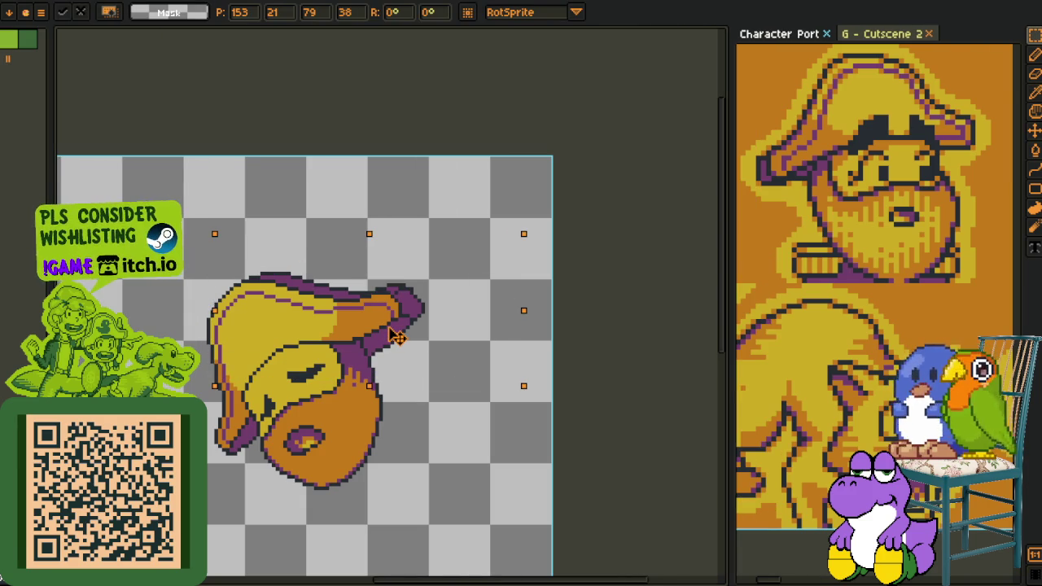
left_click_drag(401, 337, 402, 336)
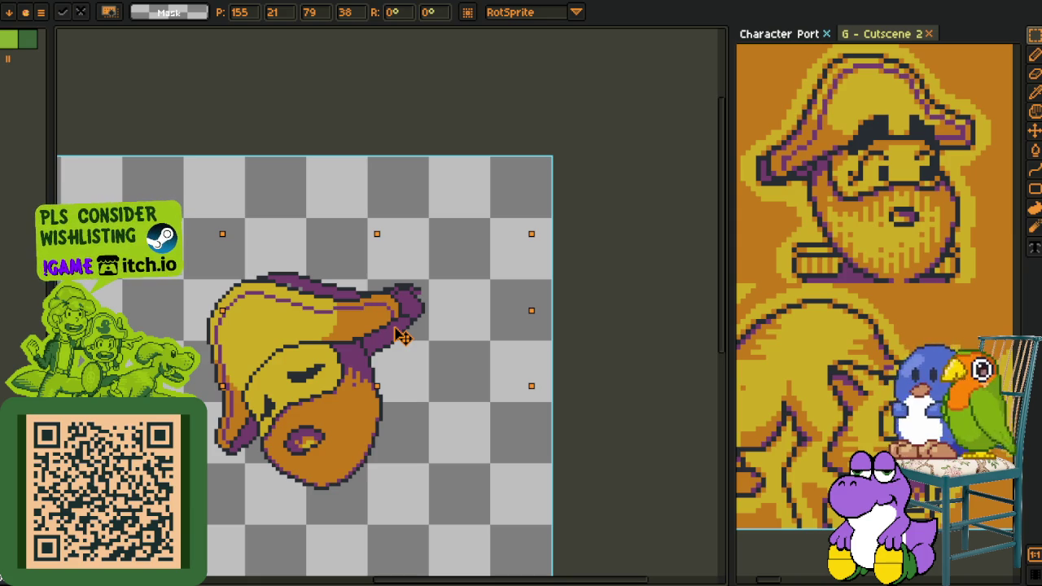
left_click(402, 475)
- Merge Layer 2 down into Layer 1 and hide the layer list
key("Tab")
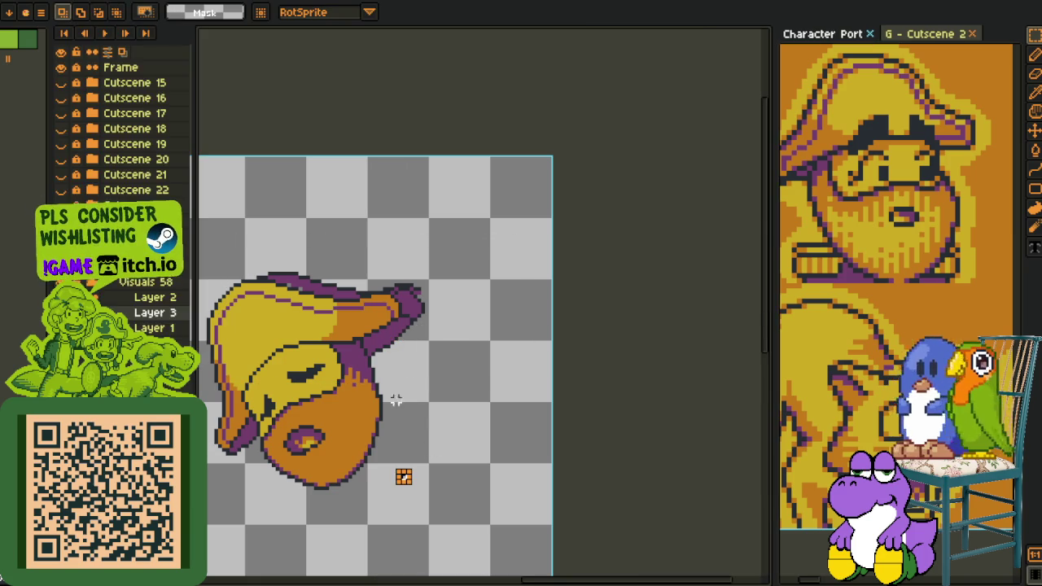
right_click(168, 308)
left_click(228, 391)
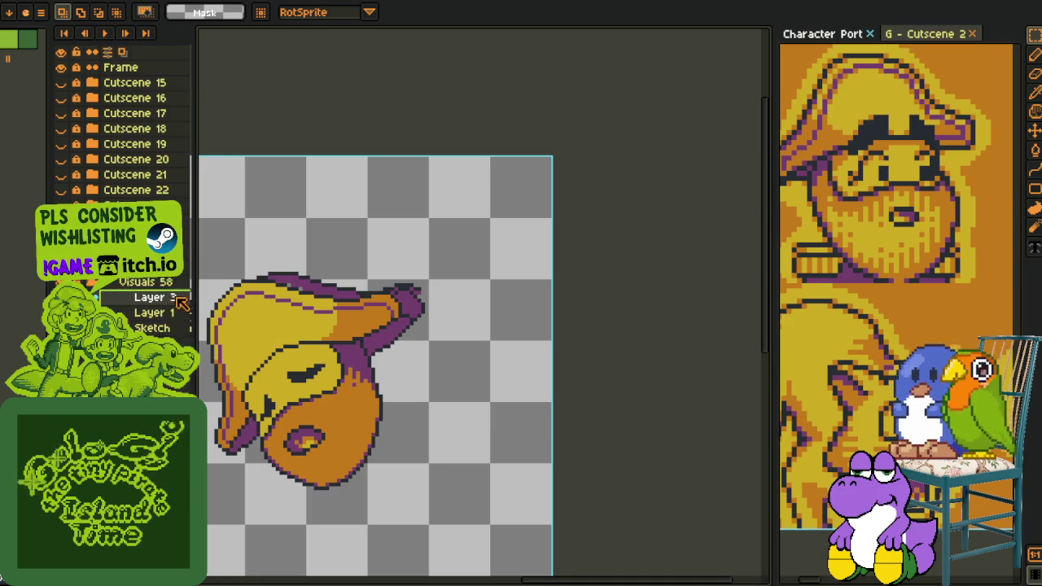
key("Tab")
scroll(415, 285, "up", 3)
- Repaint the right edge of the hat tip purple
scroll(424, 293, "up", 2)
mouse_move(354, 316)
left_mouse_down()
mouse_move(376, 407)
mouse_move(233, 286)
mouse_move(168, 328)
left_mouse_up()
left_click(352, 407, "alt")
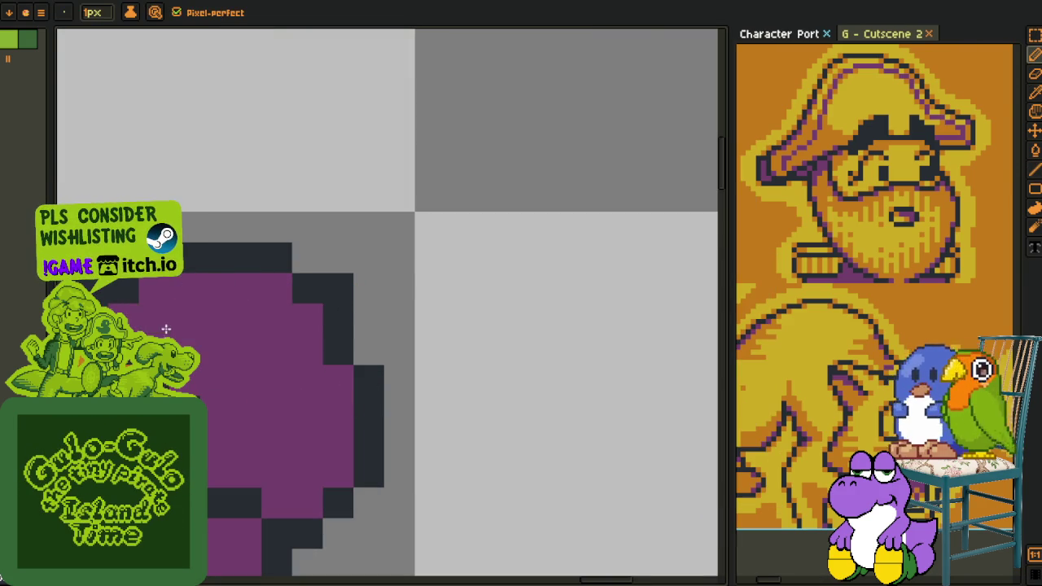
- Select the closed eye and move it down and to the left
scroll(345, 319, "down", 2)
scroll(349, 332, "down", 1)
scroll(289, 334, "up", 3)
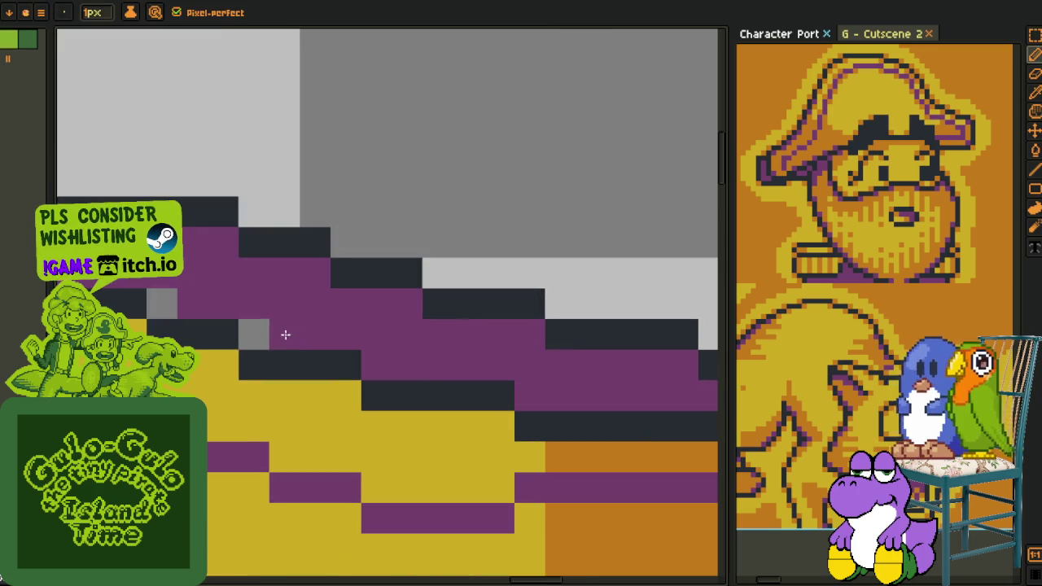
scroll(213, 313, "down", 3)
scroll(244, 269, "down", 1)
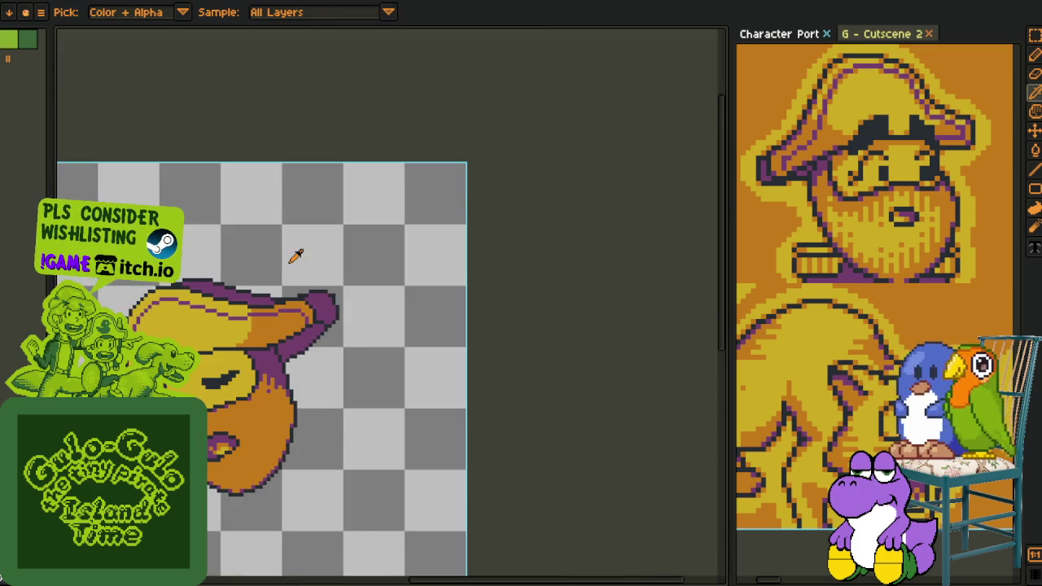
scroll(295, 255, "down", 2)
scroll(328, 265, "up", 3)
scroll(394, 287, "up", 1)
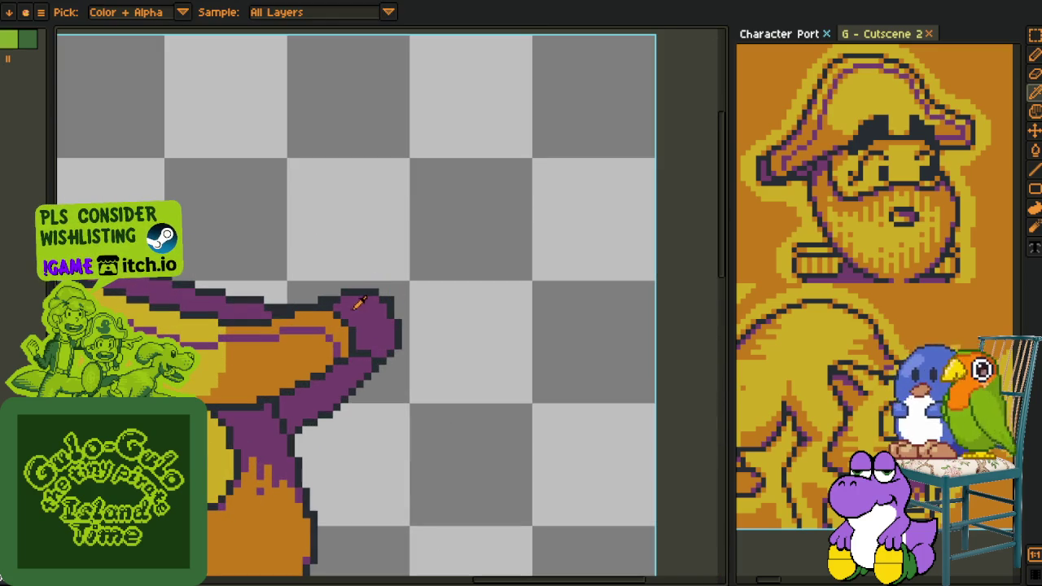
scroll(358, 301, "down", 2)
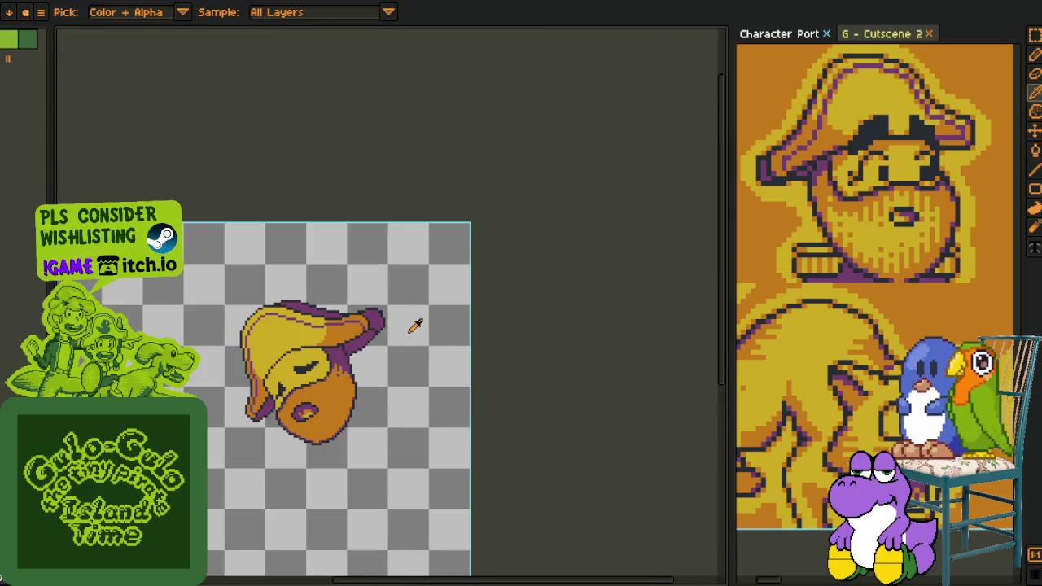
scroll(417, 327, "down", 1)
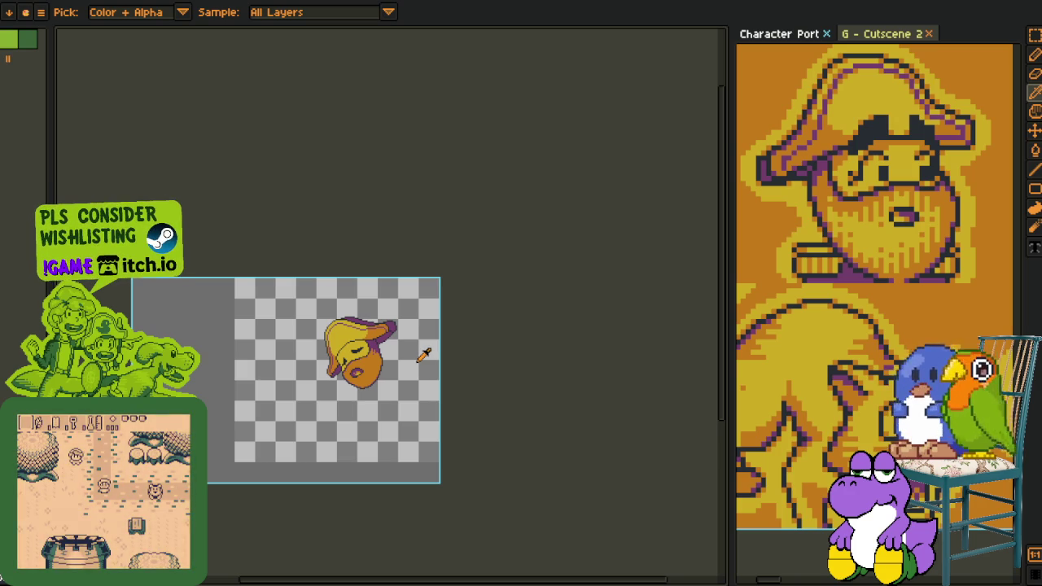
scroll(355, 368, "up", 2)
scroll(366, 360, "up", 1)
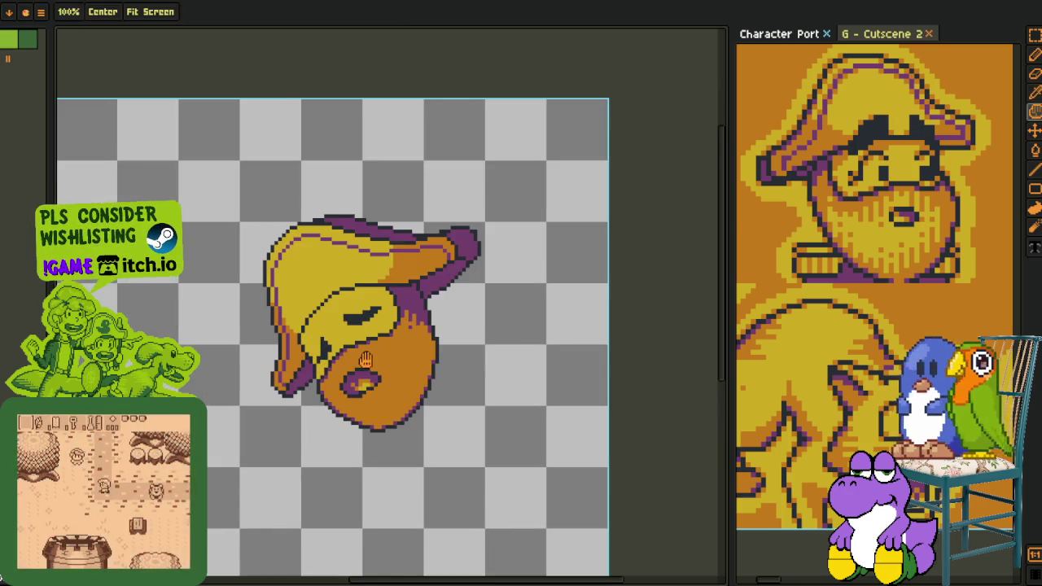
scroll(357, 238, "up", 1)
scroll(356, 238, "up", 1)
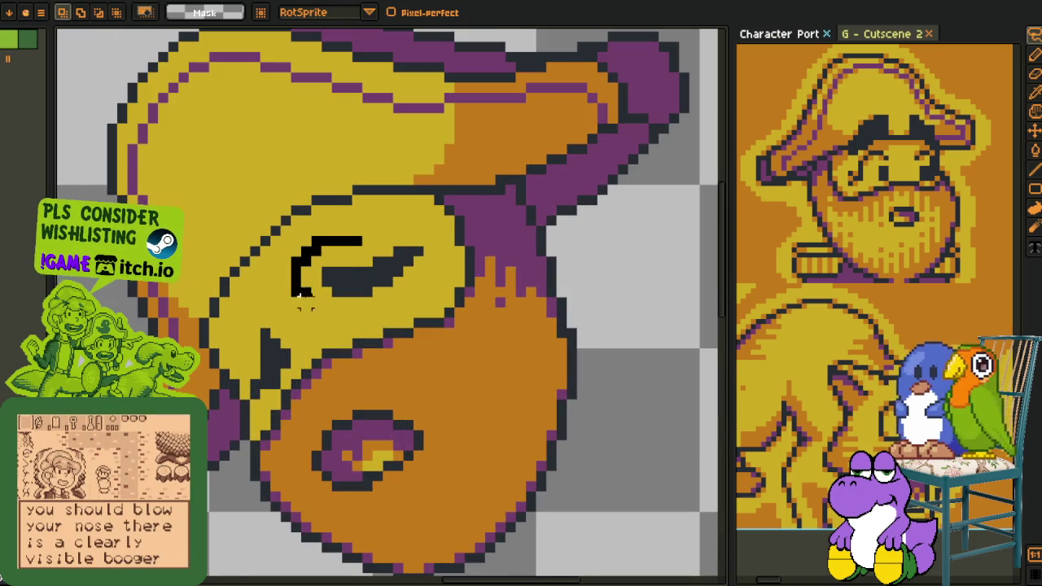
left_click_drag(296, 289, 297, 287)
left_click_drag(362, 282, 342, 295)
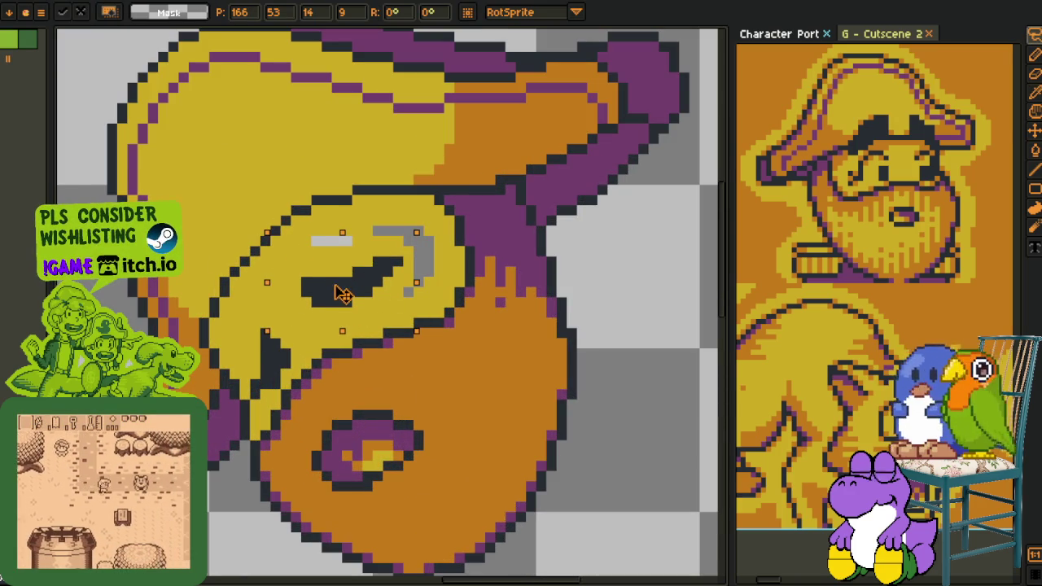
key("Return")
- Fill the grey gaps around the eye with yellow
key("o")
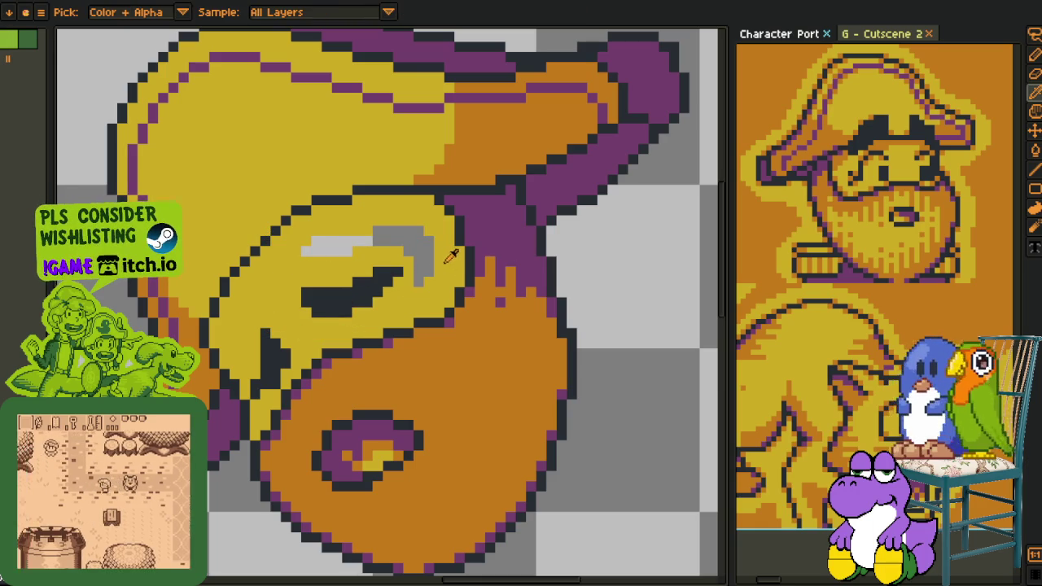
left_click(419, 245)
scroll(496, 287, "down", 3)
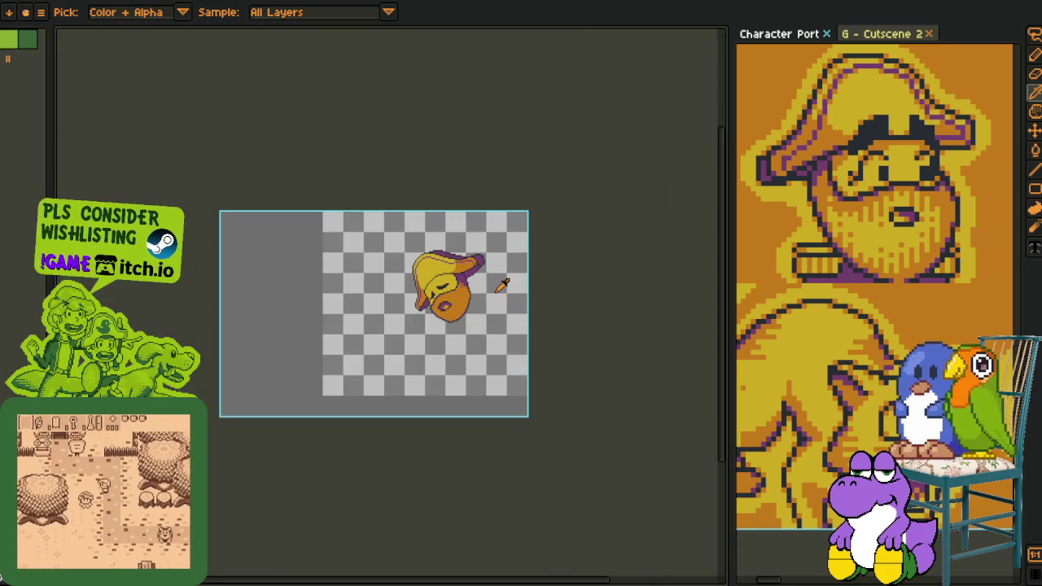
key("h")
left_click_drag(499, 284, 409, 307)
scroll(399, 308, "up", 2)
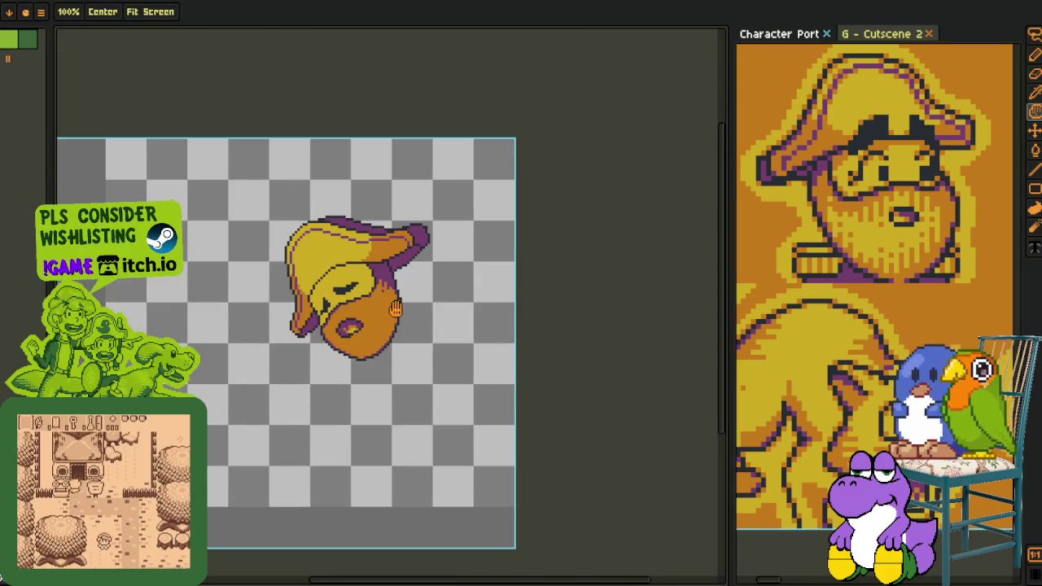
scroll(358, 350, "up", 1)
scroll(358, 349, "up", 1)
scroll(359, 350, "up", 1)
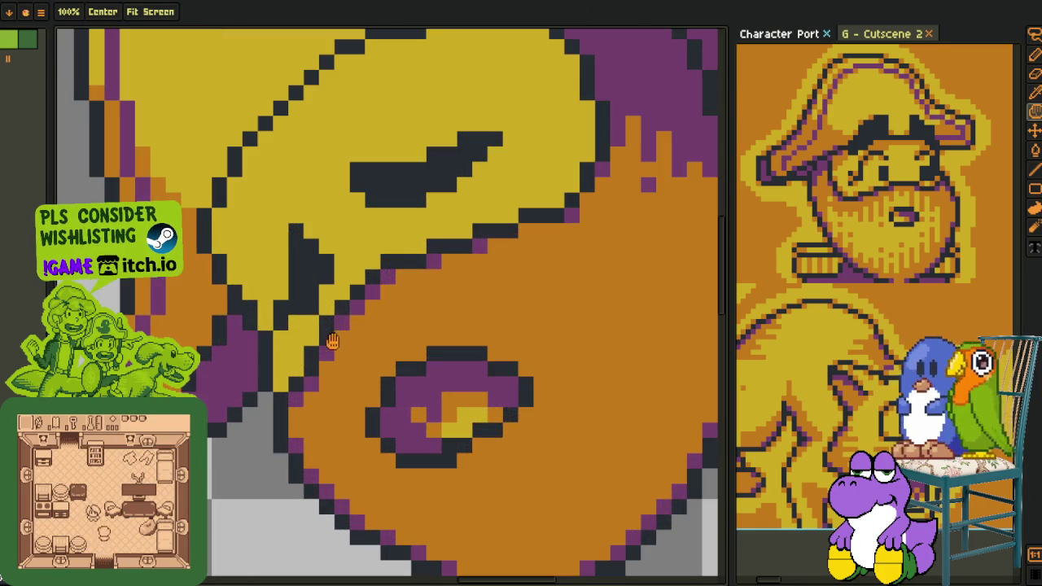
- Select the eye and cheek area and shift it one pixel down-left
key("r")
mouse_move(401, 244)
left_mouse_down()
mouse_move(349, 274)
mouse_move(302, 372)
mouse_move(407, 302)
mouse_move(470, 216)
left_mouse_up()
left_click_drag(400, 286, 267, 407)
left_click(388, 244)
mouse_move(370, 259)
left_mouse_down()
mouse_move(349, 314)
mouse_move(454, 267)
mouse_move(439, 232)
left_mouse_up()
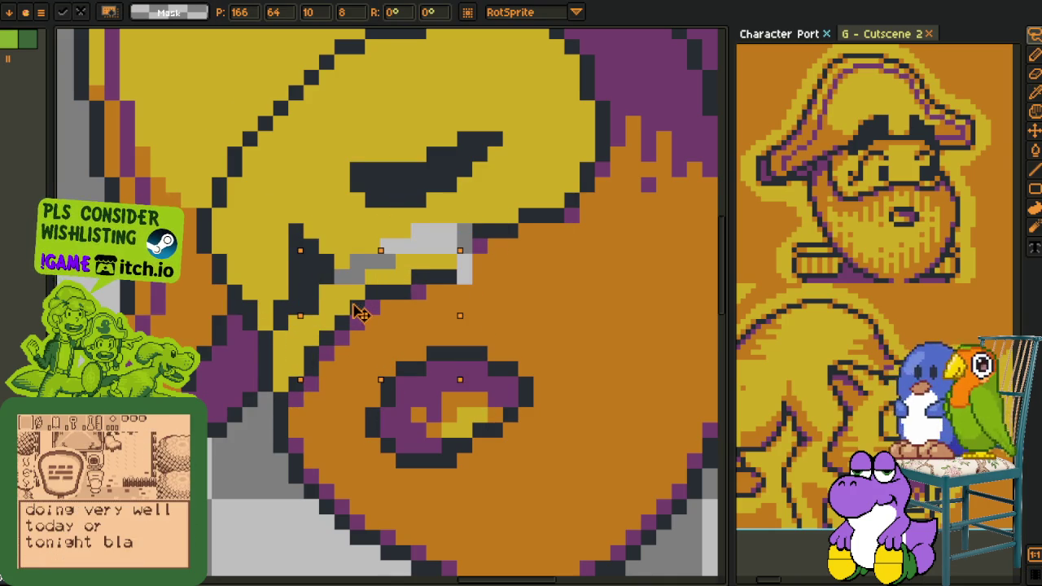
left_click_drag(364, 308, 352, 316)
key("Return")
- Paint dark pixels under the eye to rebuild the face outline
scroll(407, 309, "down", 3)
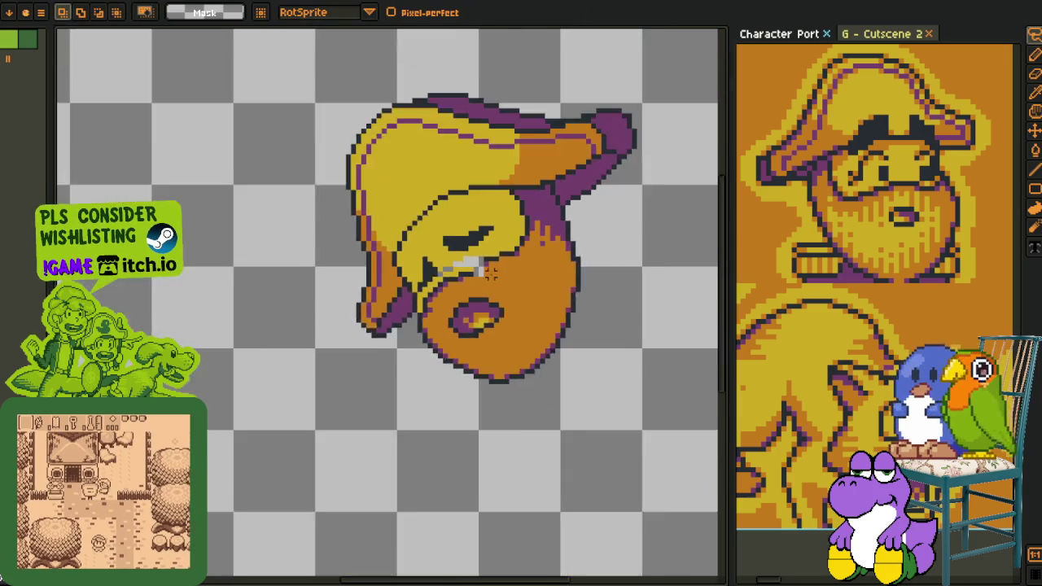
scroll(466, 300, "down", 1)
key("i")
scroll(456, 285, "up", 5)
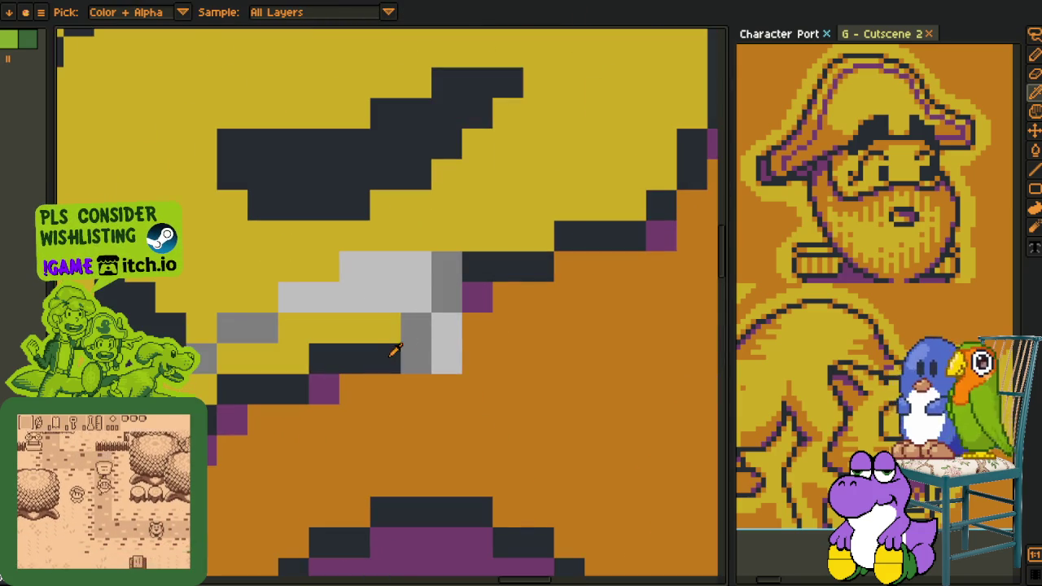
key("b")
left_click(293, 358)
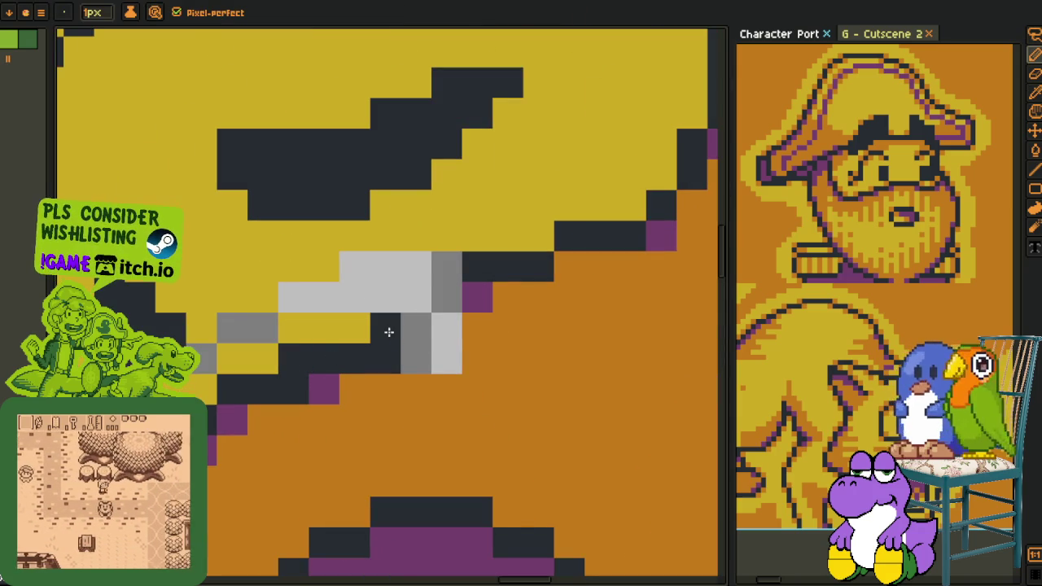
left_click_drag(416, 328, 497, 298)
- Repaint stray outline pixels yellow, add a dark outline pixel, and fill the grey gap orange
key("h")
mouse_move(536, 269)
left_mouse_down()
mouse_move(422, 310)
mouse_move(432, 307)
left_mouse_up()
key("i")
left_click(361, 279)
key("b")
left_click(454, 276)
key("b")
left_click(454, 306)
key("g")
left_click(269, 307)
- Turn two outline pixels under the eye purple
key("h")
left_click_drag(190, 358, 363, 308)
key("i")
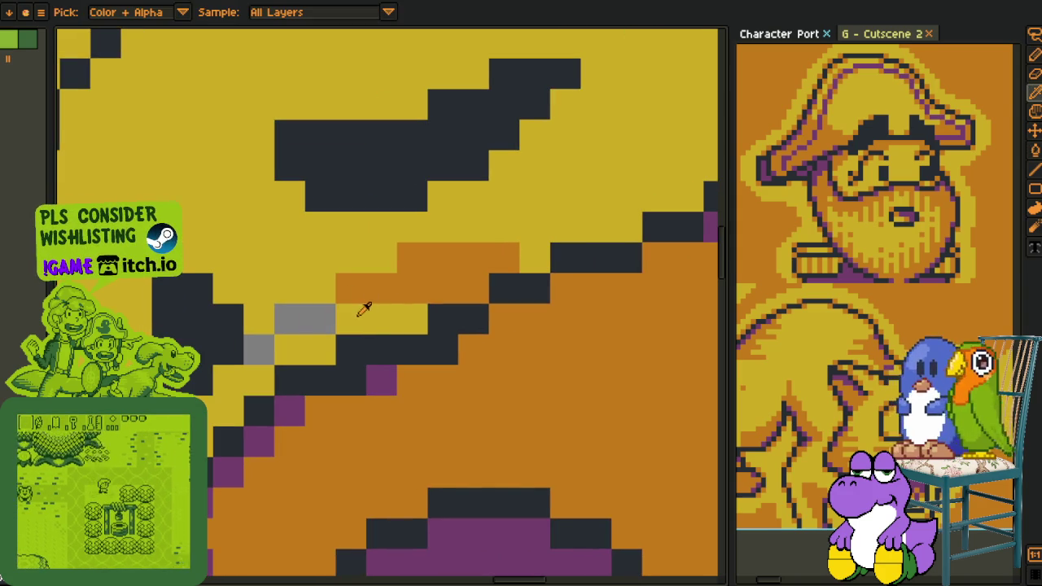
scroll(364, 368, "down", 2)
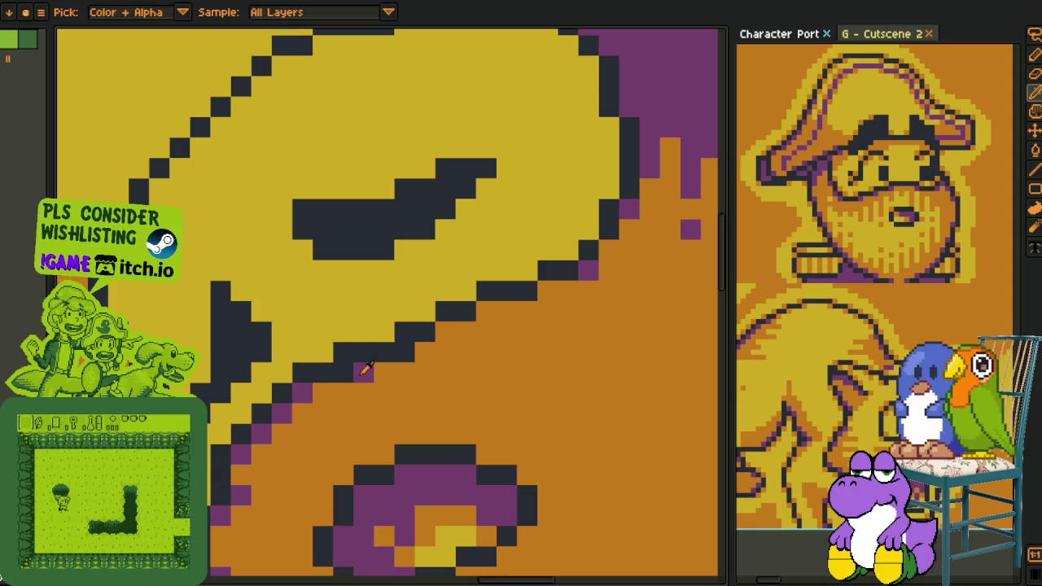
left_click(348, 371)
left_click(403, 352)
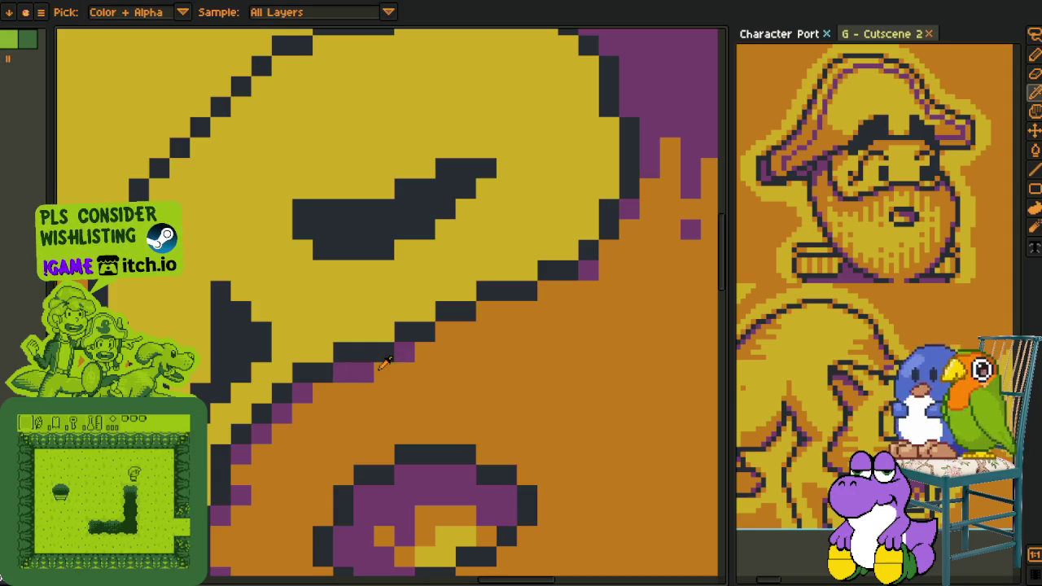
key("alt")
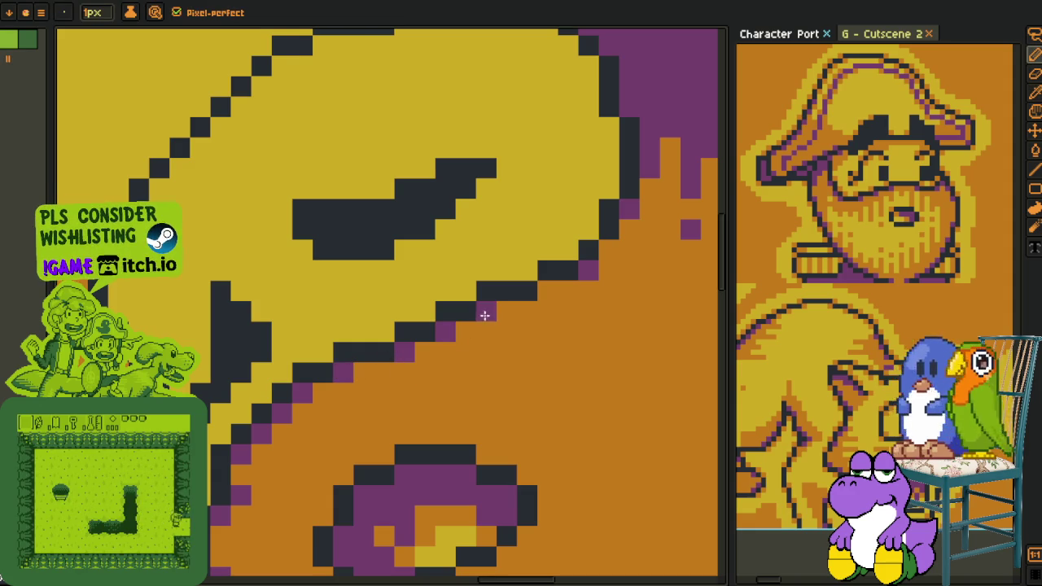
scroll(485, 315, "down", 3)
scroll(440, 307, "down", 1)
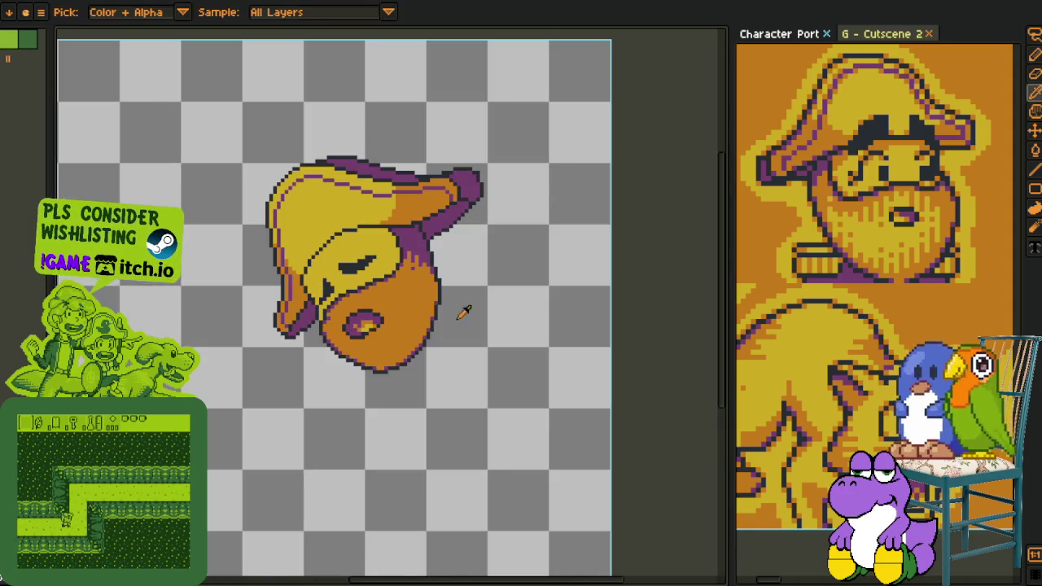
scroll(474, 311, "down", 1)
scroll(477, 313, "up", 2)
scroll(477, 313, "up", 2)
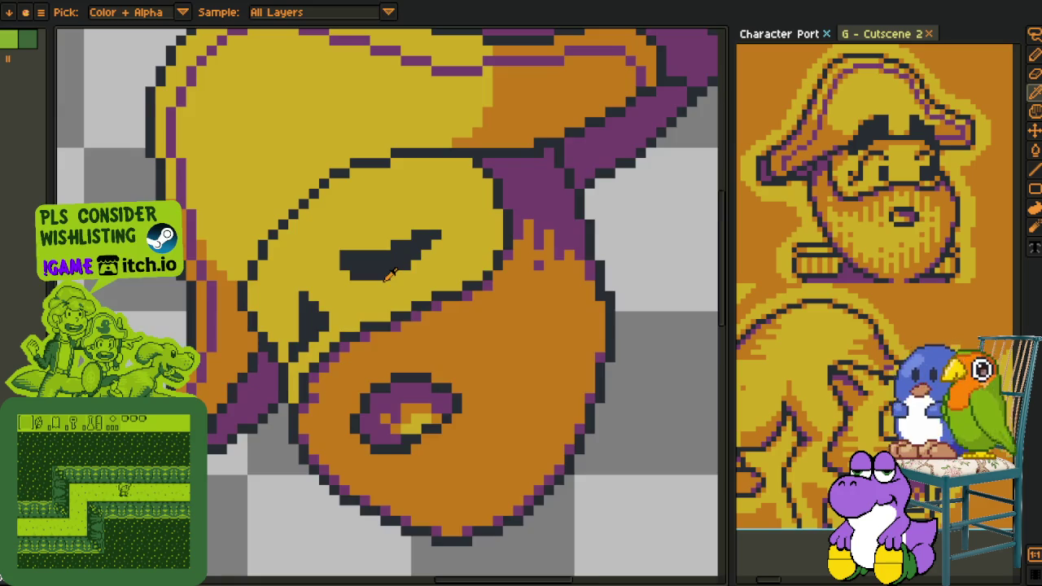
scroll(383, 293, "down", 1)
scroll(359, 342, "down", 1)
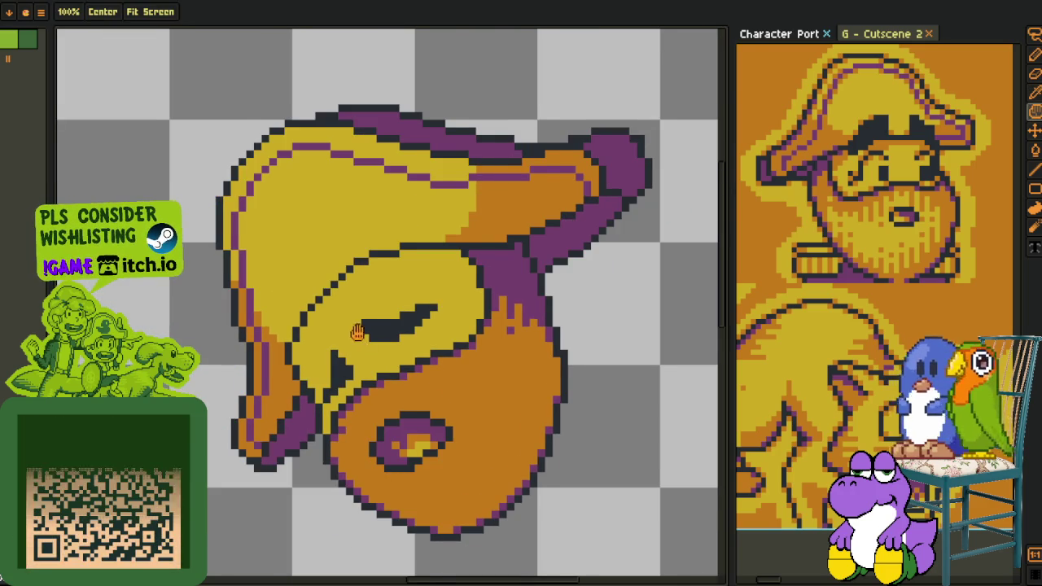
scroll(359, 342, "up", 1)
scroll(349, 350, "up", 1)
scroll(317, 313, "down", 2)
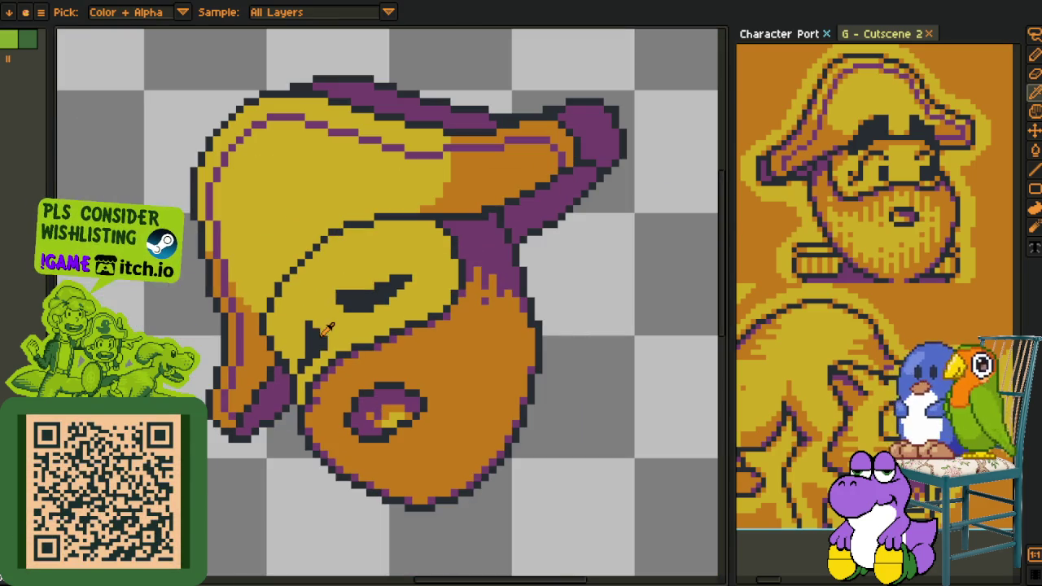
- Fill the grey gap beside the eye with yellow
key("w")
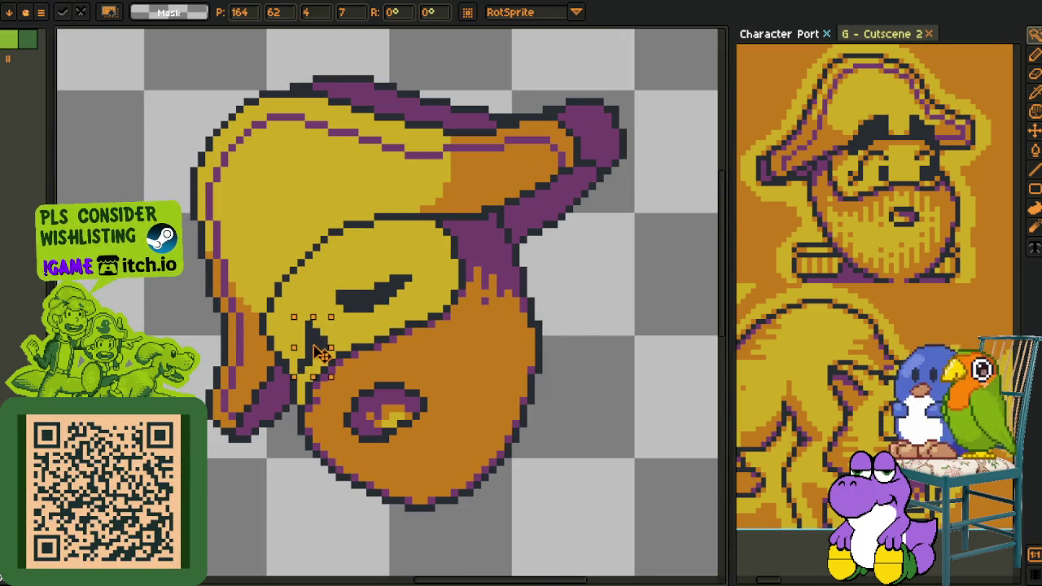
left_click(344, 326)
key("ctrl+d")
scroll(497, 410, "down", 3)
scroll(337, 430, "up", 3)
key("i")
scroll(389, 355, "up", 2)
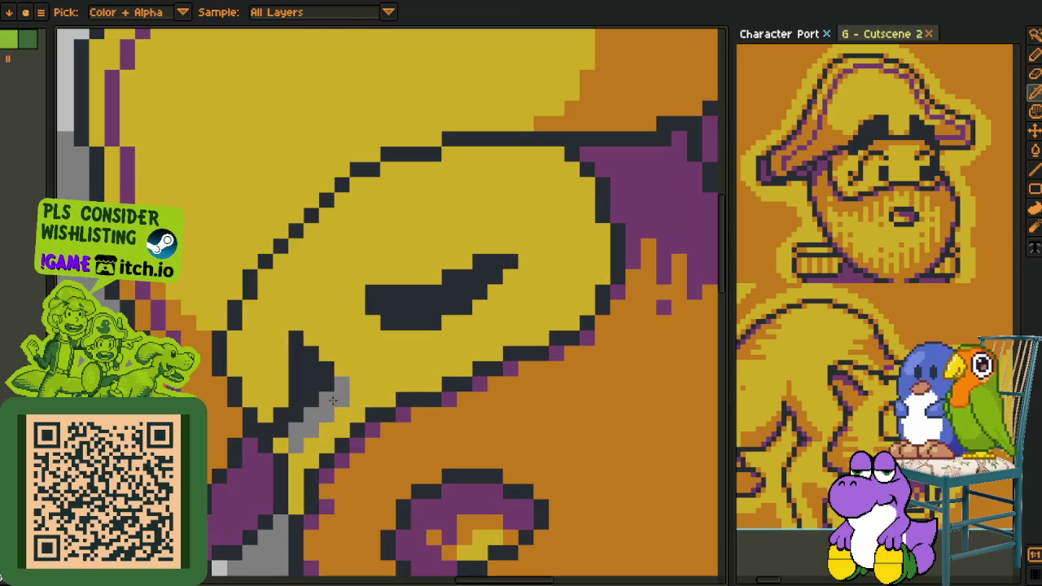
key("b")
left_click(334, 397)
key("o")
key("p")
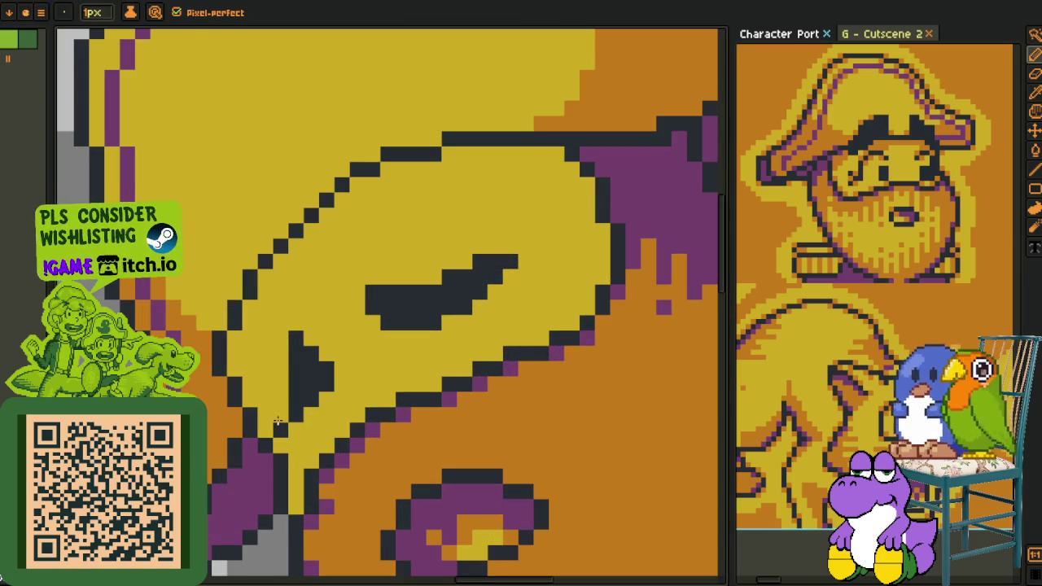
key("i")
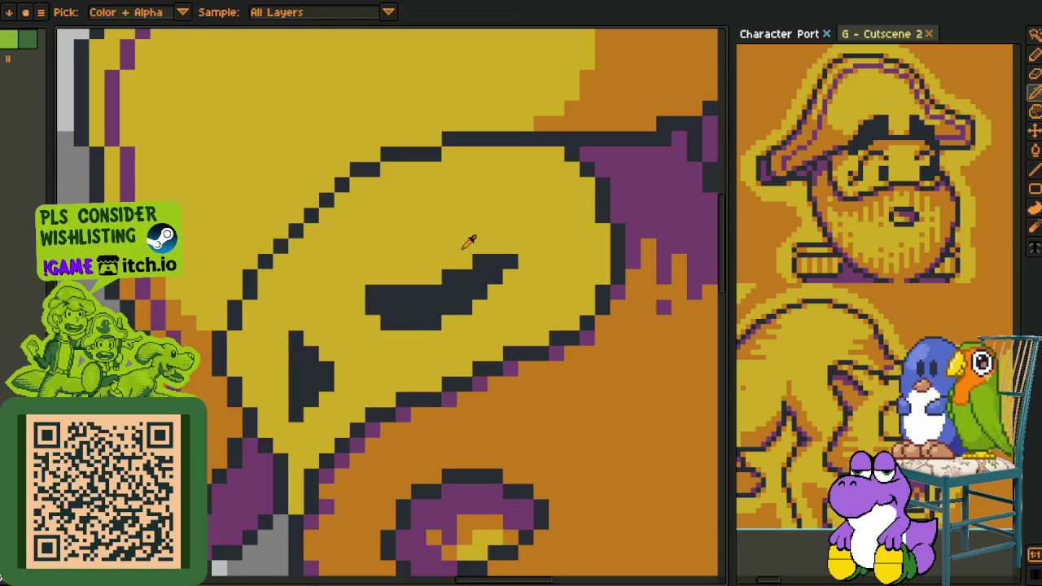
- Shift the eye's right end one pixel down-left and paint leftover grey and black pixels yellow
key("m")
left_click_drag(441, 241, 554, 322)
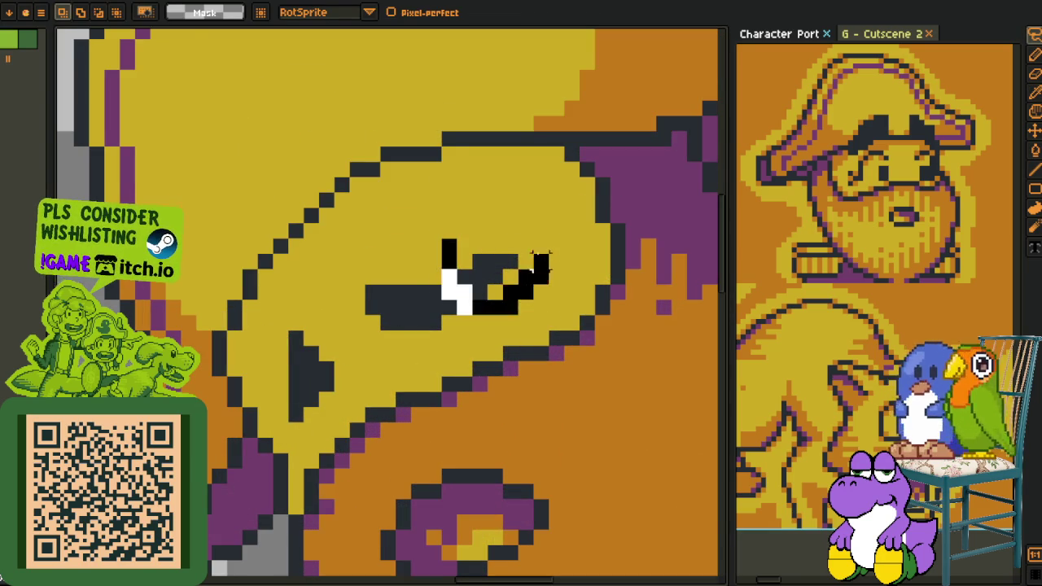
left_click_drag(483, 274, 469, 290)
key("p")
key("i")
key("b")
left_click(472, 248)
key("i")
key("p")
left_click(442, 324)
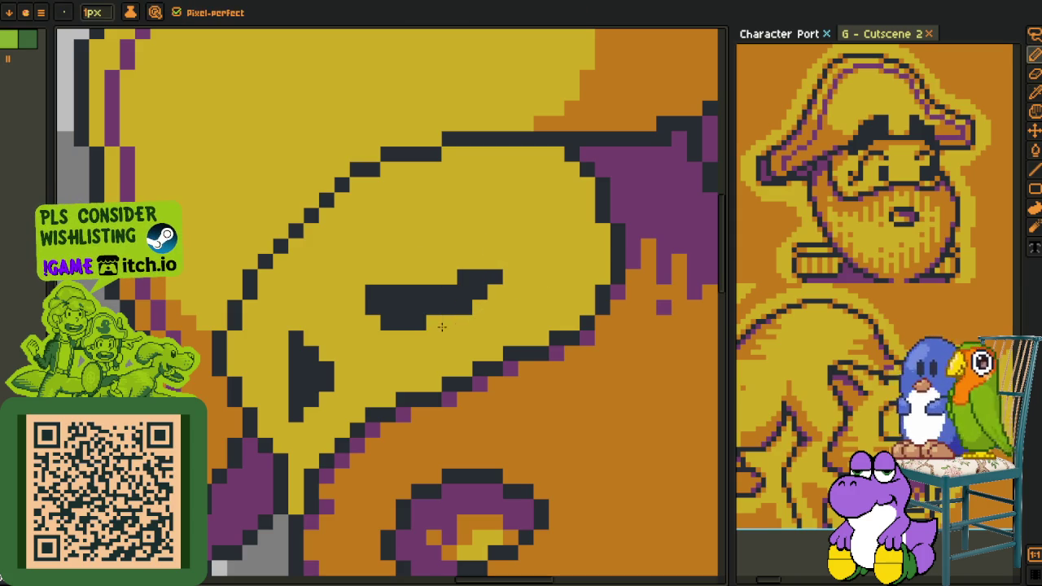
key("i")
scroll(449, 325, "down", 5)
scroll(458, 331, "up", 2)
- Pick the face's orange and flood-fill the yellow patch below the eye with it
scroll(459, 331, "up", 1)
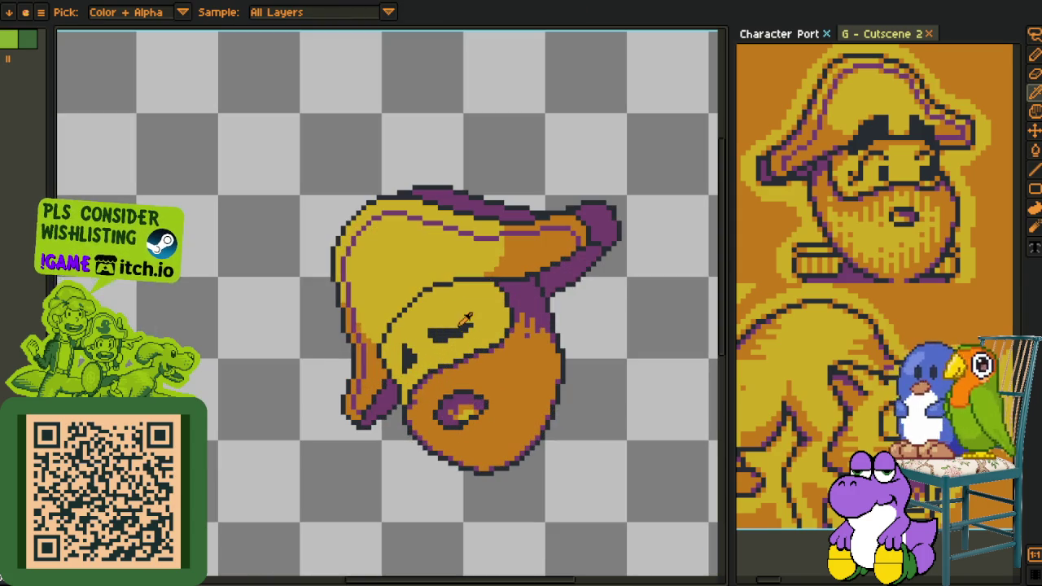
scroll(427, 348, "up", 3)
key("p")
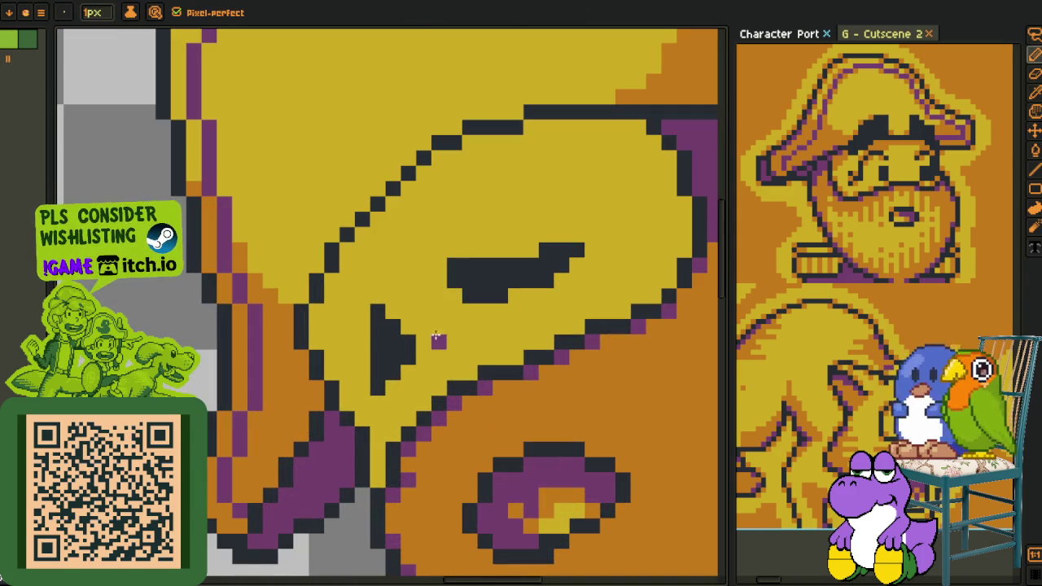
key("i")
left_click(288, 373)
key("p")
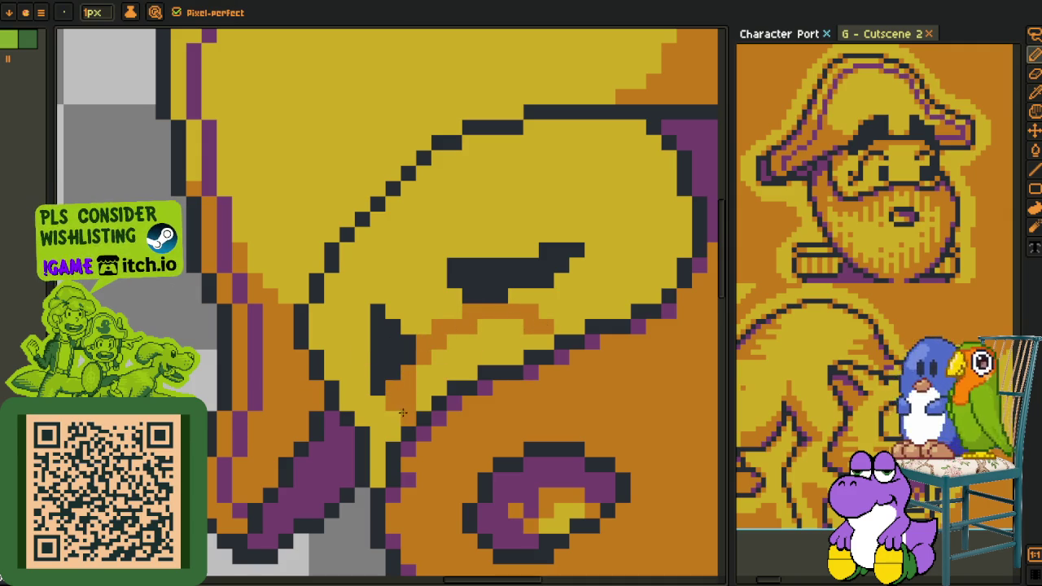
key("g")
left_click(442, 387)
scroll(442, 387, "down", 3)
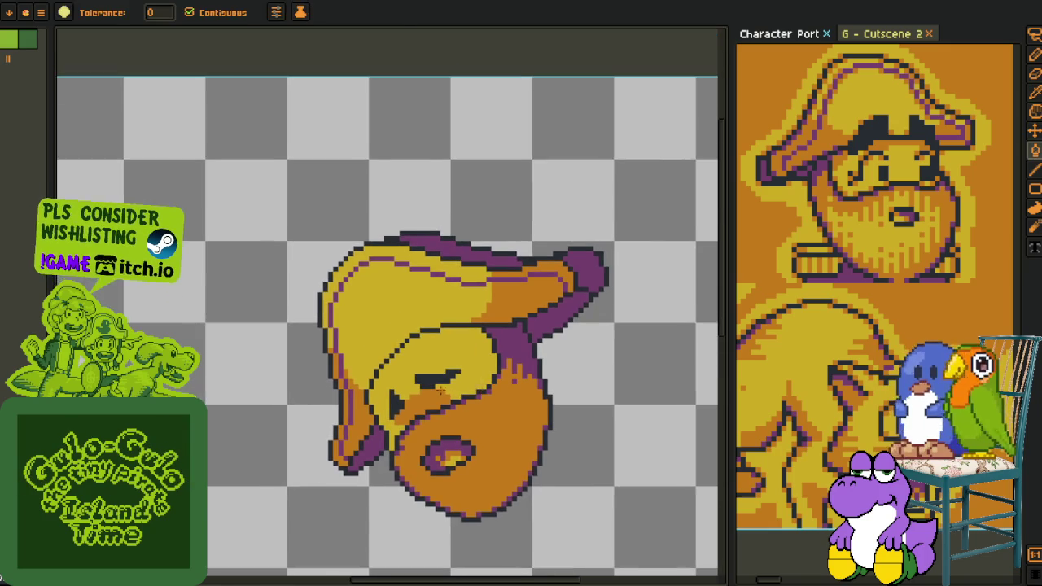
- Zoom out and recentre the whole head sprite, then show the layers panel
key("i")
scroll(444, 389, "up", 2)
scroll(472, 383, "up", 2)
key("b")
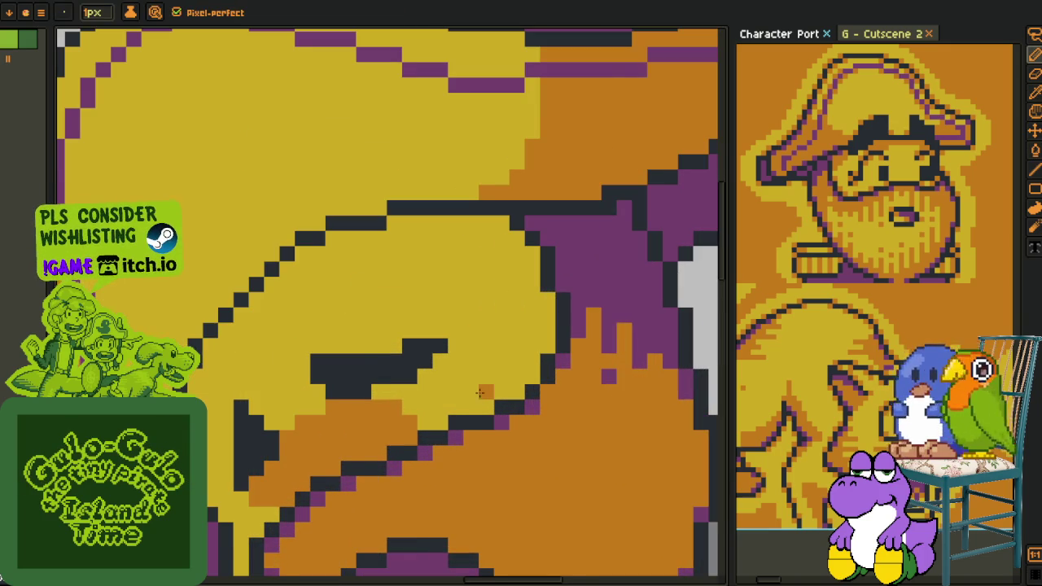
key("z")
scroll(480, 394, "down", 2)
scroll(504, 382, "down", 1)
scroll(548, 362, "down", 1)
key("i")
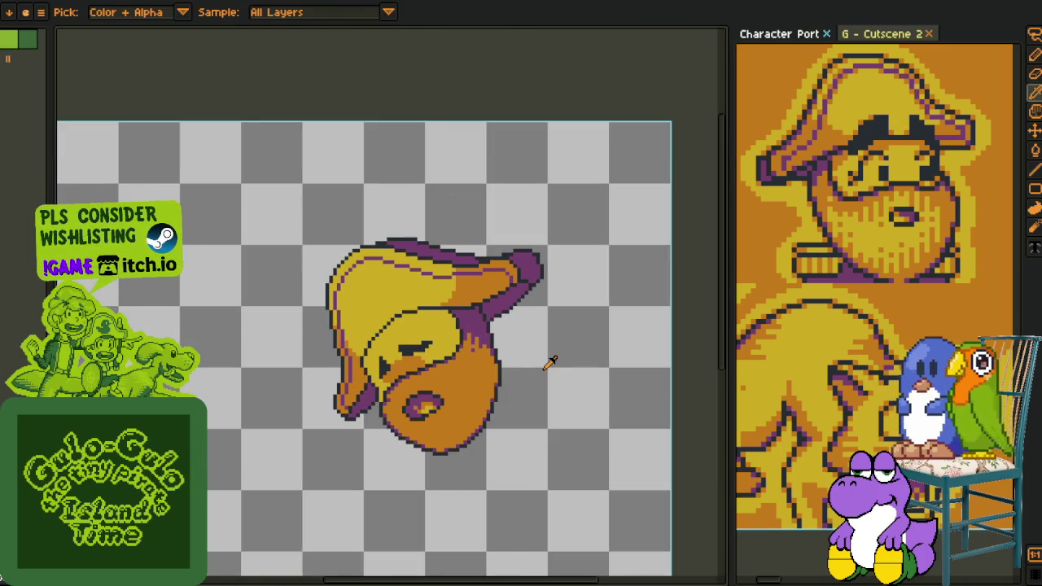
left_click_drag(550, 361, 473, 356)
scroll(399, 325, "up", 1)
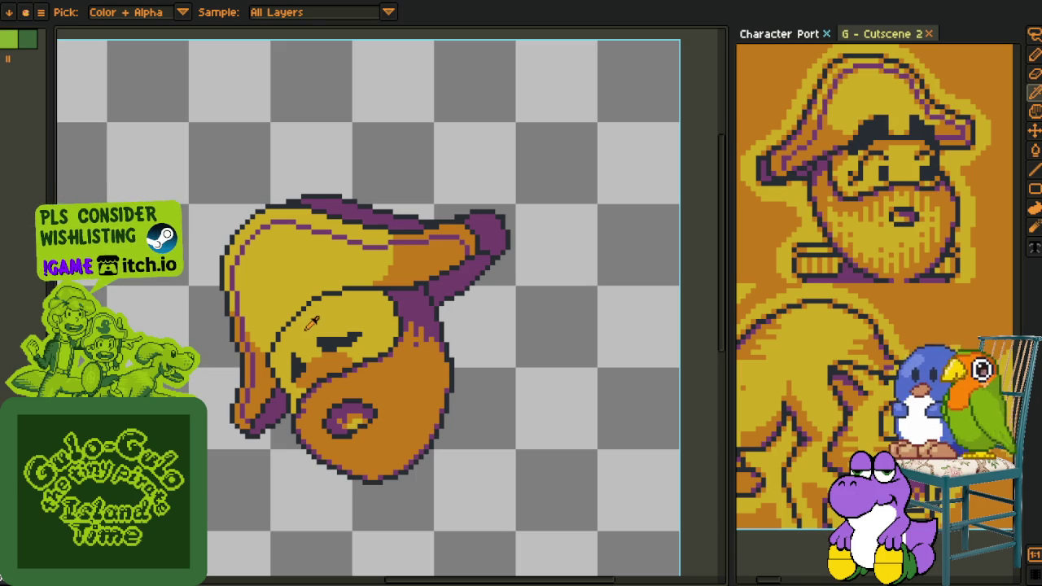
left_click_drag(498, 423, 544, 370)
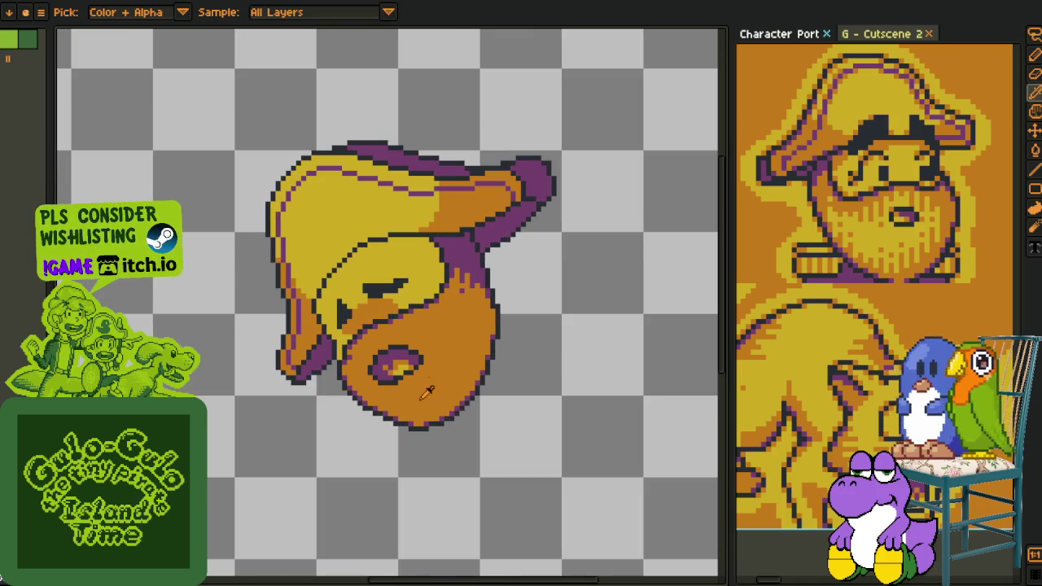
scroll(439, 415, "down", 1)
key("Tab")
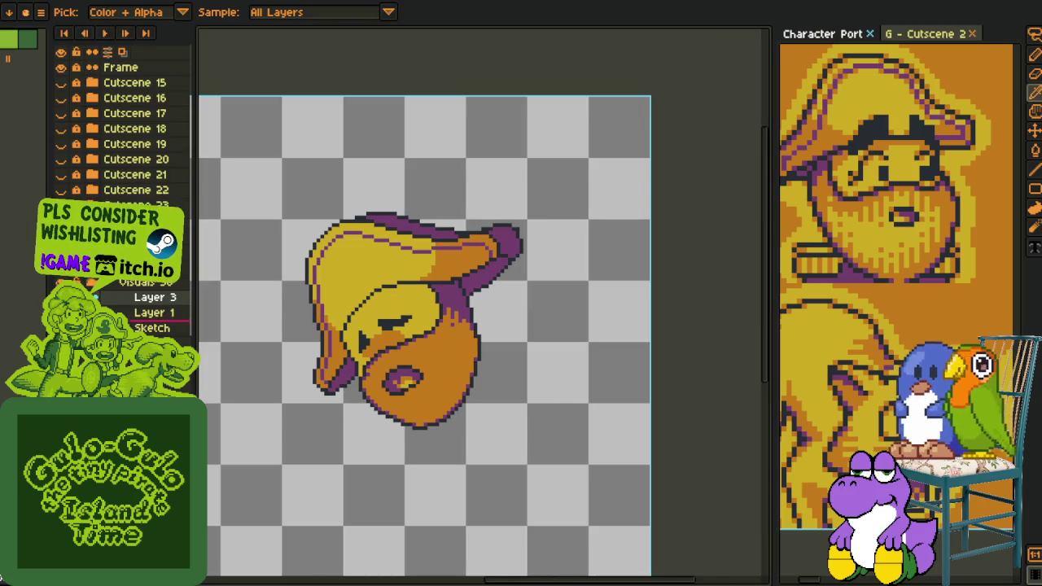
- Add a new Layer 4 above Layer 3 and hide the layers panel
right_click(137, 312)
left_click(291, 323)
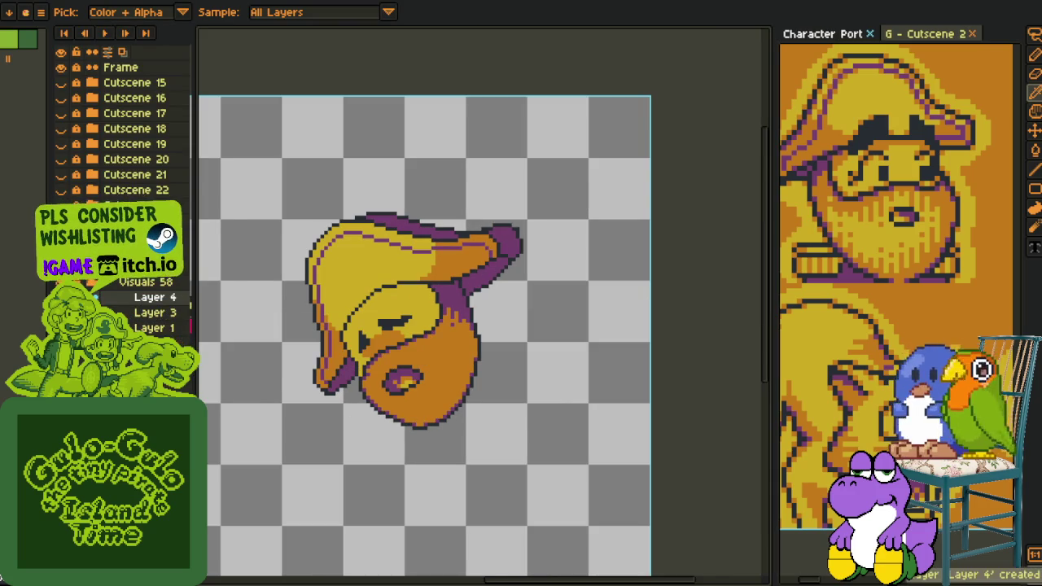
key("Tab")
scroll(381, 265, "up", 1)
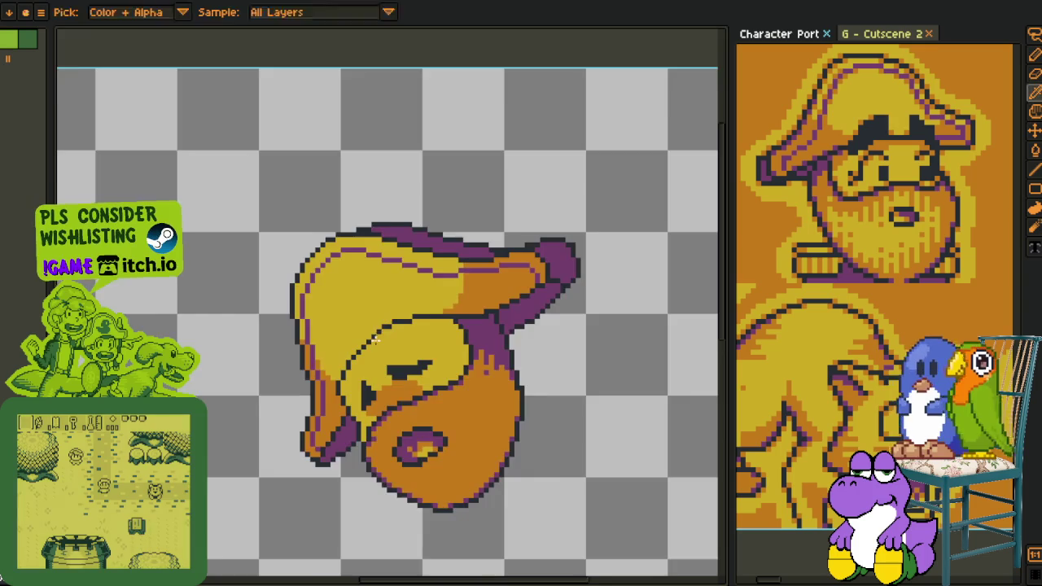
scroll(384, 340, "up", 1)
scroll(383, 340, "up", 1)
- Draw red guide lines above the eye with the Line tool and pencil
key("l")
mouse_move(307, 288)
left_mouse_down()
mouse_move(345, 321)
mouse_move(484, 348)
left_mouse_up()
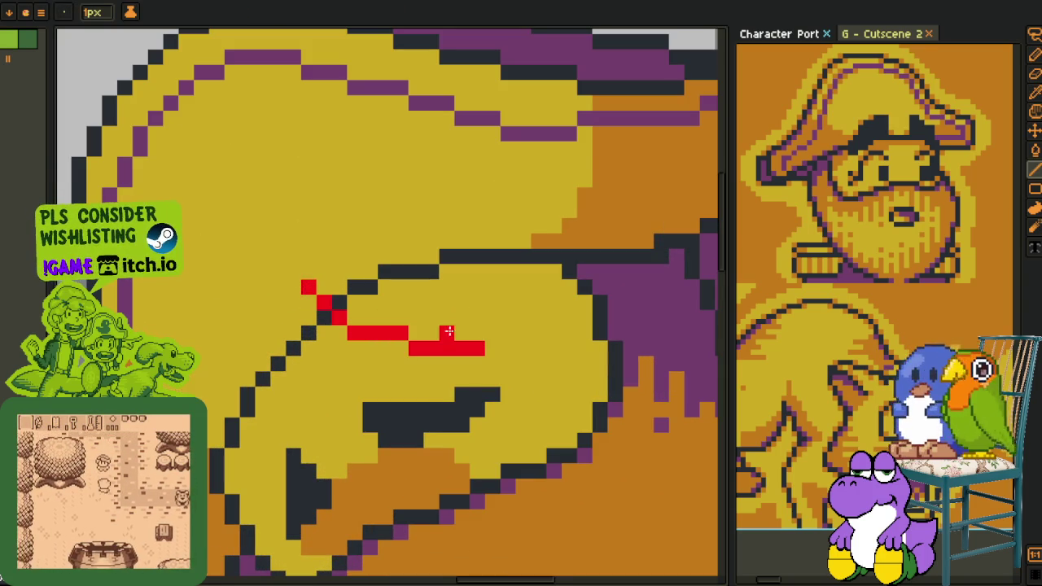
left_click_drag(423, 338, 355, 332)
key("b")
left_click(492, 317, "shift")
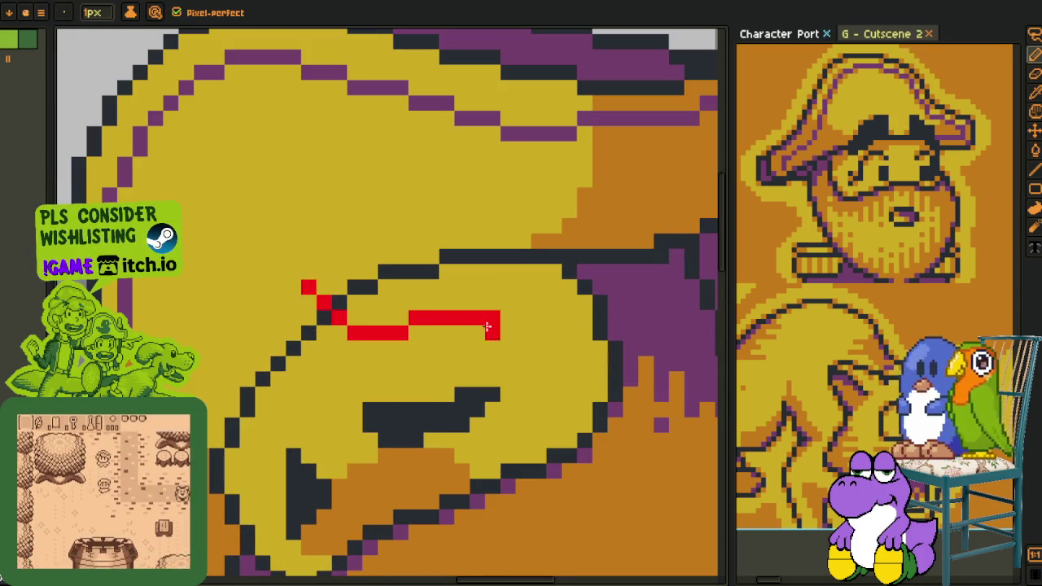
left_click_drag(455, 332, 515, 332)
mouse_move(301, 285)
left_mouse_down()
mouse_move(468, 285)
mouse_move(382, 303)
mouse_move(370, 320)
left_mouse_up()
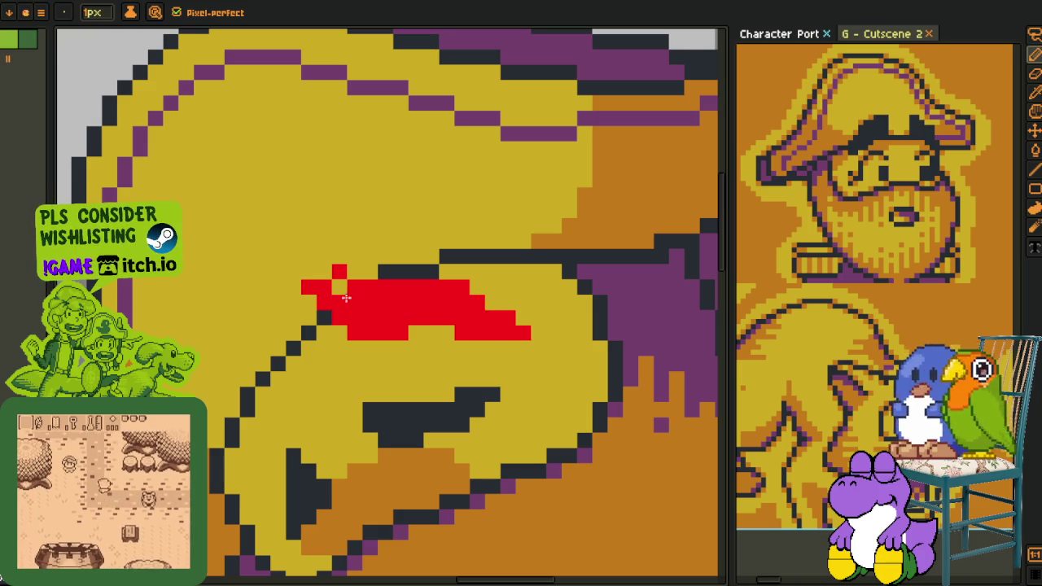
- Lasso-select the first red mark and delete it
scroll(422, 332, "down", 5)
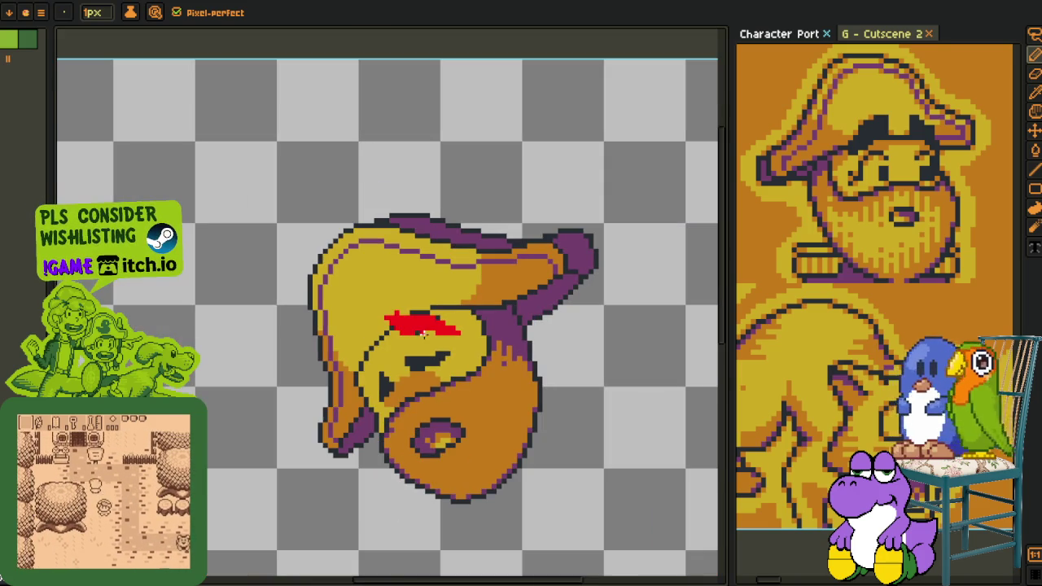
scroll(433, 294, "up", 4)
key("e")
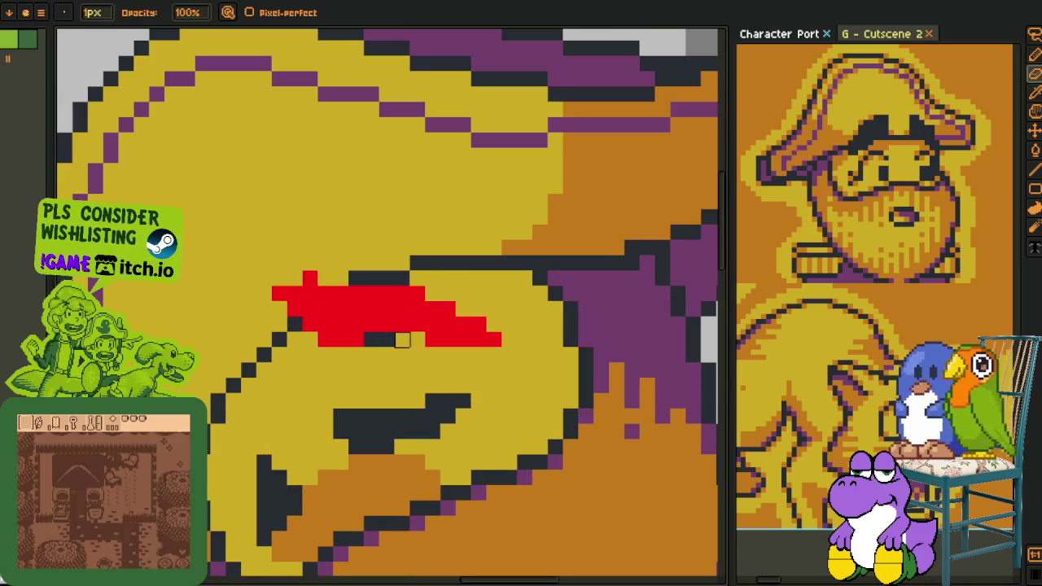
key("b")
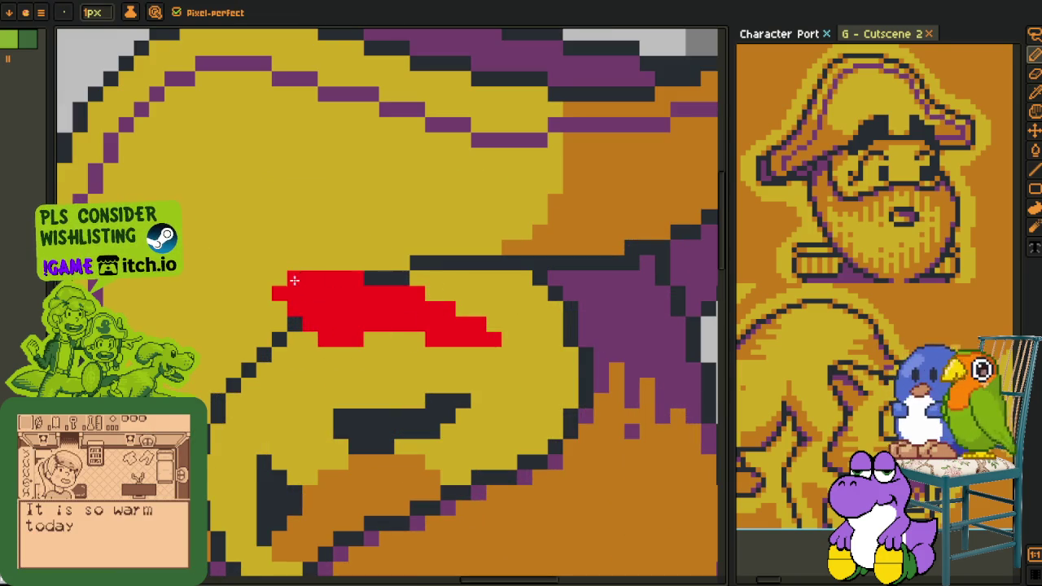
scroll(298, 278, "down", 3)
scroll(366, 285, "up", 1)
scroll(407, 291, "down", 1)
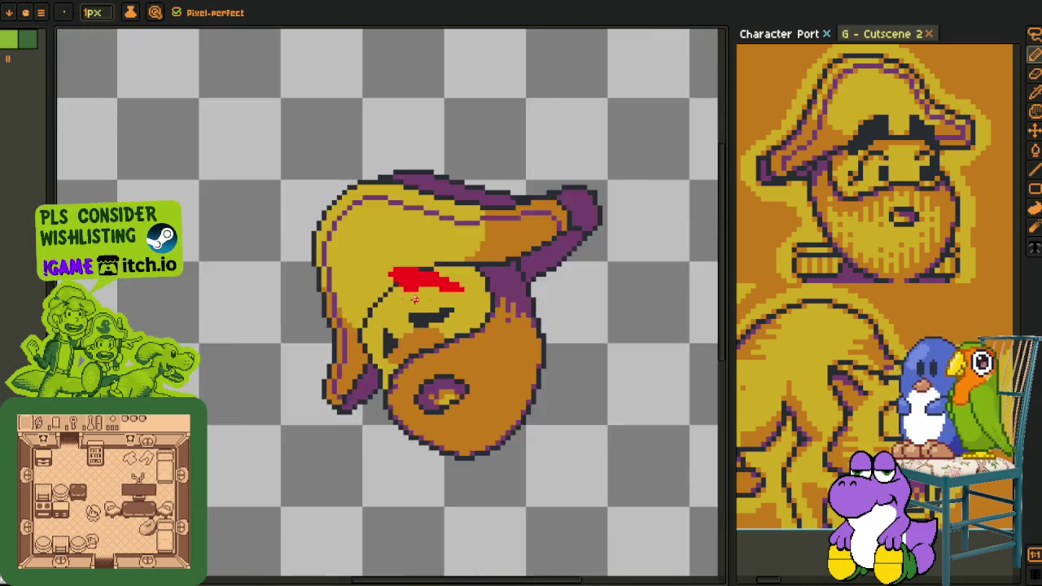
scroll(439, 298, "down", 1)
scroll(440, 298, "up", 2)
key("m")
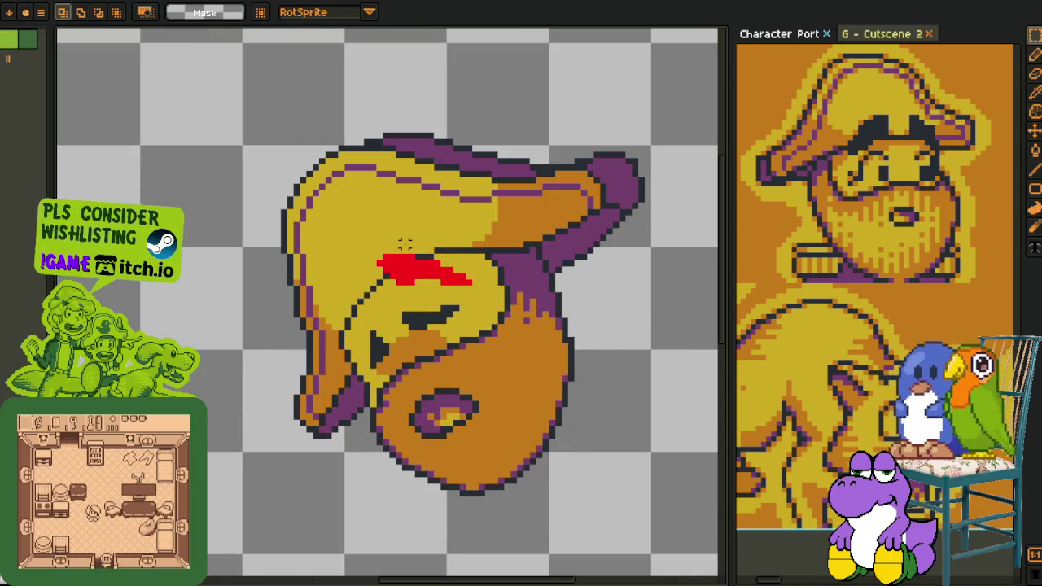
left_click_drag(443, 295, 445, 294)
key("Delete")
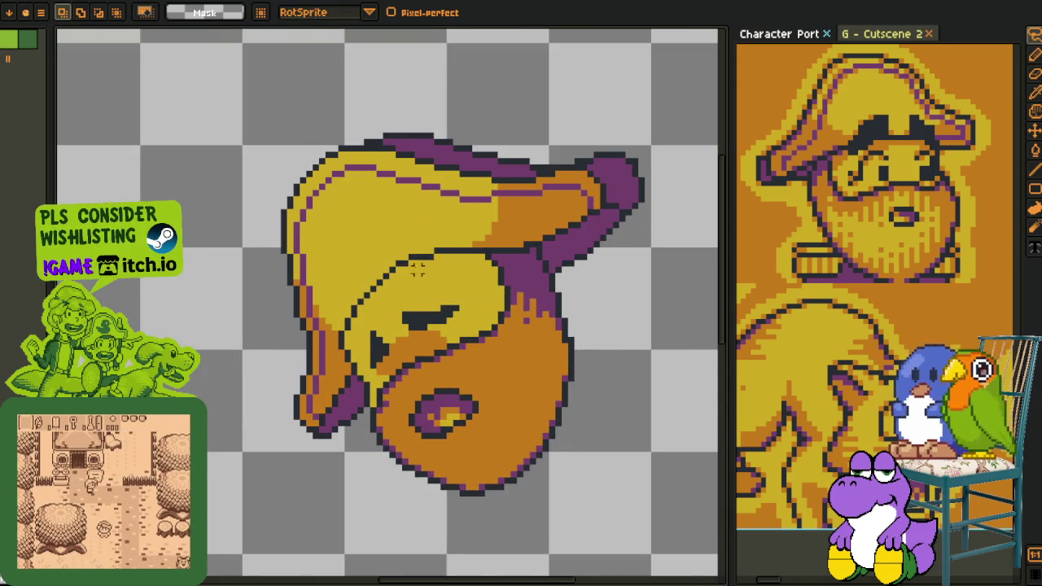
- Paint a red stroke and band above the eye over the hat's brim line
key("b")
scroll(407, 273, "up", 2)
left_click_drag(358, 258, 473, 296)
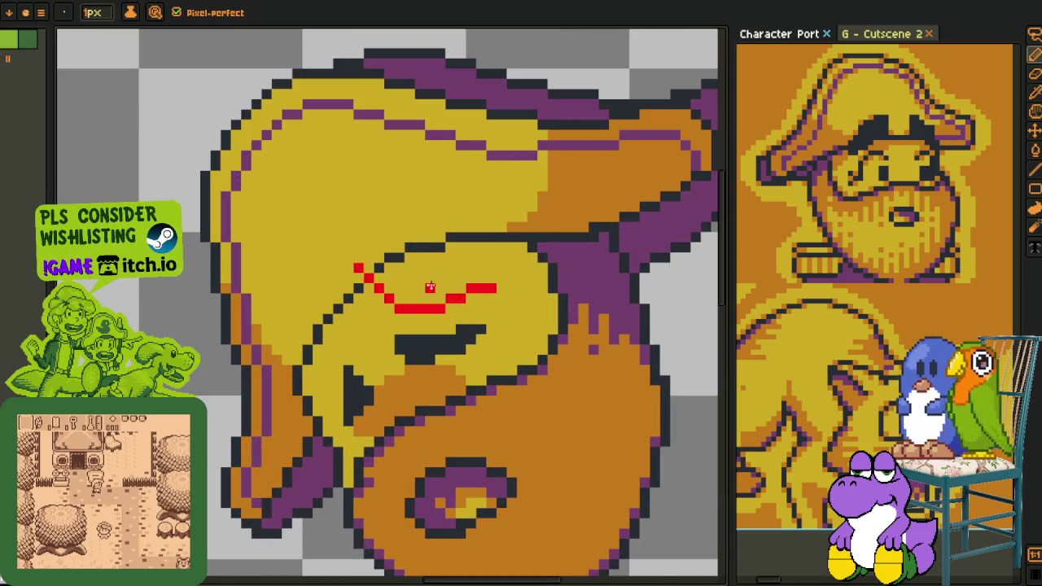
key("ctrl+z")
left_click_drag(358, 247, 455, 277)
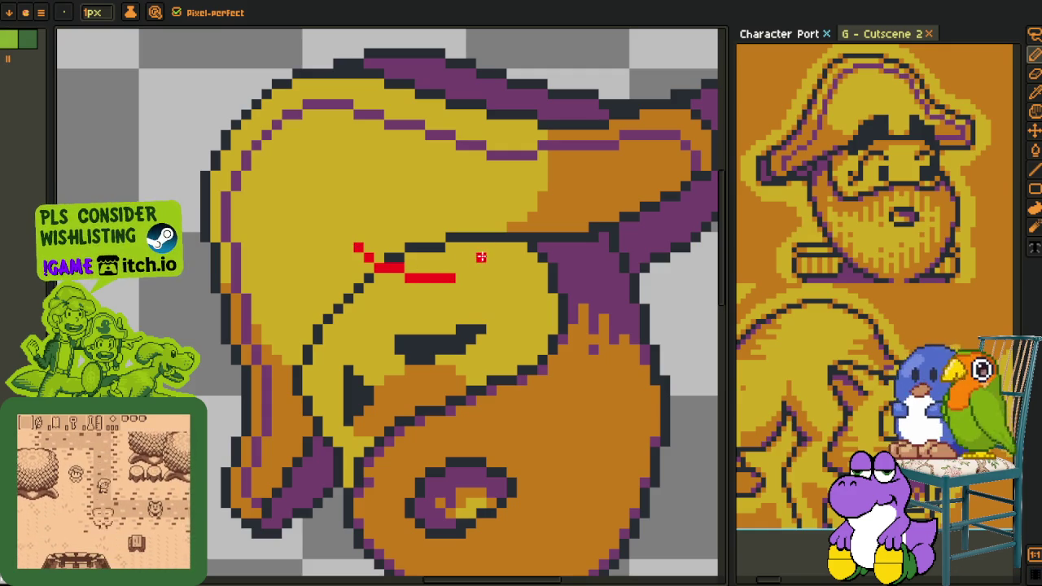
mouse_move(477, 265)
left_mouse_down()
mouse_move(361, 259)
mouse_move(446, 303)
left_mouse_up()
scroll(361, 259, "up", 2)
left_click_drag(536, 264, 415, 254)
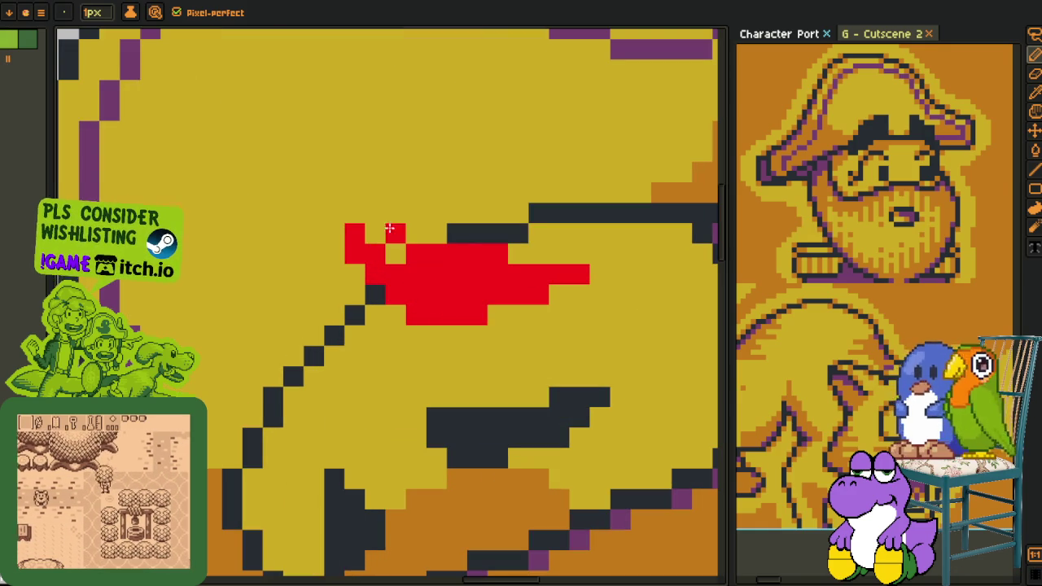
left_click(375, 213)
left_click_drag(396, 213, 405, 224)
left_click(415, 233)
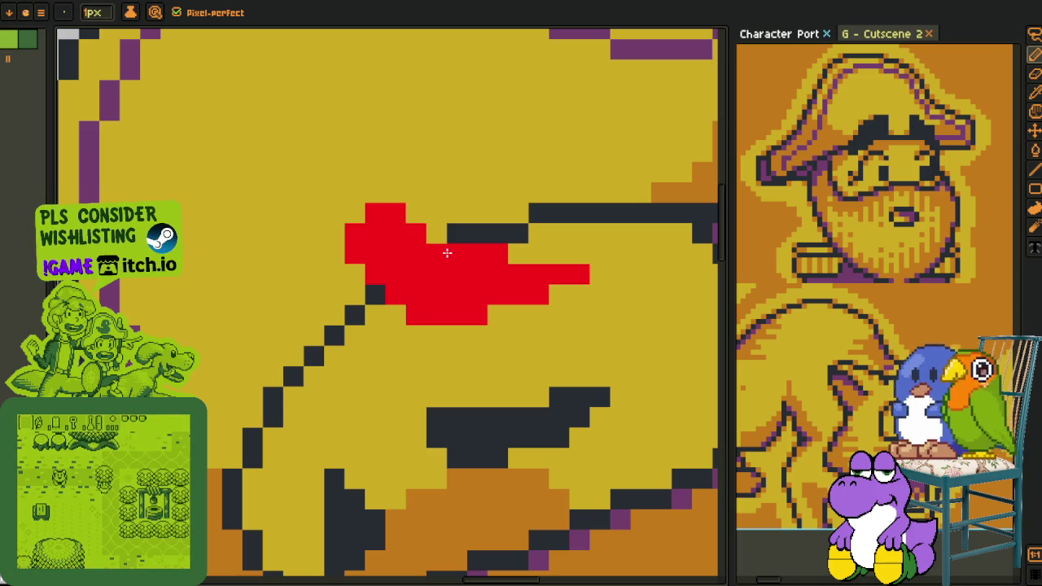
- Extend the red patch right to the black line and reframe the hat
left_click_drag(559, 274, 580, 275)
left_click_drag(513, 265, 561, 238)
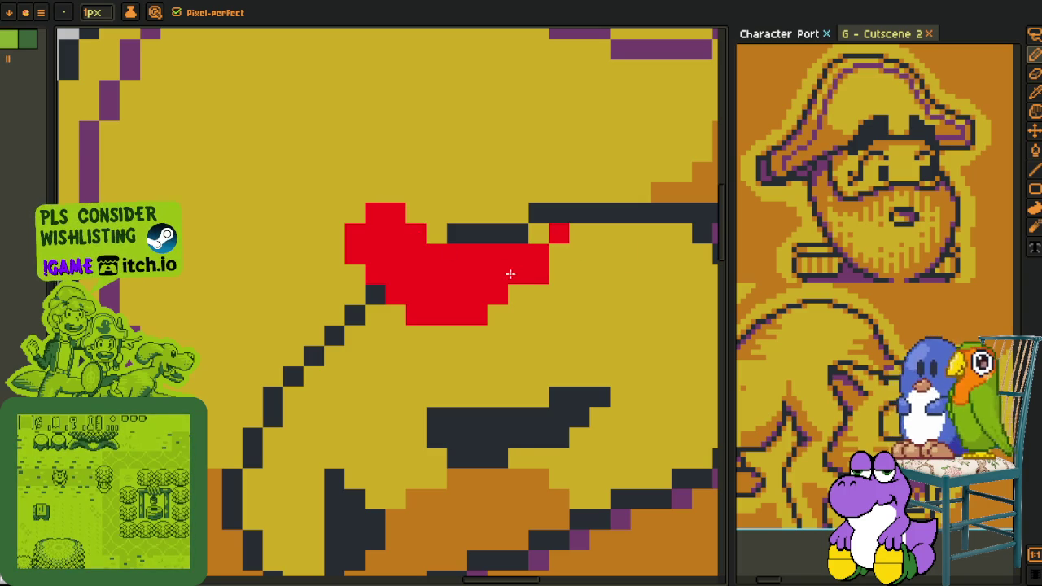
left_click(538, 234)
left_click(579, 234)
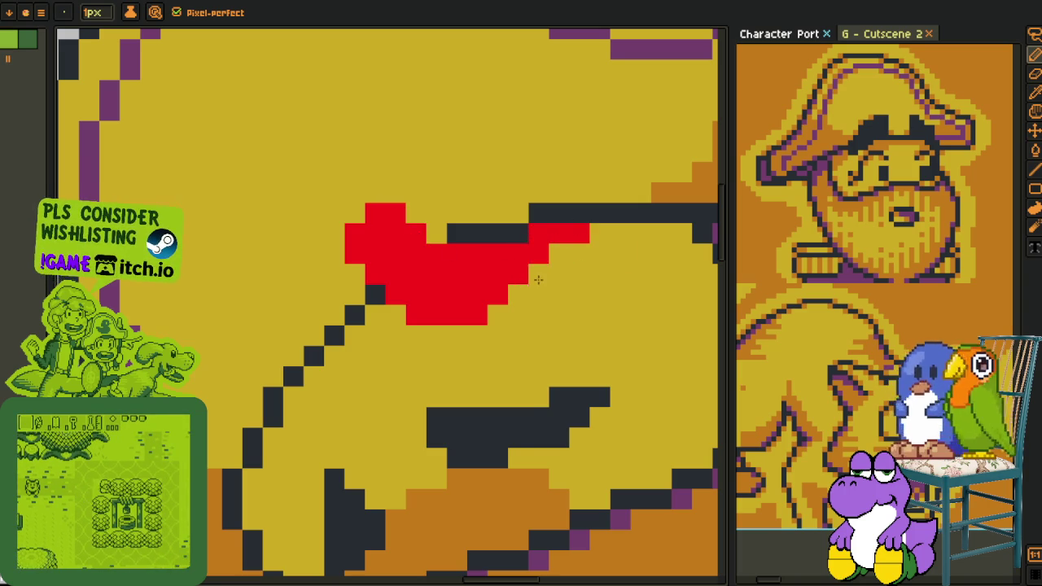
scroll(516, 283, "down", 2)
scroll(444, 278, "up", 1)
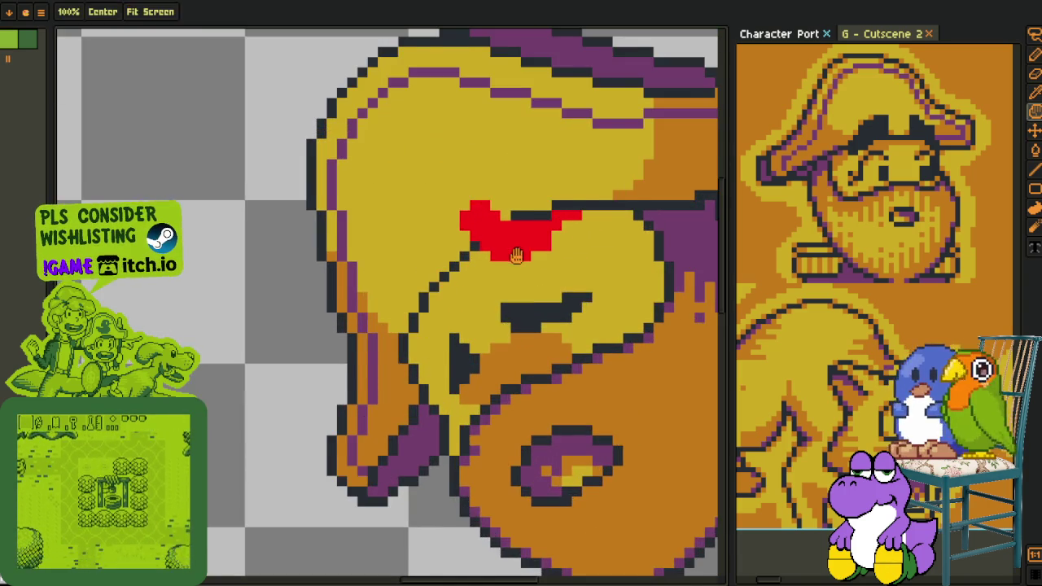
left_click_drag(477, 212, 428, 244)
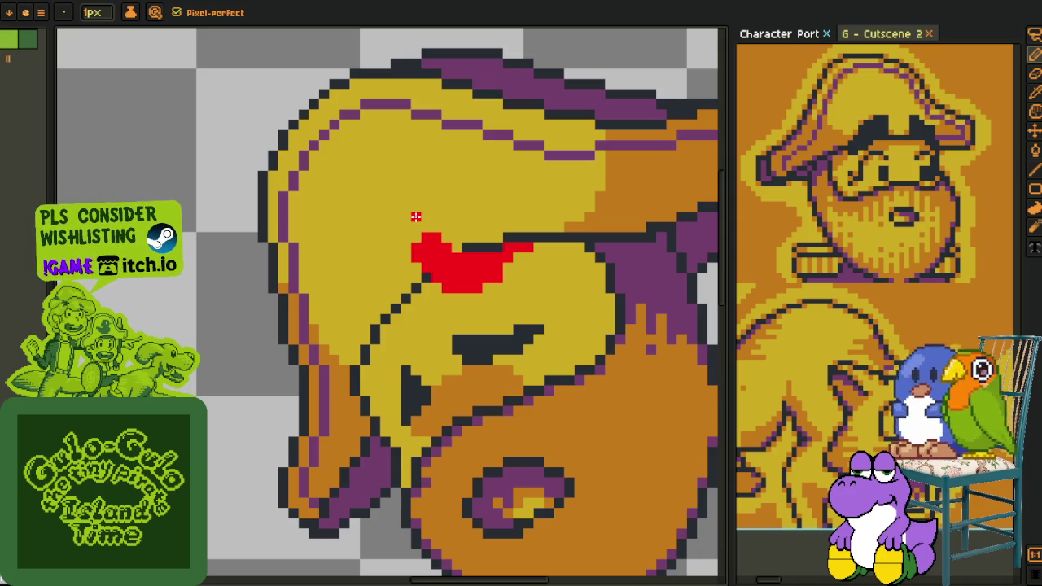
key("w")
- Magic-wand select the red patch and delete it
left_click(444, 272)
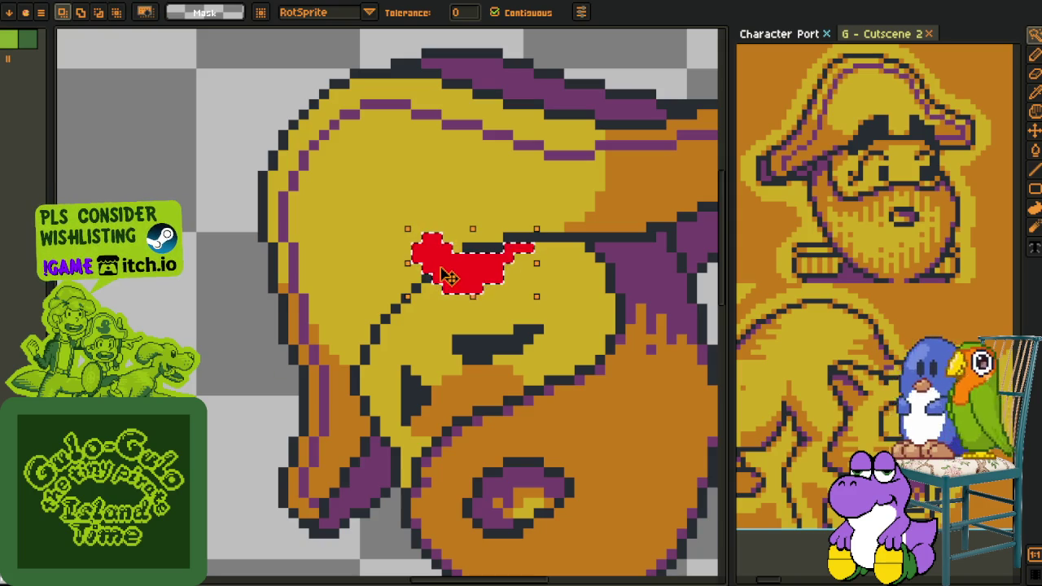
key("Delete")
key("b")
scroll(435, 255, "up", 2)
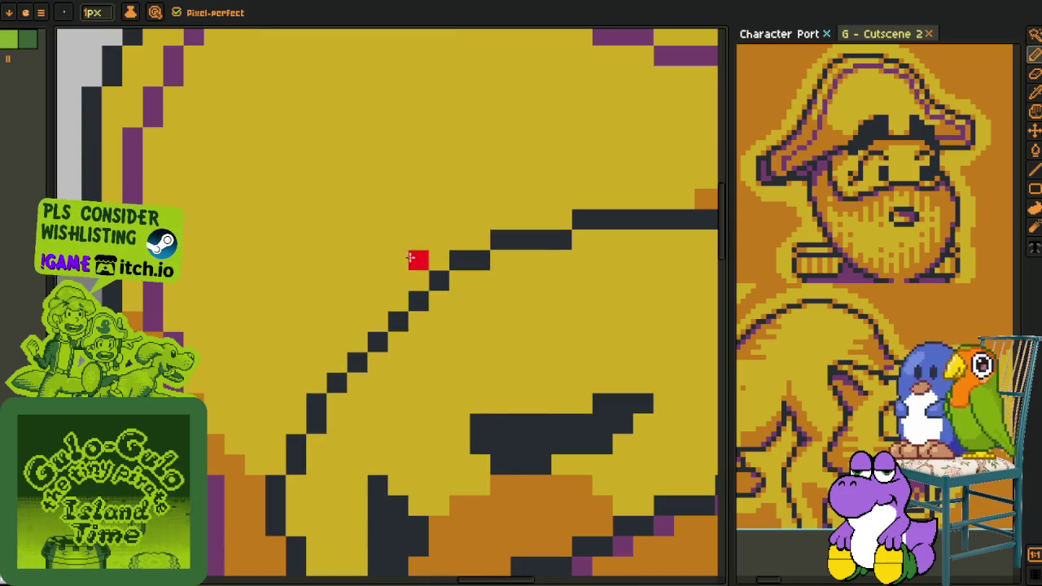
- Draw a red line along the brim and thicken it into a band
key("l")
mouse_move(398, 281)
left_mouse_down()
mouse_move(616, 260)
mouse_move(471, 307)
left_mouse_up()
scroll(616, 261, "down", 2)
scroll(568, 257, "down", 2)
scroll(439, 342, "up", 3)
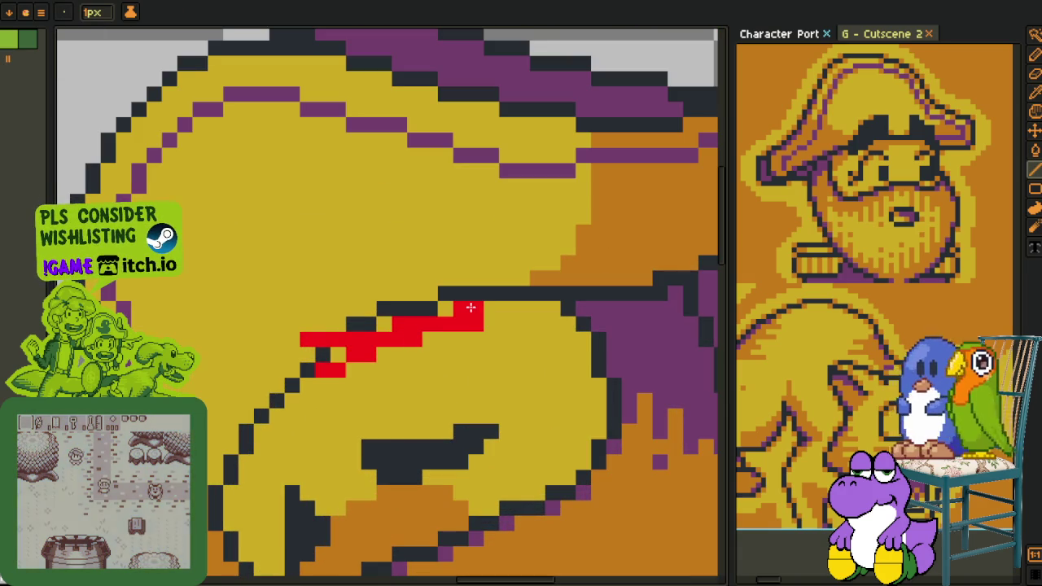
mouse_move(342, 345)
left_mouse_down()
mouse_move(372, 326)
mouse_move(322, 353)
left_mouse_up()
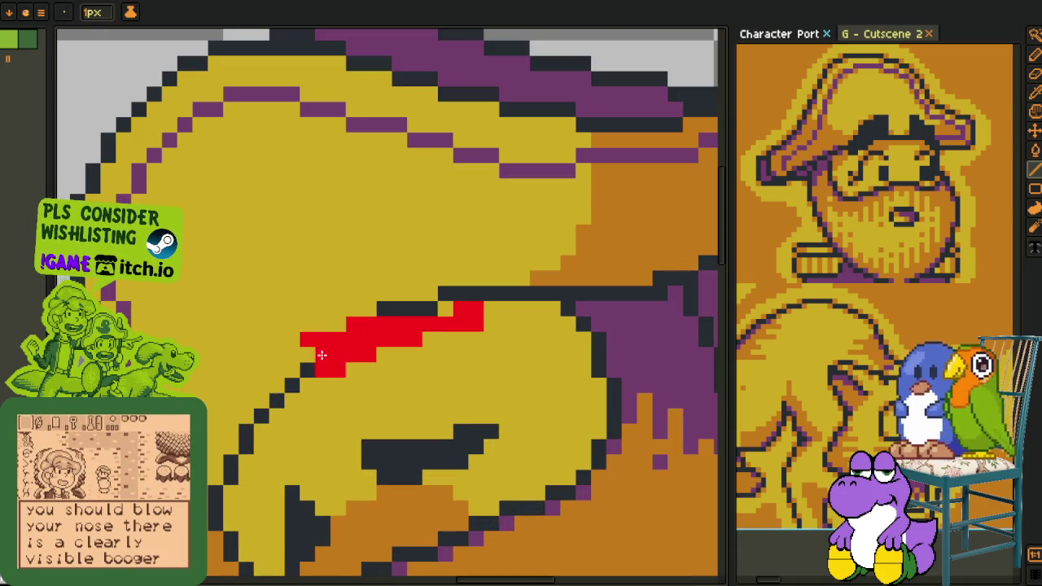
scroll(430, 345, "down", 5)
left_click_drag(423, 352, 430, 344)
scroll(429, 344, "up", 2)
scroll(415, 318, "up", 2)
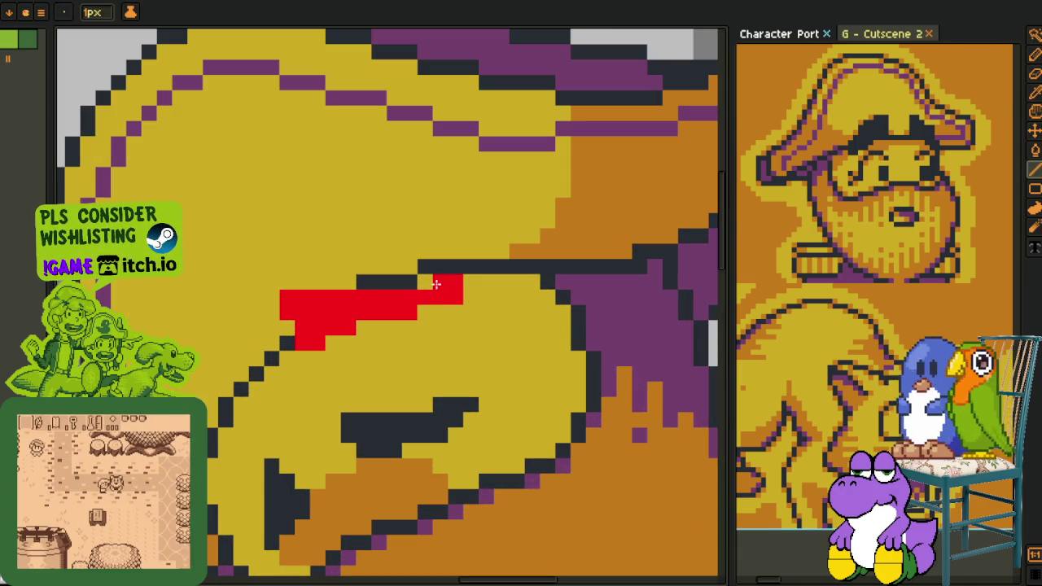
left_click_drag(455, 281, 424, 282)
- Paint a diagonal red stroke down the left outline, merging it with the band
scroll(351, 336, "down", 5)
scroll(351, 336, "up", 3)
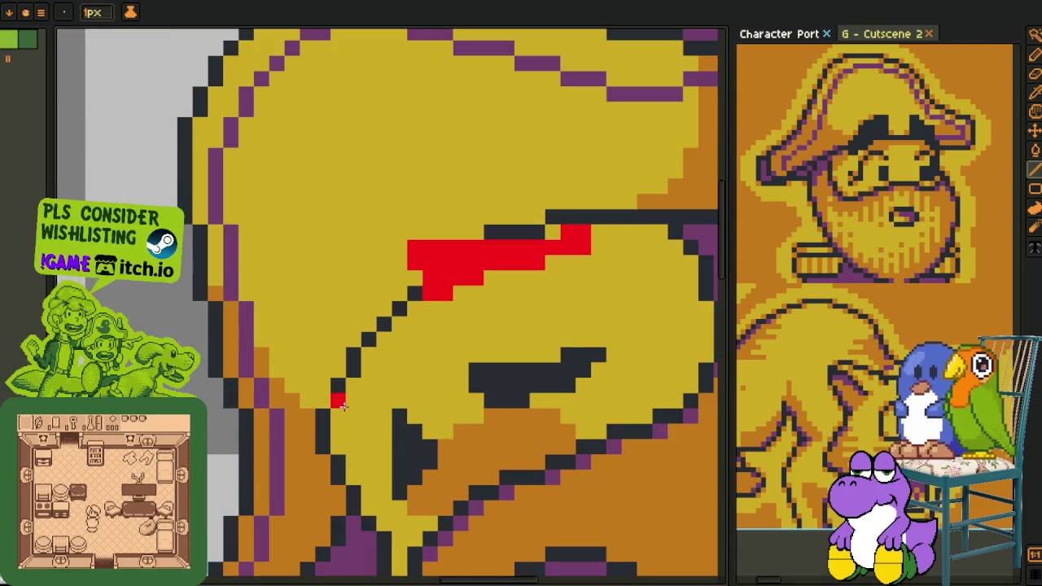
mouse_move(342, 405)
left_mouse_down()
mouse_move(377, 305)
mouse_move(330, 397)
left_mouse_up()
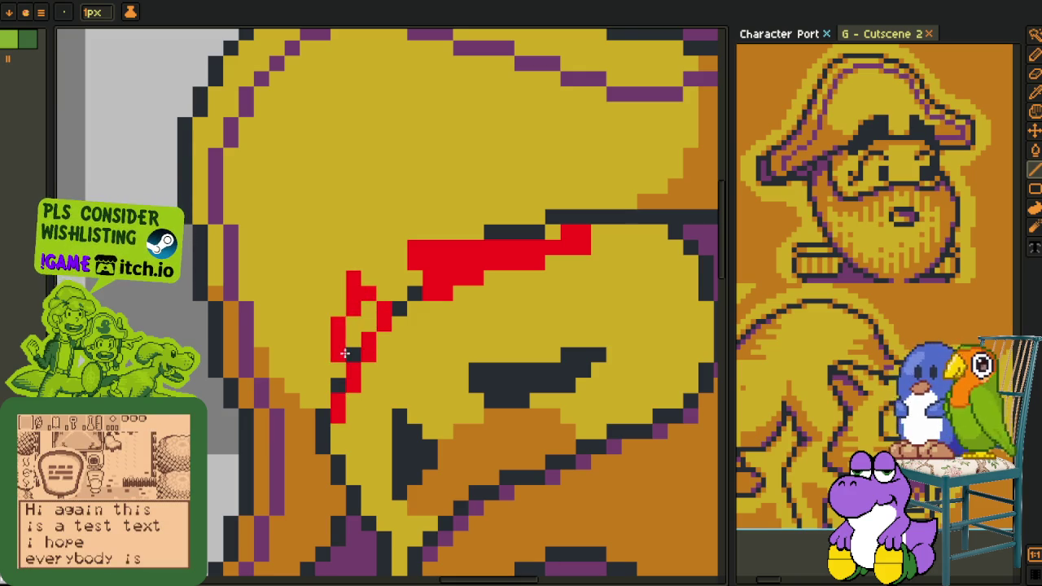
left_click_drag(350, 358, 366, 310)
scroll(366, 311, "down", 5)
scroll(366, 310, "down", 1)
scroll(383, 306, "up", 3)
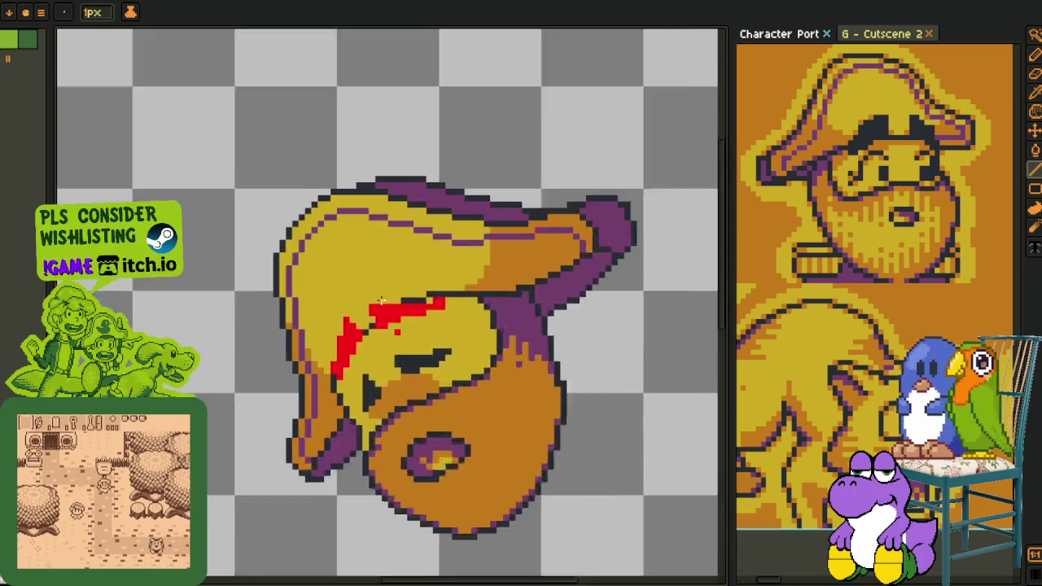
- Add red pixels to thicken the band's left end
scroll(385, 304, "up", 3)
key("b")
left_click_drag(354, 296, 340, 310)
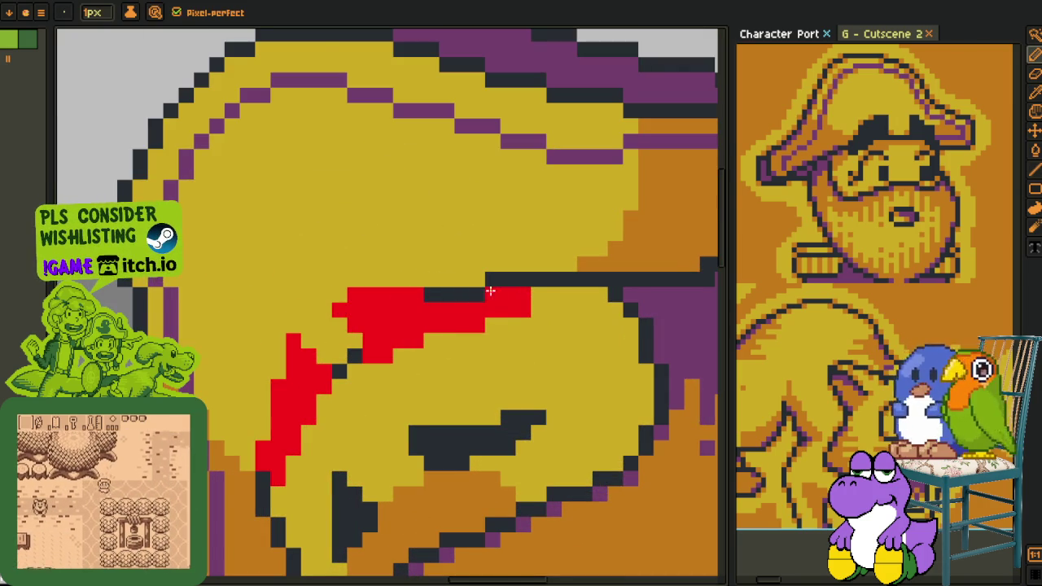
scroll(542, 318, "down", 3)
scroll(541, 318, "down", 1)
- Eyedrop the hat's yellow and paint over the top of the left red stroke
key("i")
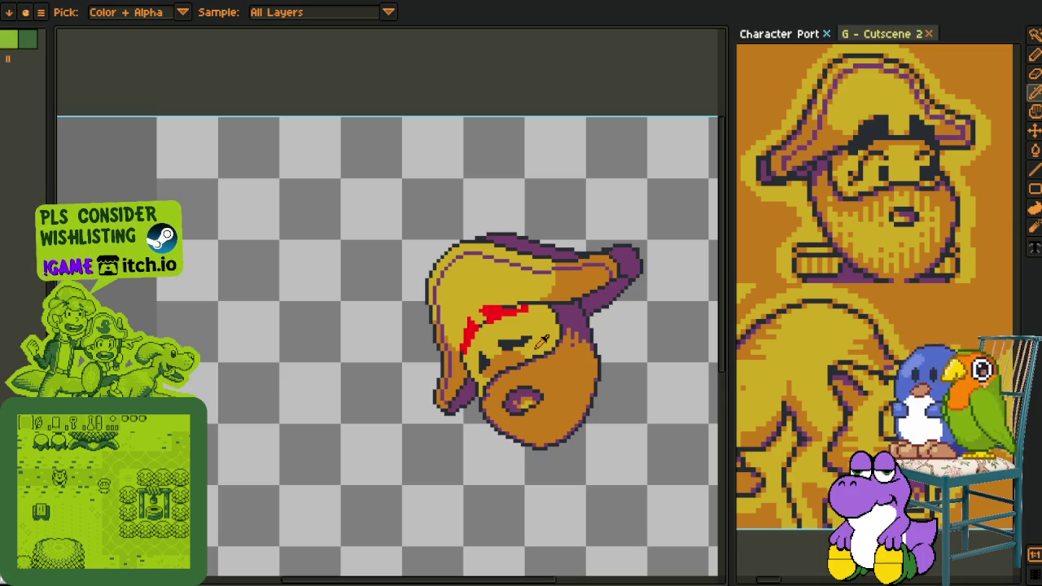
scroll(536, 289, "up", 1)
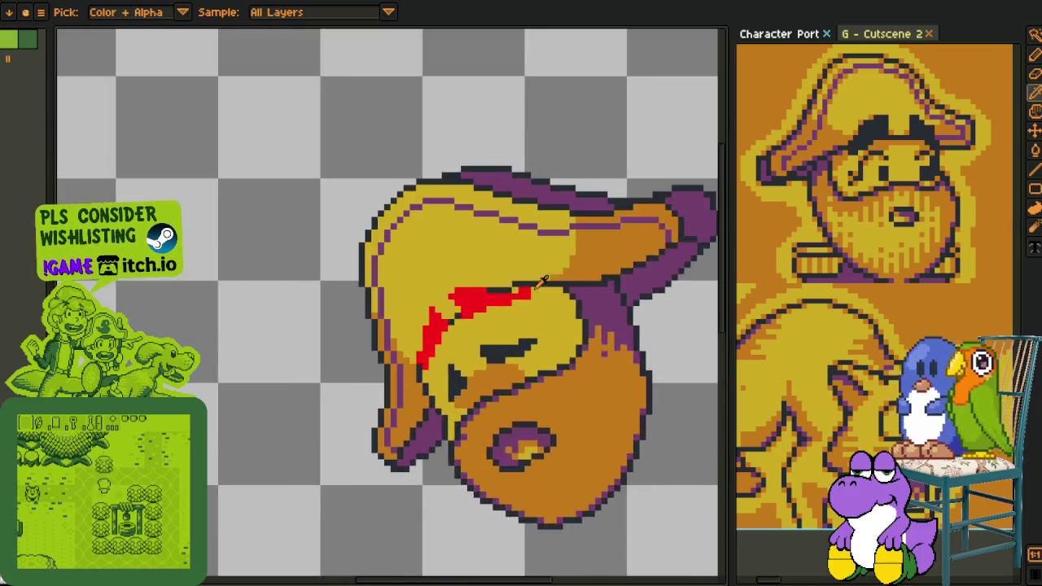
scroll(536, 289, "up", 2)
scroll(504, 300, "down", 3)
scroll(521, 313, "down", 1)
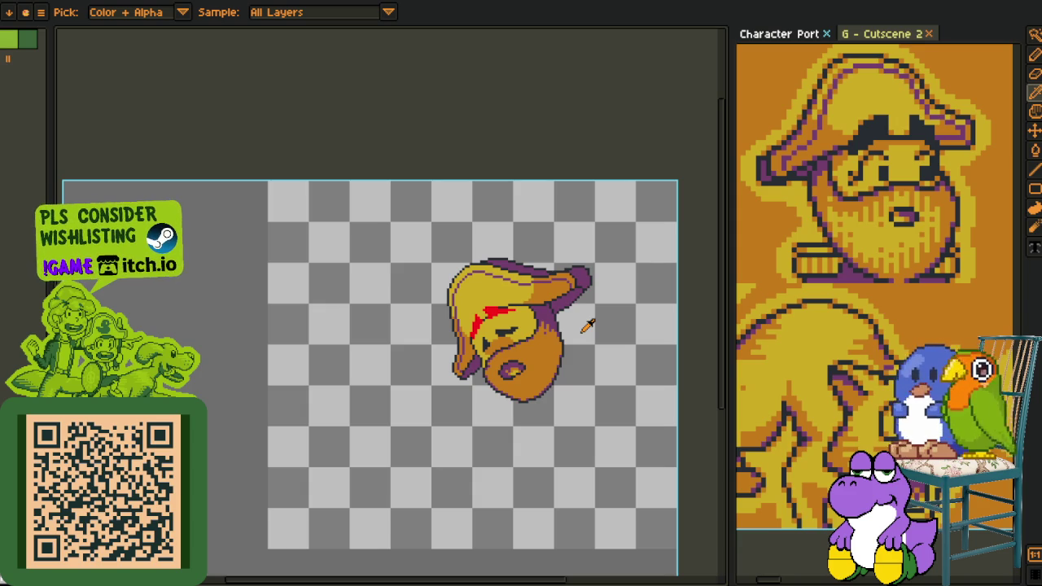
scroll(496, 283, "up", 1)
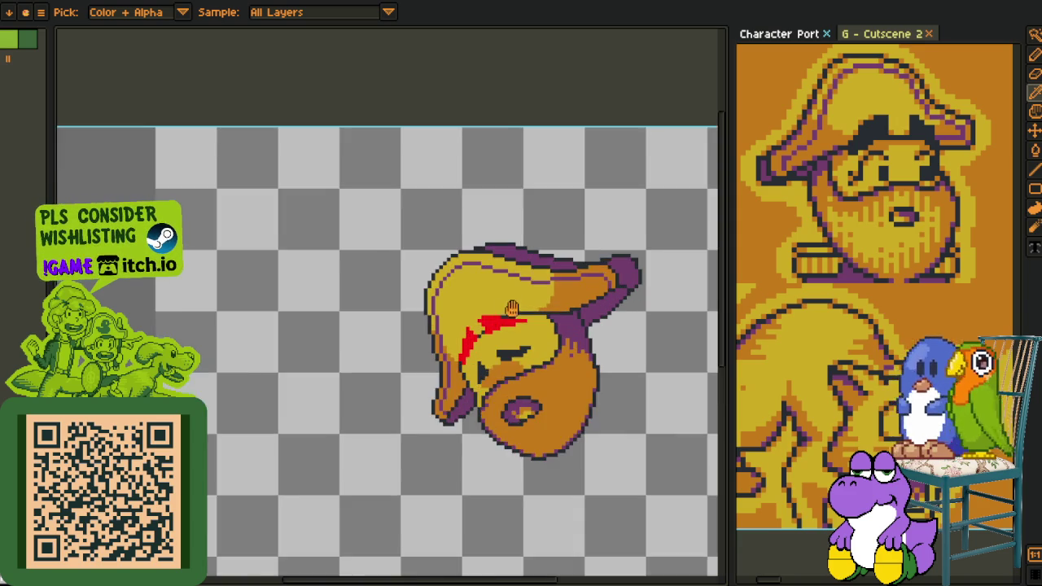
scroll(326, 306, "up", 3)
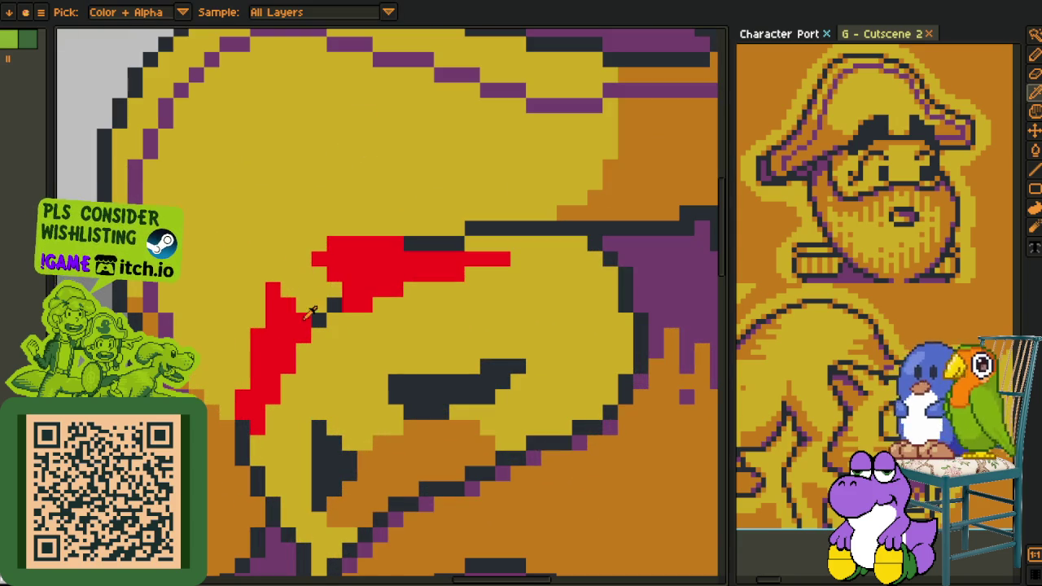
left_click_drag(312, 330, 273, 288)
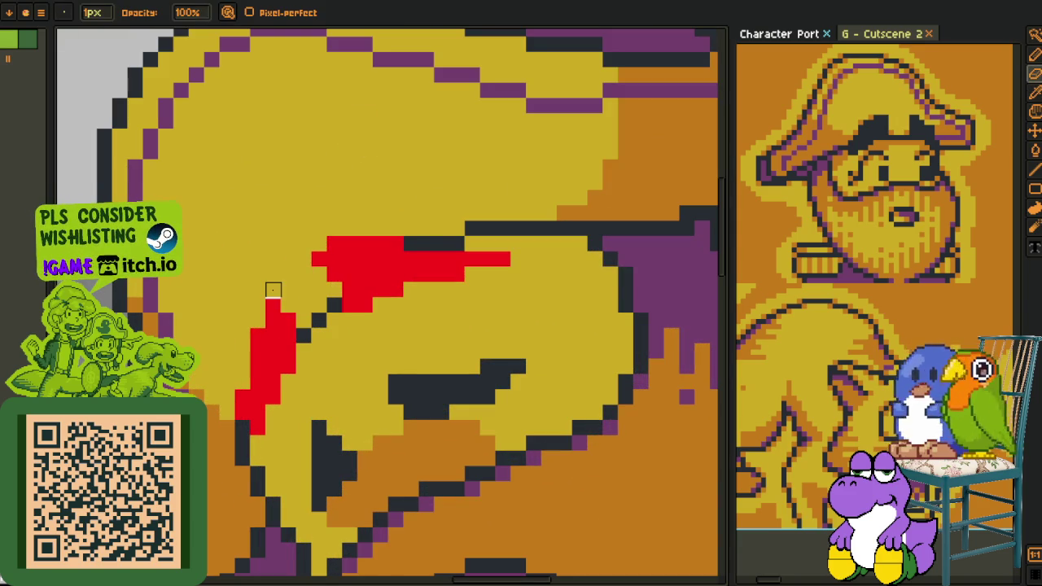
- Zoom around the edited band and sample a colour from the canvas
scroll(280, 290, "down", 3)
scroll(280, 290, "down", 2)
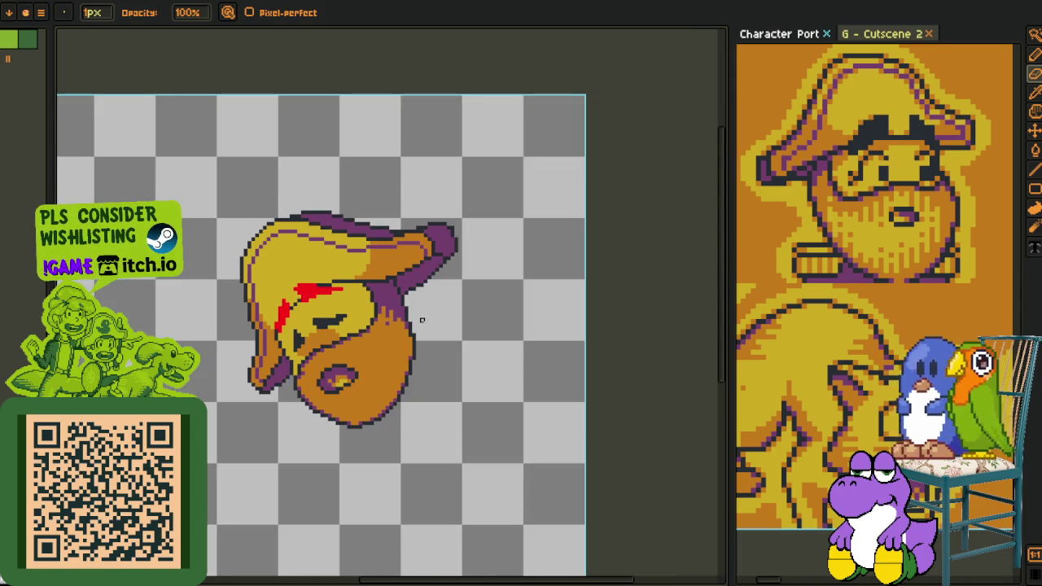
scroll(305, 310, "up", 2)
key("alt")
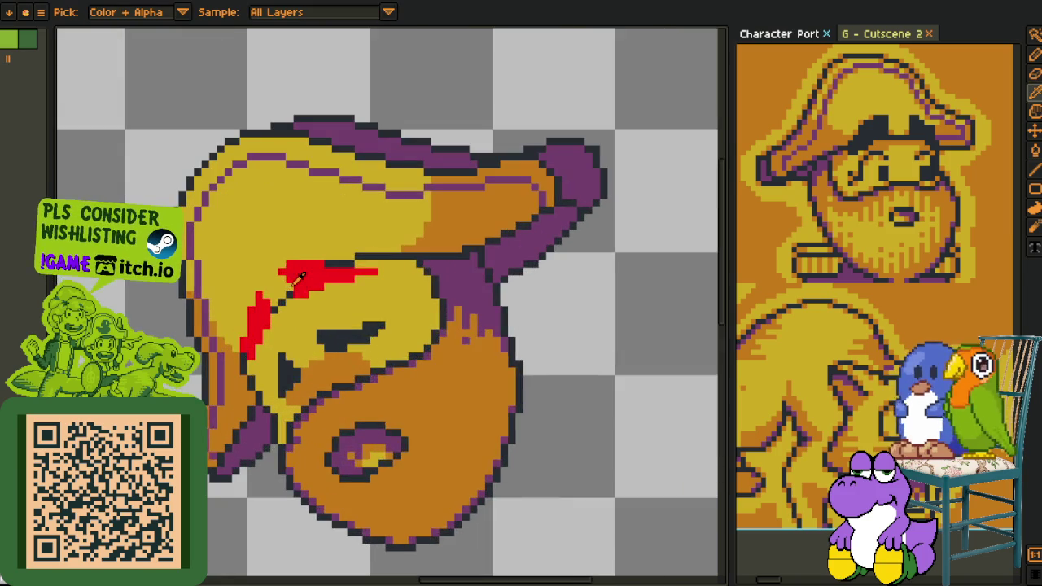
scroll(300, 277, "up", 2)
scroll(270, 256, "down", 3)
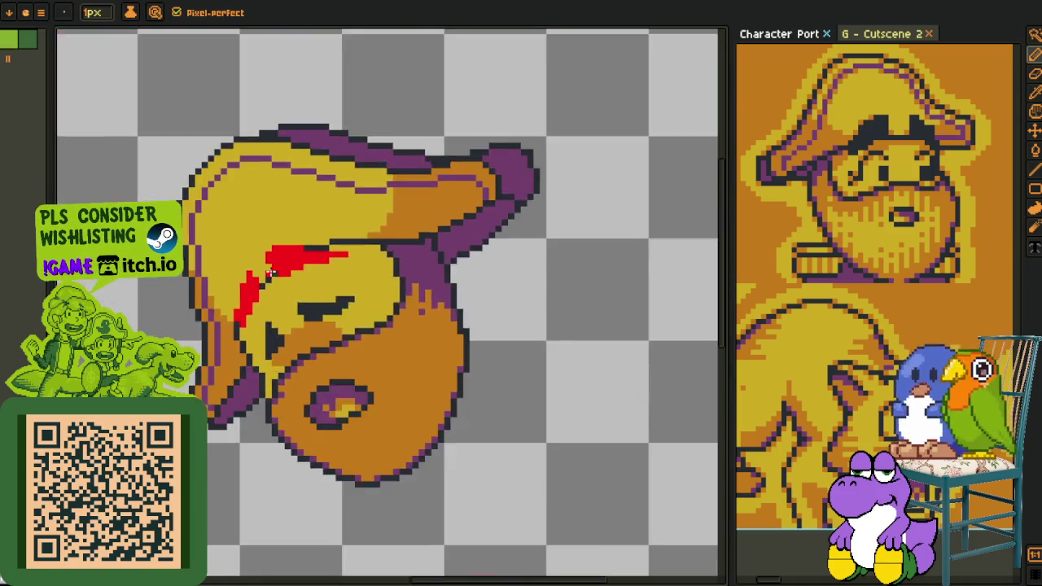
scroll(297, 303, "down", 1)
scroll(269, 276, "up", 3)
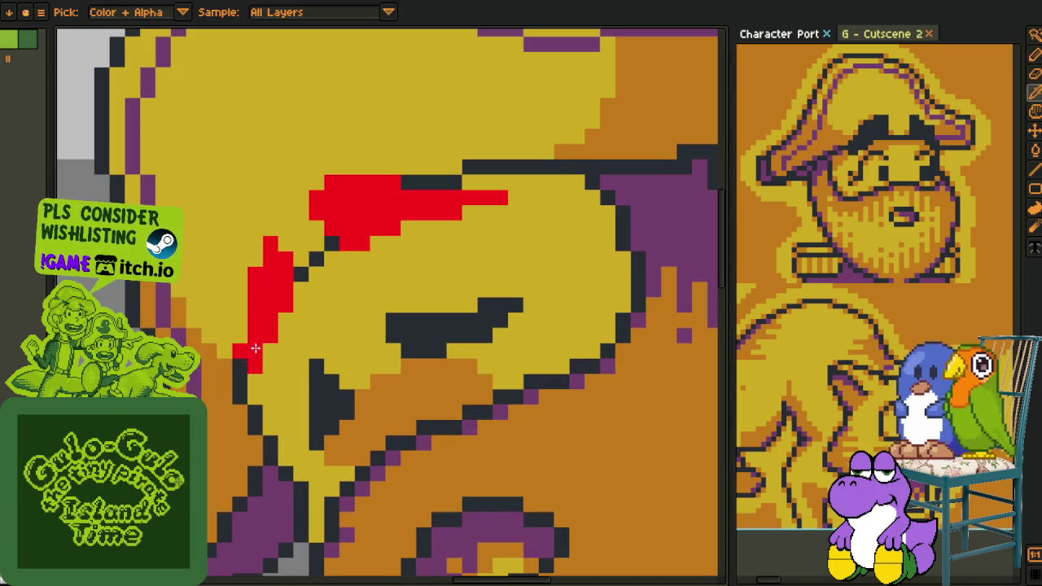
- Flood-fill the red marks with the hat's yellow
key("g")
left_click(244, 350)
left_click(350, 234)
scroll(356, 226, "down", 5)
scroll(385, 246, "down", 3)
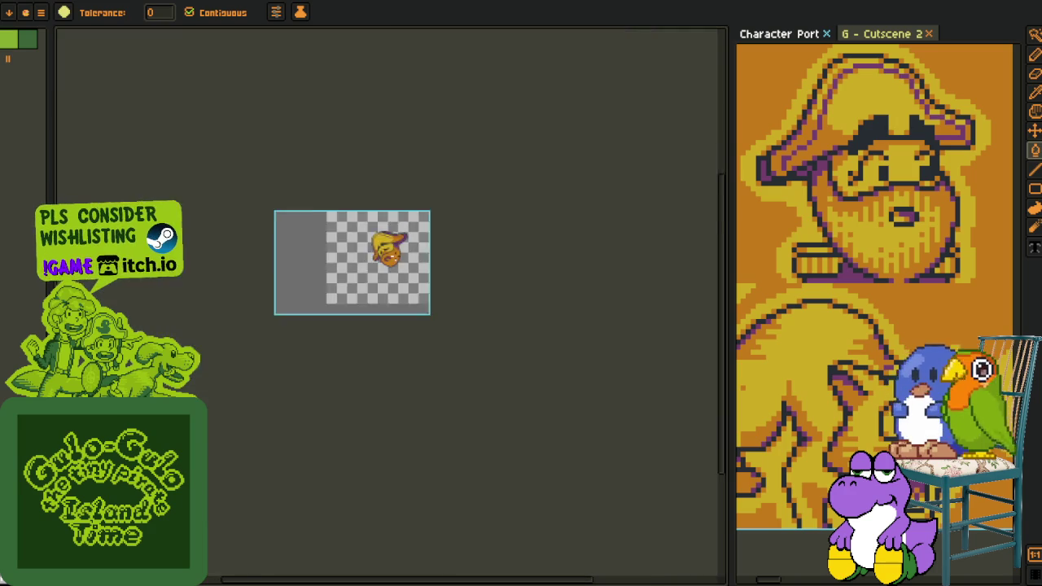
scroll(396, 254, "up", 3)
key("i")
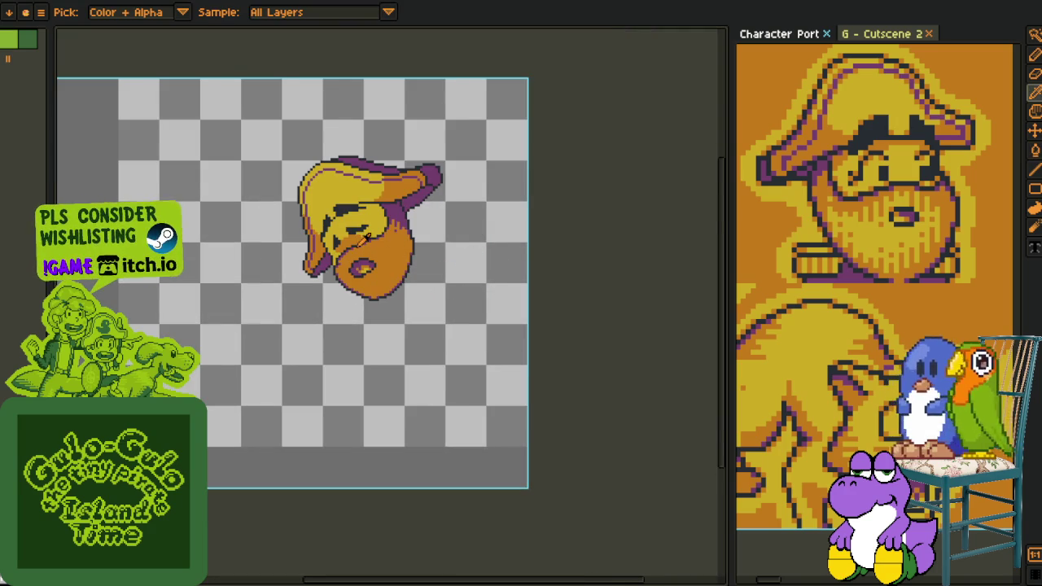
scroll(368, 245, "up", 2)
- Pan down and box-select the lower part of the head sprite
key("m")
left_click_drag(463, 293, 430, 363)
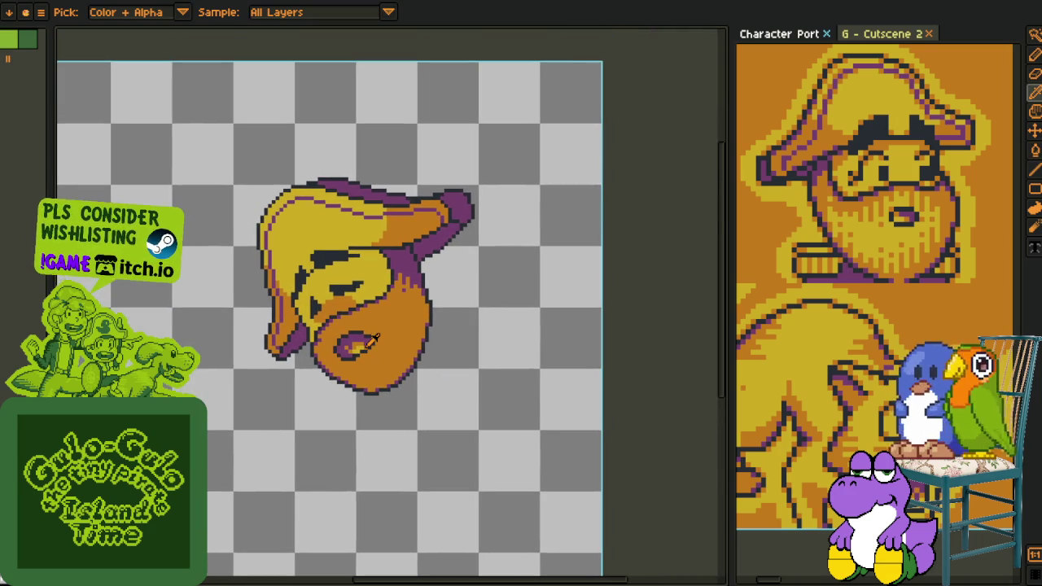
scroll(366, 338, "up", 1)
key("r")
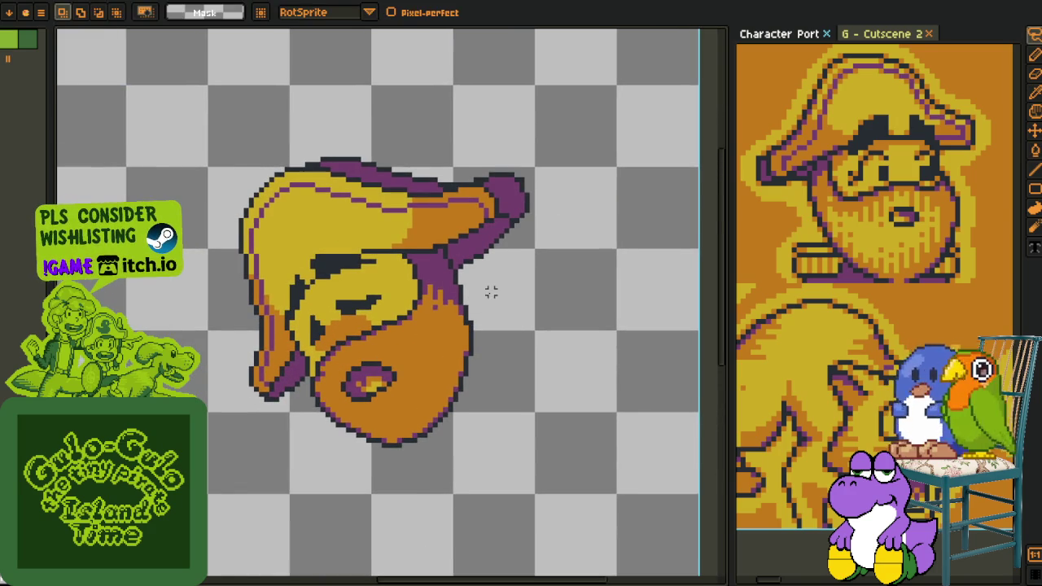
mouse_move(468, 291)
left_mouse_down()
mouse_move(301, 378)
mouse_move(508, 289)
left_mouse_up()
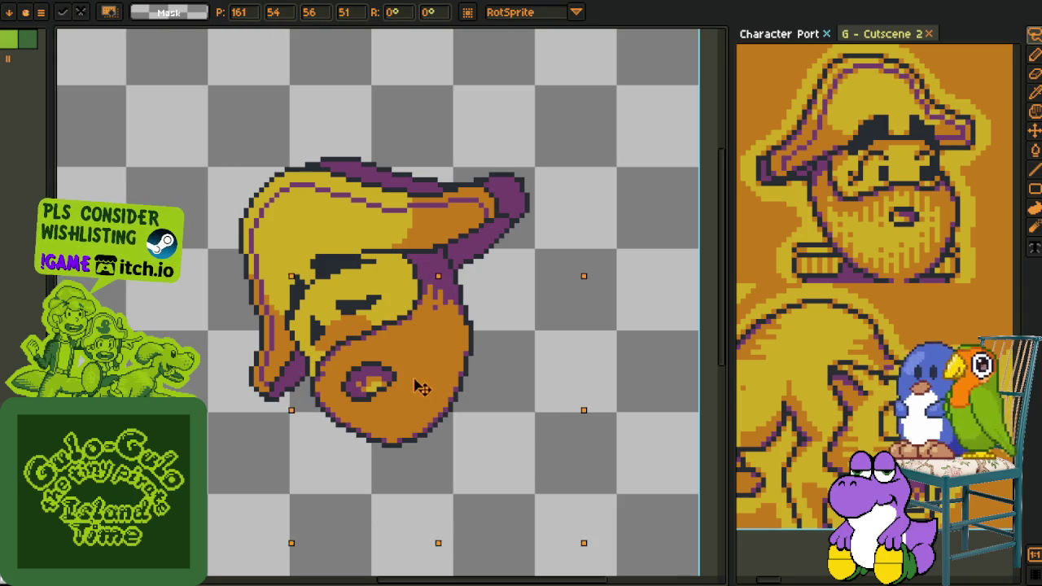
- Delete Layer 4 from the Layers panel
key("Tab")
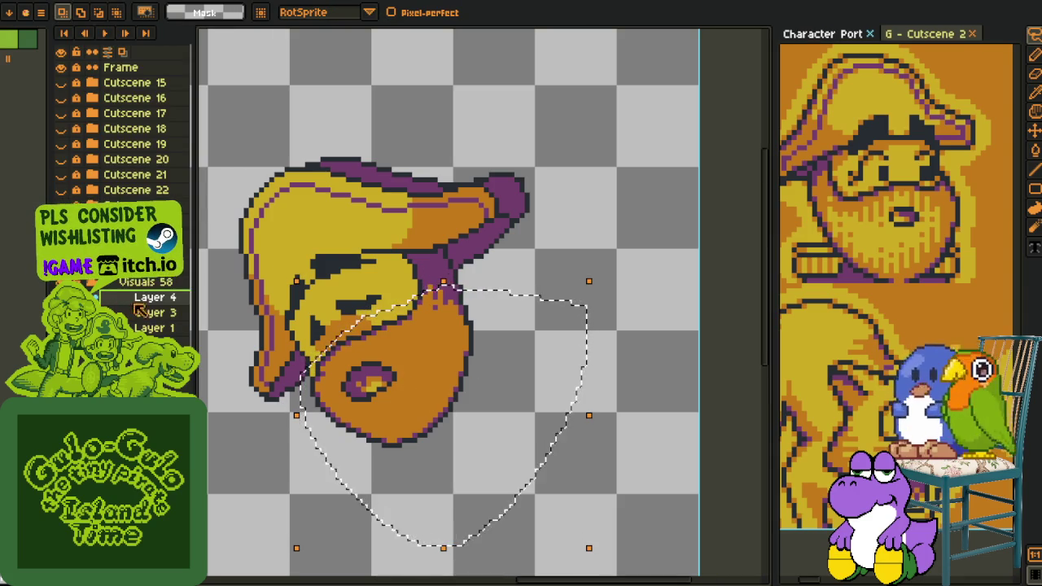
right_click(152, 317)
left_click(216, 411)
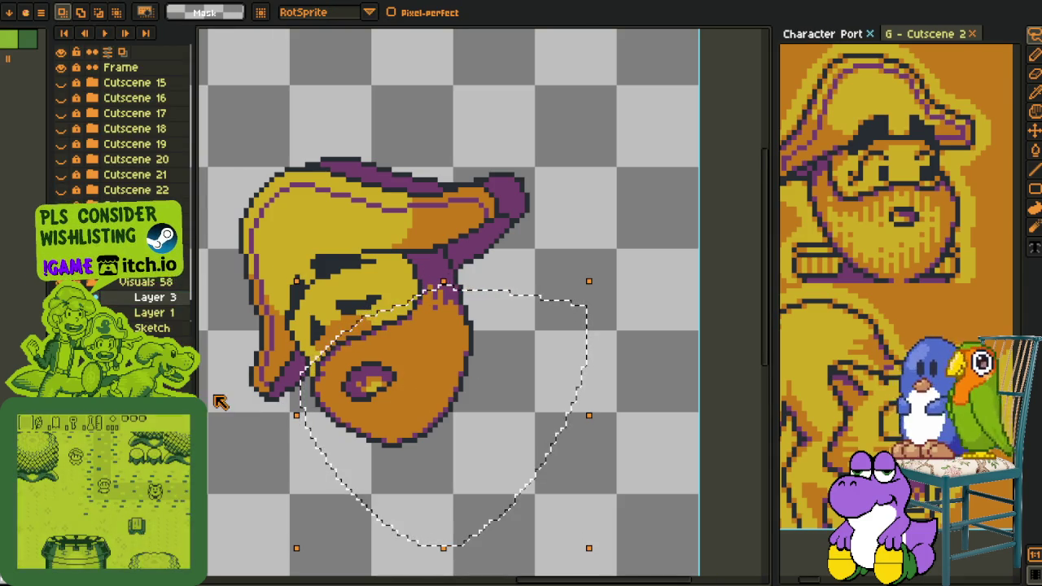
- Move the selected lower face up and left under the hat and commit it
left_click_drag(406, 374, 398, 358)
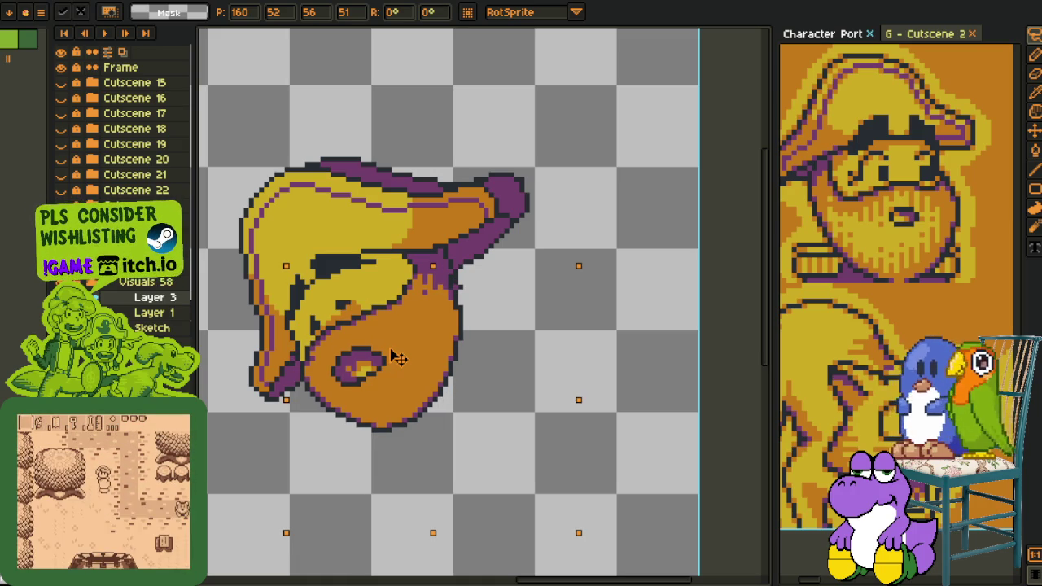
left_click_drag(397, 359, 395, 353)
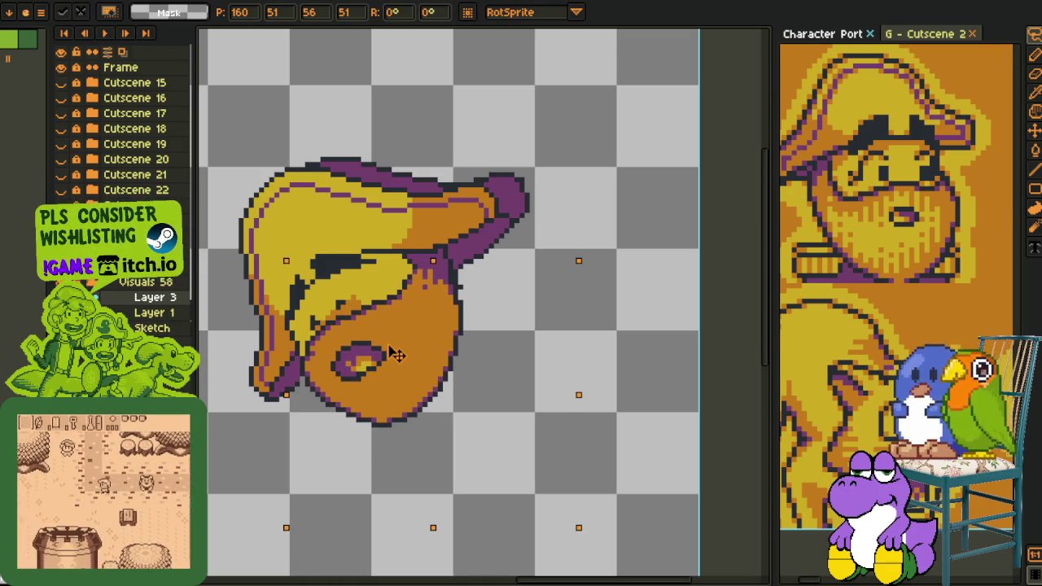
left_click(624, 240)
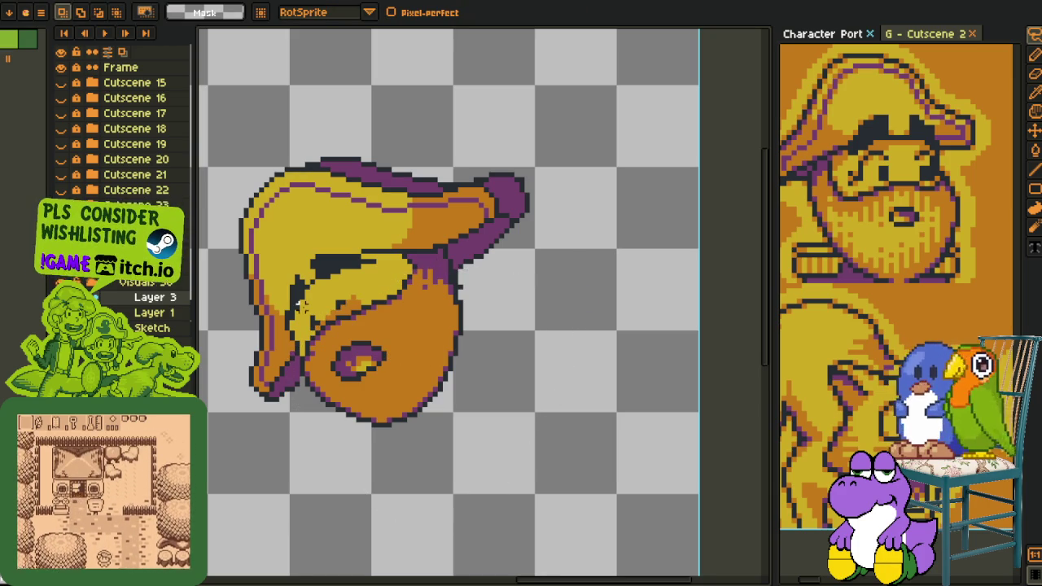
key("i")
scroll(312, 305, "up", 2)
- Draw a dark diagonal on the face, redrawn one pixel right, plus a dark line across the yellow face
scroll(311, 306, "up", 1)
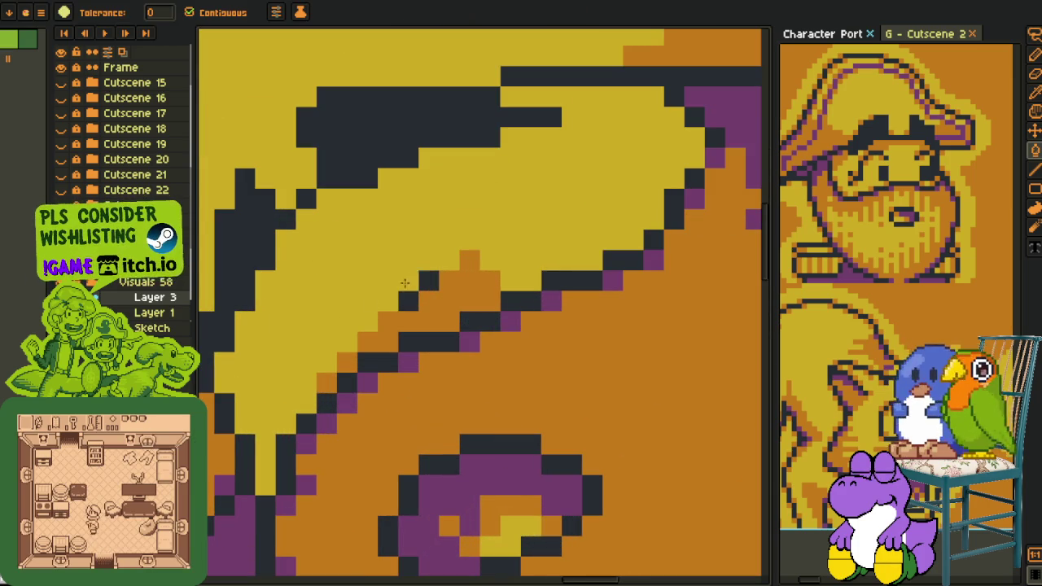
key("b")
left_click_drag(285, 301, 271, 342)
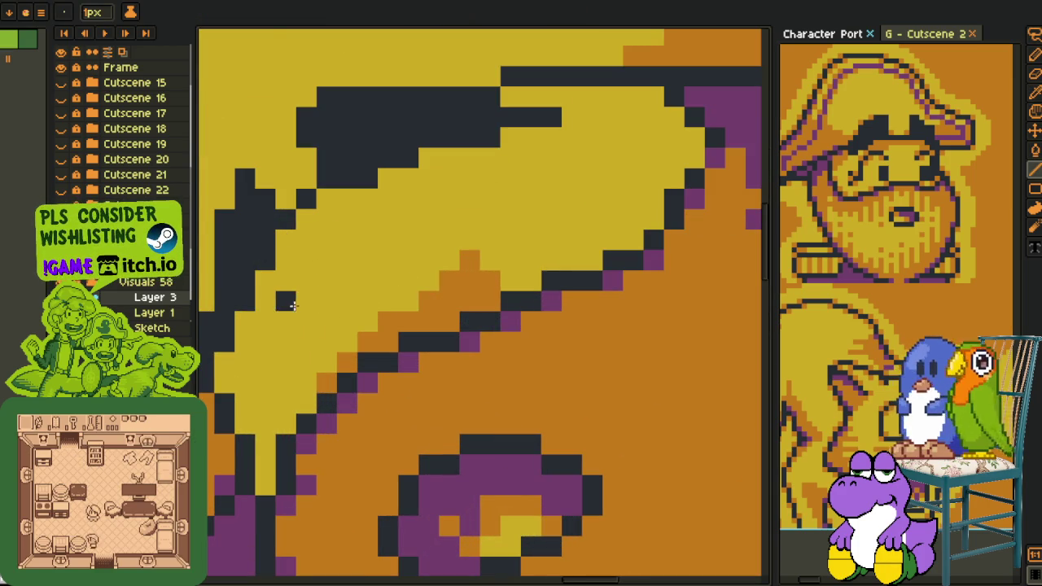
key("ctrl+z")
left_click_drag(306, 301, 254, 372)
left_click(388, 240)
left_click(516, 205, "shift")
- Zoom around the head and sample colours from the hat, returning to the pencil each time
scroll(516, 205, "down", 3)
scroll(535, 267, "down", 2)
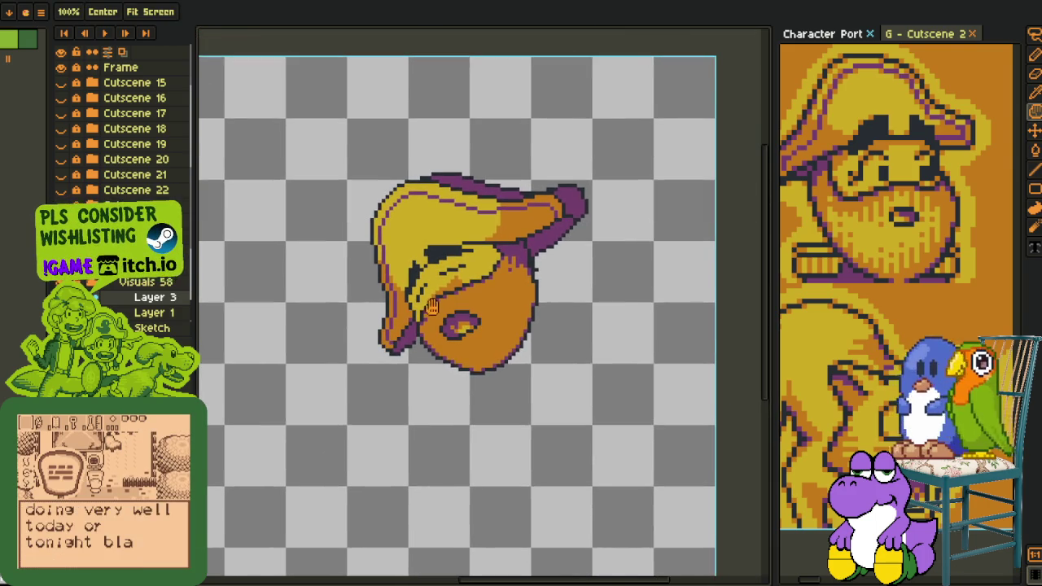
scroll(421, 330, "up", 4)
scroll(407, 366, "up", 2)
key("m")
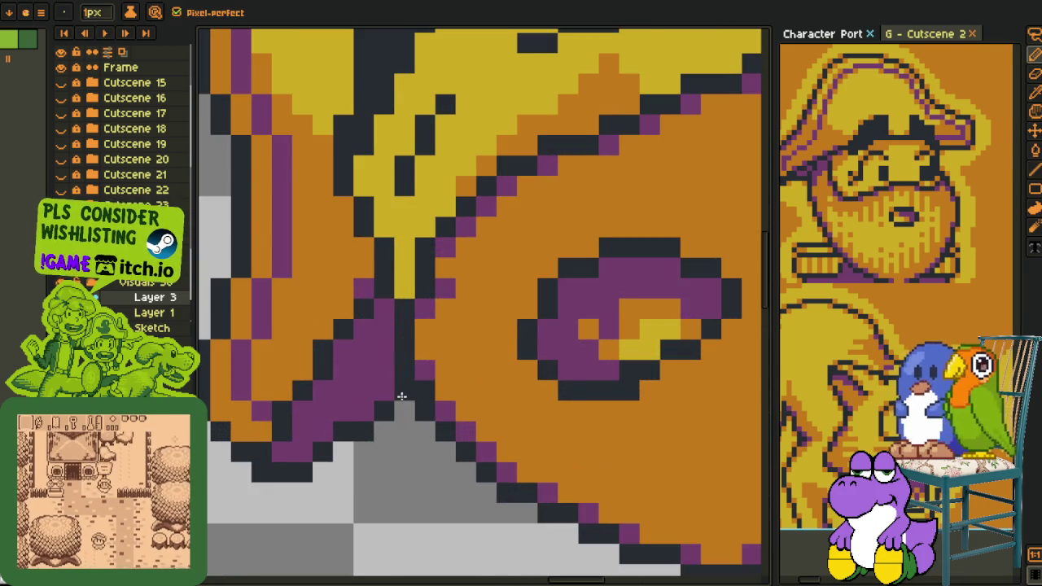
scroll(456, 358, "down", 3)
scroll(510, 313, "up", 1)
scroll(501, 301, "up", 2)
key("o")
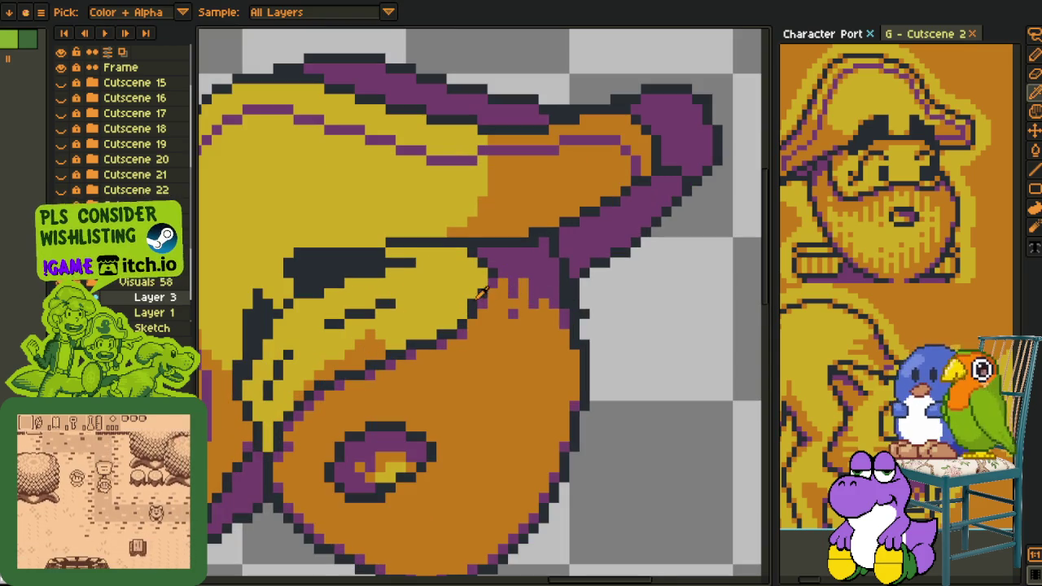
key("b")
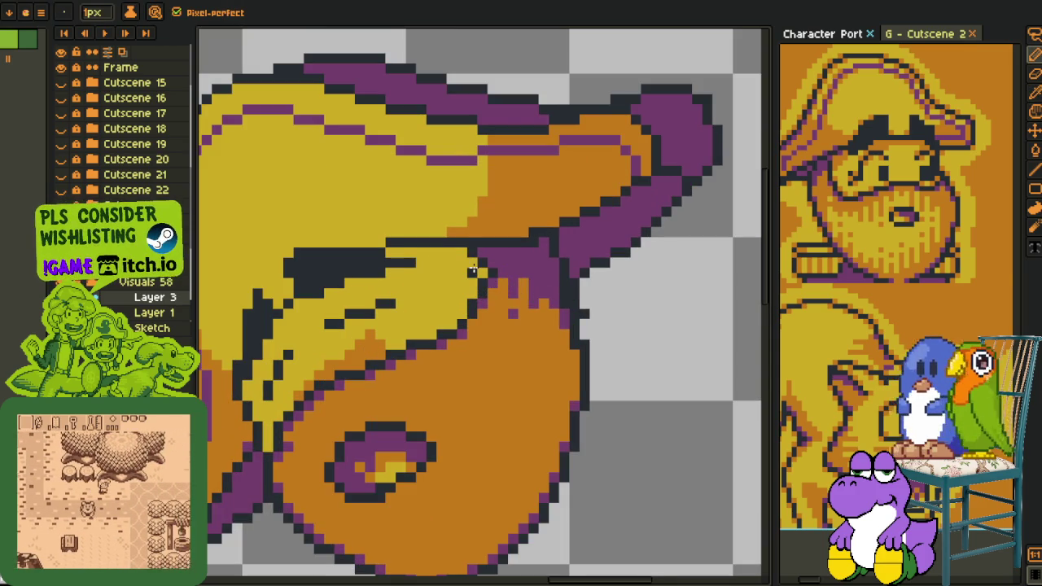
key("i")
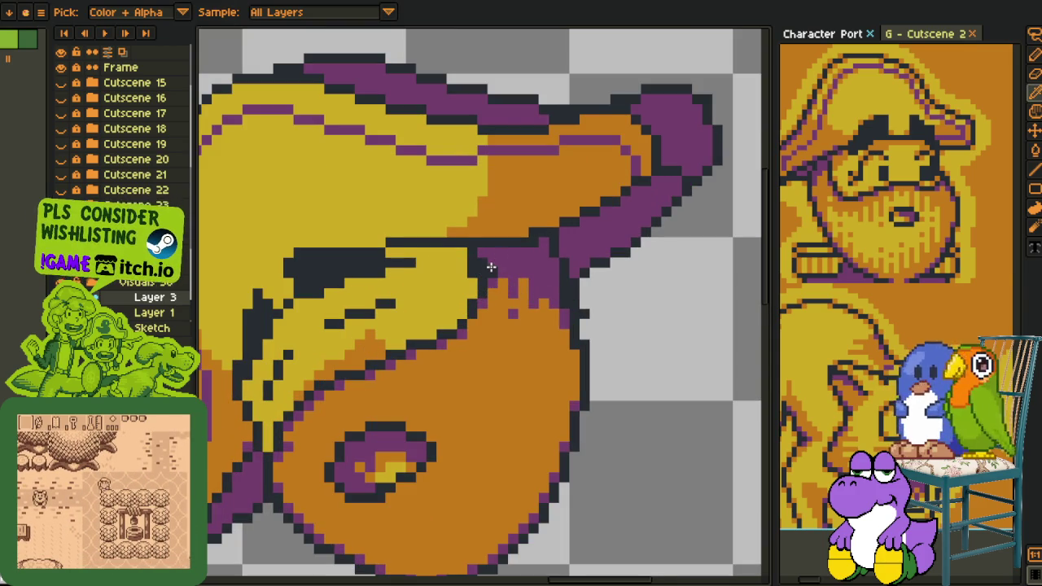
key("b")
key("i")
key("b")
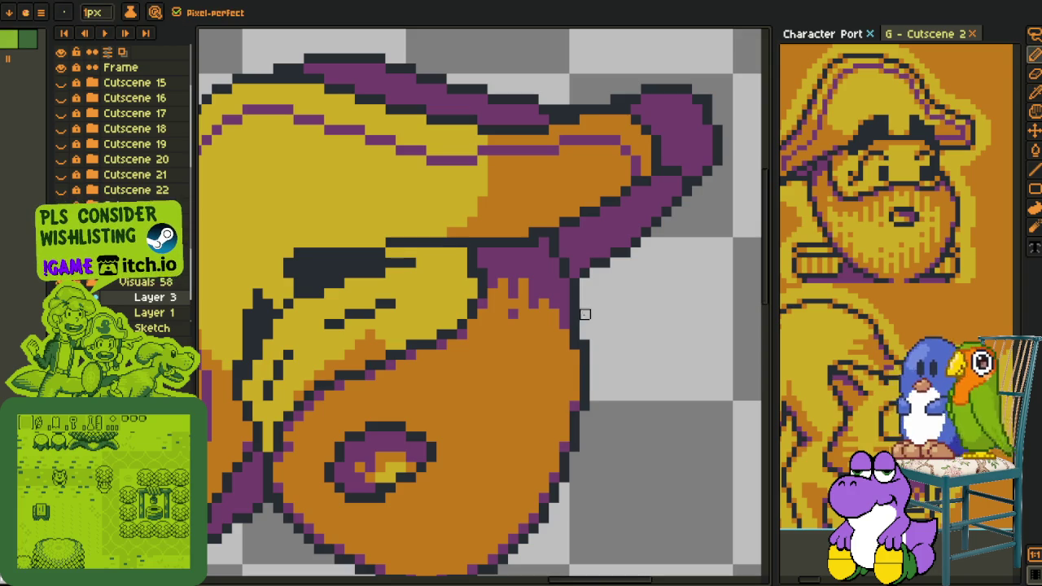
- Keep sampling hat colours while trying the line and fill tools and zooming on the head
scroll(584, 345, "down", 3)
scroll(521, 313, "up", 2)
scroll(535, 301, "up", 1)
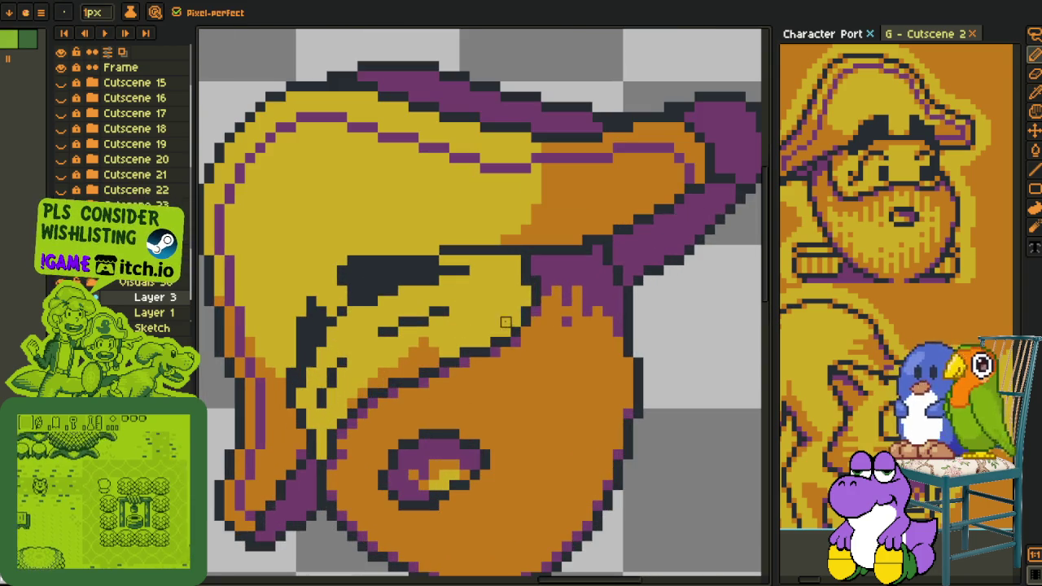
key("i")
key("b")
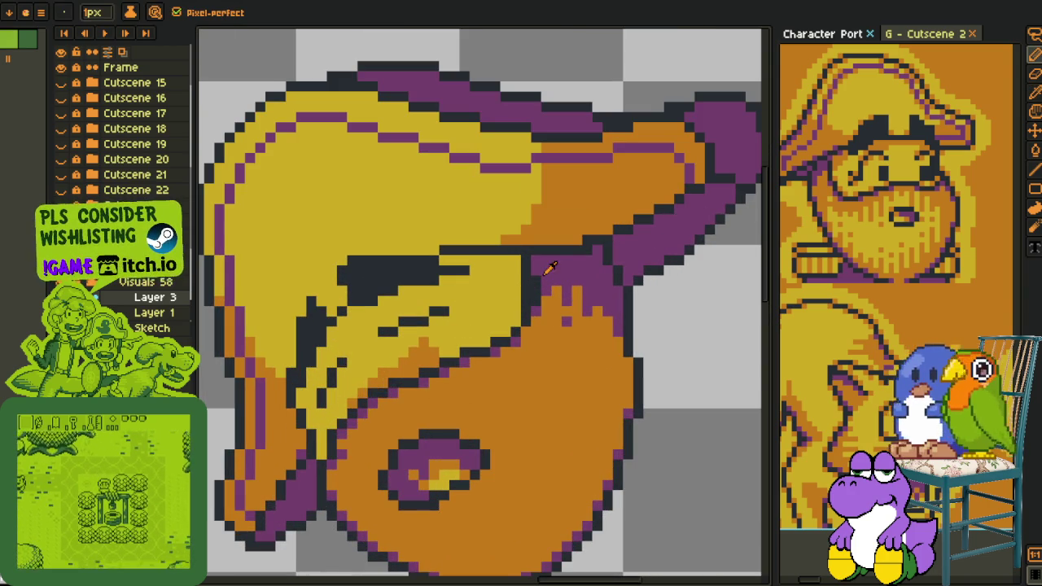
key("i")
scroll(628, 314, "down", 3)
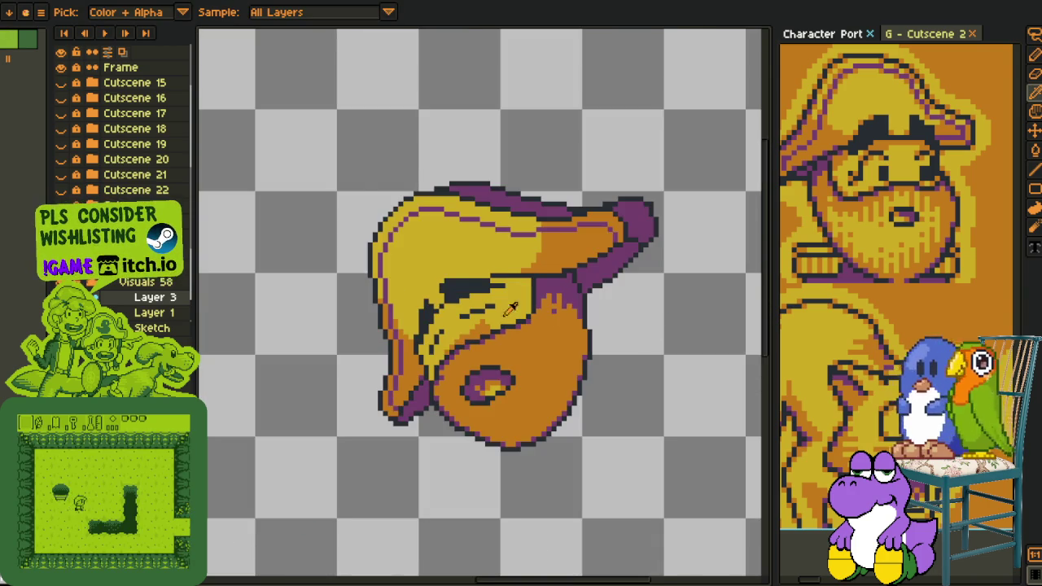
scroll(475, 324, "up", 3)
key("b")
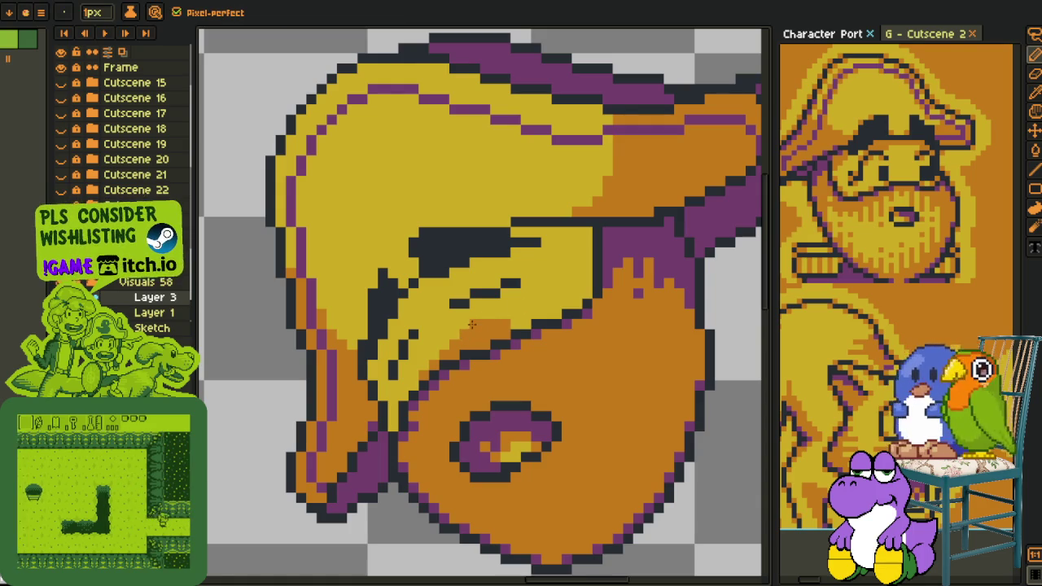
key("alt")
key("alt")
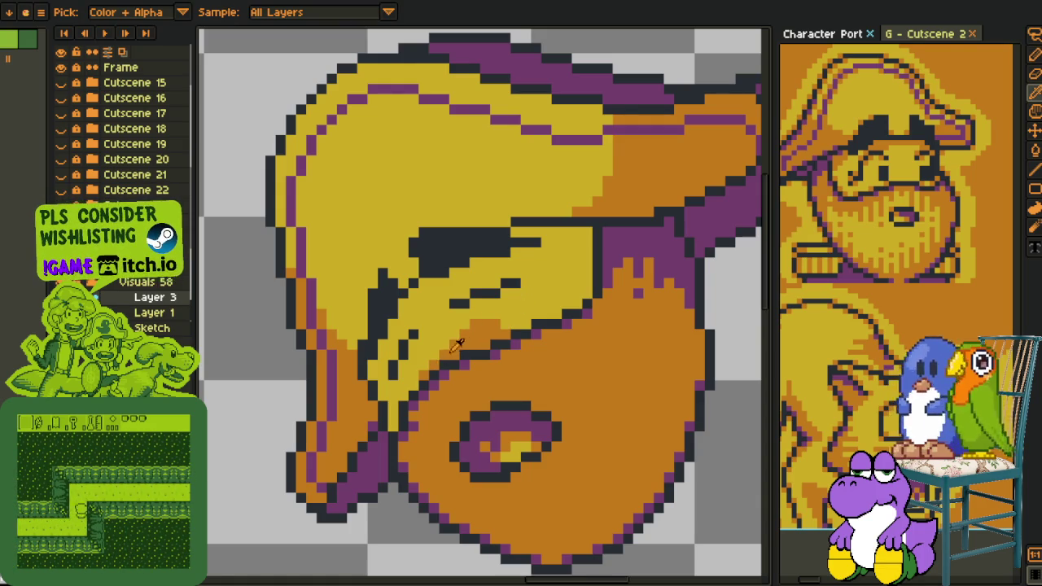
key("alt")
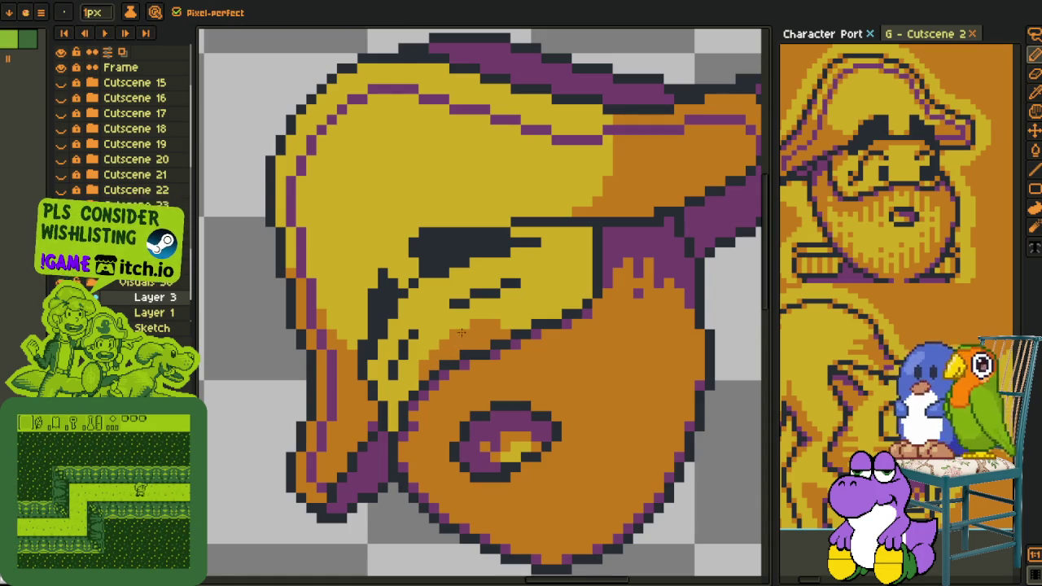
key("l")
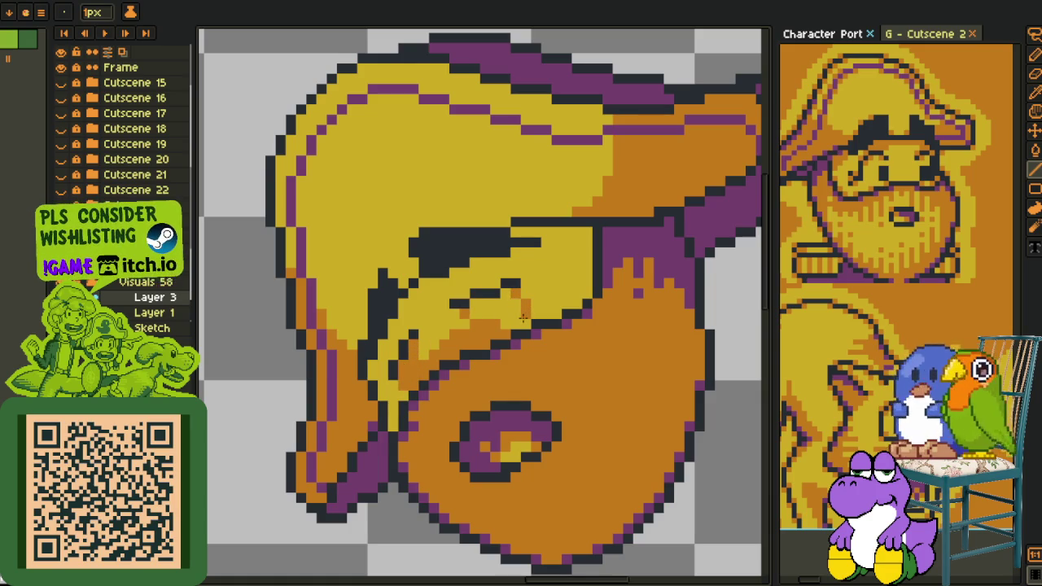
scroll(507, 310, "down", 2)
key("g")
scroll(520, 342, "down", 2)
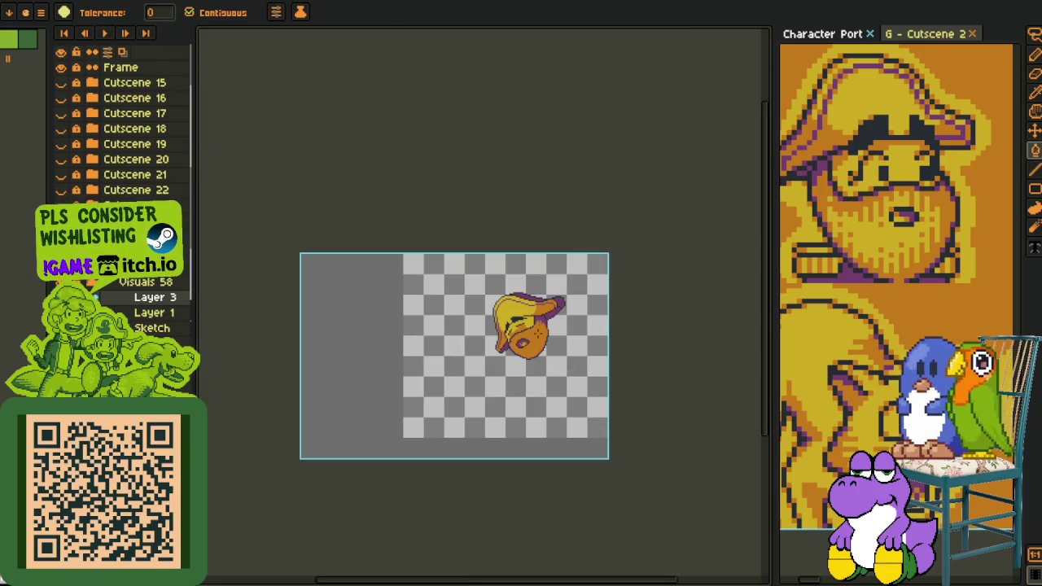
key("i")
scroll(584, 345, "up", 2)
scroll(569, 359, "up", 2)
scroll(529, 382, "up", 1)
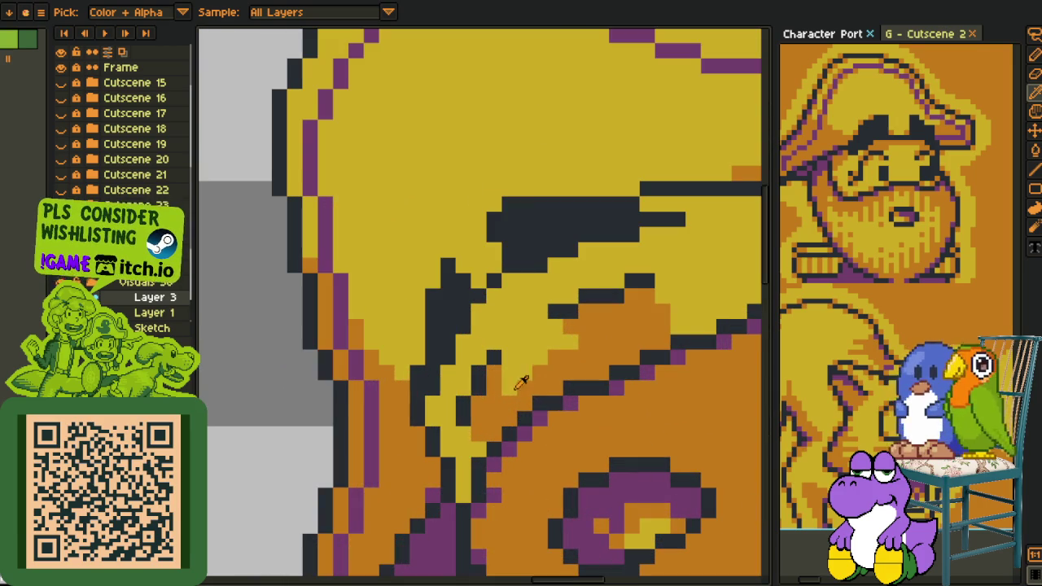
key("b")
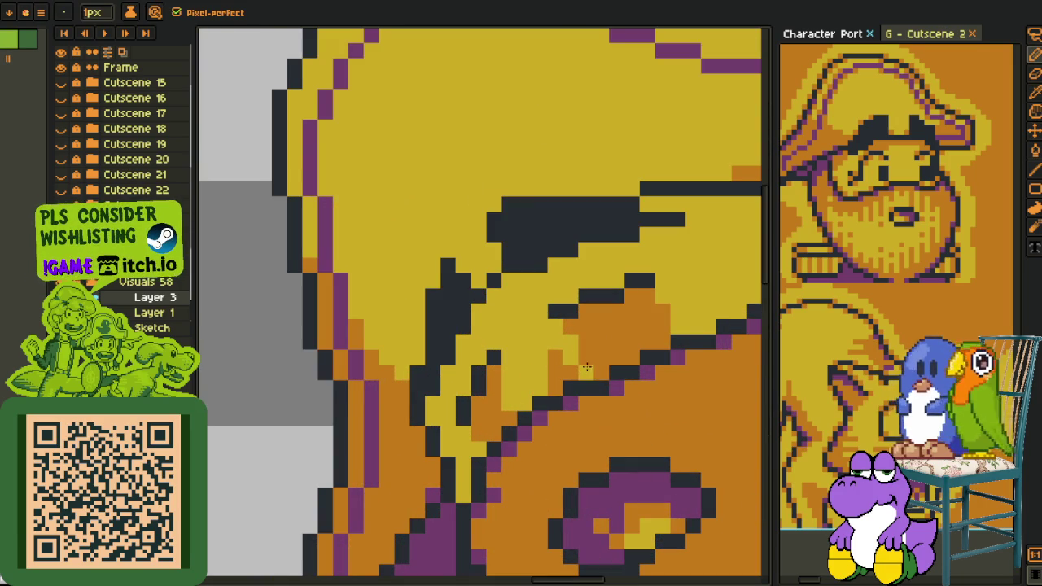
- Zoom out and back in on the head, sampling one more colour
key("i")
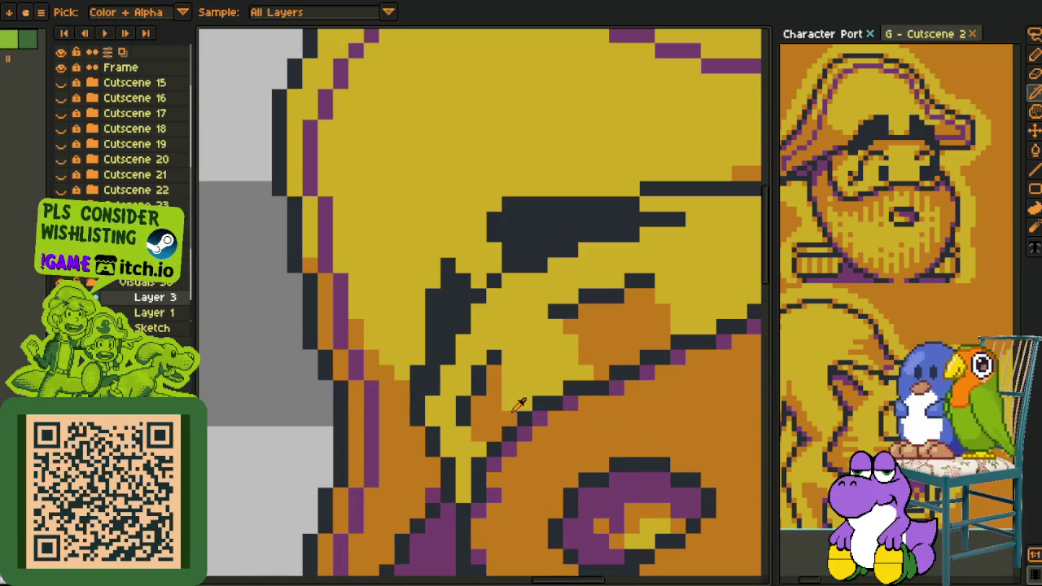
key("b")
scroll(508, 402, "down", 2)
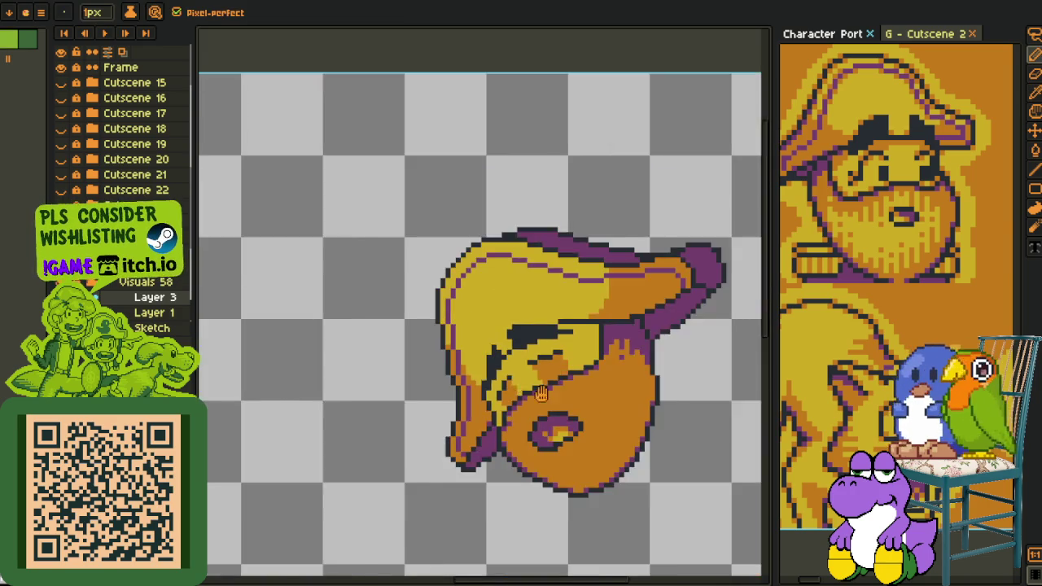
scroll(521, 395, "down", 2)
scroll(545, 383, "down", 1)
scroll(561, 371, "down", 1)
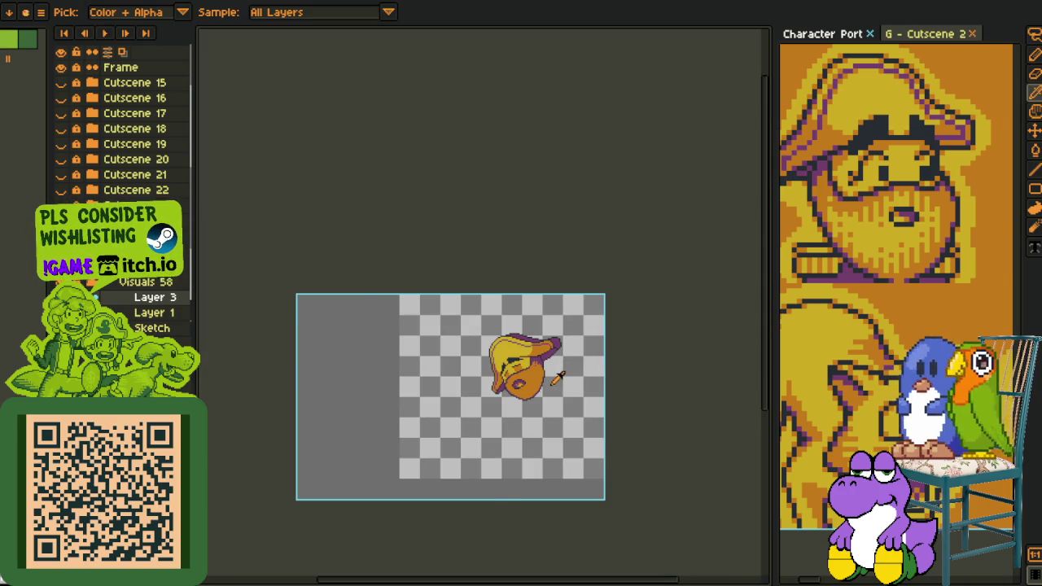
scroll(558, 376, "up", 1)
scroll(551, 373, "up", 1)
scroll(501, 353, "up", 1)
scroll(370, 378, "up", 1)
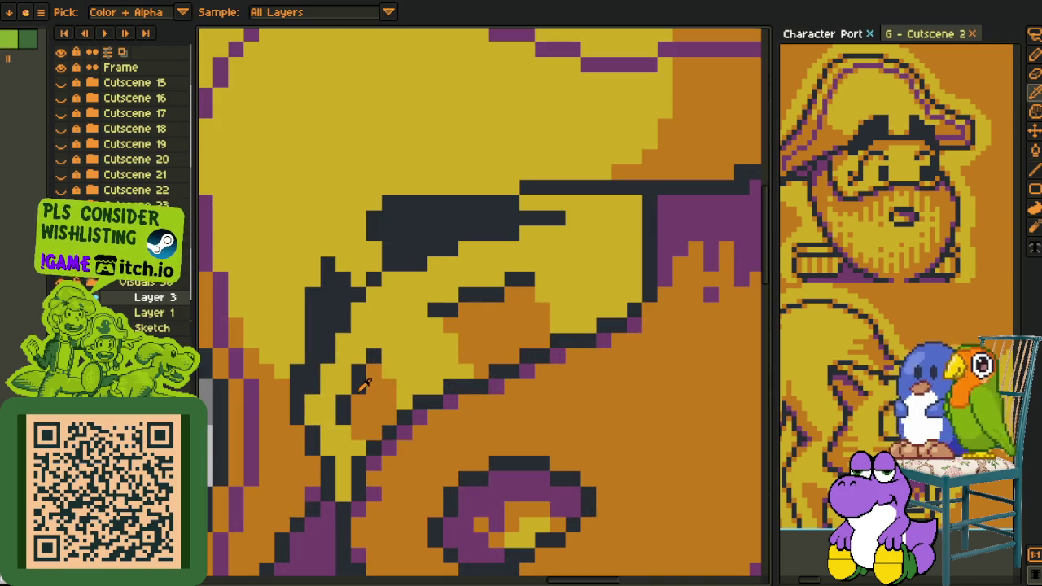
key("alt")
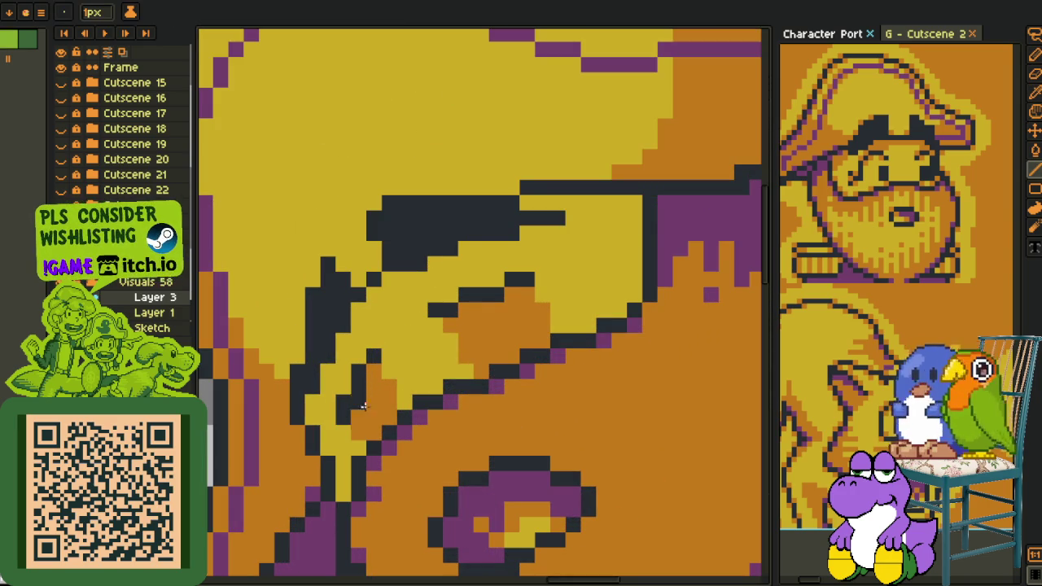
scroll(389, 375, "down", 3)
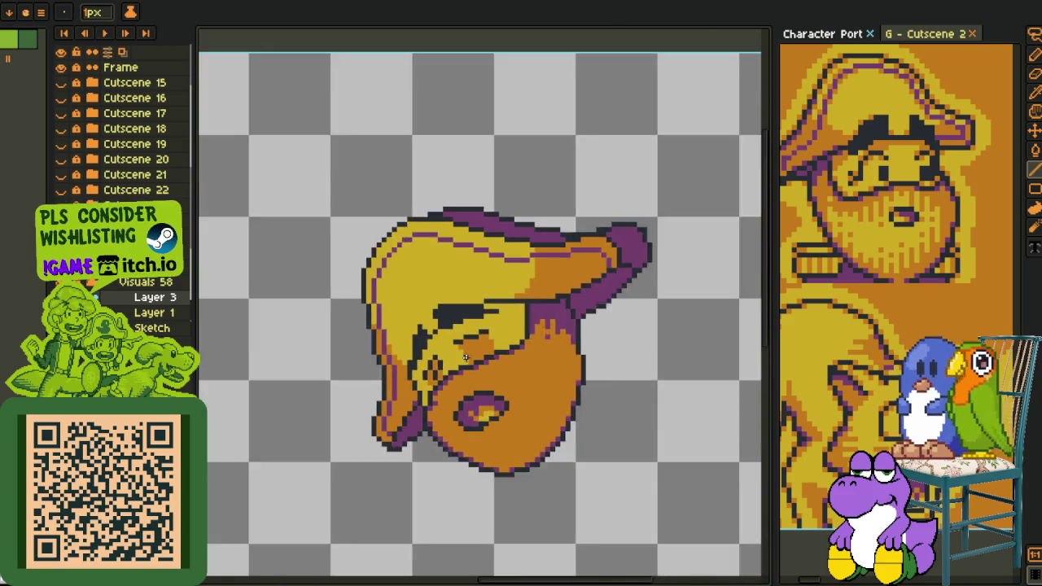
scroll(480, 371, "down", 1)
- Undo the last drawn line, then pan and zoom to recentre the head sprite
key("ctrl+z")
scroll(488, 373, "down", 2)
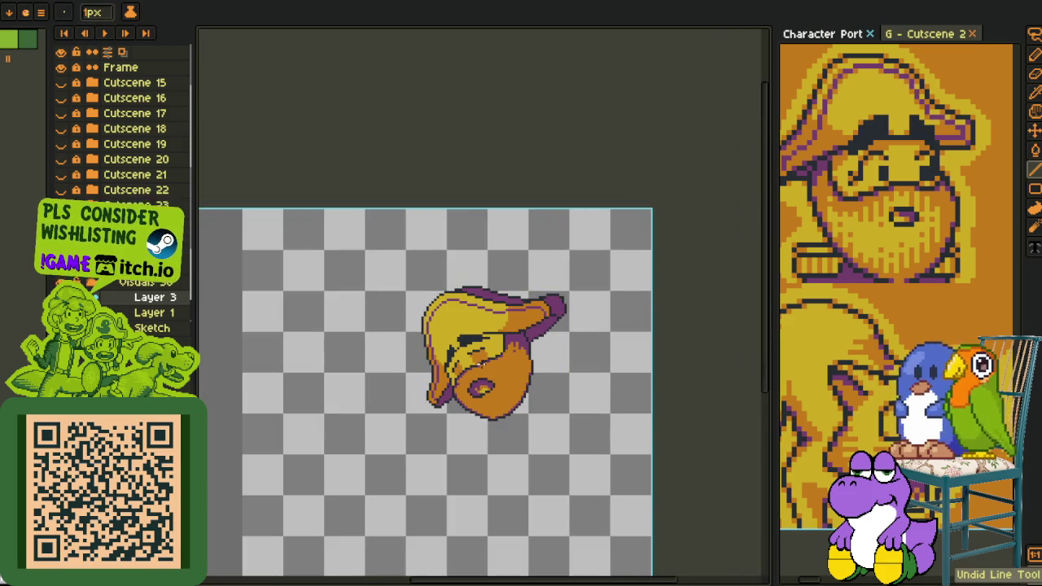
scroll(489, 373, "down", 2)
key("alt")
scroll(500, 389, "up", 2)
left_click_drag(512, 385, 456, 409)
key("alt")
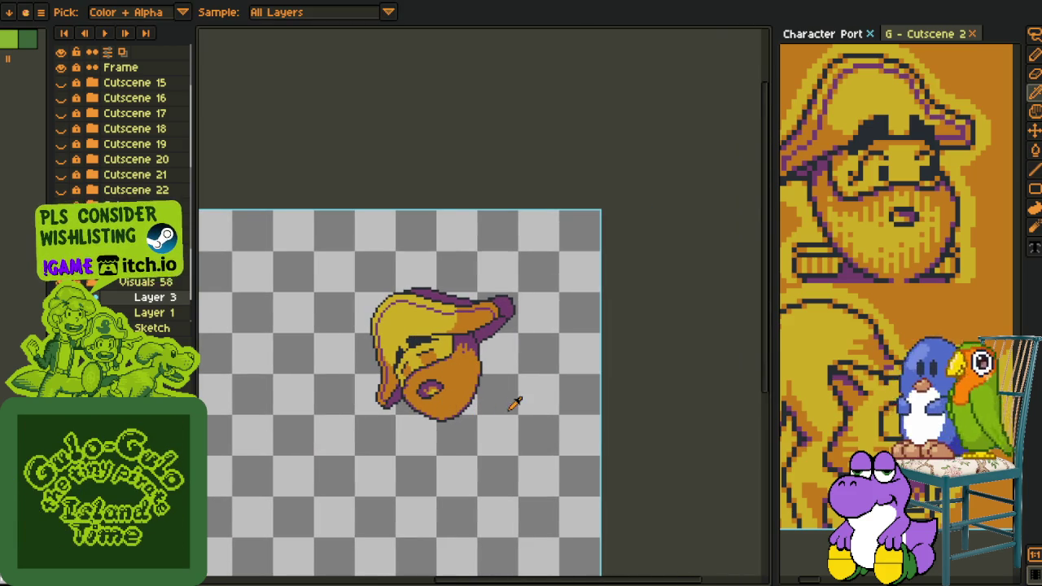
scroll(421, 376, "up", 3)
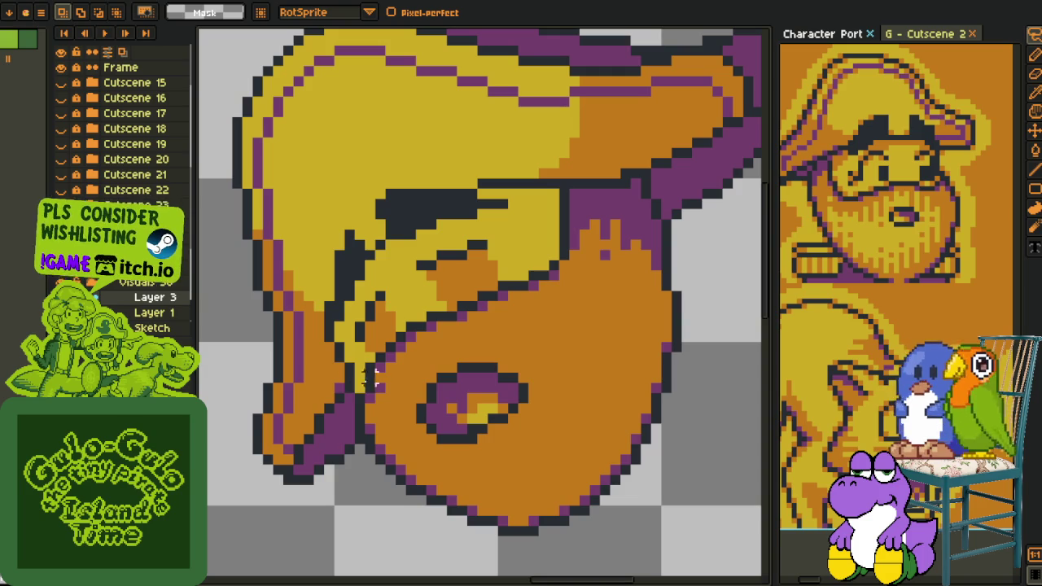
- Lasso-select the eye, shift it up and left, and commit the move
key("alt")
scroll(379, 388, "down", 3)
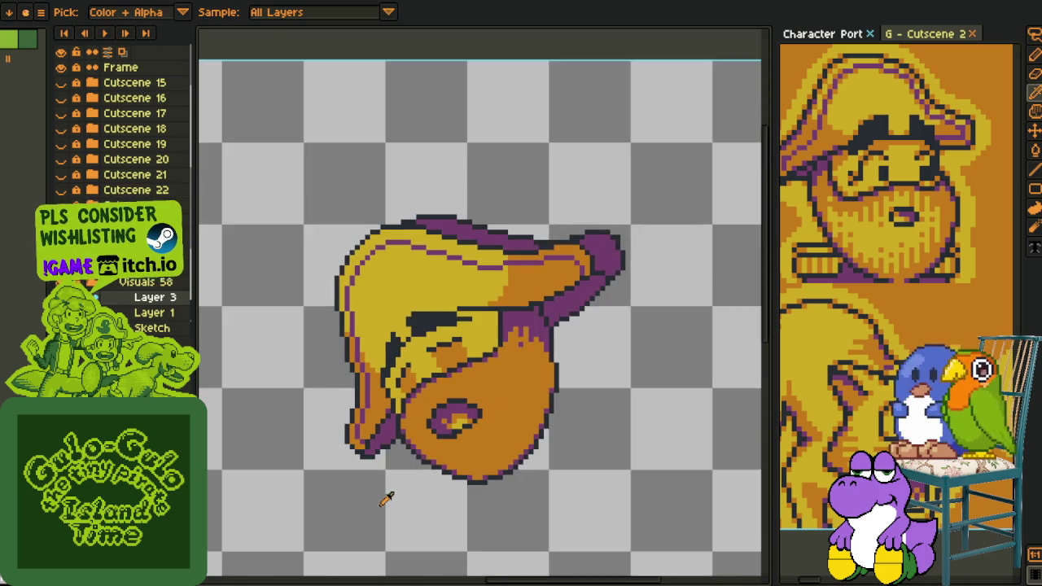
scroll(468, 393, "up", 3)
left_click_drag(541, 352, 561, 349)
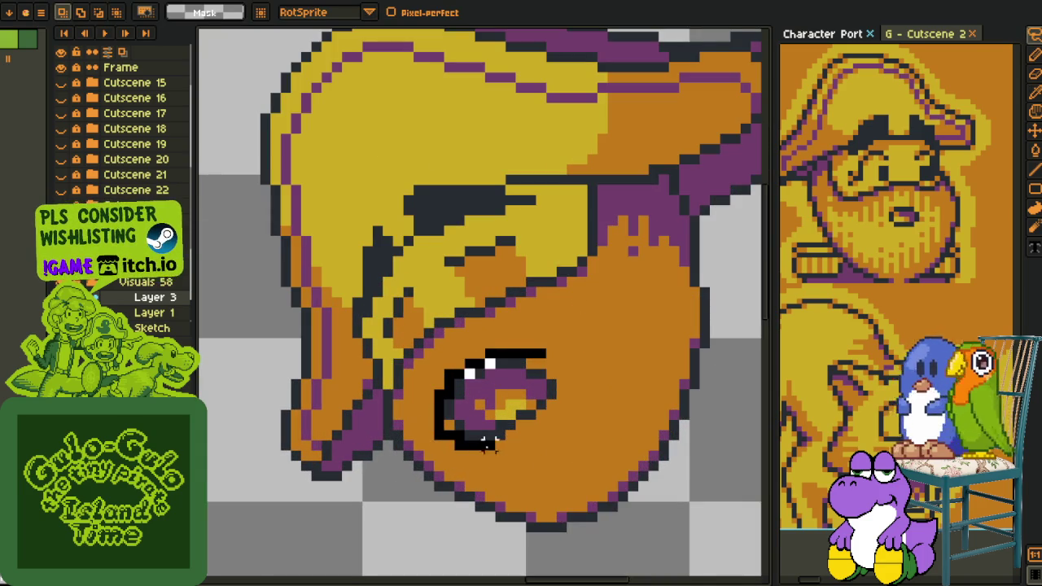
left_click_drag(494, 398, 487, 394)
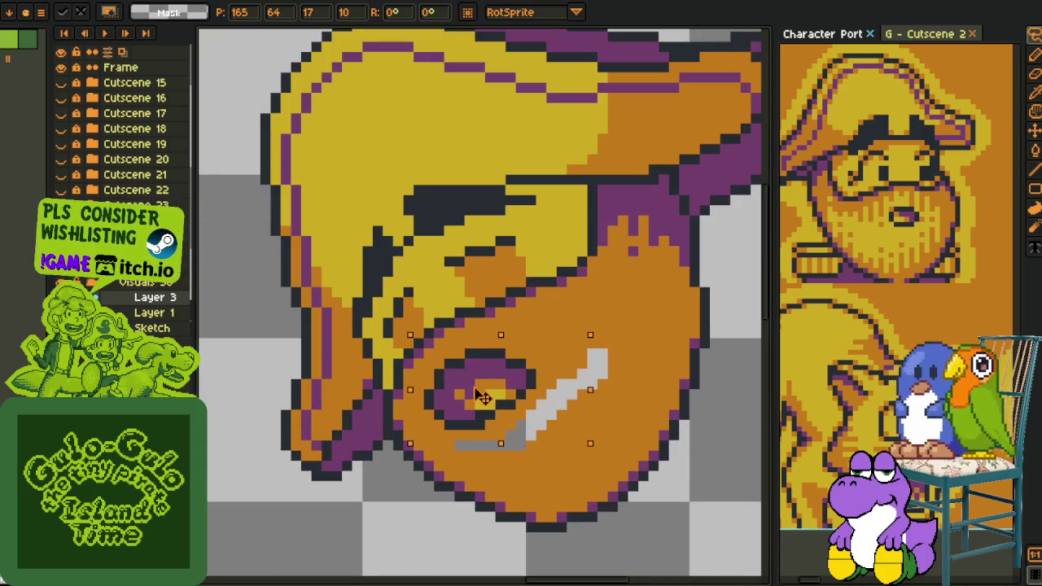
key("Return")
scroll(648, 376, "down", 3)
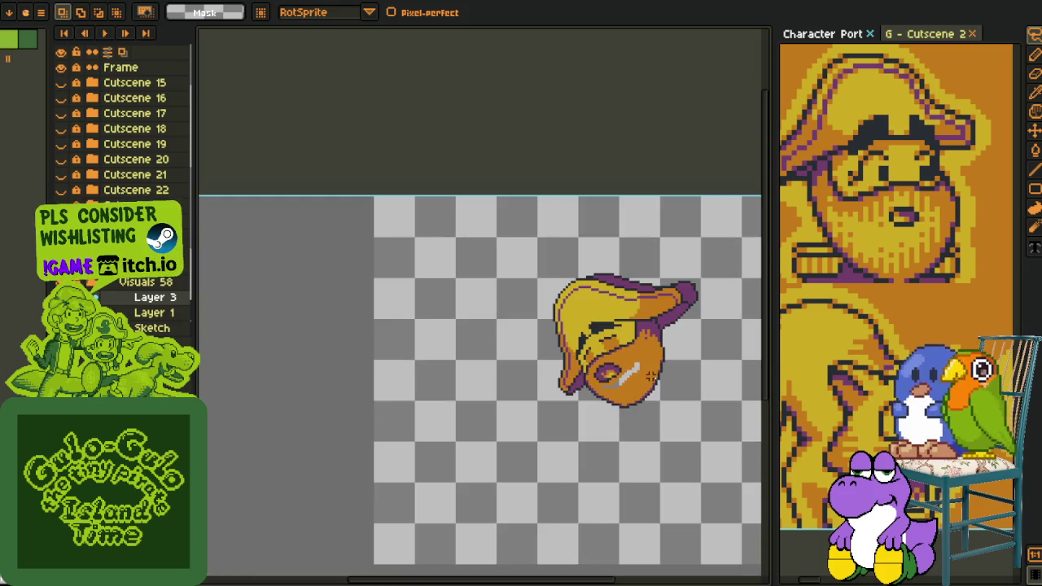
- Sample colours and try the fill tool while zooming on the eye
key("i")
scroll(493, 332, "up", 3)
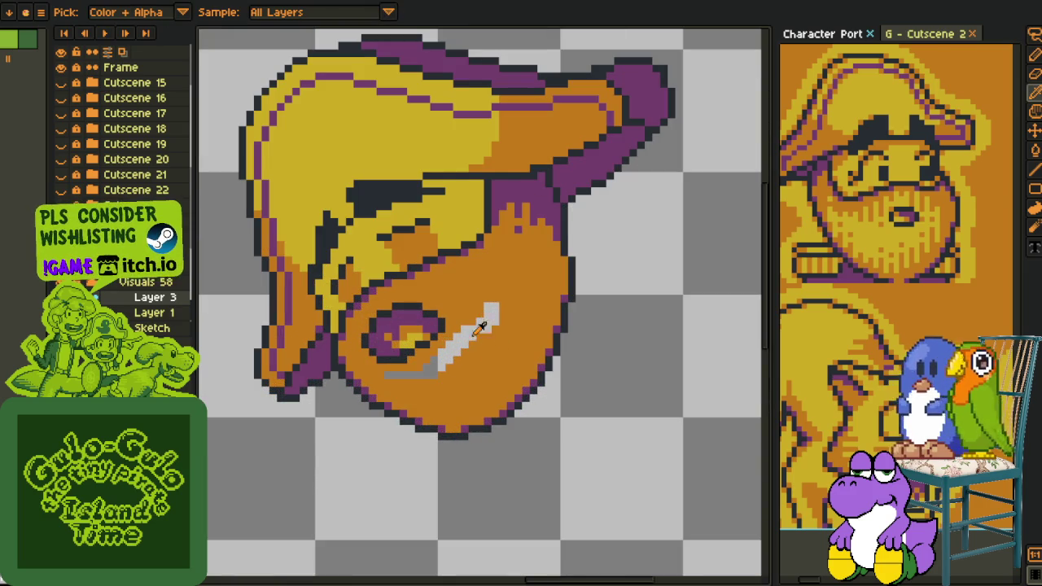
key("g")
scroll(487, 350, "down", 4)
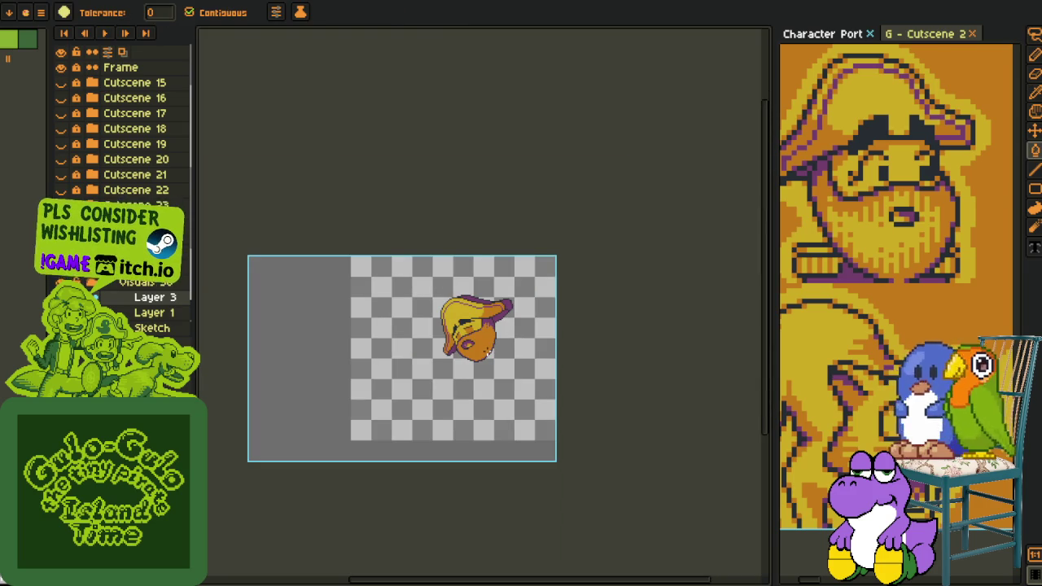
key("i")
scroll(488, 352, "up", 2)
scroll(452, 335, "up", 2)
scroll(448, 334, "up", 1)
scroll(431, 329, "up", 2)
- Reselect the eye, move it two pixels left and one up, then nudge one pixel right
key("v")
key("i")
left_click_drag(415, 322, 443, 333)
key("v")
key("ctrl+z")
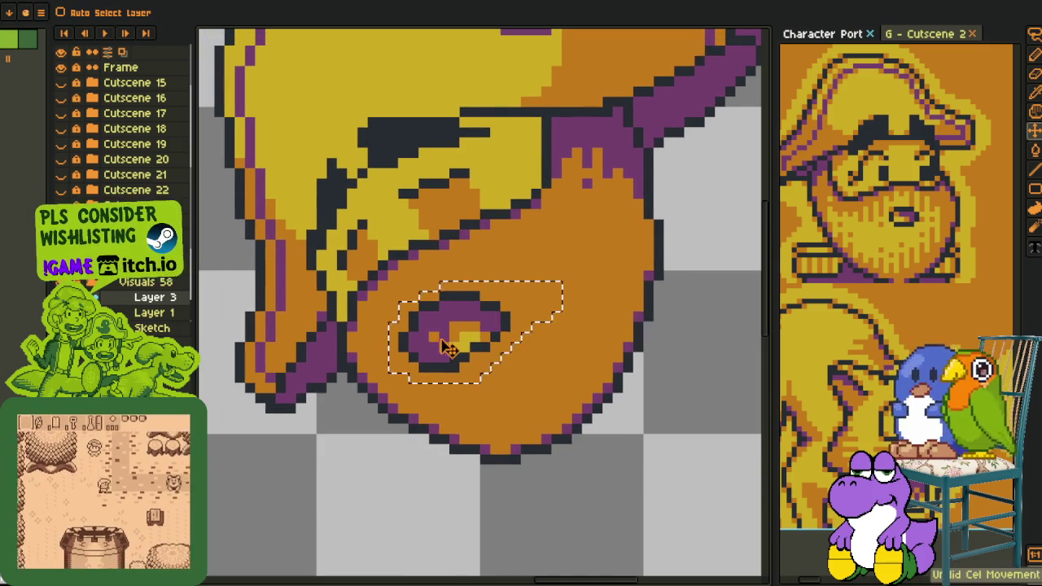
key("ctrl+t")
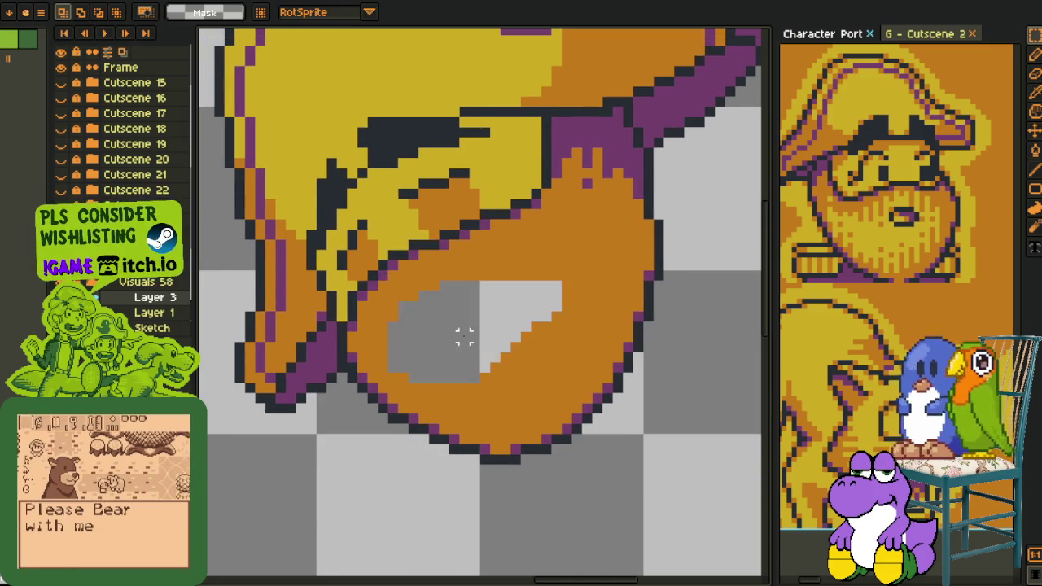
left_click_drag(461, 346, 440, 335)
key("Right")
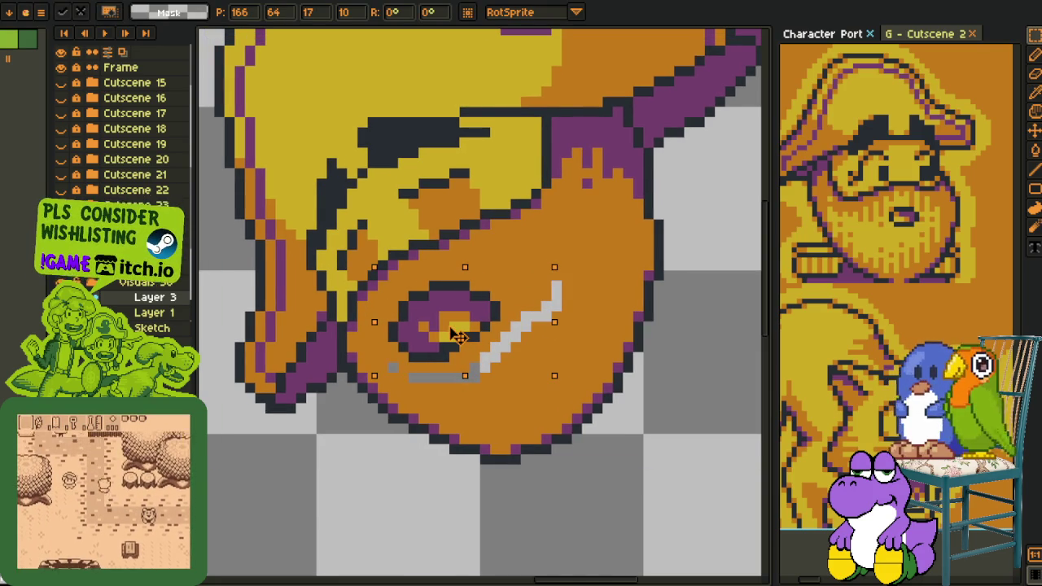
key("Return")
- Switch to the fill tool and pan the view up and left around the eye
scroll(569, 341, "down", 3)
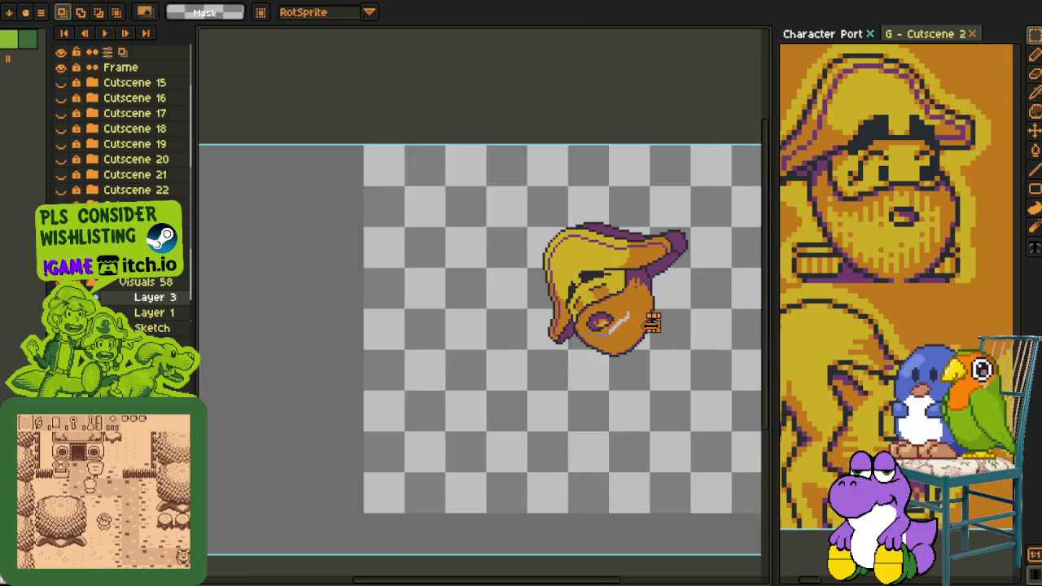
scroll(680, 348, "down", 2)
scroll(678, 344, "up", 3)
scroll(569, 326, "up", 2)
scroll(488, 342, "up", 2)
key("g")
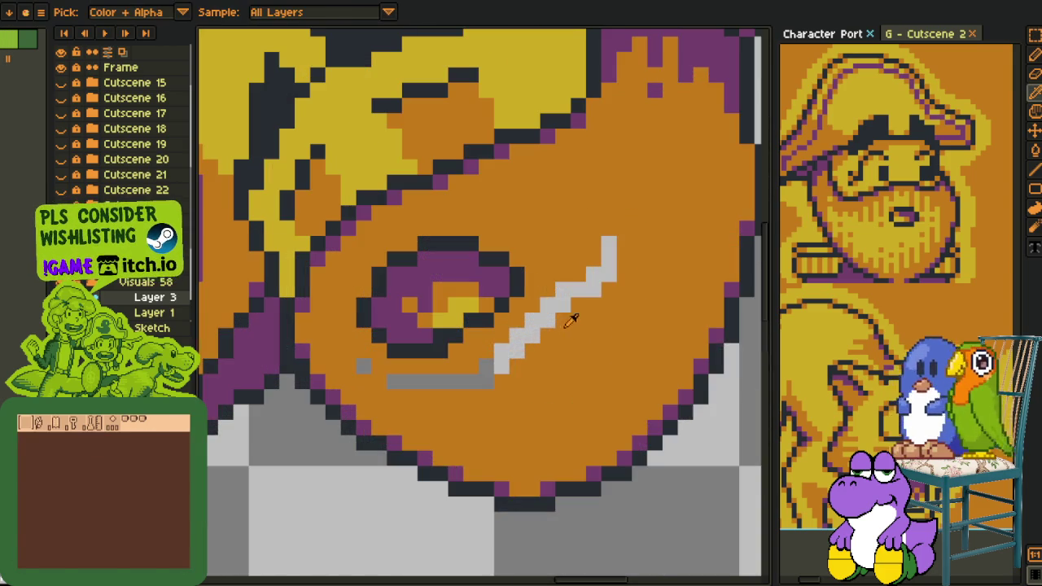
scroll(377, 359, "down", 4)
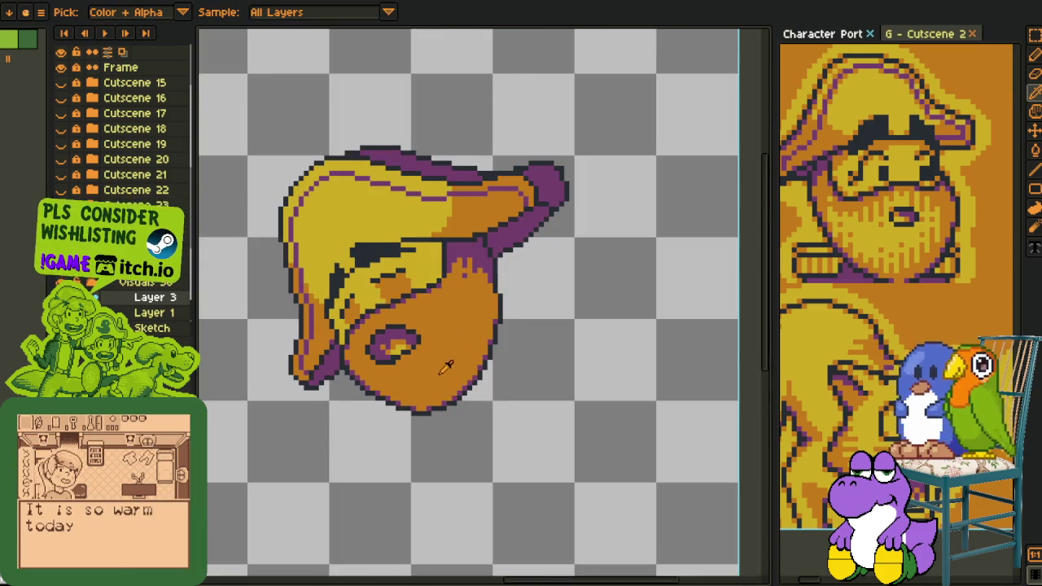
scroll(431, 353, "up", 2)
scroll(526, 382, "down", 1)
left_click_drag(526, 382, 487, 320)
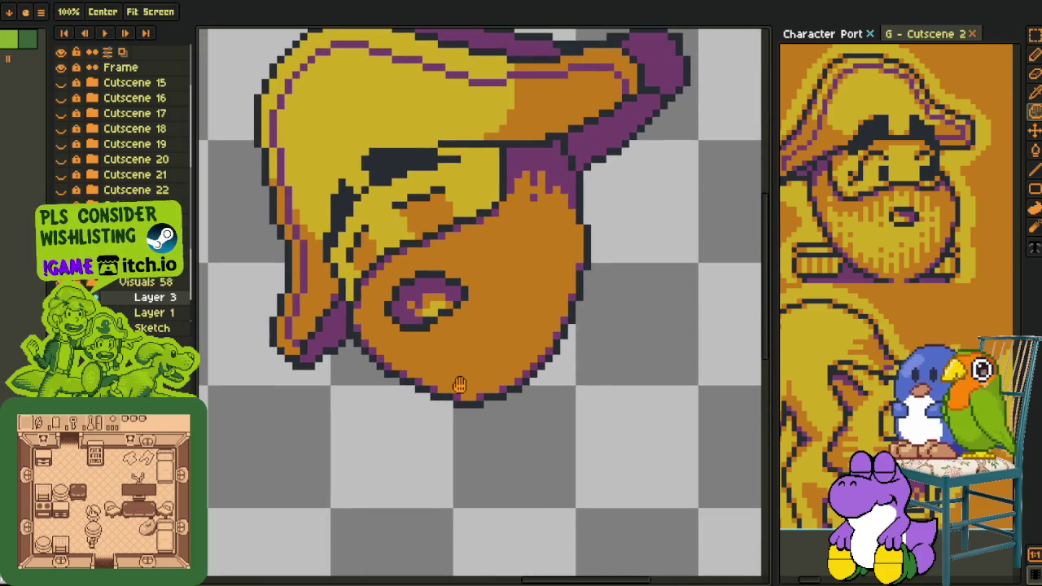
- Lasso the lower face and move it up and to the left
key("i")
mouse_move(562, 361)
left_mouse_down()
mouse_move(628, 382)
mouse_move(611, 350)
mouse_move(624, 391)
mouse_move(640, 403)
left_mouse_up()
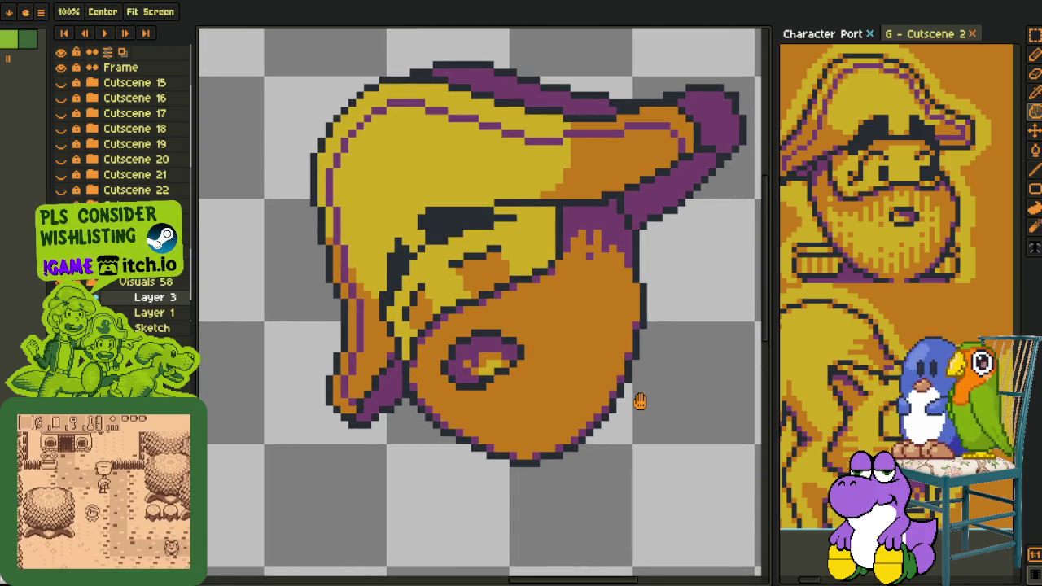
left_click_drag(647, 411, 617, 388)
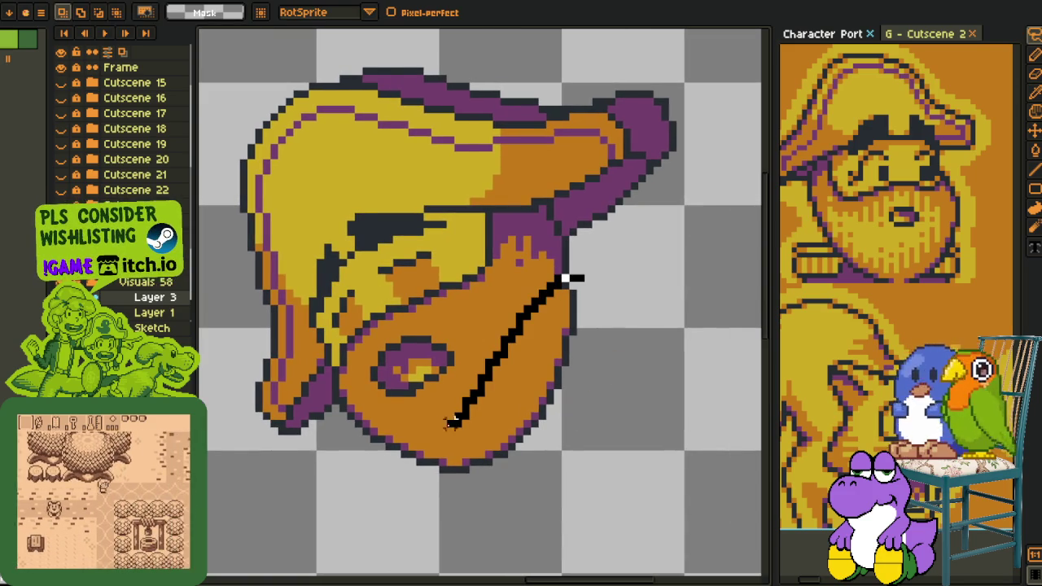
left_click_drag(561, 280, 756, 317)
left_click_drag(507, 392, 470, 381)
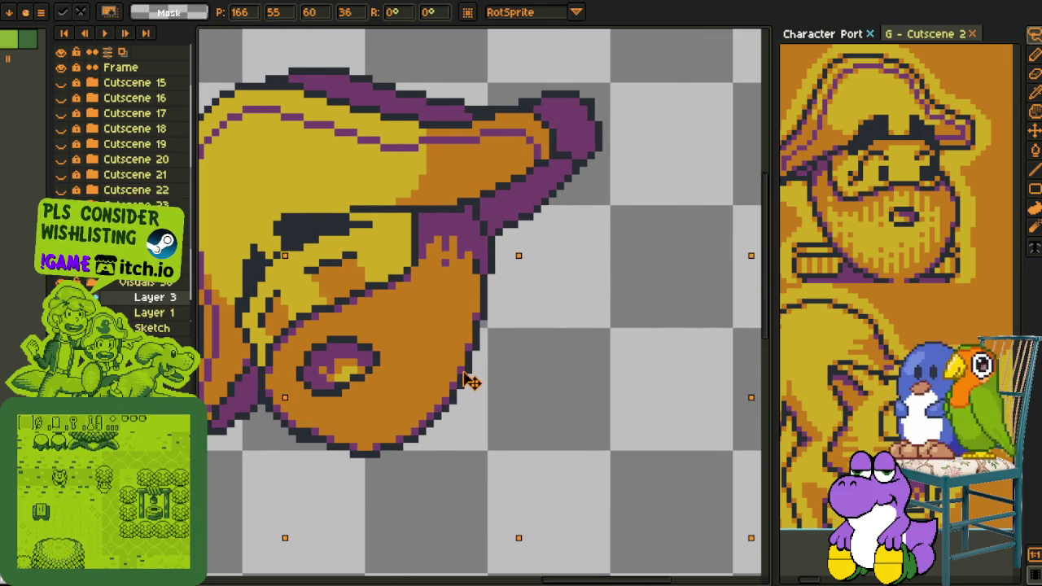
scroll(439, 337, "down", 2)
key("b")
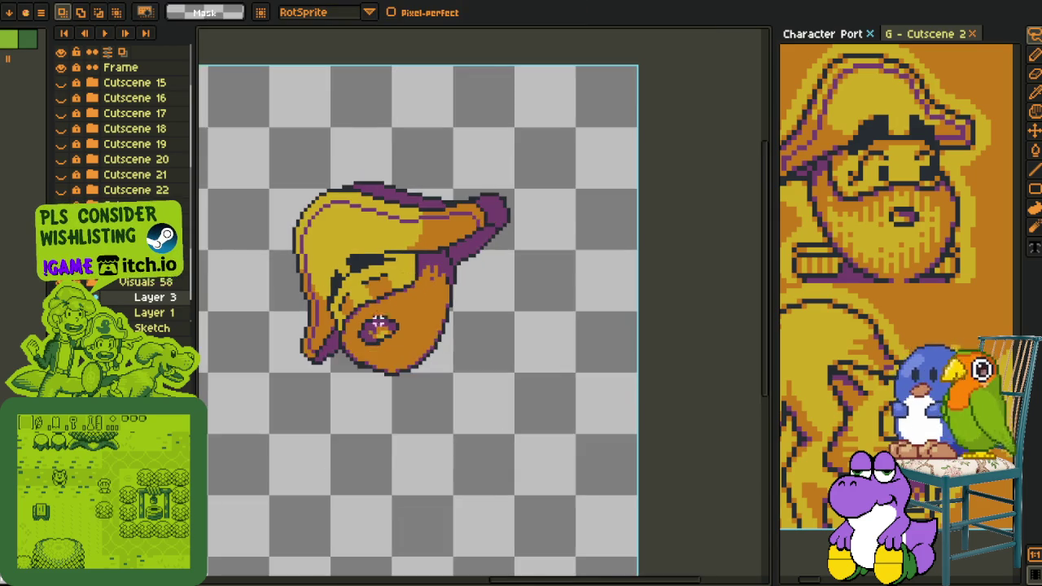
- Touch up the pixels around the eye with purple and dark pencil strokes
scroll(373, 327, "up", 1)
scroll(374, 358, "up", 2)
scroll(370, 390, "up", 1)
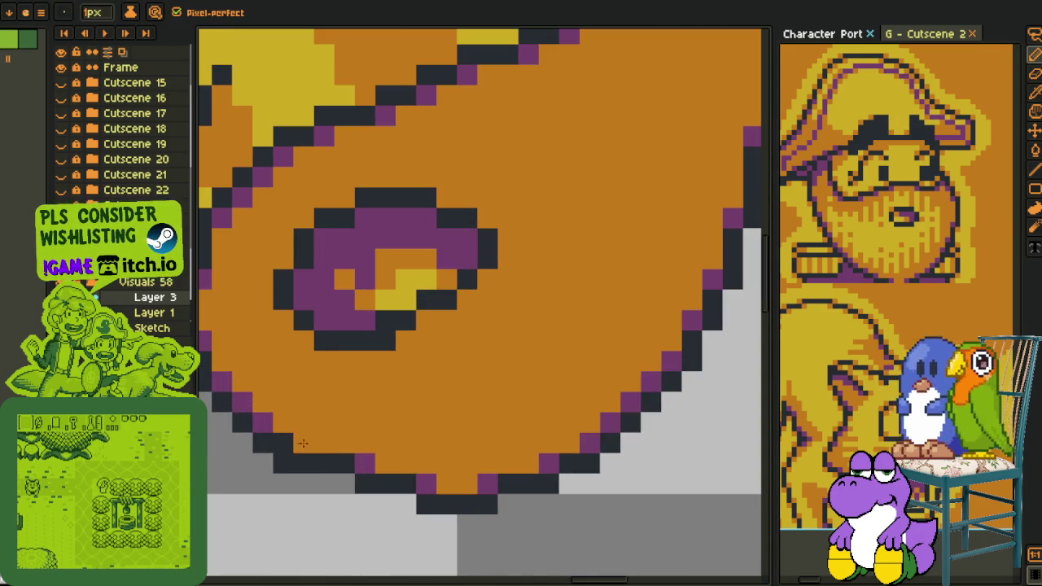
left_click(291, 443, "alt")
left_click_drag(283, 462, 286, 447)
left_click(306, 457, "alt")
left_click(283, 444)
left_click(263, 422, "alt")
left_click(302, 440)
- Pick the orange skin colour and turn a dark cheek-edge pixel orange
scroll(311, 437, "down", 5)
scroll(521, 356, "up", 1)
scroll(521, 357, "down", 1)
scroll(521, 357, "down", 1)
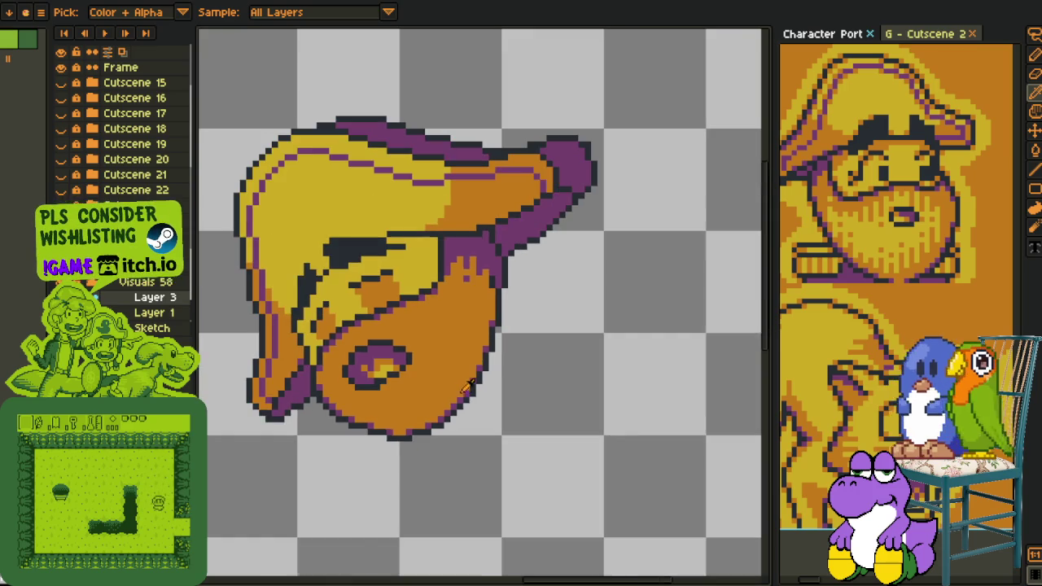
scroll(521, 357, "up", 2)
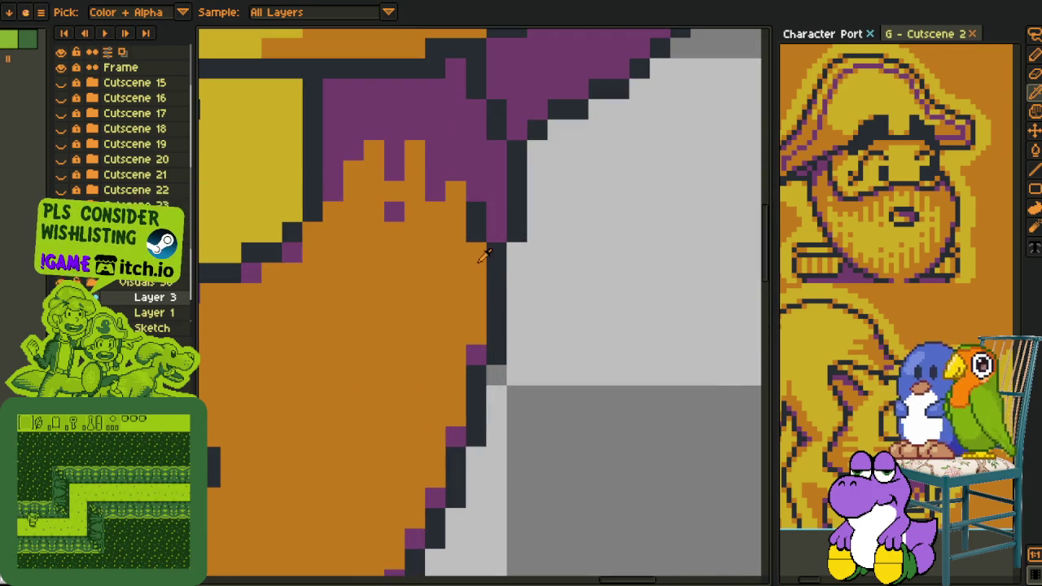
left_click(475, 212)
left_click(486, 176, "alt")
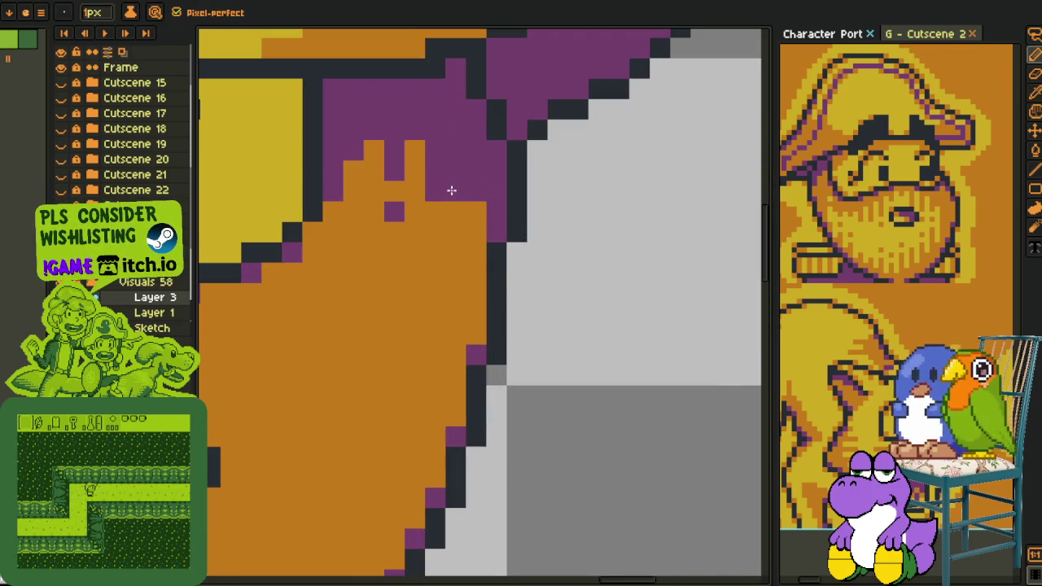
- Paint a purple column down the cheek edge and tidy its stray pixels with orange
left_click_drag(456, 210, 460, 247)
left_click(455, 293)
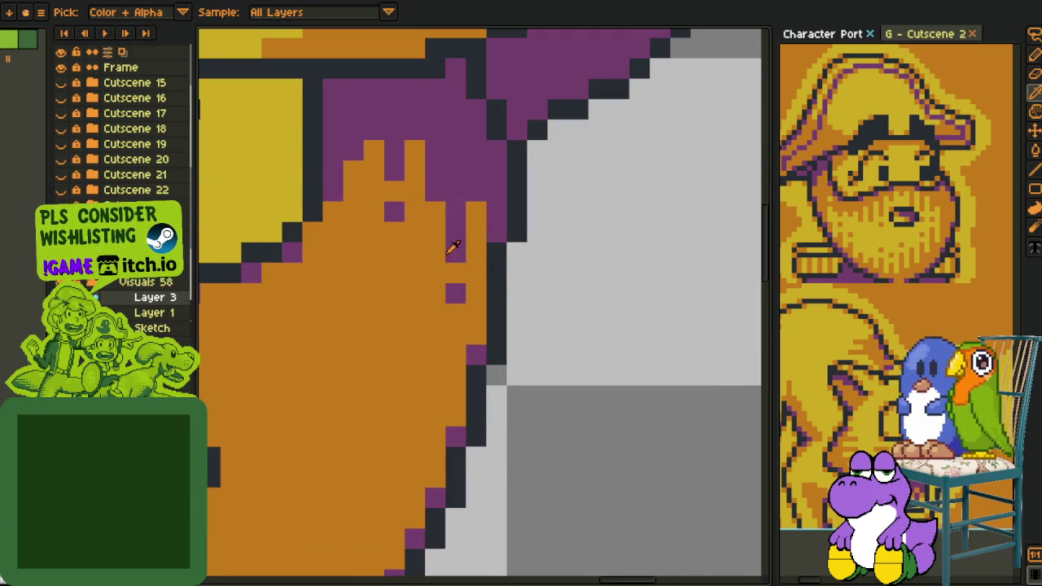
left_click(455, 293)
left_click(455, 252)
left_click_drag(455, 273, 435, 245)
right_click(435, 248)
- Recolour the orange spike and column purple and adjust the shadow-edge pixels
mouse_move(415, 150)
left_mouse_down()
mouse_move(415, 190)
mouse_move(379, 124)
mouse_move(377, 179)
left_mouse_up()
left_click(415, 212)
left_click(387, 127, "alt")
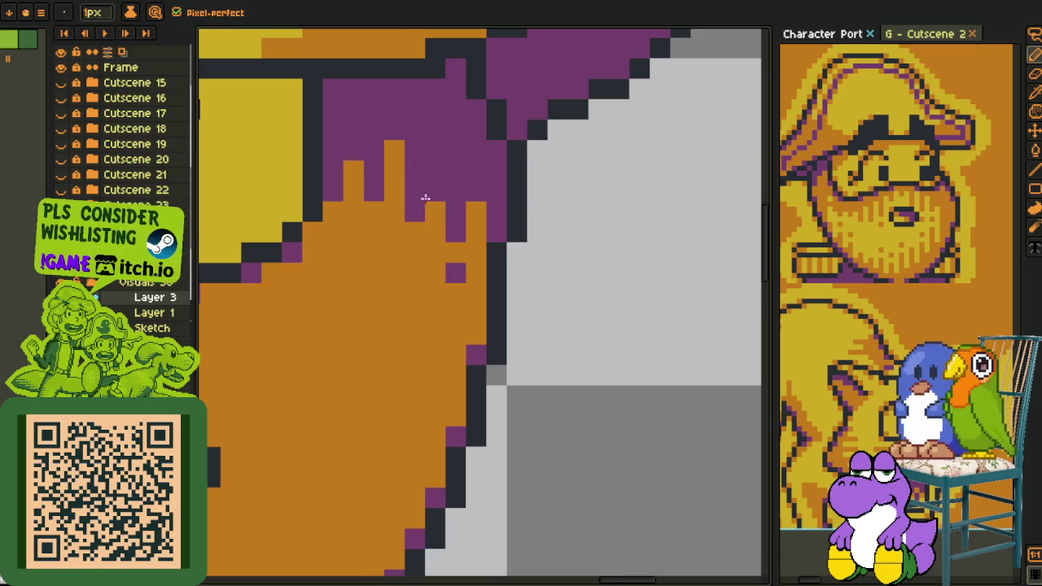
left_click(374, 212)
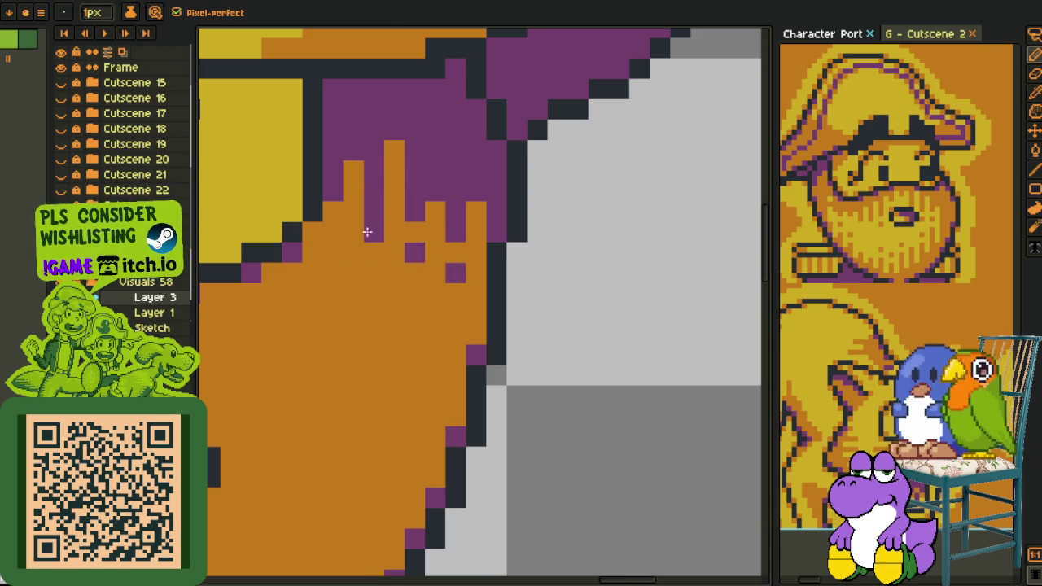
left_click(373, 190)
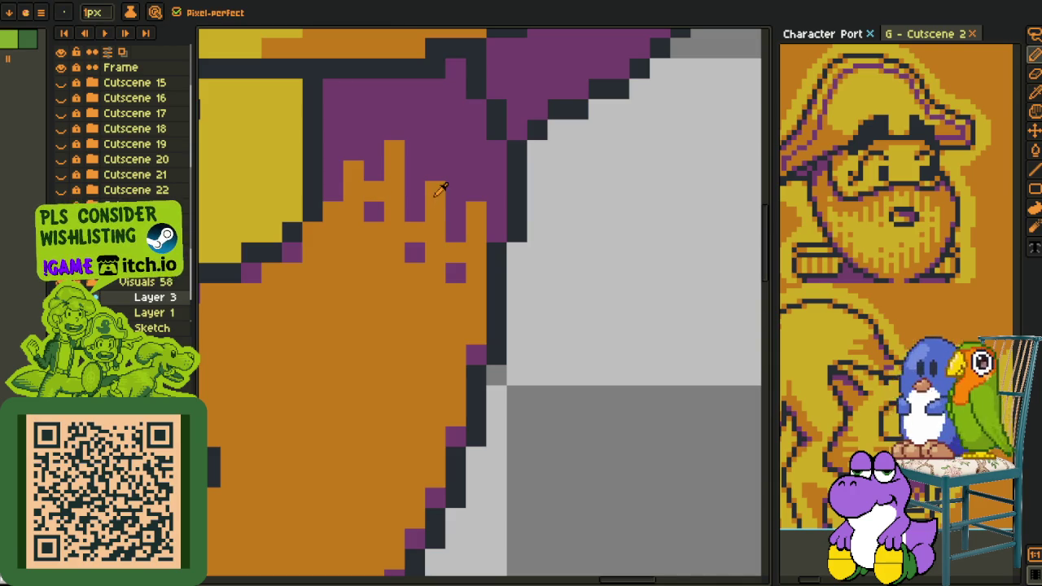
- Zoom out and save the sprite file with Ctrl+S
scroll(440, 189, "down", 4)
scroll(407, 197, "up", 3)
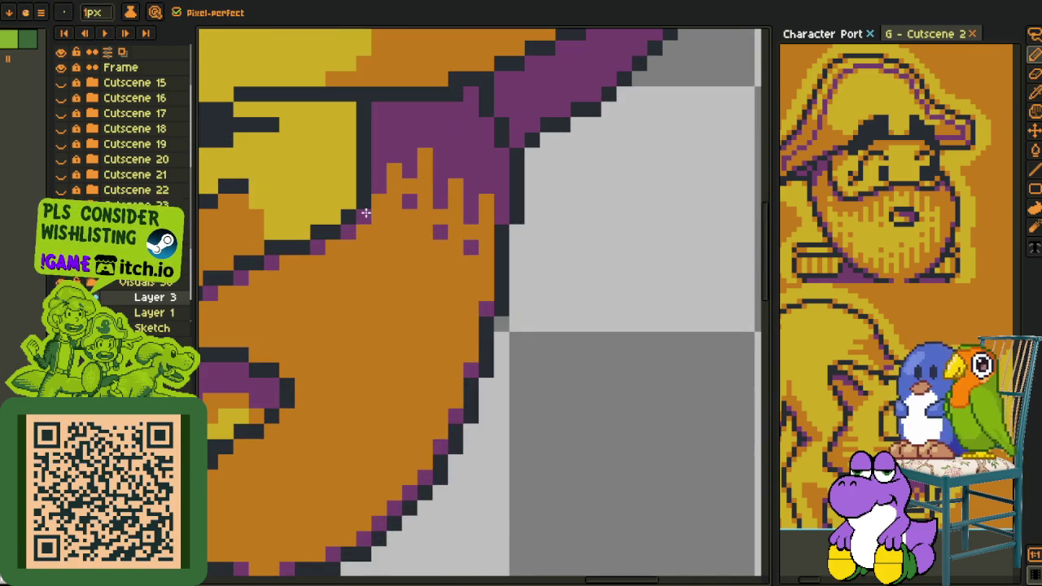
scroll(366, 211, "down", 2)
scroll(454, 238, "down", 2)
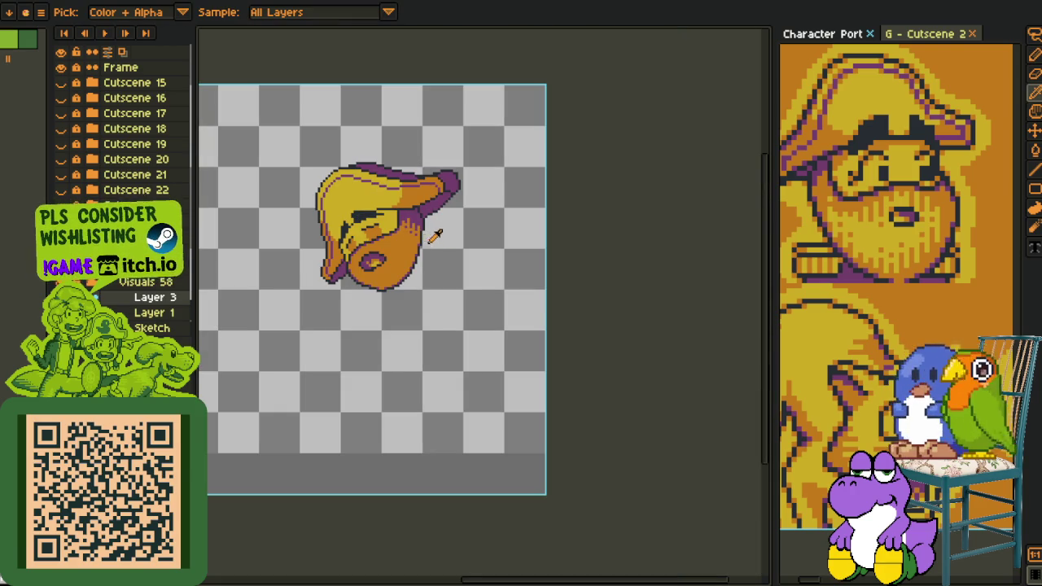
scroll(440, 242, "down", 2)
key("ctrl+s")
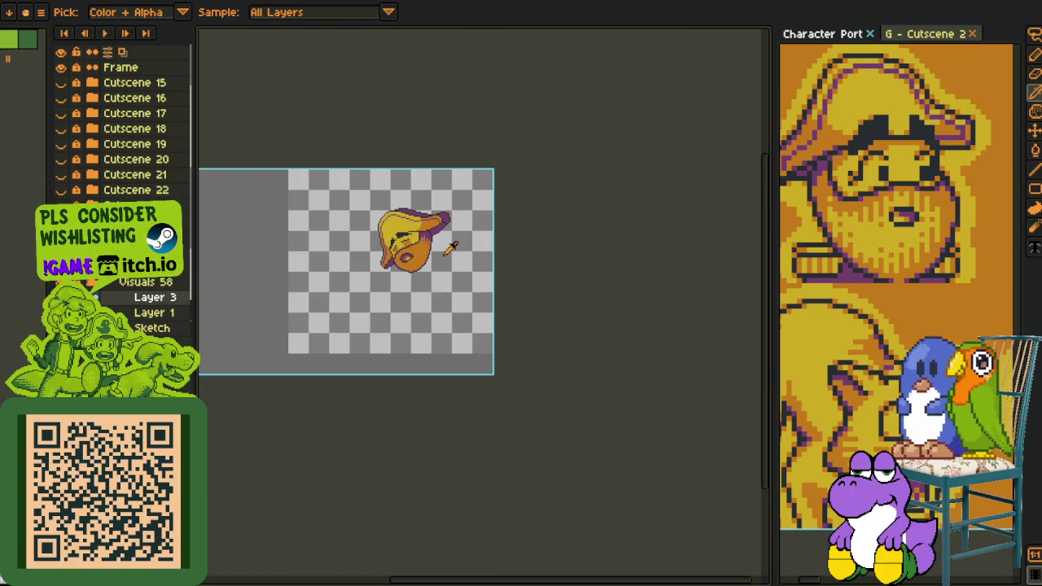
- Zoom in and pan the view to the sprite's orange lower face
scroll(407, 259, "up", 2)
scroll(415, 254, "up", 1)
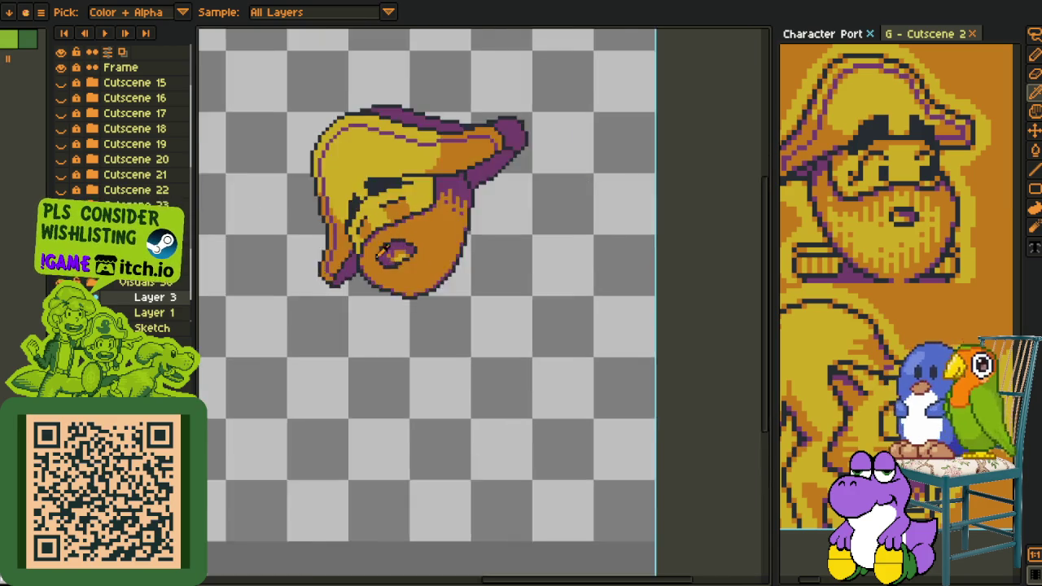
scroll(382, 269, "up", 1)
scroll(325, 305, "up", 1)
scroll(321, 307, "up", 1)
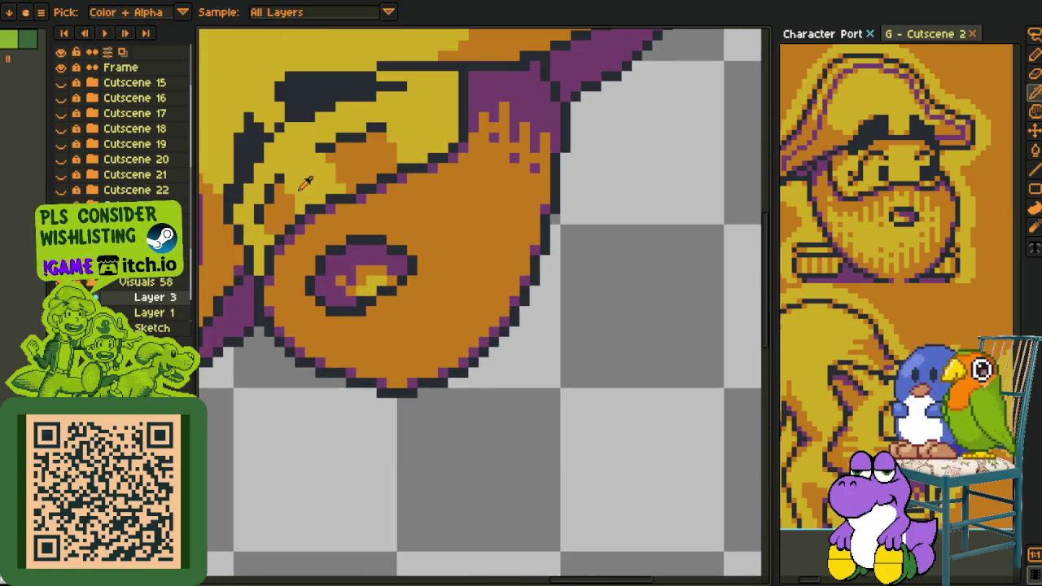
left_click_drag(388, 210, 424, 249)
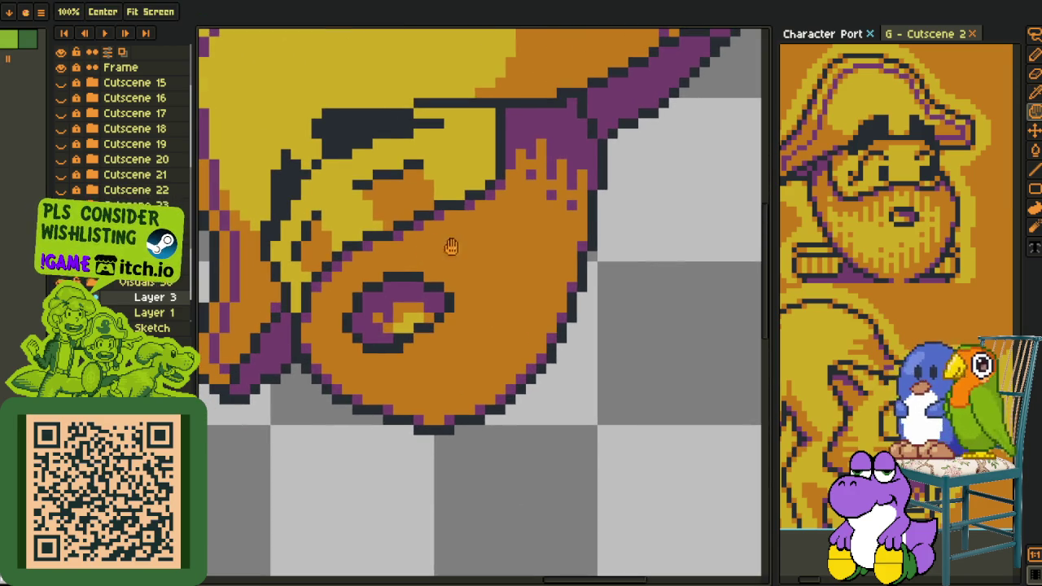
scroll(460, 292, "down", 1)
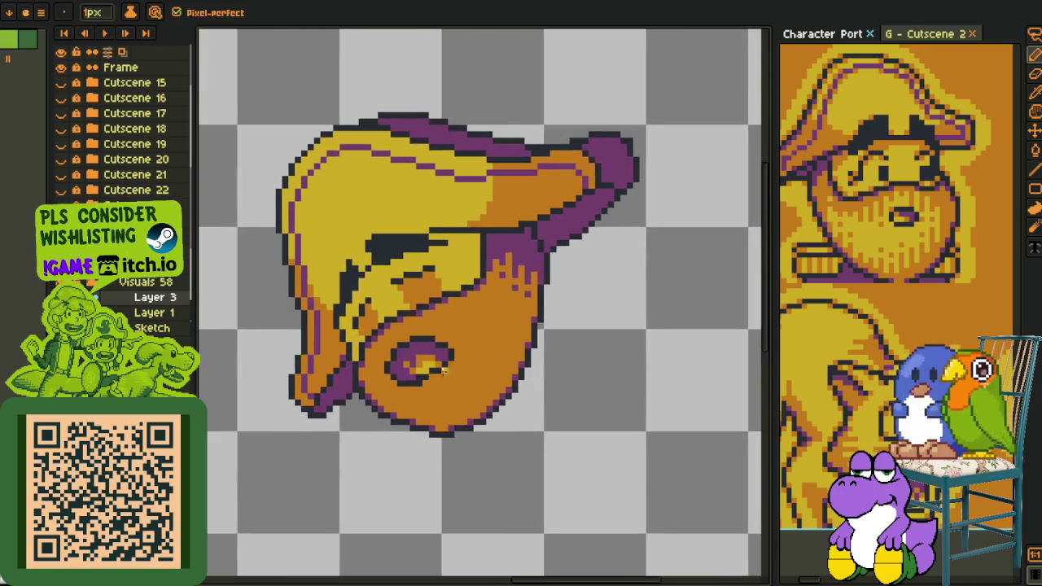
scroll(472, 315, "down", 1)
scroll(472, 315, "up", 1)
- Draw a short yellow line across the lower face and add yellow pixels beside the eye swirl
scroll(472, 316, "up", 2)
key("l")
mouse_move(424, 432)
left_mouse_down()
mouse_move(385, 431)
mouse_move(342, 404)
left_mouse_up()
key("b")
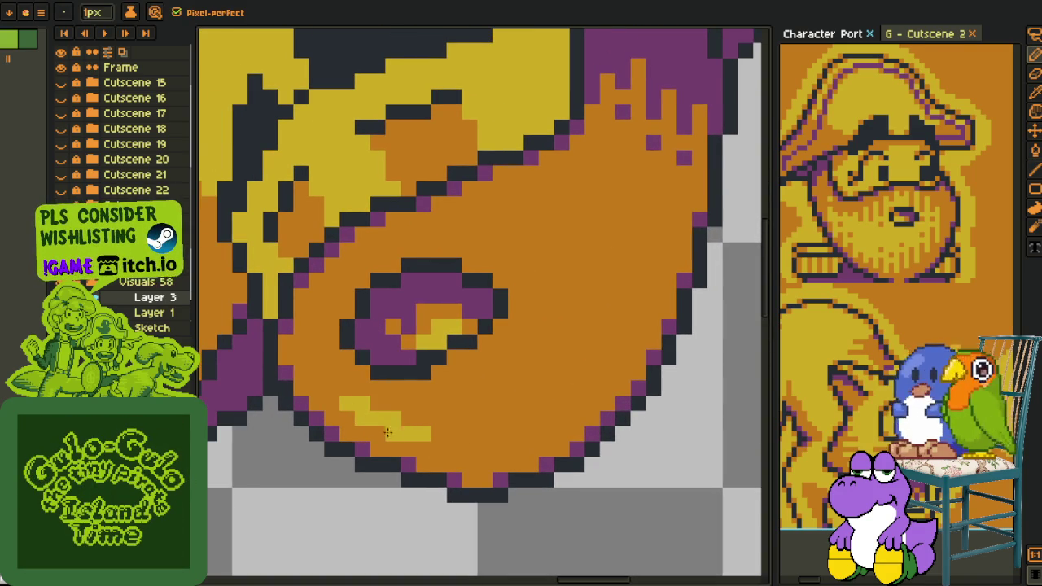
key("alt")
key("alt")
left_click_drag(318, 374, 313, 356)
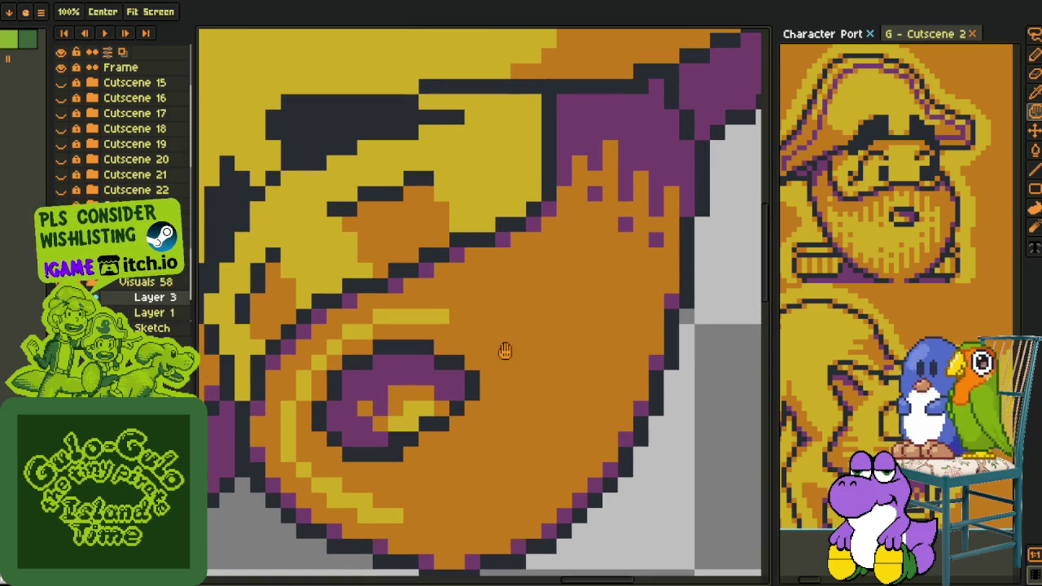
- Draw a yellow diagonal stroke around the swirl and a yellow row above the eye
left_click_drag(499, 234, 469, 315)
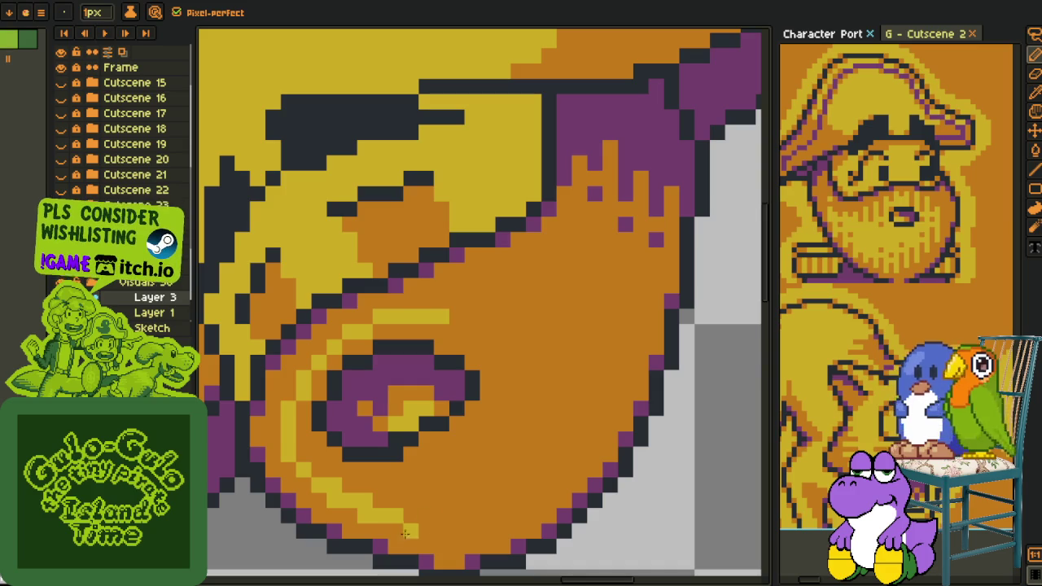
mouse_move(457, 520)
left_mouse_down()
mouse_move(506, 467)
mouse_move(519, 392)
left_mouse_up()
left_click(537, 383)
left_click_drag(513, 338, 481, 315)
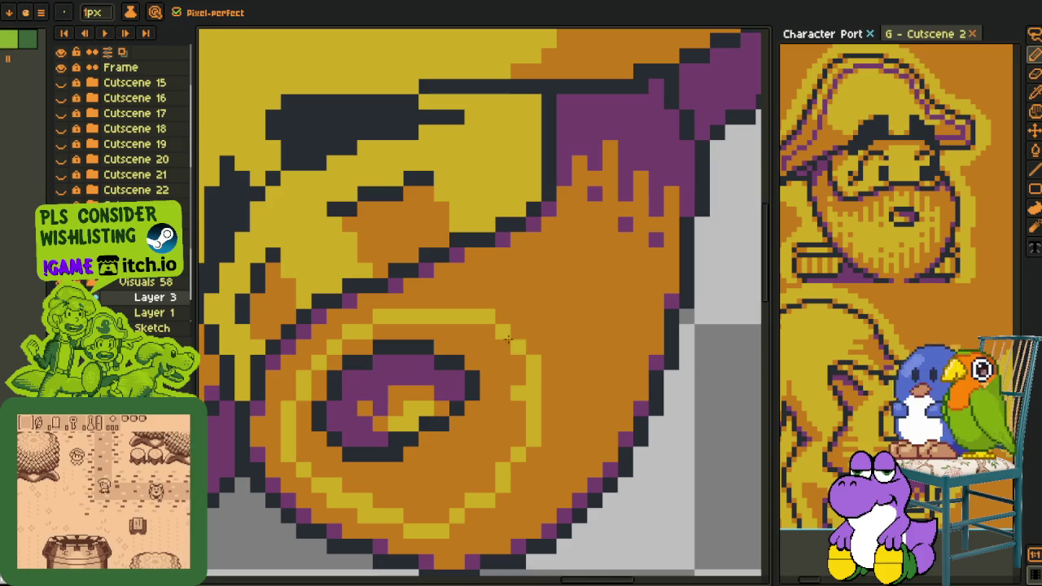
left_click(488, 317)
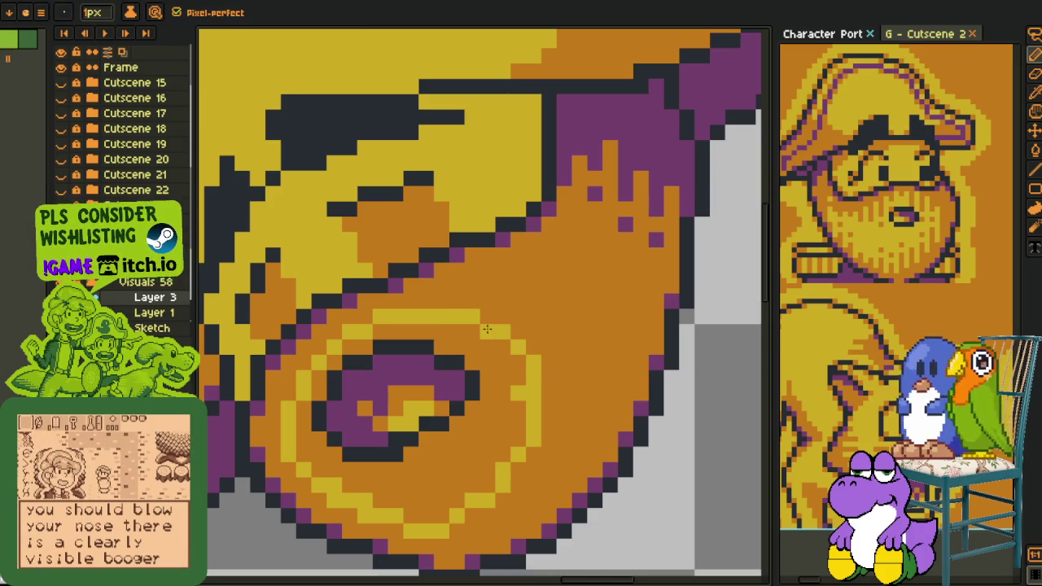
- Flood fill the ring around the eye swirl yellow
scroll(487, 328, "down", 3)
scroll(487, 334, "up", 2)
key("g")
left_click(488, 348)
scroll(484, 348, "down", 1)
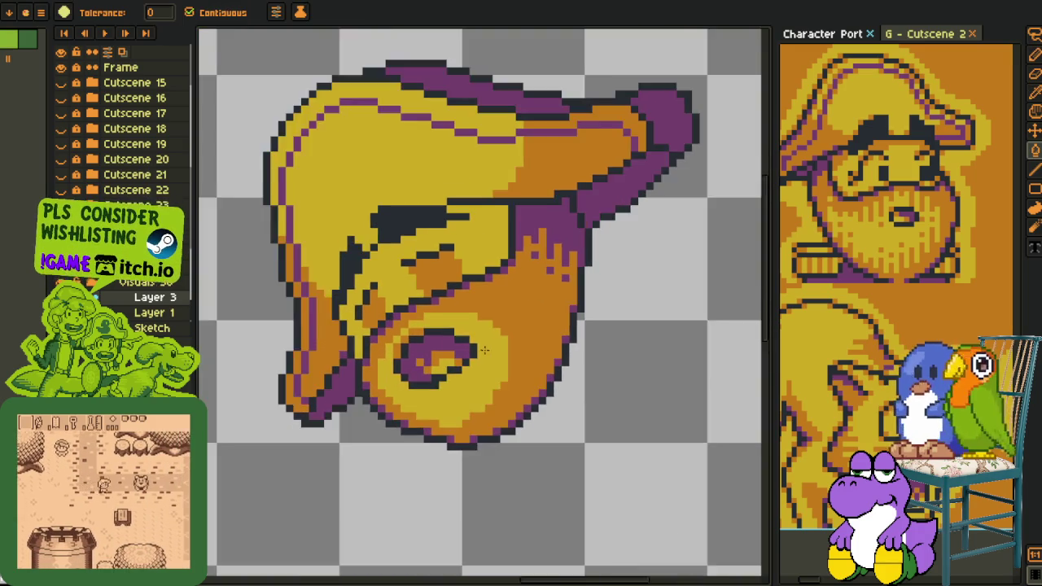
- Place orange pixels inside the yellow ring and near the swirl
scroll(484, 348, "up", 3)
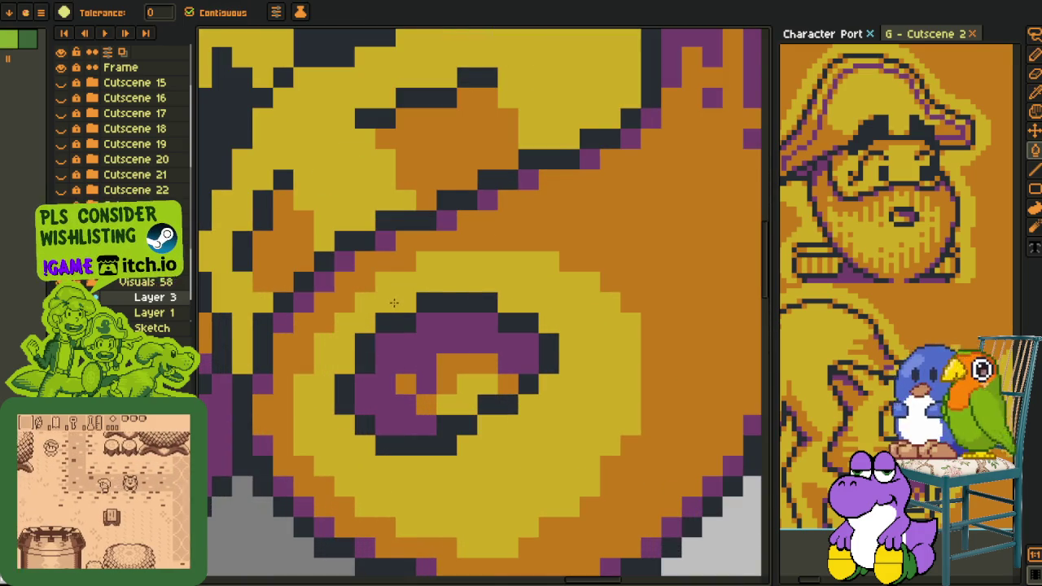
scroll(392, 303, "down", 3)
key("i")
scroll(438, 360, "up", 2)
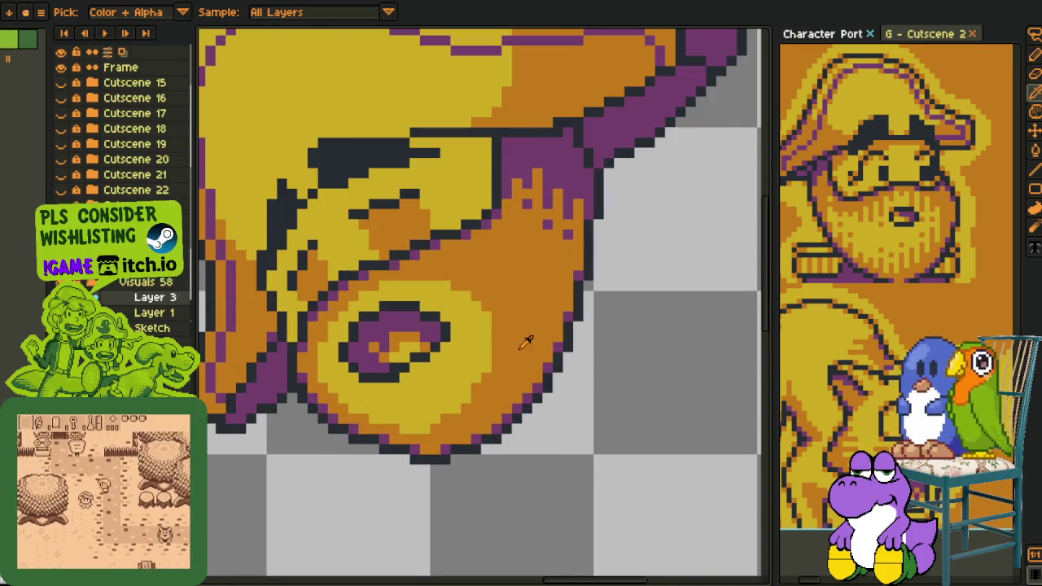
scroll(526, 343, "up", 1)
scroll(432, 358, "up", 1)
key("b")
left_click(372, 384)
left_click(311, 409)
- Zoom around the yellow ring while switching between Eyedropper and Pencil
scroll(507, 437, "down", 2)
scroll(424, 314, "up", 1)
scroll(424, 314, "down", 4)
scroll(495, 345, "up", 3)
scroll(511, 377, "up", 1)
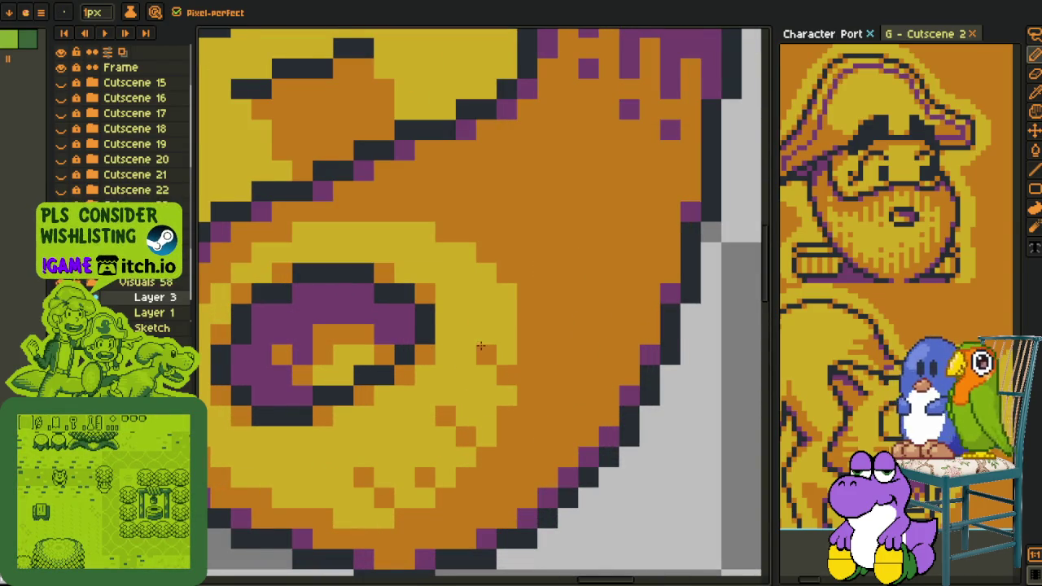
scroll(481, 349, "down", 3)
scroll(517, 357, "down", 1)
scroll(480, 370, "up", 4)
key("i")
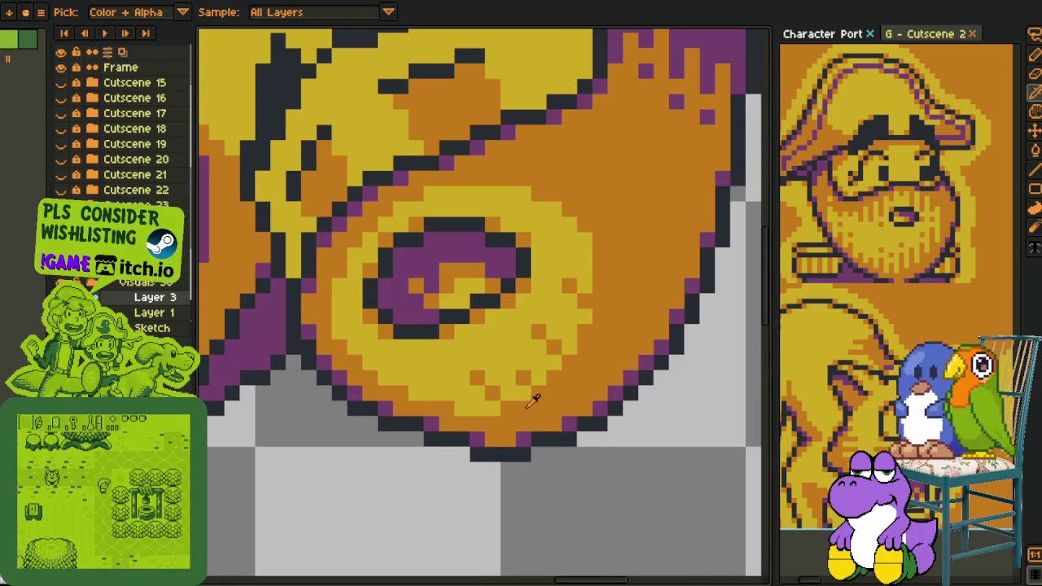
key("b")
key("i")
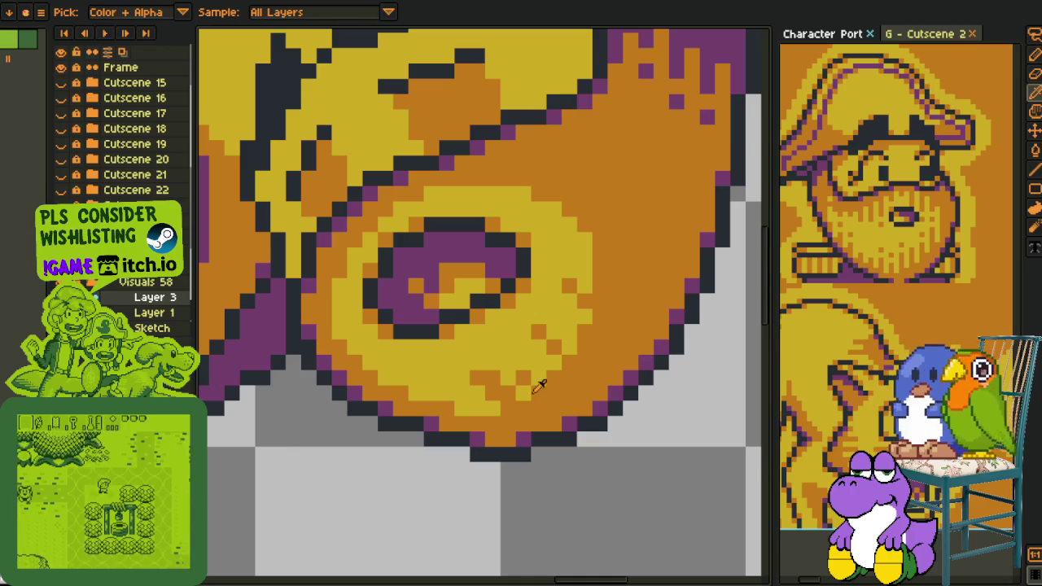
key("v")
key("b")
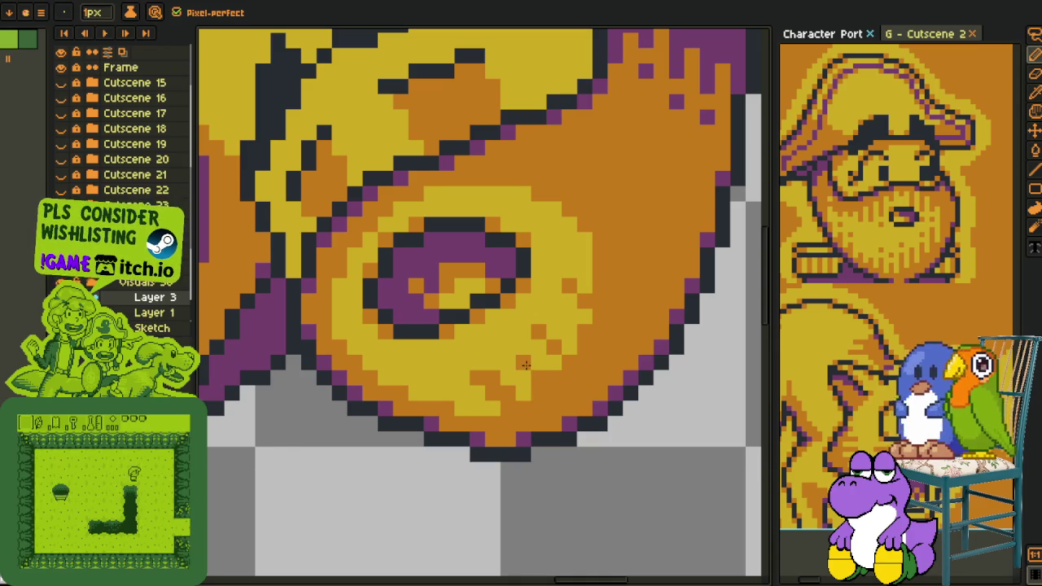
- Zoom and pan the view down to bring the bottom of the face into view
scroll(525, 364, "down", 3)
scroll(533, 367, "up", 4)
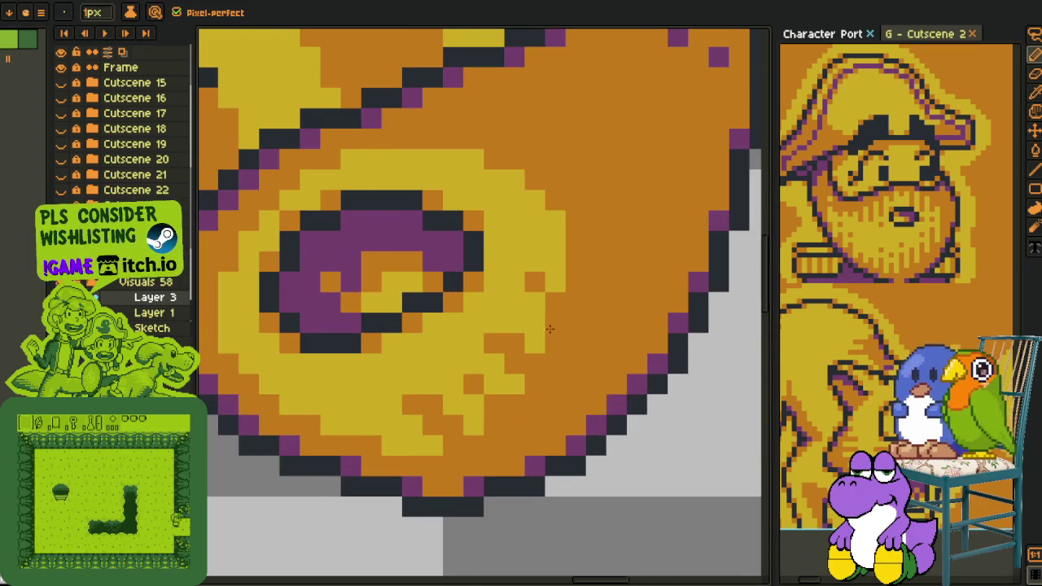
scroll(537, 313, "down", 1)
scroll(527, 298, "down", 2)
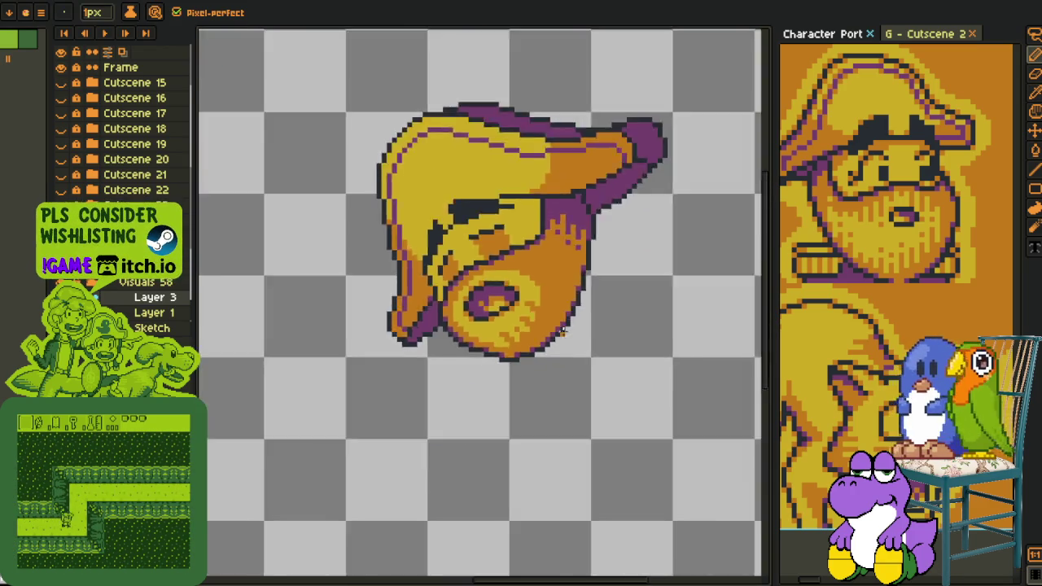
scroll(537, 309, "down", 2)
scroll(564, 325, "up", 3)
key("i")
scroll(537, 335, "up", 1)
scroll(489, 362, "up", 1)
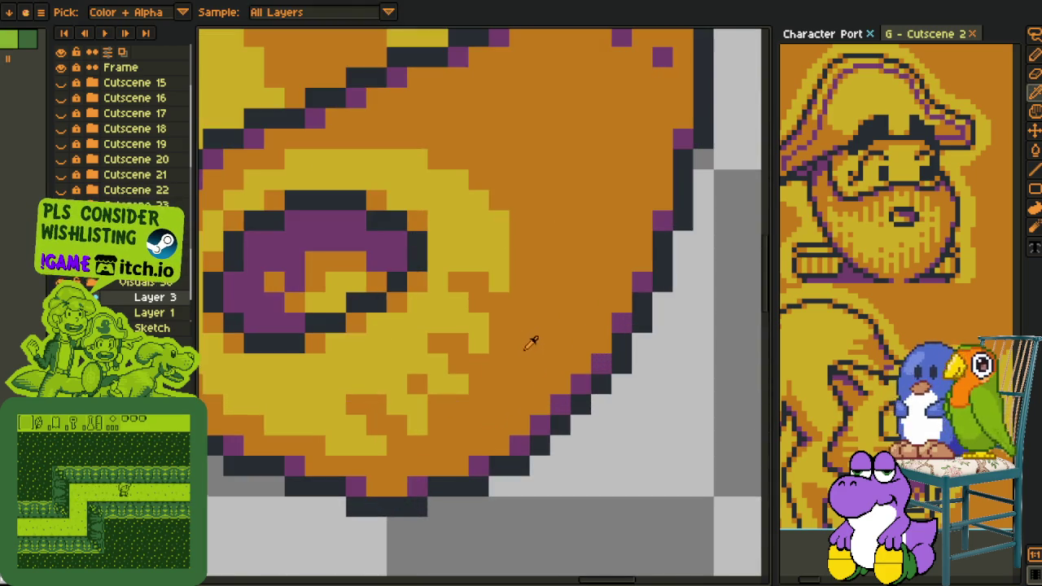
scroll(481, 358, "up", 1)
key("h")
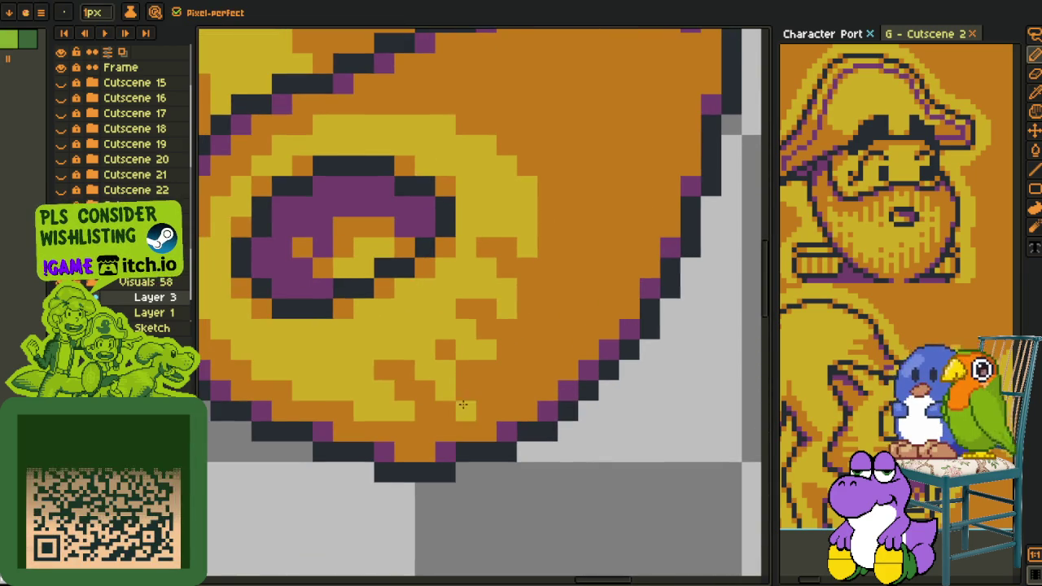
left_click_drag(544, 319, 542, 391)
- Sample the ring's yellow and place a yellow pixel in the orange area
key("i")
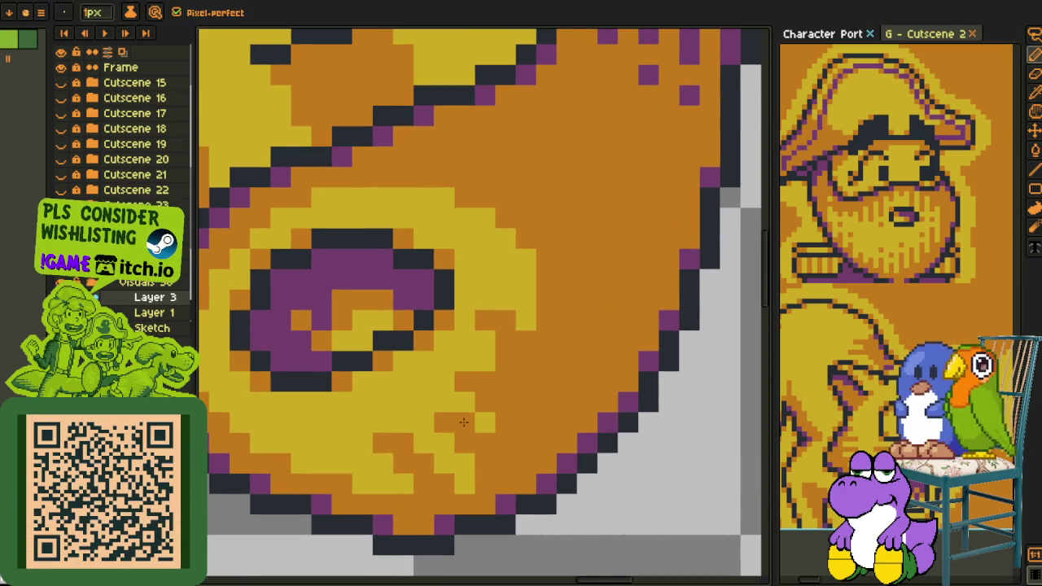
key("b")
left_click(485, 402)
left_click(476, 398, "alt")
scroll(501, 426, "down", 3)
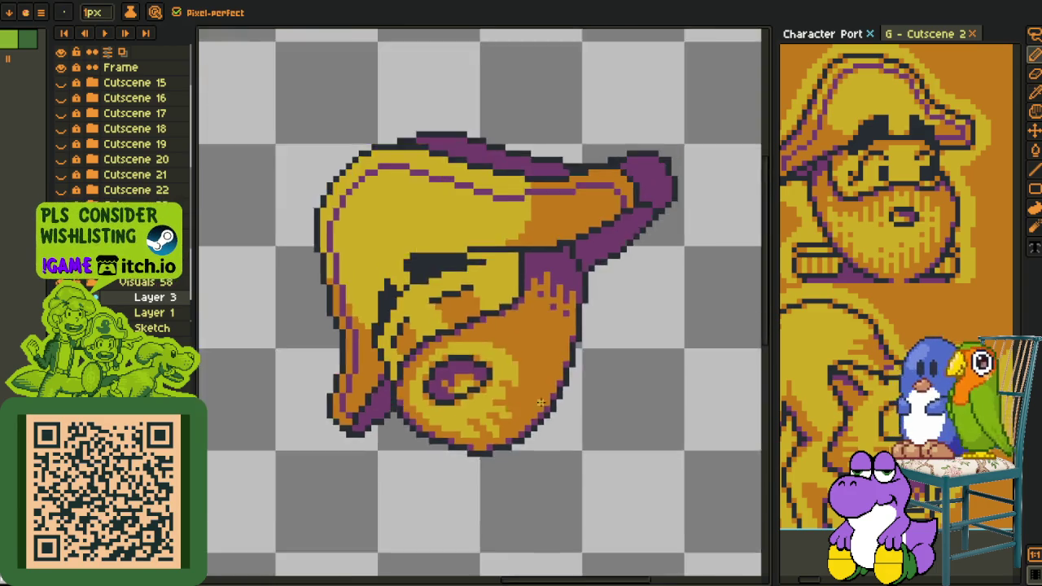
- Bring the area above the eye swirl into view and turn a yellow pixel there orange
scroll(501, 426, "down", 1)
scroll(486, 420, "up", 5)
key("i")
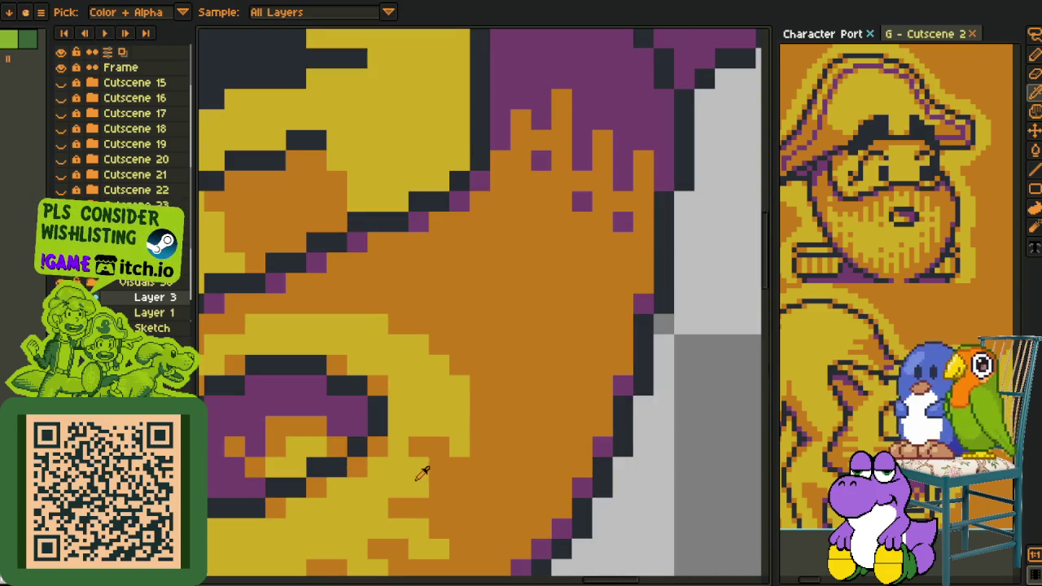
left_click_drag(434, 493, 439, 407)
key("b")
left_click(419, 395, "alt")
left_click(436, 403)
- Swap pixels near and below the swirl between yellow and orange, darkening one more to orange
left_click(447, 421)
left_click(435, 421, "alt")
left_click(423, 438)
left_click(419, 453, "alt")
left_click(456, 417, "alt")
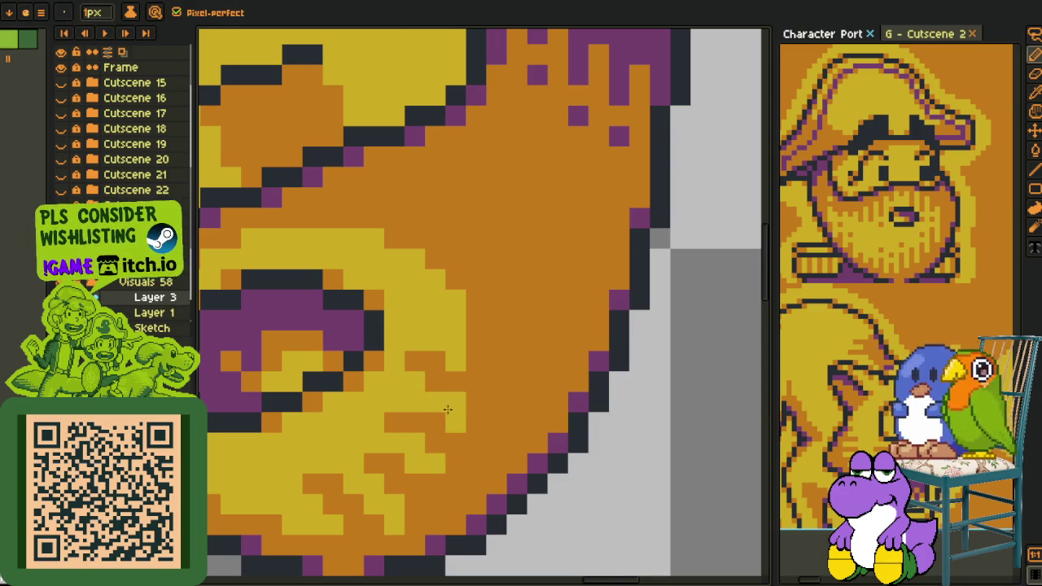
scroll(447, 410, "down", 2)
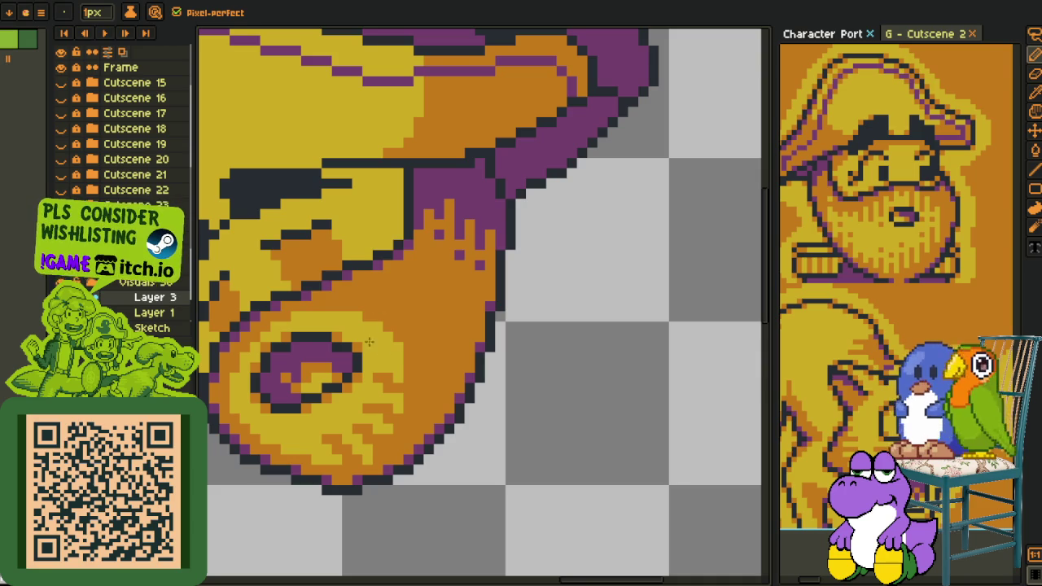
scroll(374, 342, "up", 1)
scroll(391, 350, "up", 1)
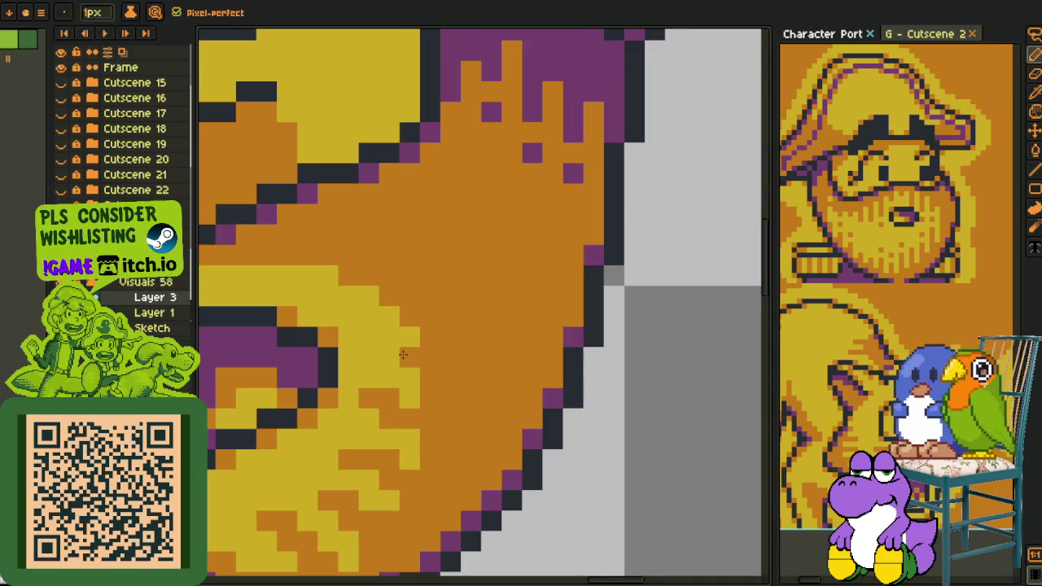
left_click(394, 355)
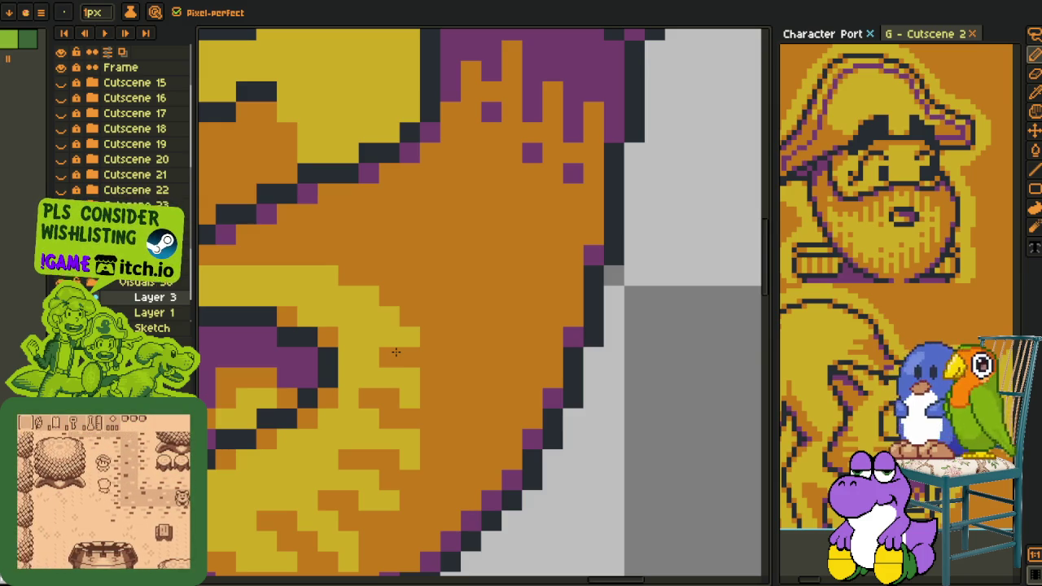
- Sample orange and paint an orange pixel over the yellow shading
scroll(423, 329, "down", 2)
scroll(445, 310, "down", 1)
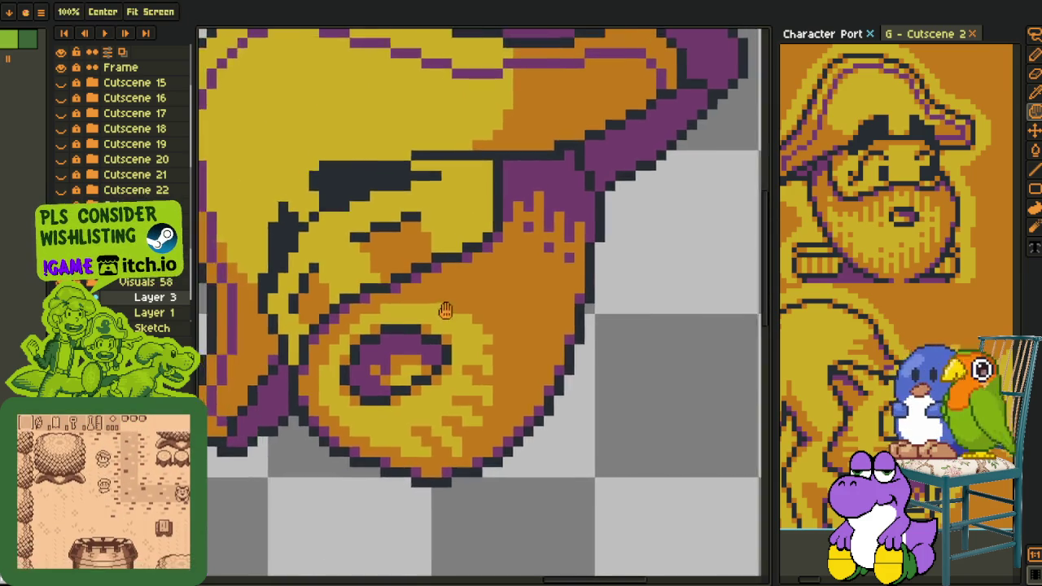
scroll(446, 309, "up", 2)
key("i")
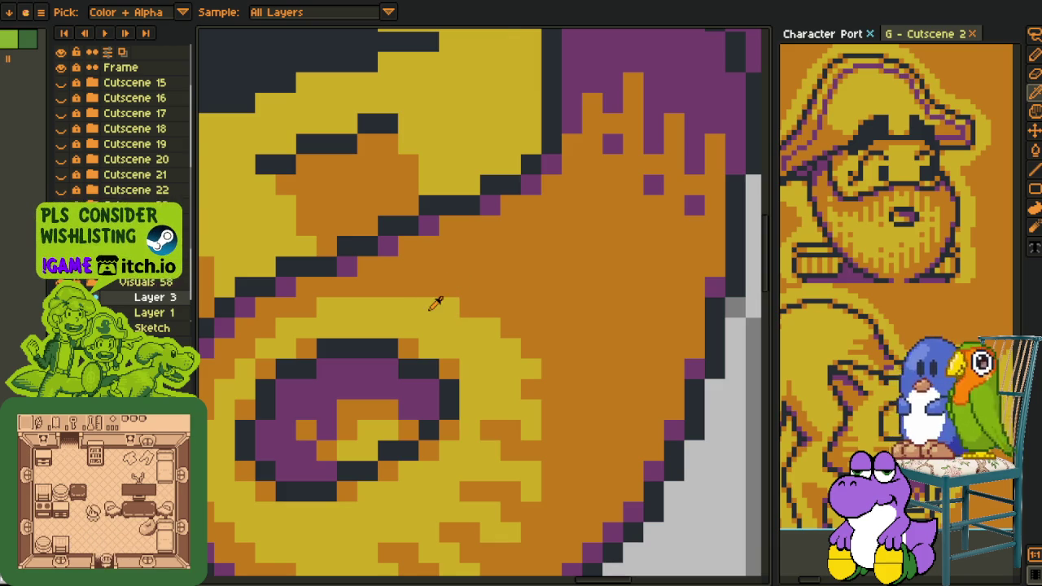
scroll(375, 310, "down", 4)
scroll(470, 403, "up", 4)
scroll(470, 403, "down", 3)
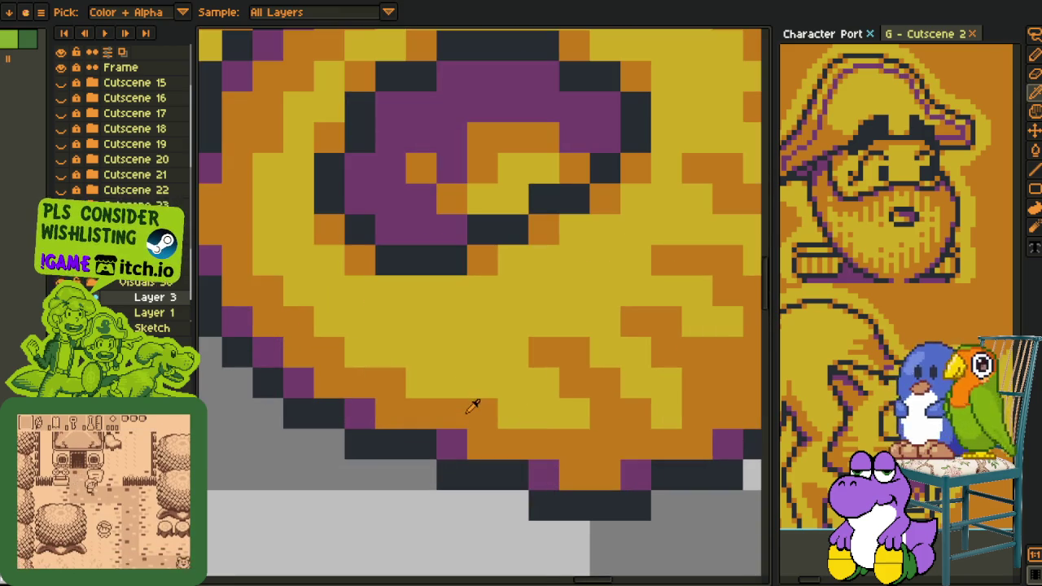
scroll(453, 381, "up", 1)
key("b")
left_click(430, 360)
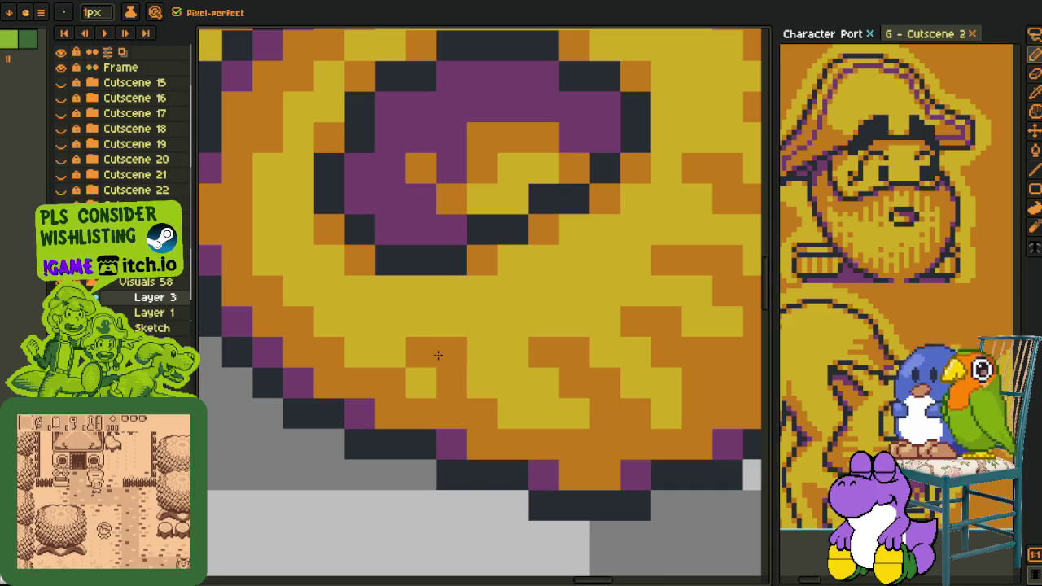
- Extend the yellow highlight by one pixel along the ring's upper edge
key("i")
scroll(417, 364, "down", 3)
scroll(417, 364, "down", 3)
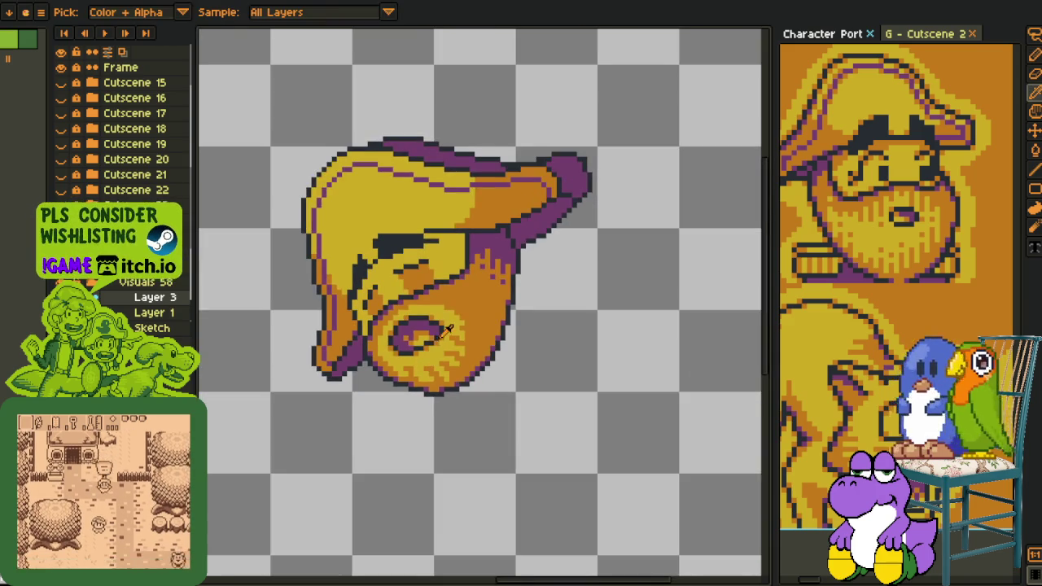
scroll(499, 354, "down", 3)
scroll(488, 342, "up", 3)
scroll(468, 313, "up", 2)
key("b")
scroll(451, 289, "up", 2)
left_click_drag(422, 257, 396, 247)
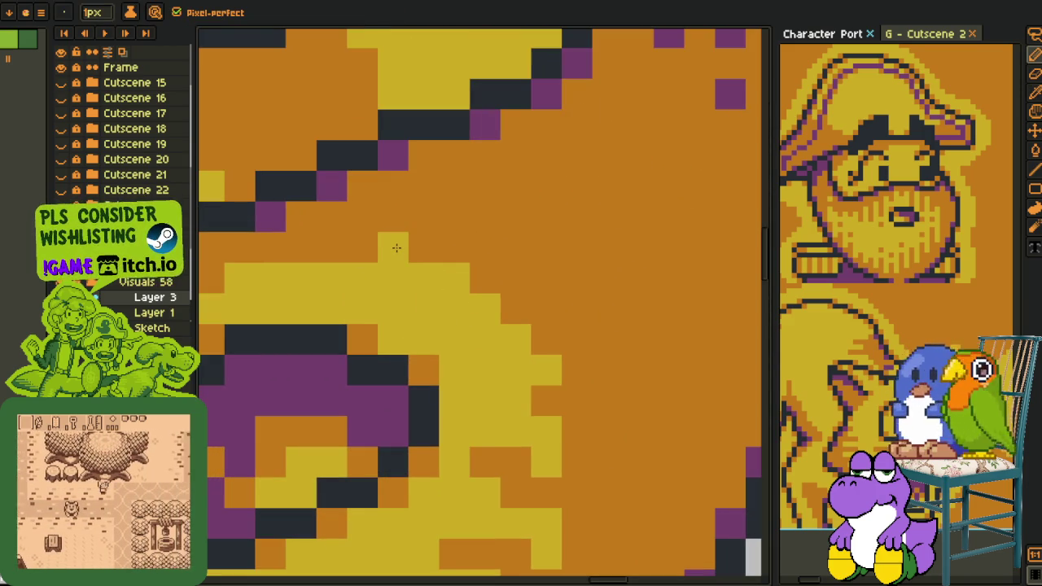
- Zoom out to check the ring above the swirl, toggling between Eyedropper and Pencil
scroll(362, 274, "down", 2)
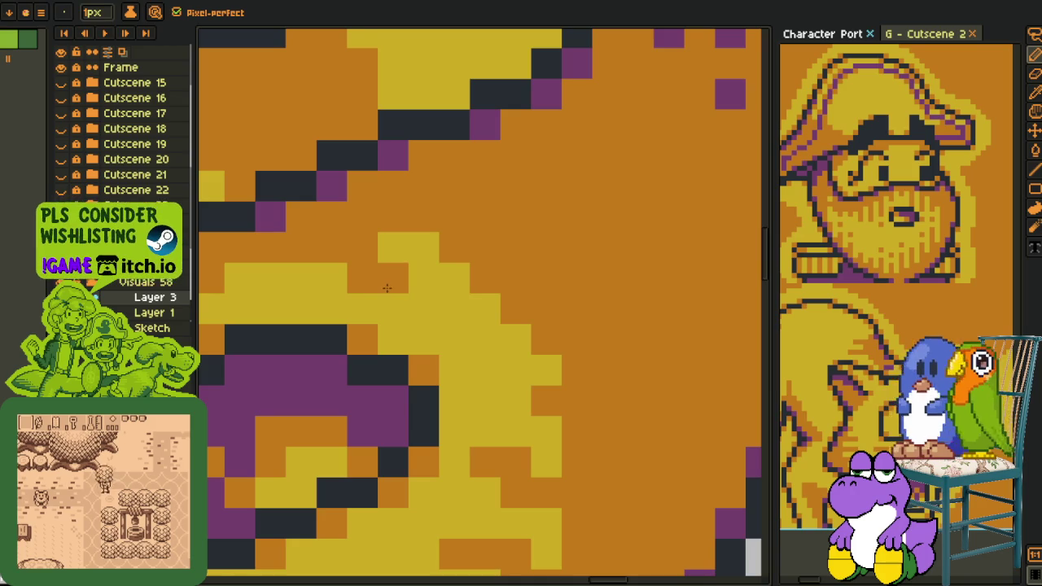
scroll(365, 279, "down", 1)
scroll(365, 279, "up", 1)
scroll(391, 289, "up", 2)
key("i")
key("b")
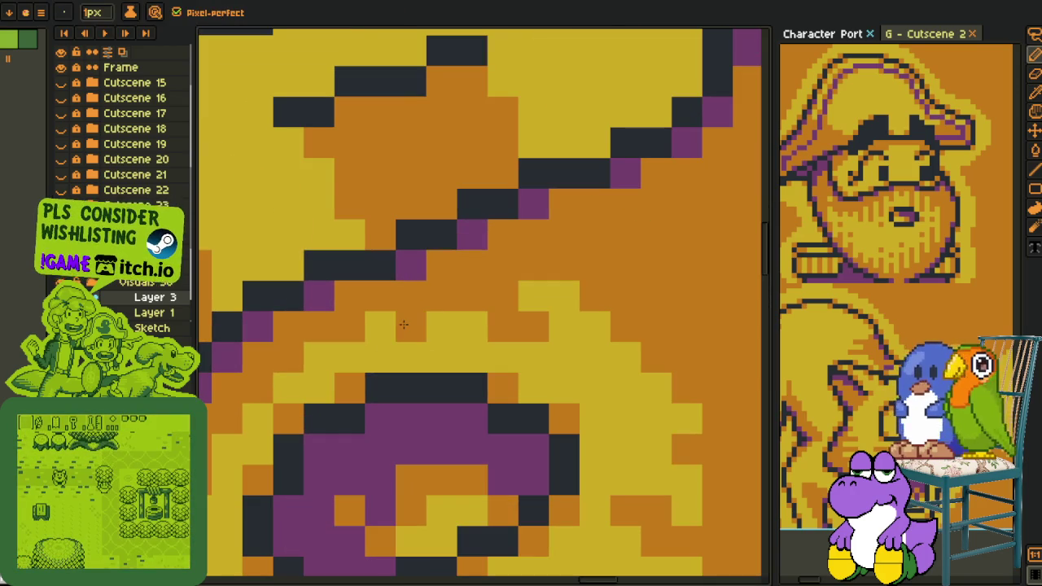
scroll(410, 301, "down", 3)
scroll(420, 334, "down", 3)
scroll(504, 354, "down", 2)
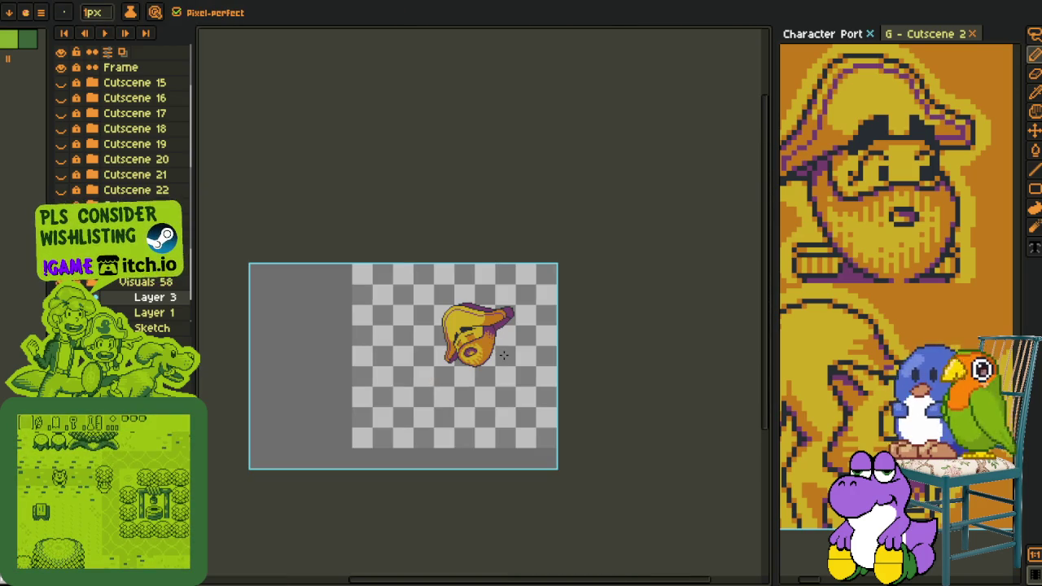
key("i")
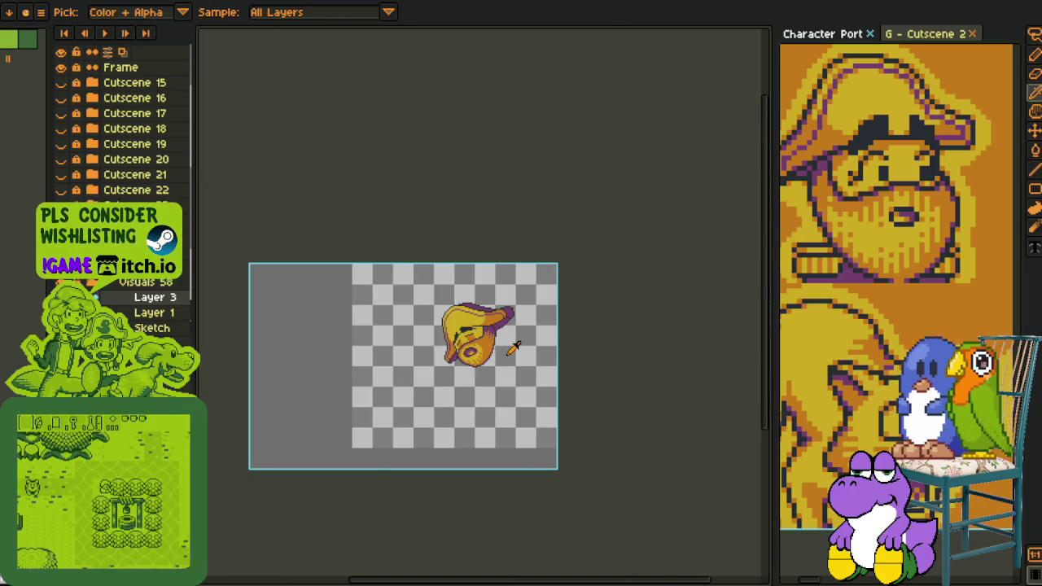
scroll(507, 353, "down", 2)
scroll(513, 349, "up", 3)
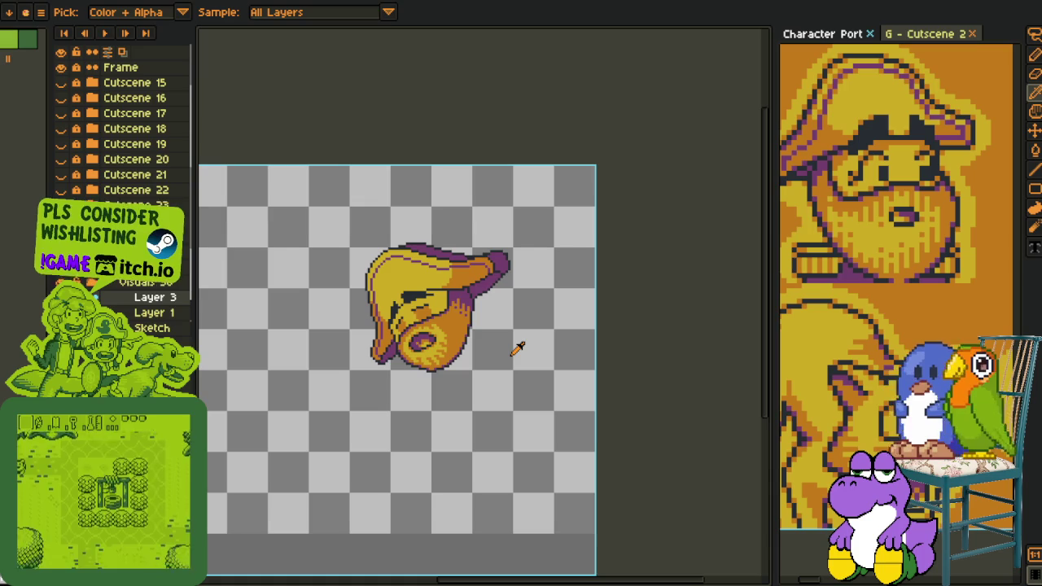
scroll(465, 342, "up", 2)
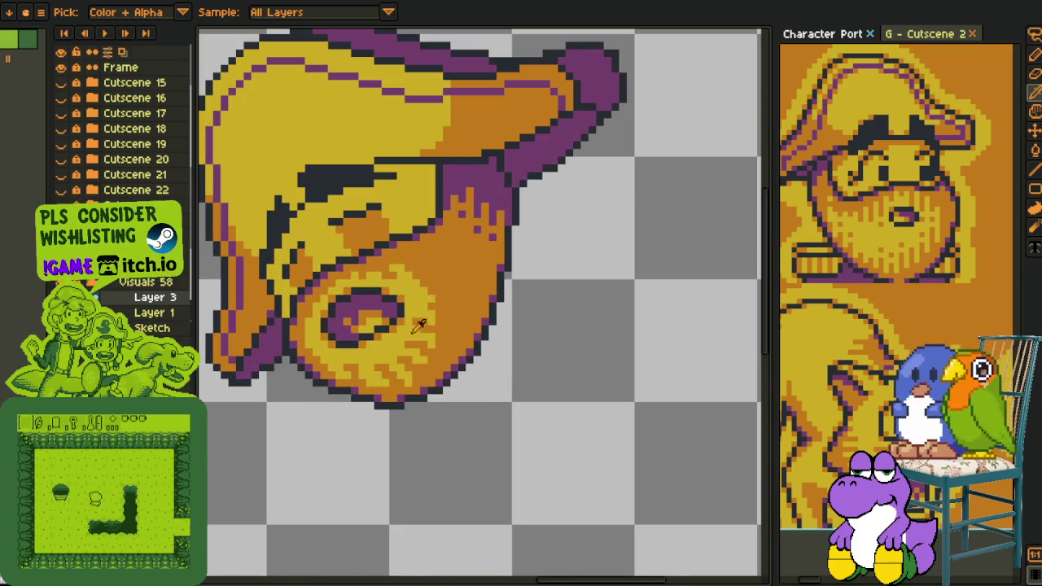
key("g")
scroll(407, 334, "down", 2)
key("i")
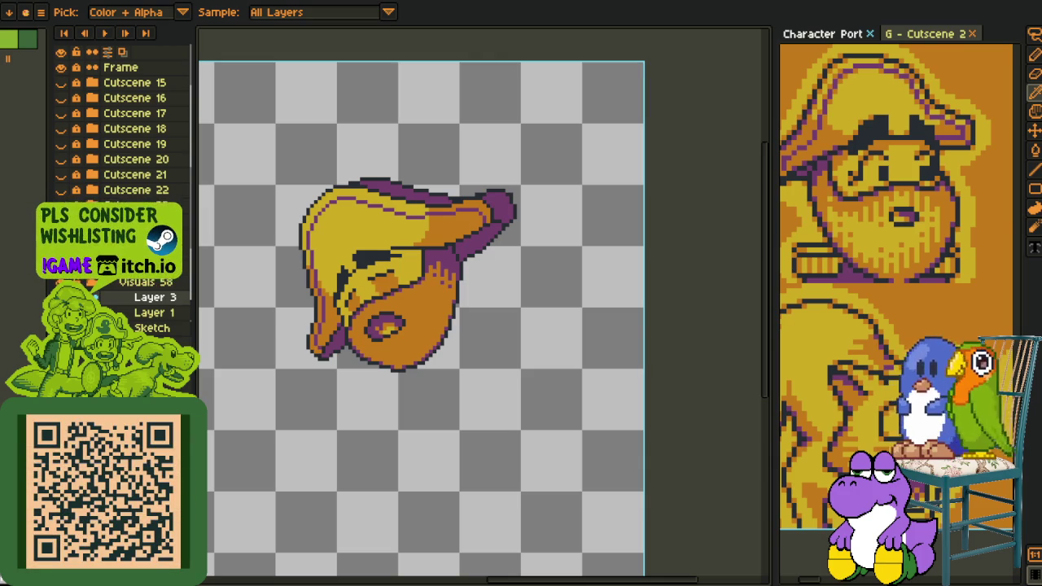
scroll(504, 293, "up", 2)
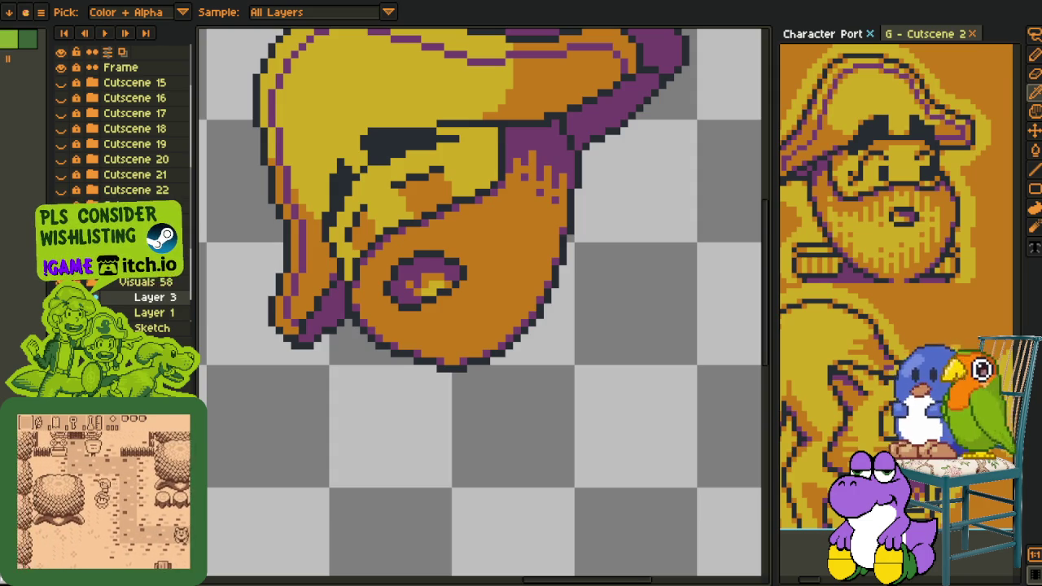
- Add two dark outline pixels at the eye and brim, and repaint two nearby pixels yellow
scroll(482, 321, "down", 4)
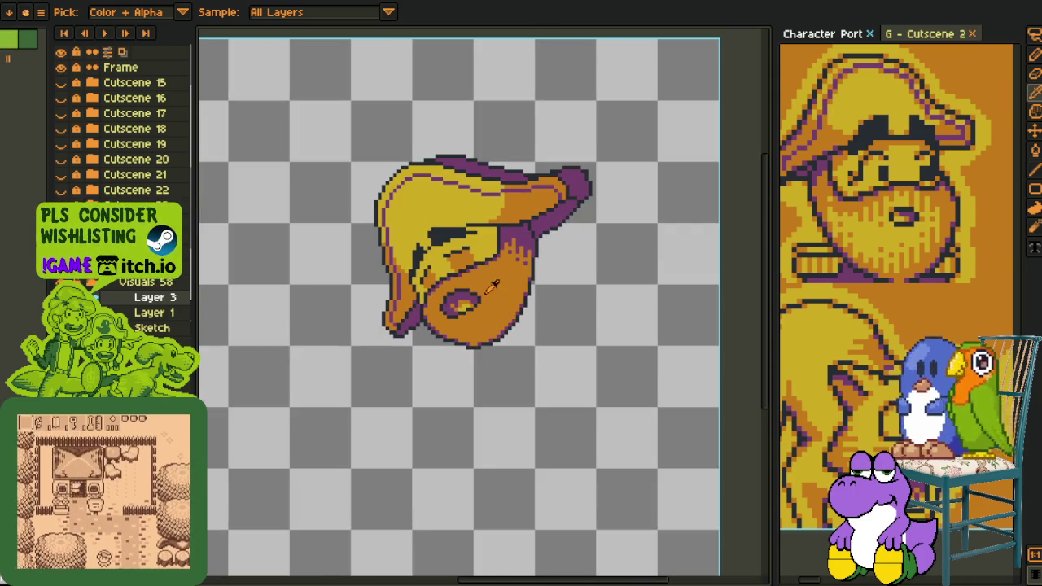
key("h")
scroll(475, 314, "up", 1)
scroll(399, 308, "up", 1)
key("i")
scroll(376, 326, "up", 1)
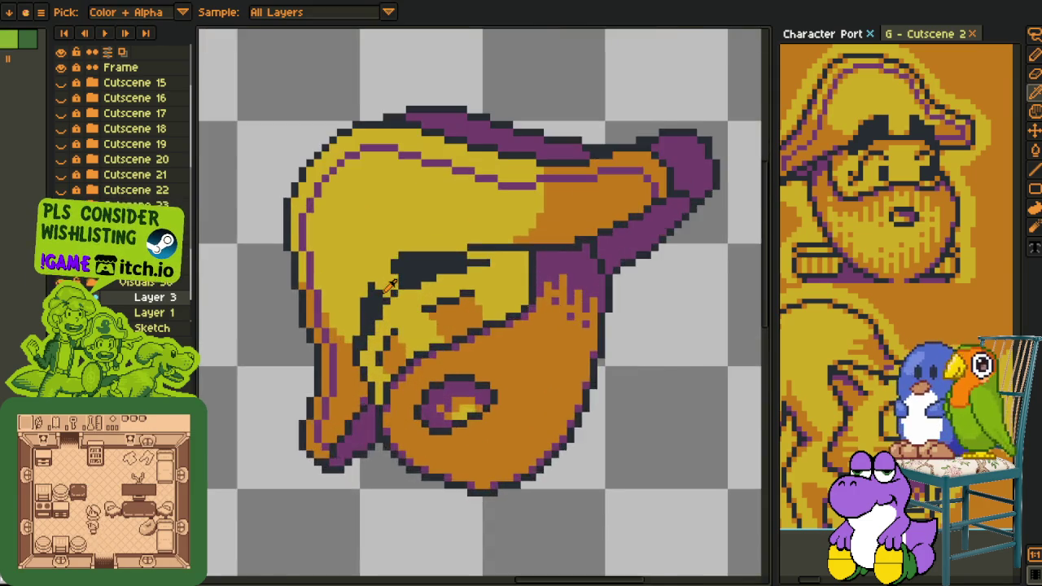
scroll(396, 286, "up", 1)
scroll(396, 287, "up", 1)
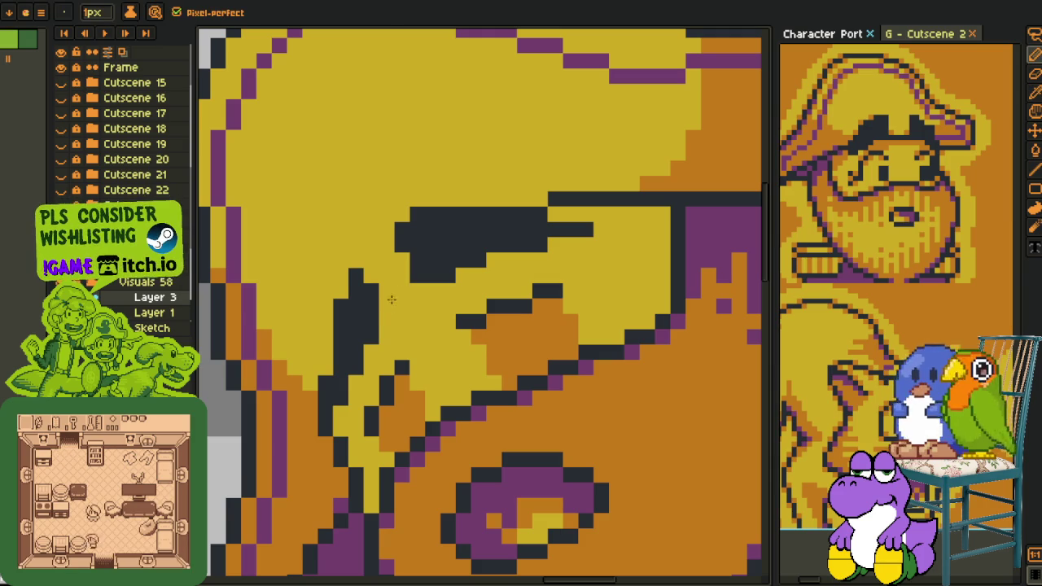
scroll(402, 261, "down", 4)
scroll(409, 249, "up", 4)
scroll(407, 249, "up", 1)
key("b")
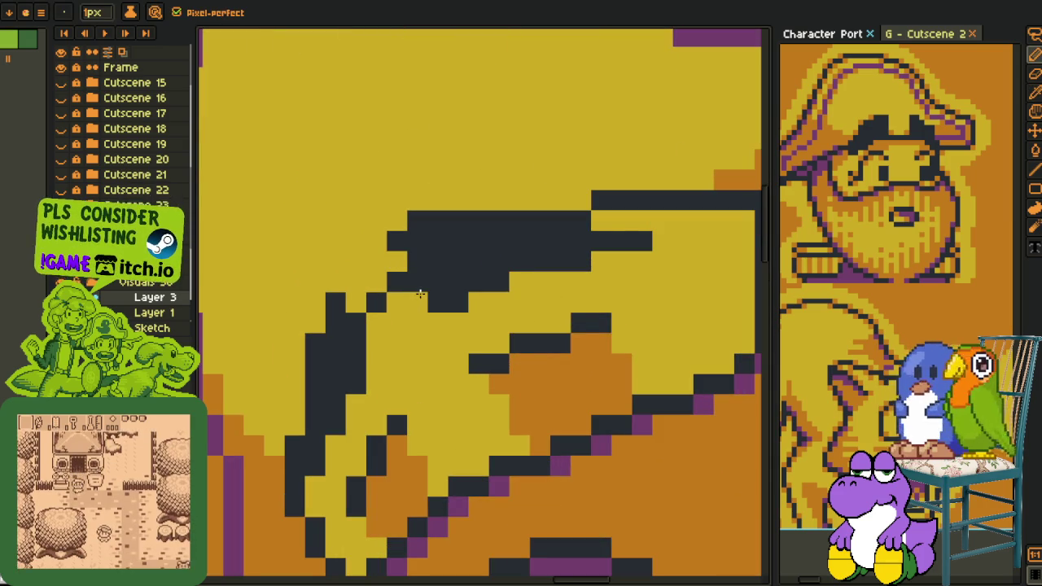
key("i")
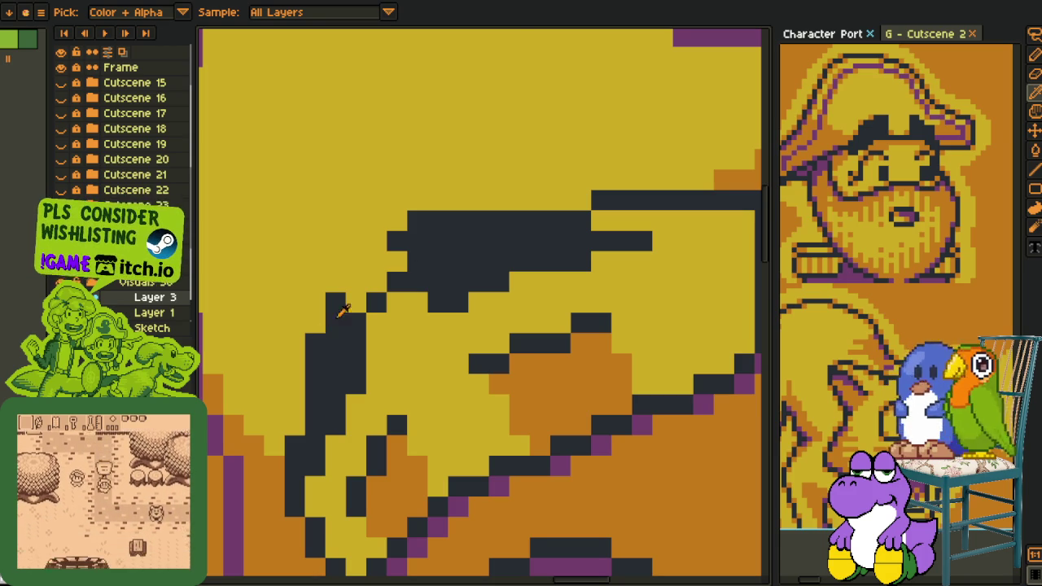
scroll(419, 249, "down", 3)
scroll(419, 249, "down", 1)
scroll(391, 277, "up", 1)
scroll(366, 293, "up", 1)
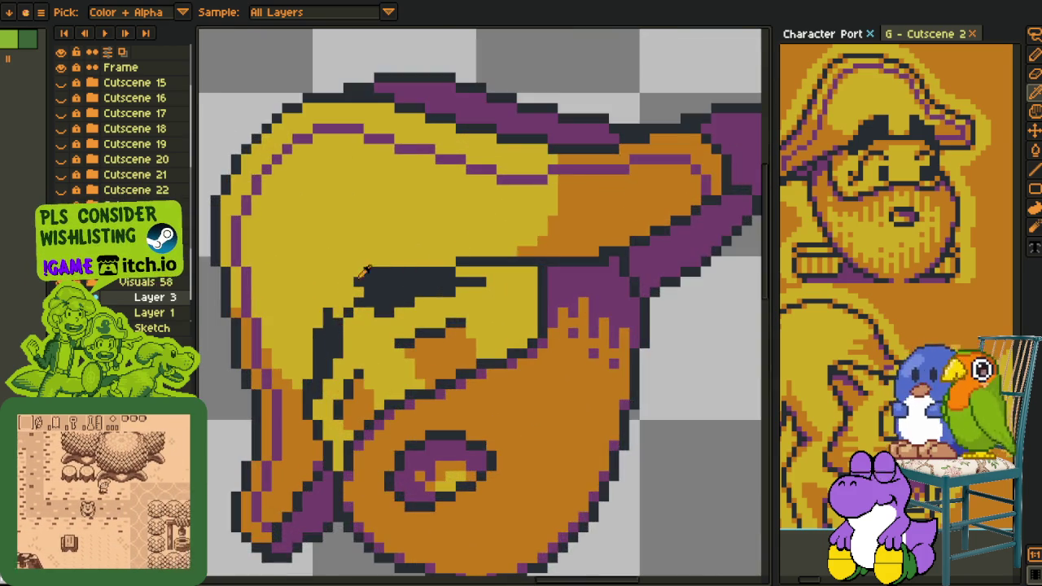
scroll(356, 305, "up", 2)
key("b")
left_click(351, 306)
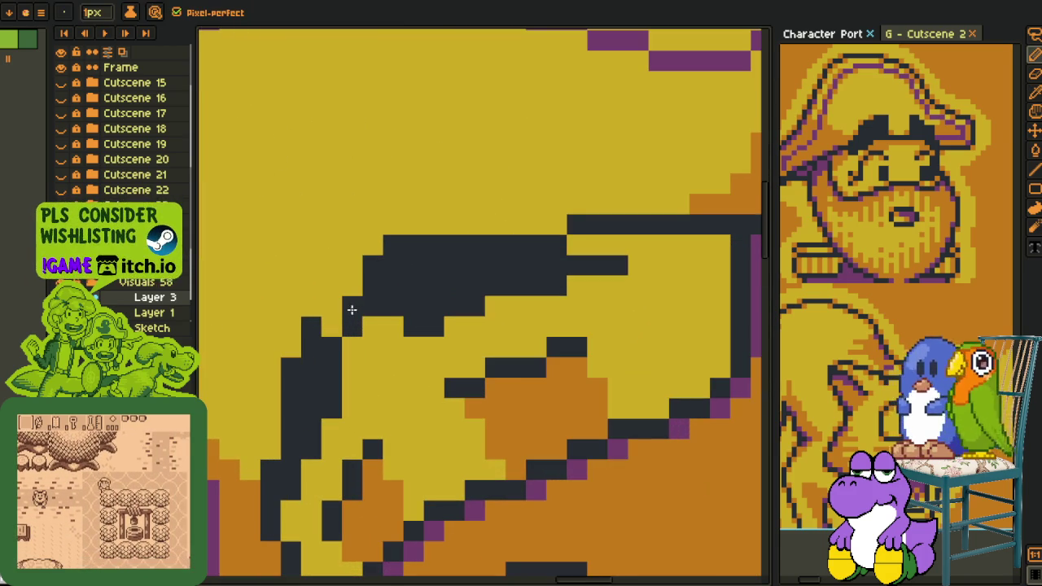
left_click(331, 326)
left_click(366, 326, "alt")
left_click_drag(372, 307, 389, 315)
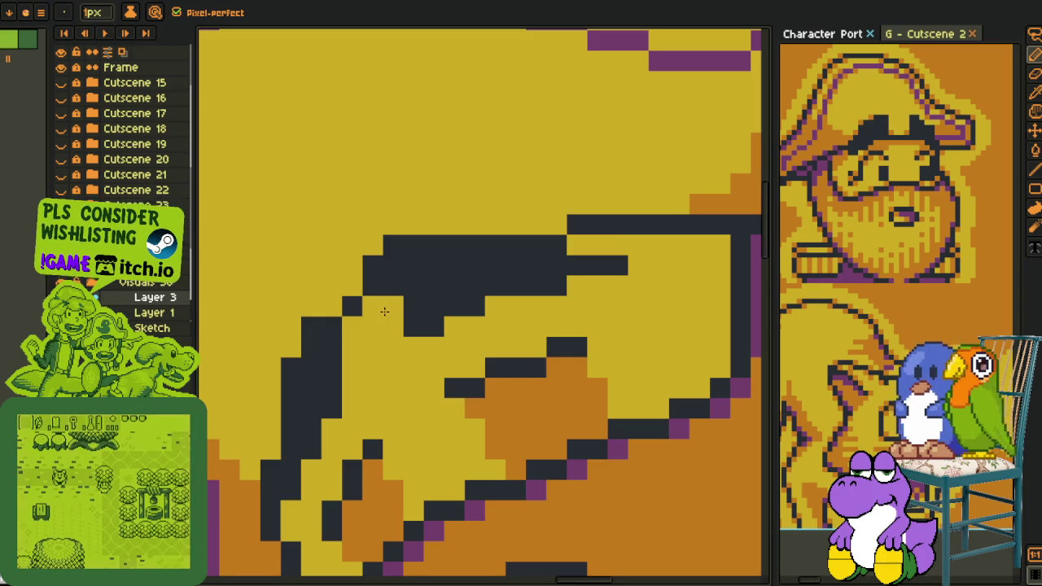
- Save the sprite with Ctrl+S
scroll(419, 289, "down", 4)
scroll(545, 322, "down", 1)
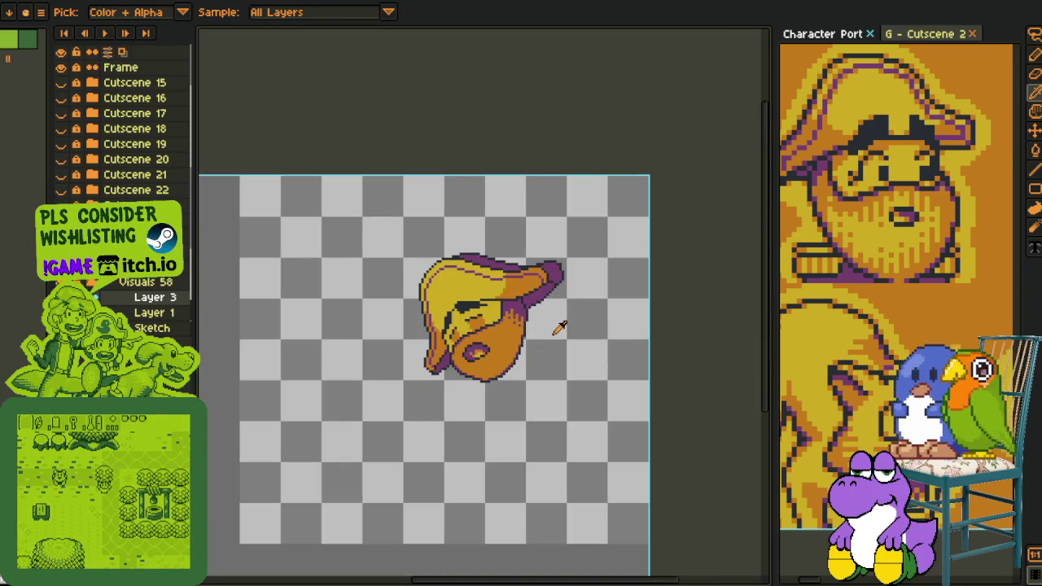
scroll(510, 315, "up", 1)
scroll(496, 316, "up", 2)
scroll(484, 316, "up", 1)
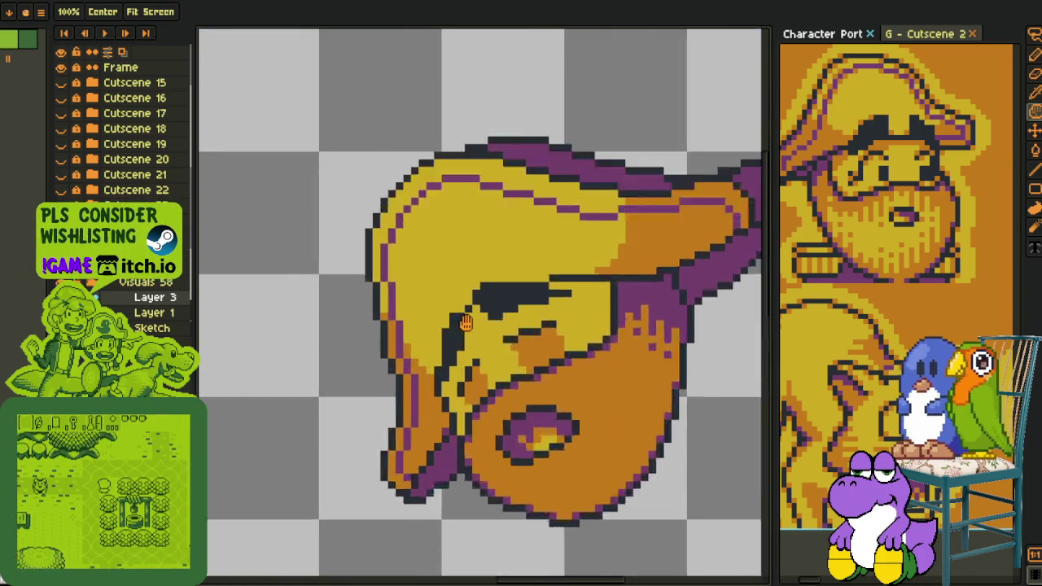
scroll(476, 316, "down", 1)
scroll(476, 316, "down", 1)
scroll(529, 367, "right", 3)
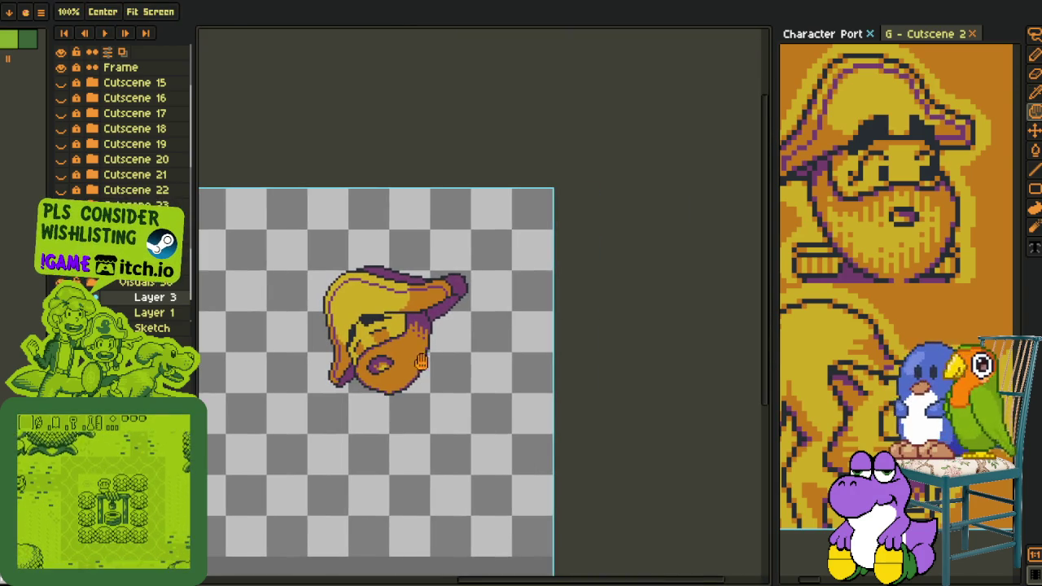
key("ctrl+s")
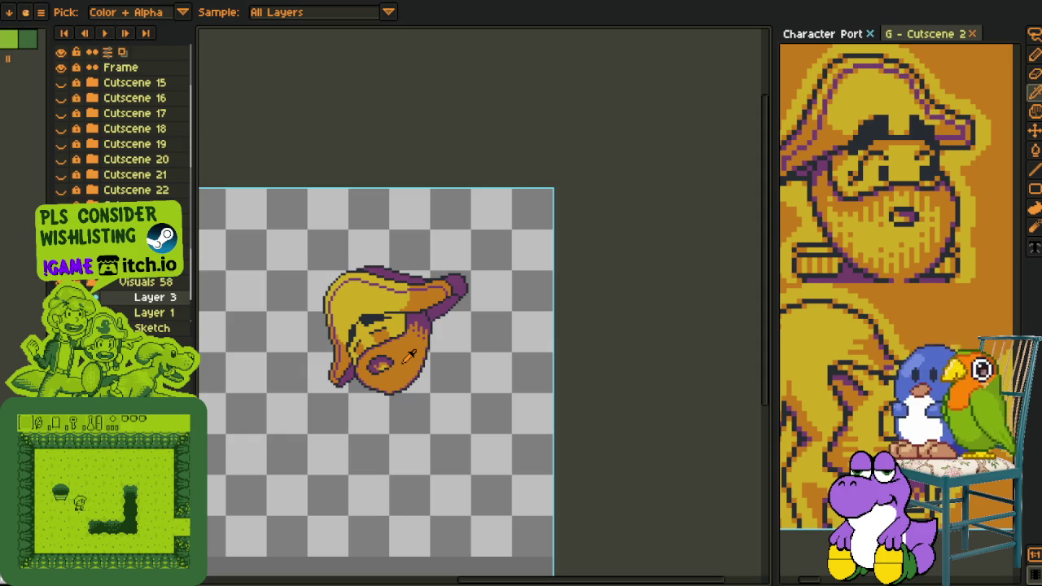
- Paint a few yellow pixels below the swirl, then undo them
scroll(423, 342, "up", 3)
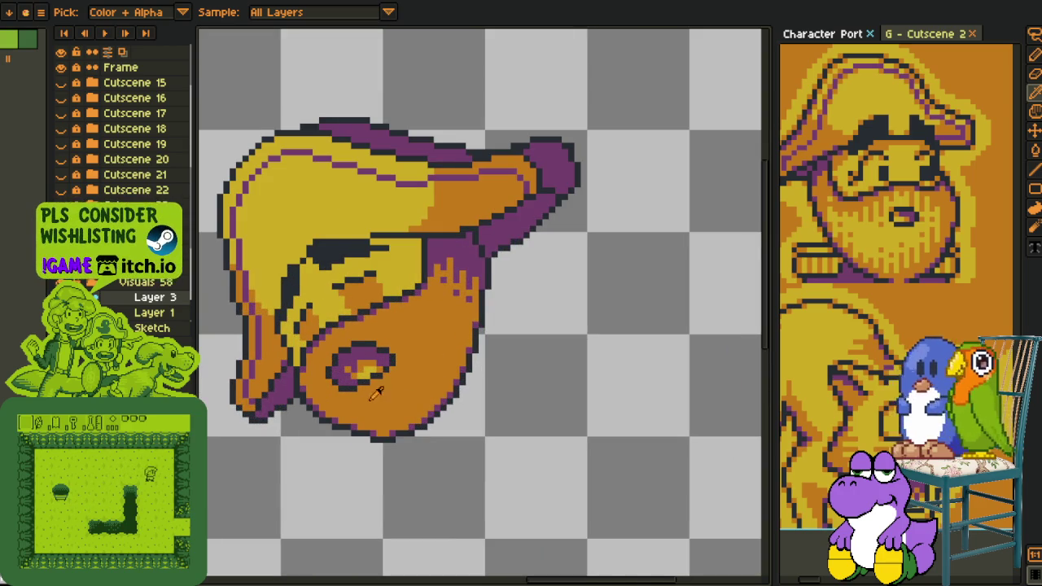
key("z")
scroll(380, 391, "up", 4)
key("b")
left_click_drag(371, 391, 379, 392)
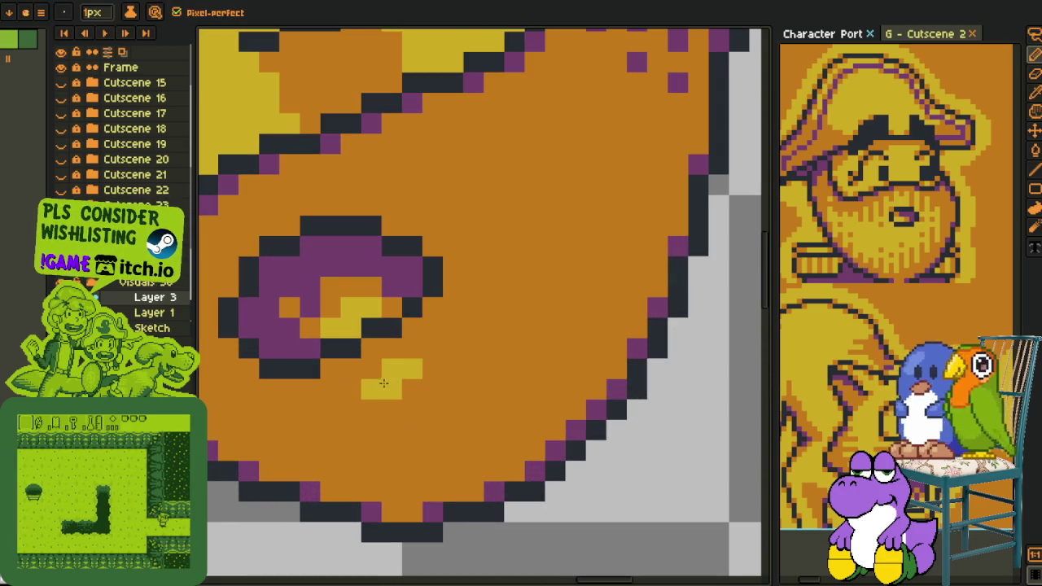
scroll(380, 392, "down", 5)
scroll(380, 392, "down", 3)
key("v")
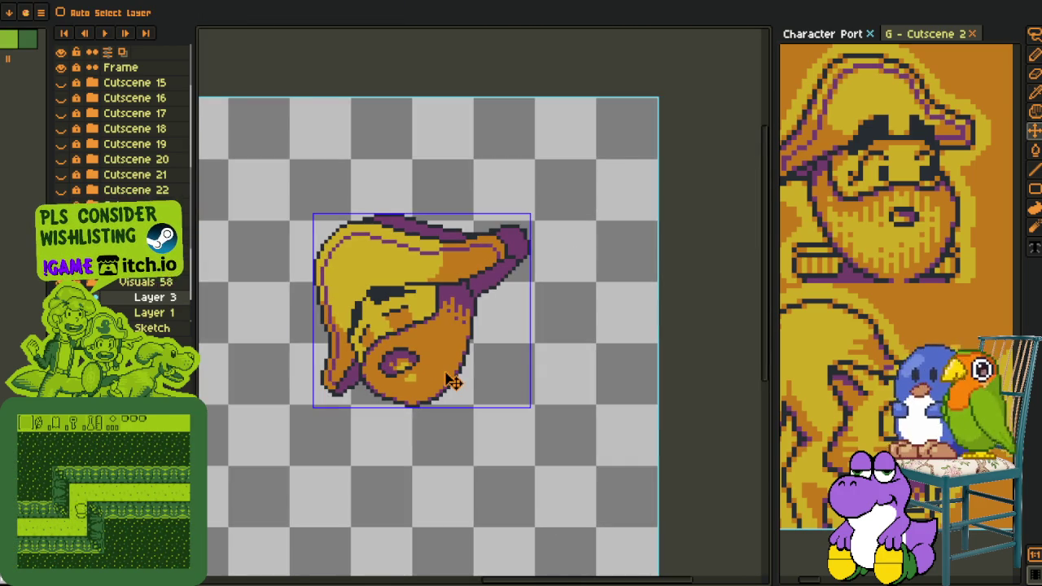
key("ctrl+z")
scroll(440, 382, "down", 3)
scroll(430, 378, "up", 2)
- Zoom and pan onto the pirate's lower face around the purple eye, with the Pencil ready
key("b")
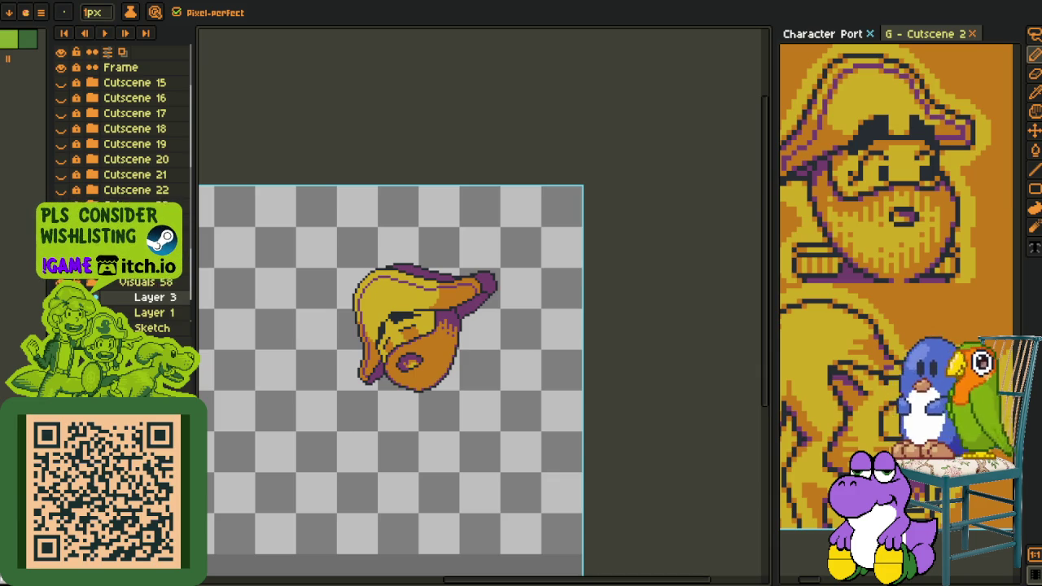
scroll(439, 326, "up", 2)
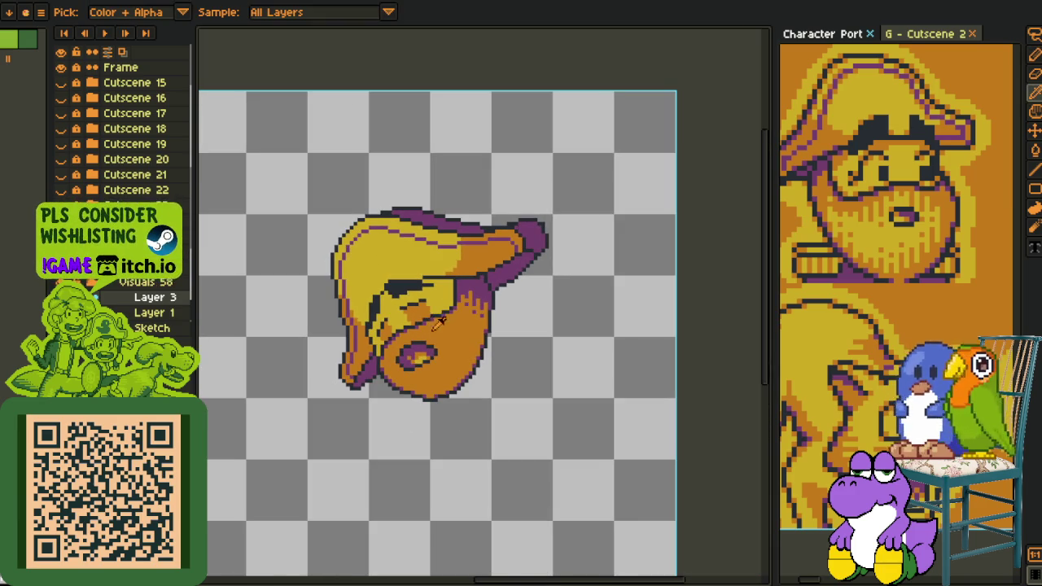
scroll(440, 309, "down", 1)
mouse_move(877, 298)
left_mouse_down()
mouse_move(878, 322)
mouse_move(881, 301)
left_mouse_up()
scroll(475, 280, "up", 2)
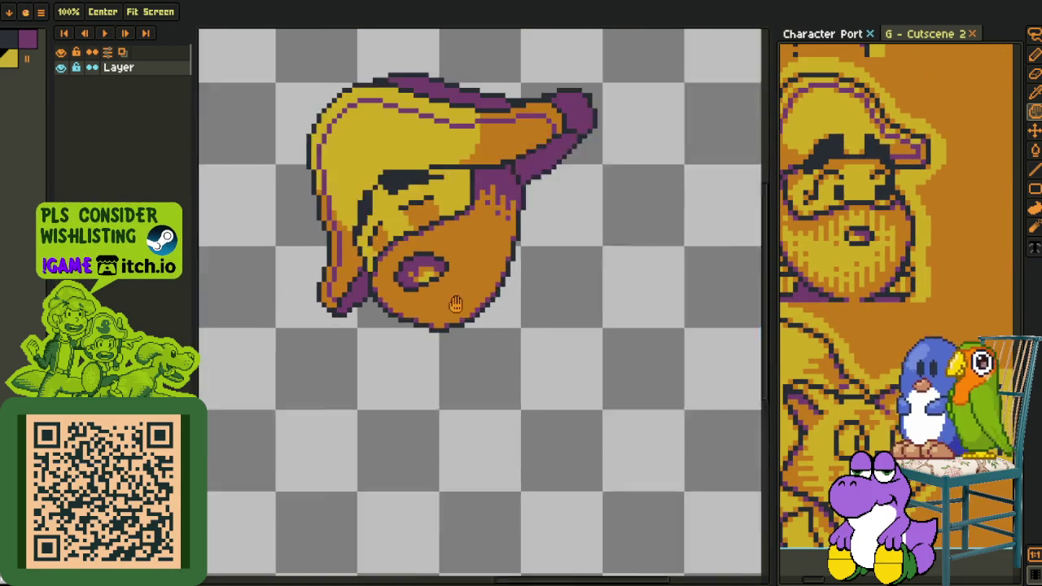
scroll(480, 313, "up", 2)
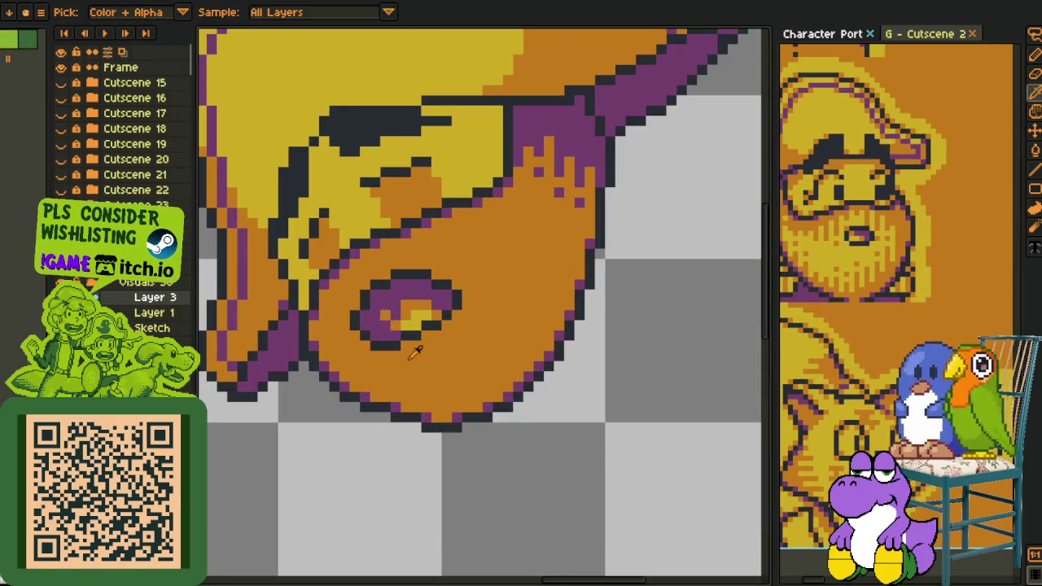
key("b")
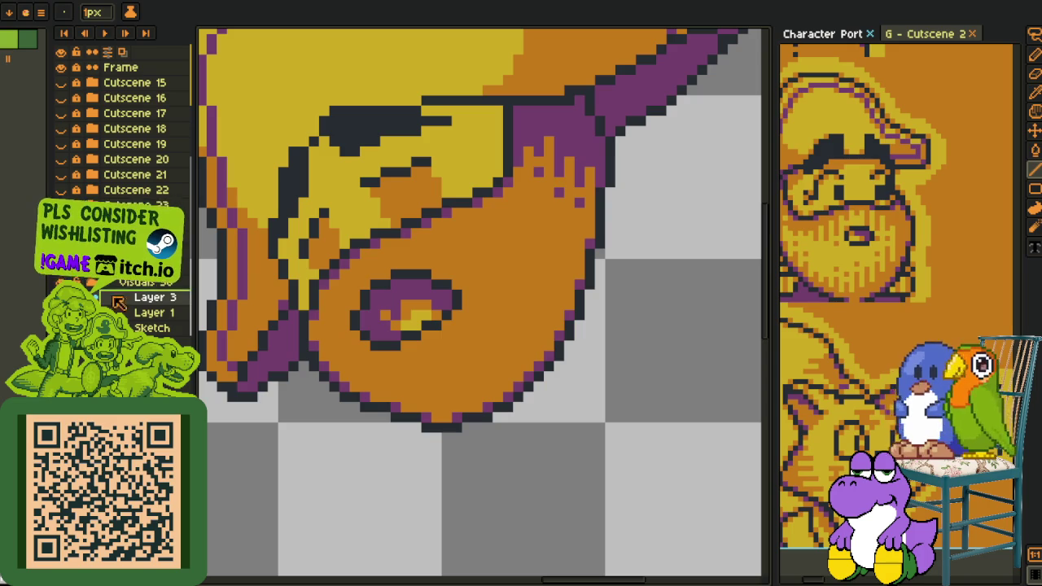
- Hide the layer list, highlight the chin's lower-left edge, and reset the brush to 1 pixel
right_click(134, 298)
left_click(277, 323)
key("Tab")
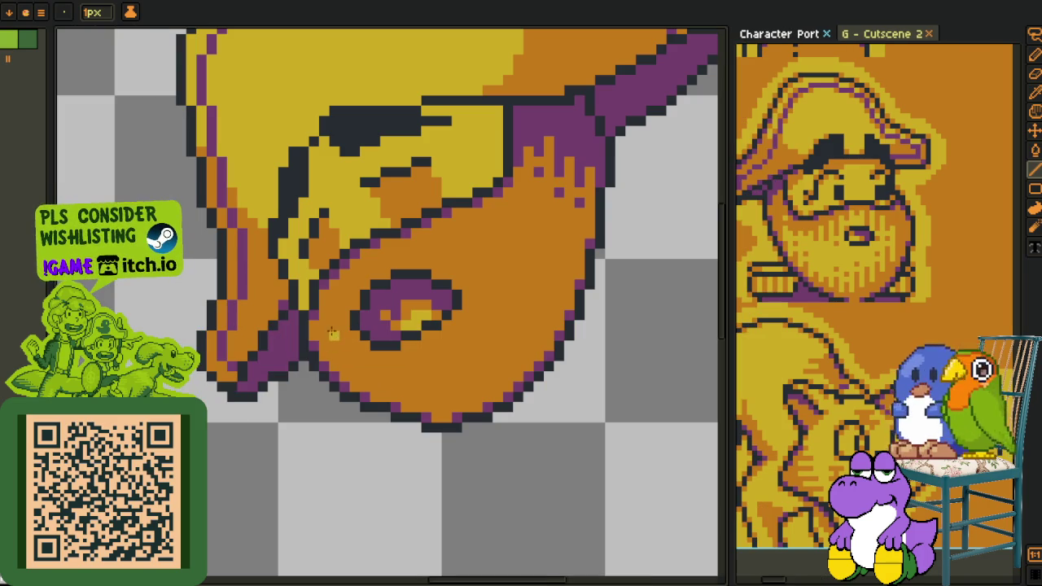
scroll(350, 326, "down", 3)
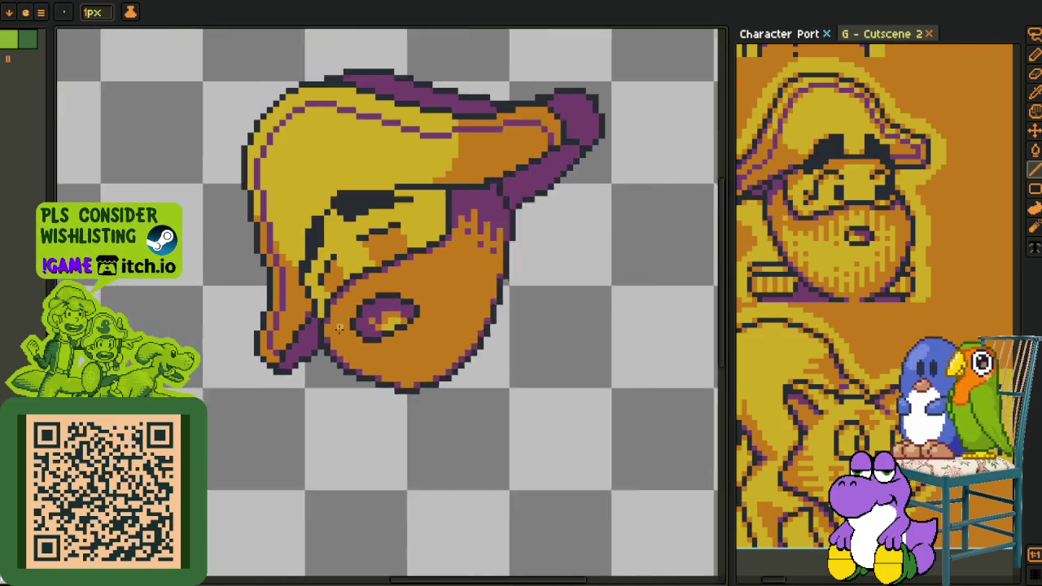
scroll(391, 375, "up", 2)
left_click(428, 413, "shift")
scroll(356, 349, "up", 2)
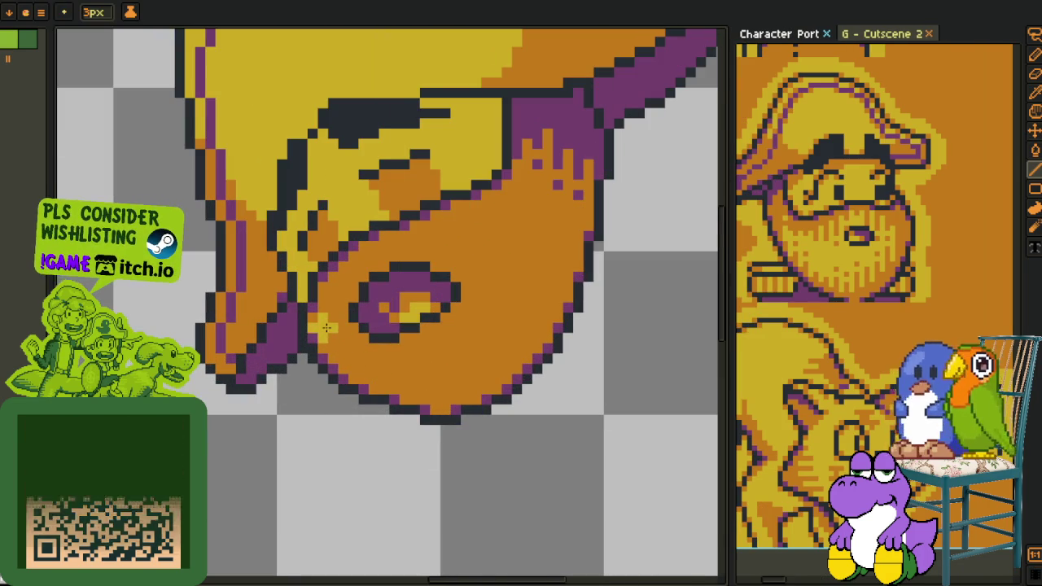
key("minus")
key("minus")
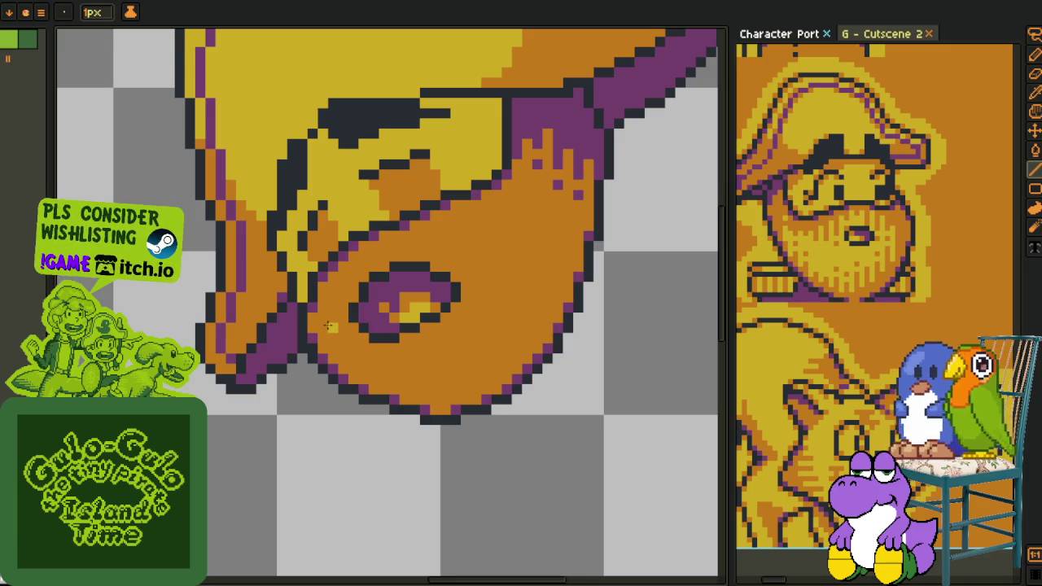
- Draw diagonal light-yellow stripes across the orange face near the eye
left_click_drag(329, 326, 370, 366)
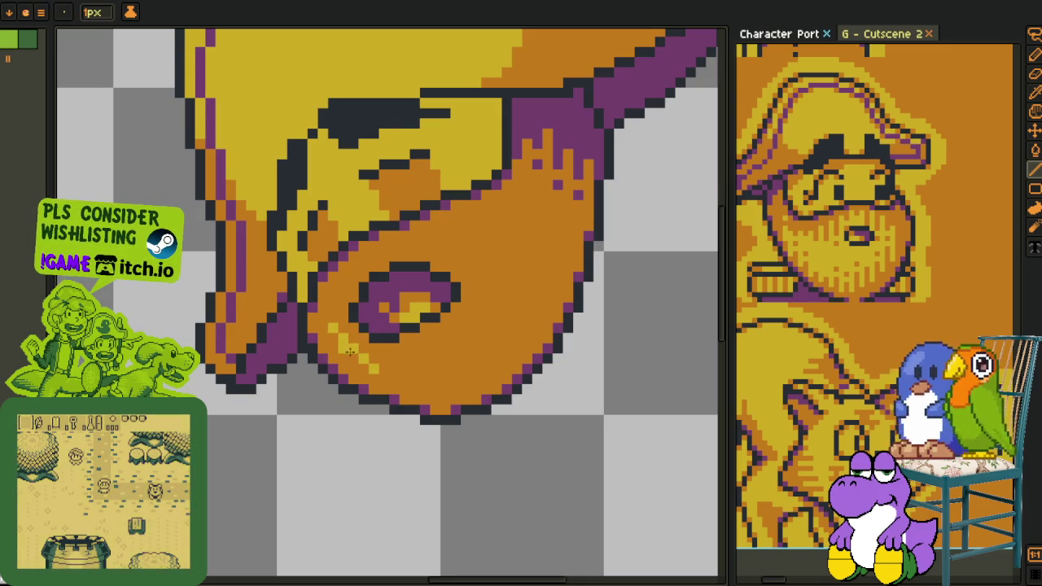
left_click_drag(341, 306, 394, 359)
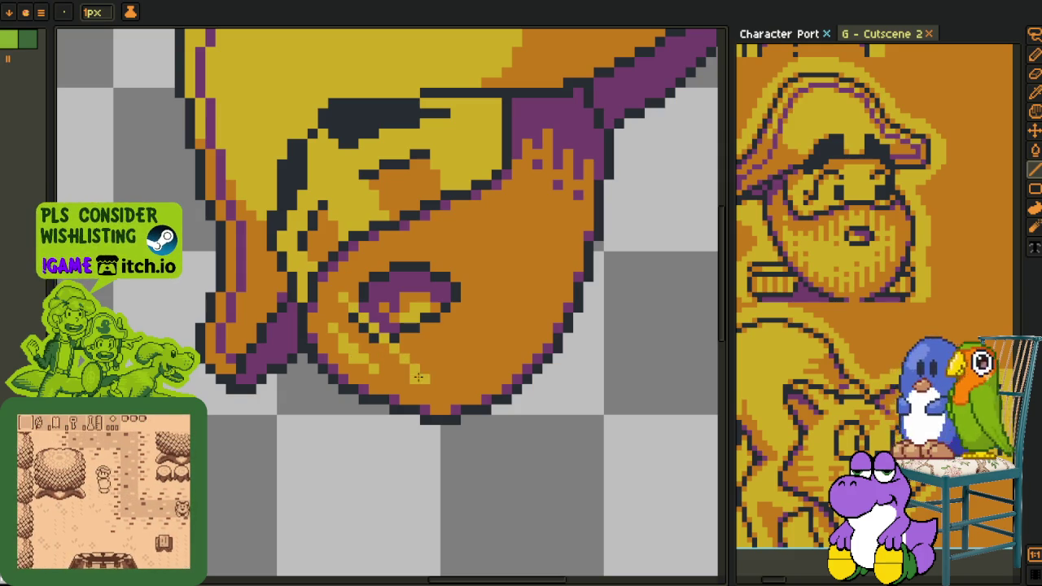
mouse_move(344, 307)
left_mouse_down()
mouse_move(371, 282)
mouse_move(456, 375)
left_mouse_up()
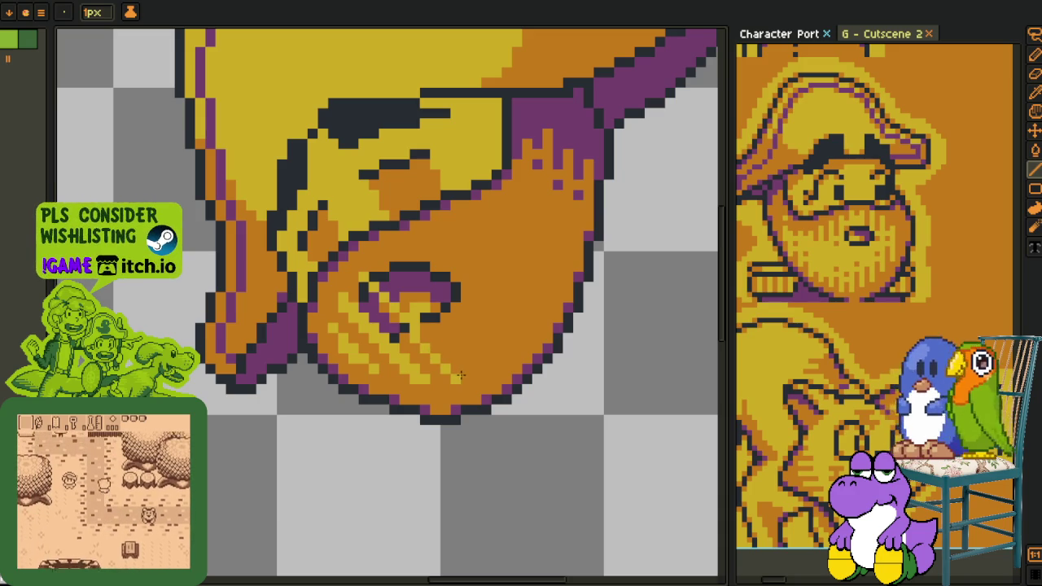
left_click_drag(422, 346, 413, 335)
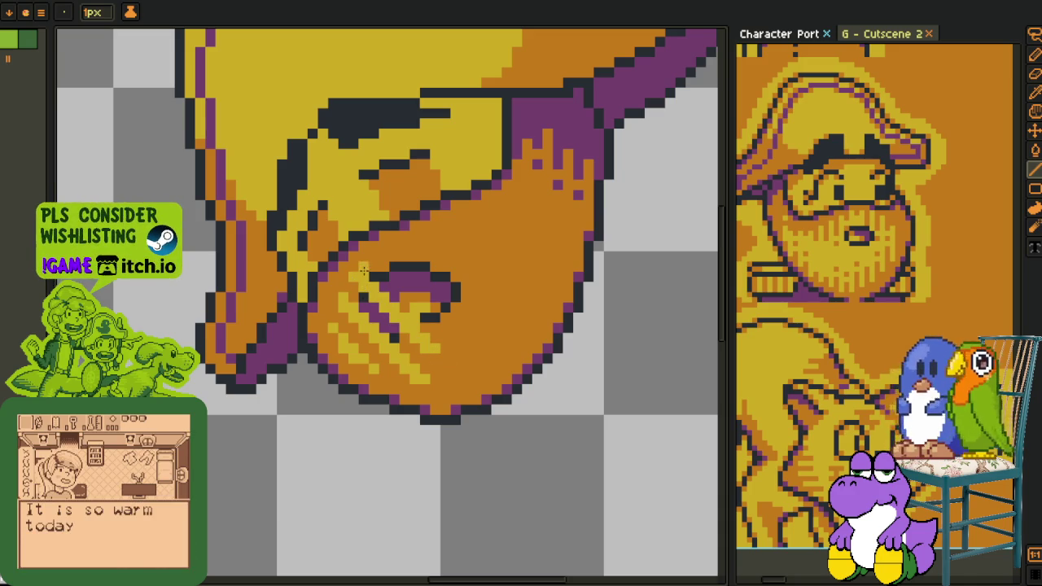
mouse_move(403, 287)
left_mouse_down()
mouse_move(474, 349)
mouse_move(404, 255)
mouse_move(513, 319)
mouse_move(442, 263)
mouse_move(486, 265)
left_mouse_up()
- Undo the last stripe and redraw two diagonal light-yellow stripes on the right
key("ctrl+z")
left_click_drag(502, 274, 455, 242)
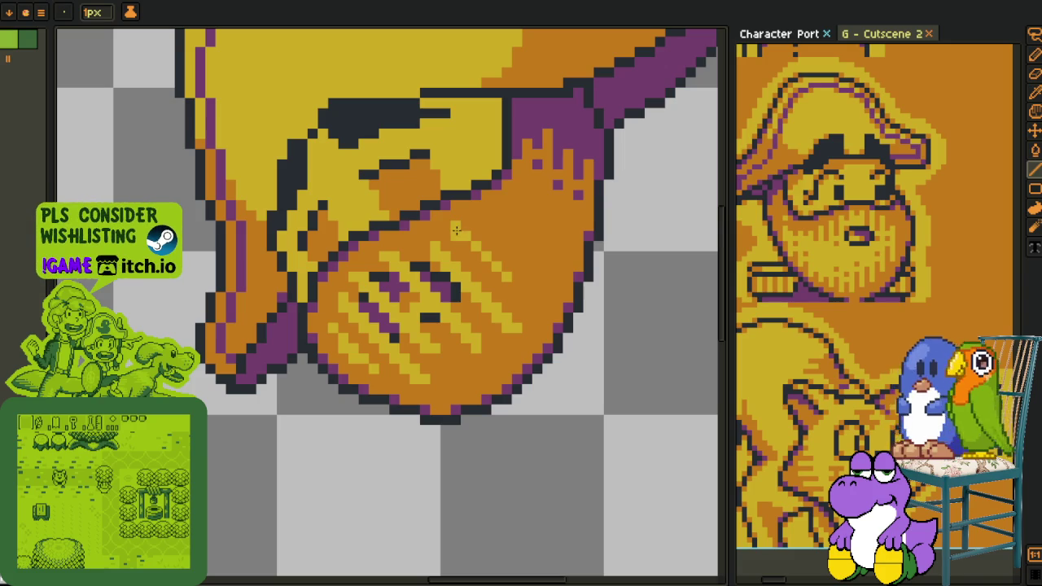
left_click_drag(464, 242, 493, 275)
scroll(497, 248, "down", 2)
- Add two light-yellow stripe pixels, then replace the stripe yellow with pale peach
key("v")
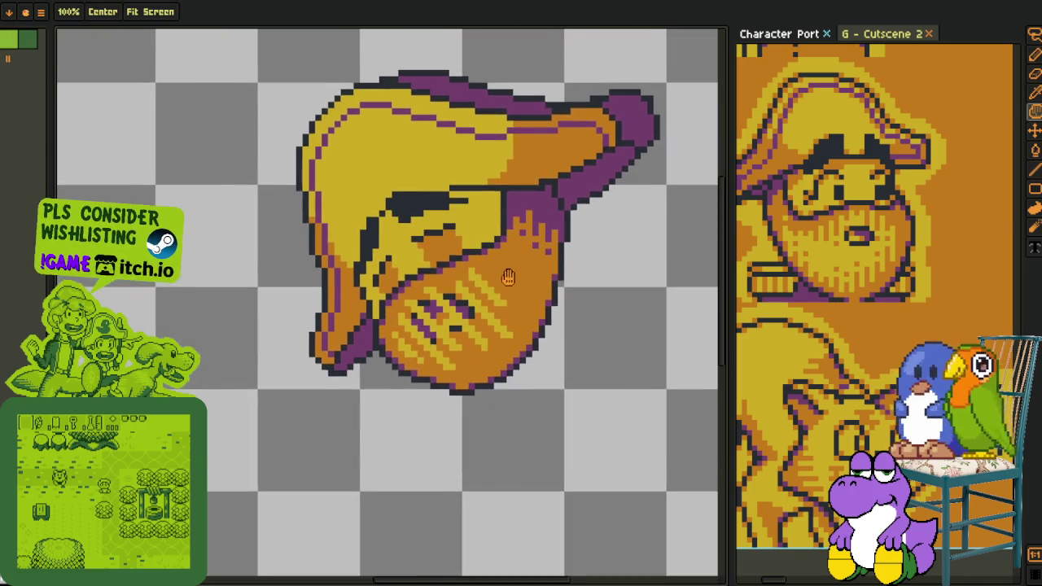
scroll(507, 279, "up", 2)
scroll(512, 309, "up", 2)
key("b")
left_click_drag(509, 318, 521, 302)
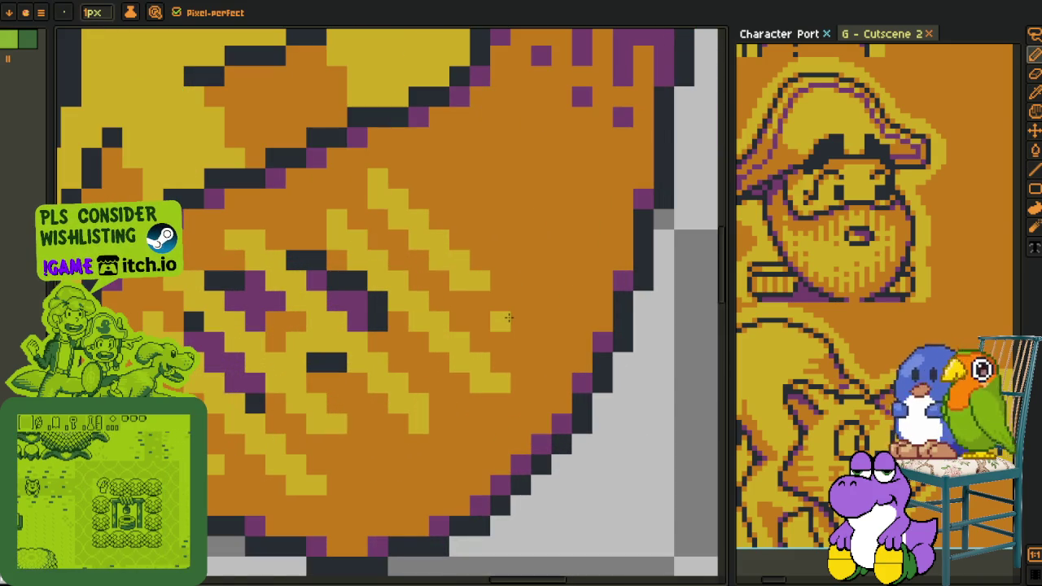
scroll(515, 323, "down", 3)
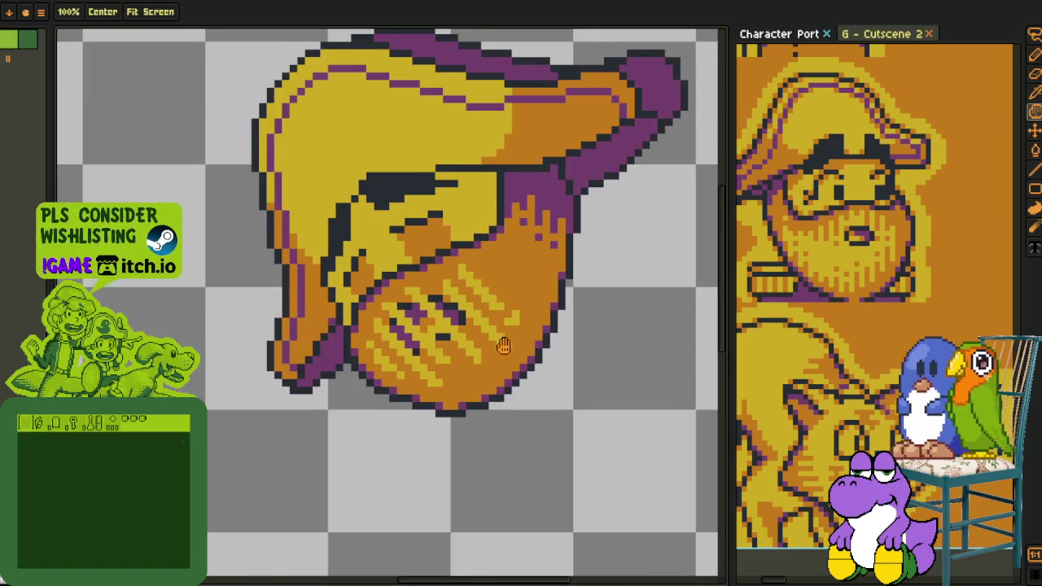
key("i")
scroll(478, 338, "up", 2)
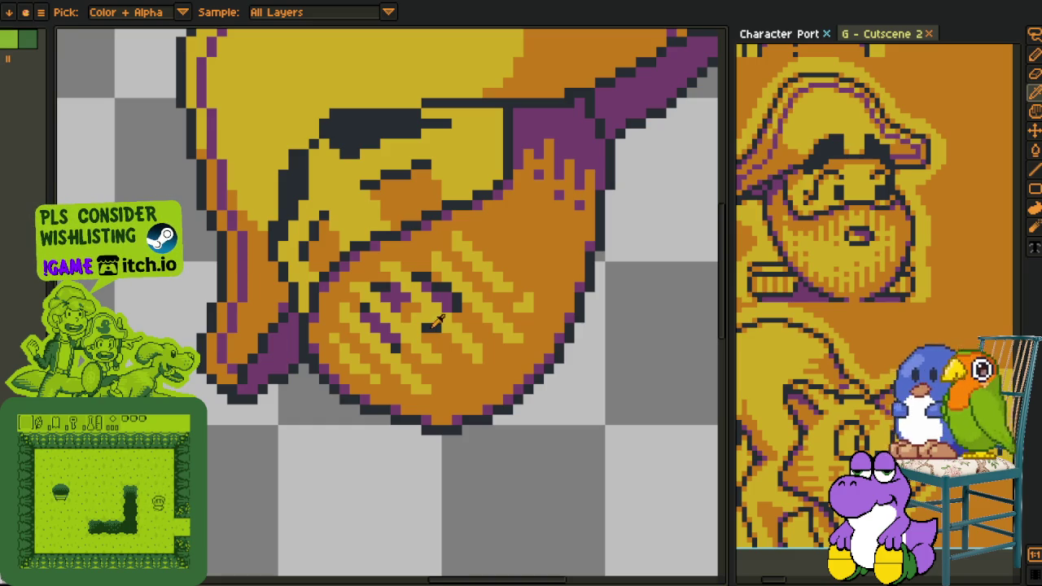
key("shift+r")
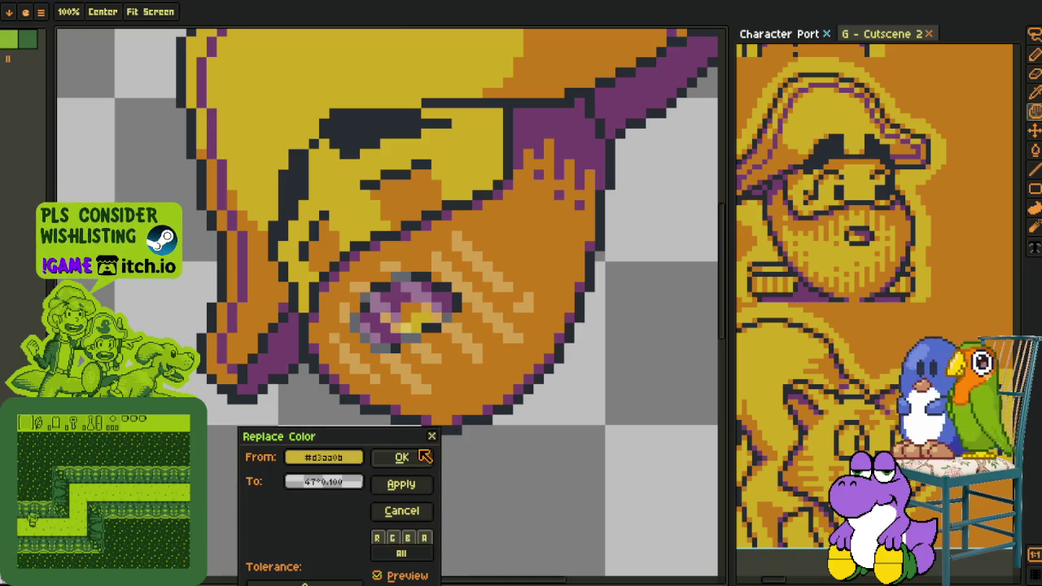
left_click(402, 457)
scroll(384, 358, "up", 5)
- Repaint the washed-out pixels around the eye in a darker colour
mouse_move(420, 388)
left_mouse_down()
mouse_move(327, 325)
mouse_move(389, 235)
mouse_move(507, 353)
mouse_move(481, 357)
left_mouse_up()
left_click(450, 297)
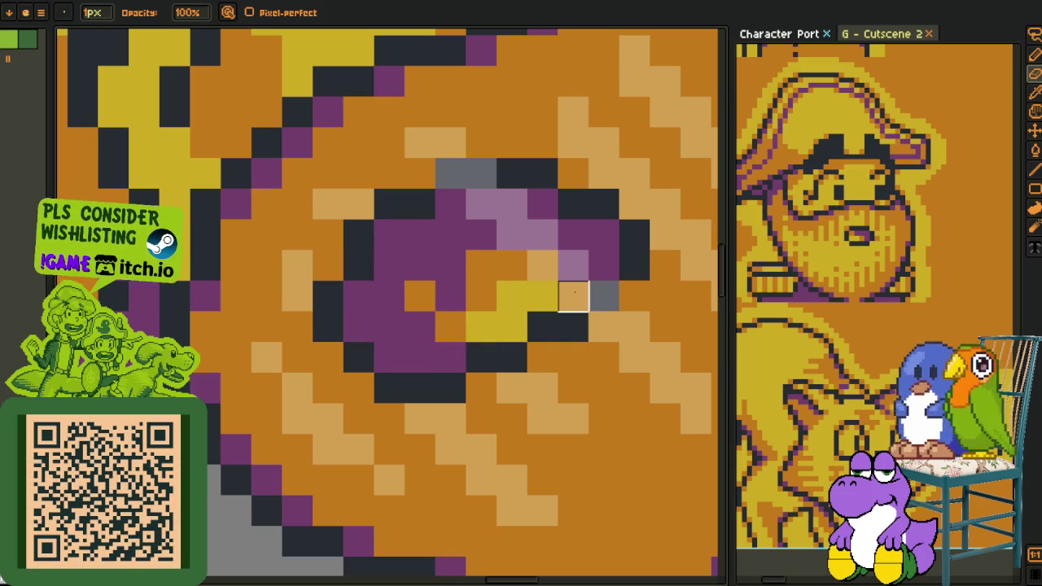
left_click(603, 296)
mouse_move(572, 265)
left_mouse_down()
mouse_move(481, 204)
mouse_move(481, 174)
mouse_move(448, 170)
left_mouse_up()
- Bucket-fill the peach stripes left of and below the eye back to yellow
scroll(417, 342, "down", 2)
scroll(418, 343, "down", 2)
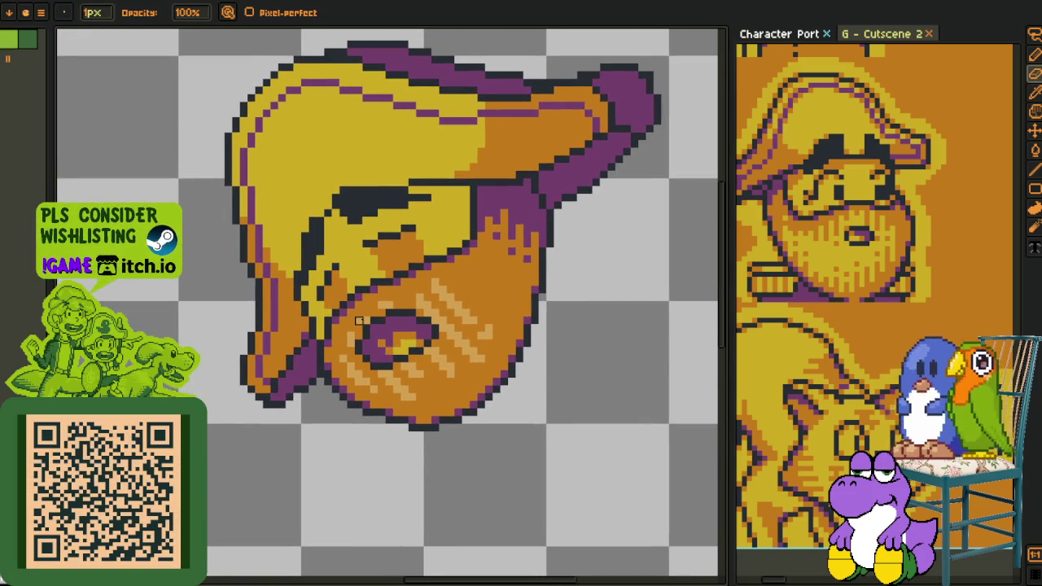
left_click(356, 248, "alt")
scroll(356, 352, "up", 2)
key("g")
left_click(357, 402)
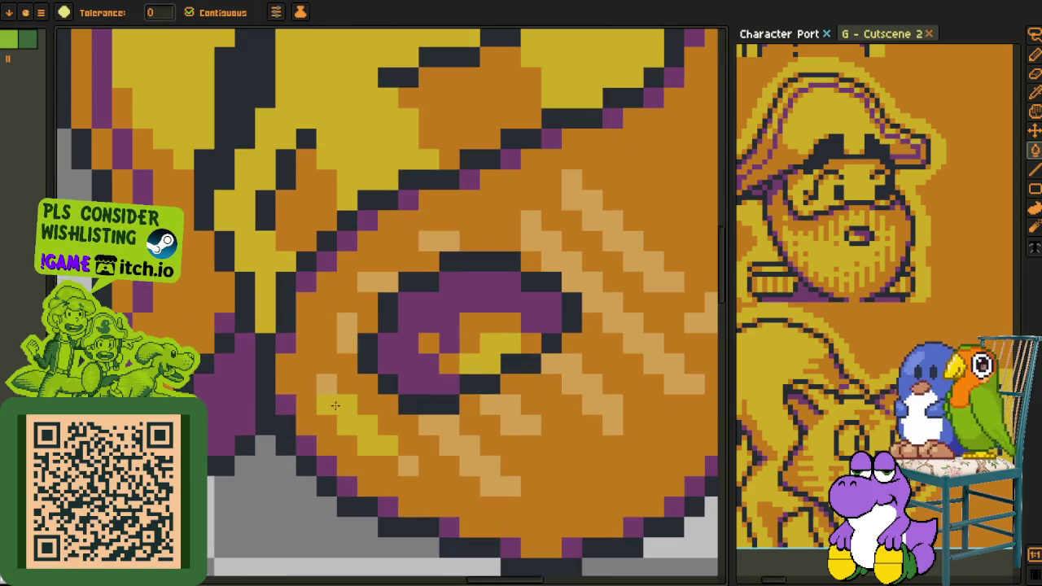
left_click(346, 333)
left_click(367, 285)
left_click(514, 404)
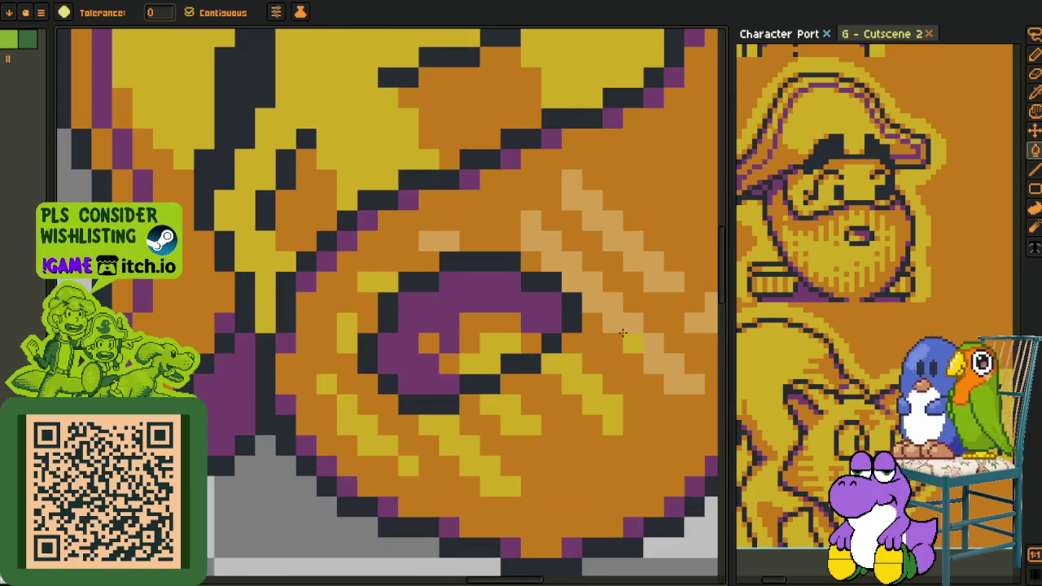
- Fill one more peach stripe on the right yellow and add two yellow pixels to finish a stripe
left_click_drag(442, 239, 309, 274)
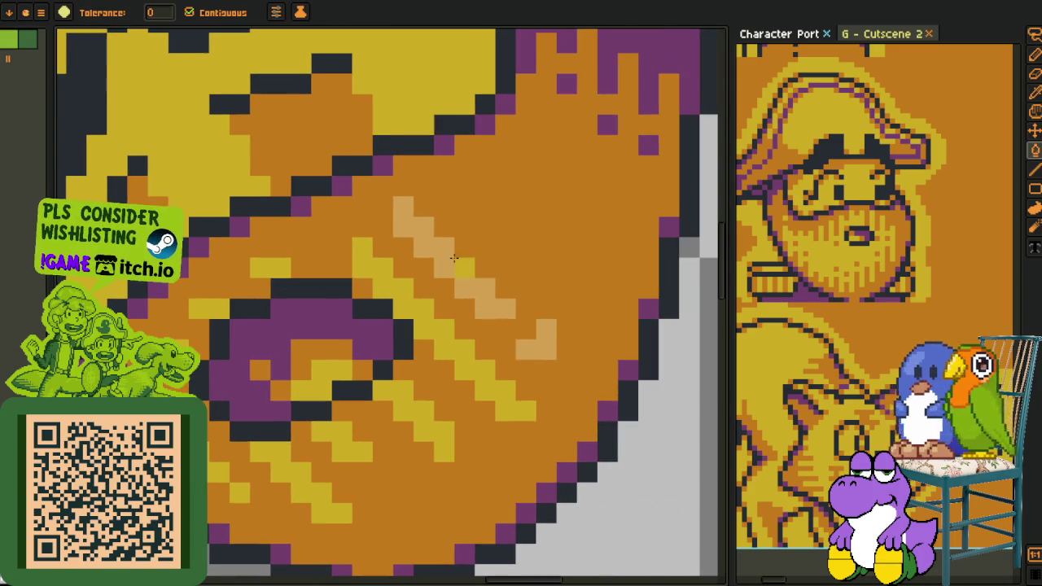
left_click(545, 337)
scroll(529, 350, "down", 2)
scroll(529, 350, "up", 2)
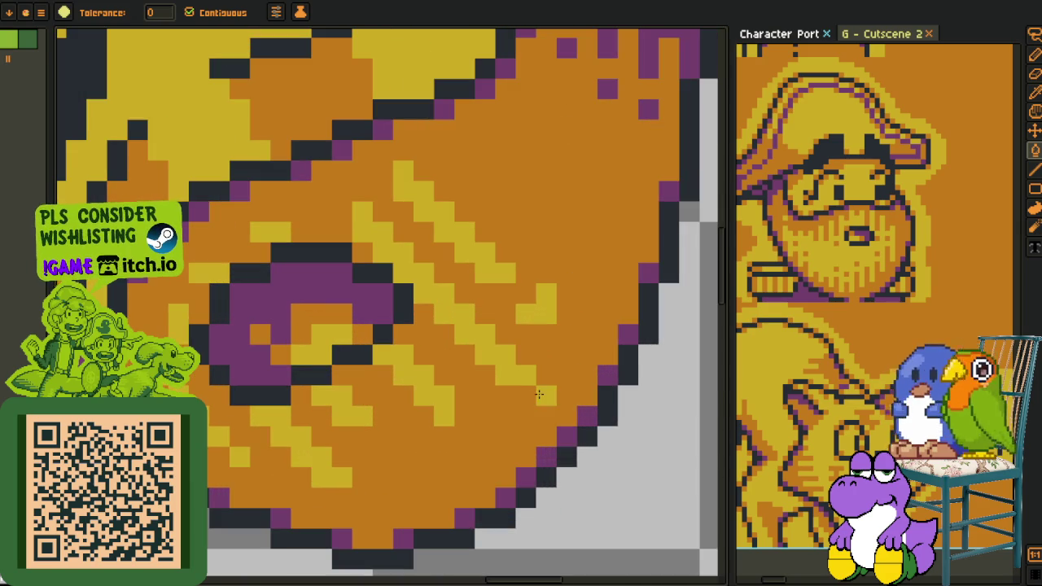
key("b")
left_click(546, 395)
left_click(526, 396)
key("i")
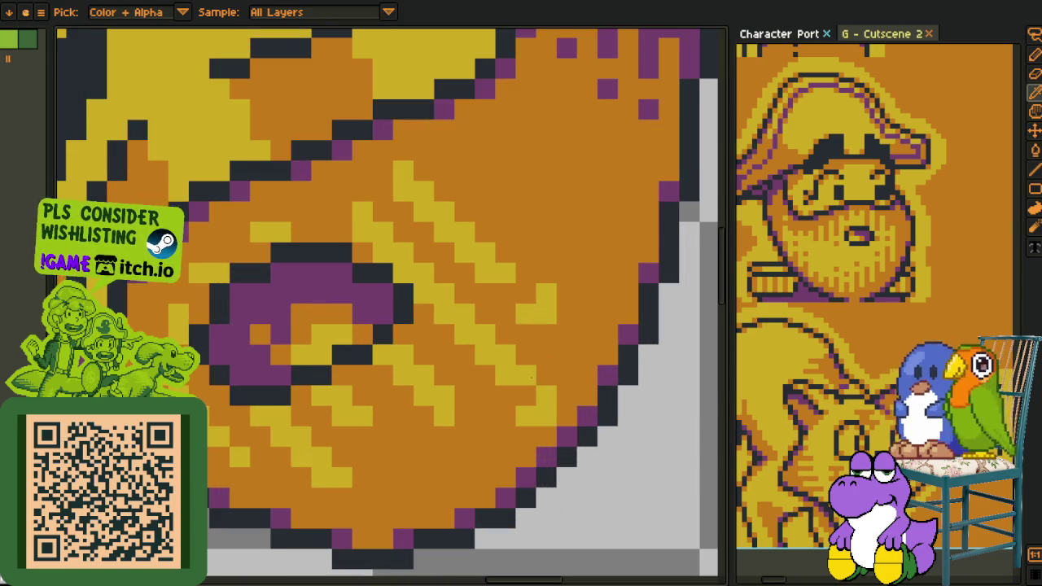
key("b")
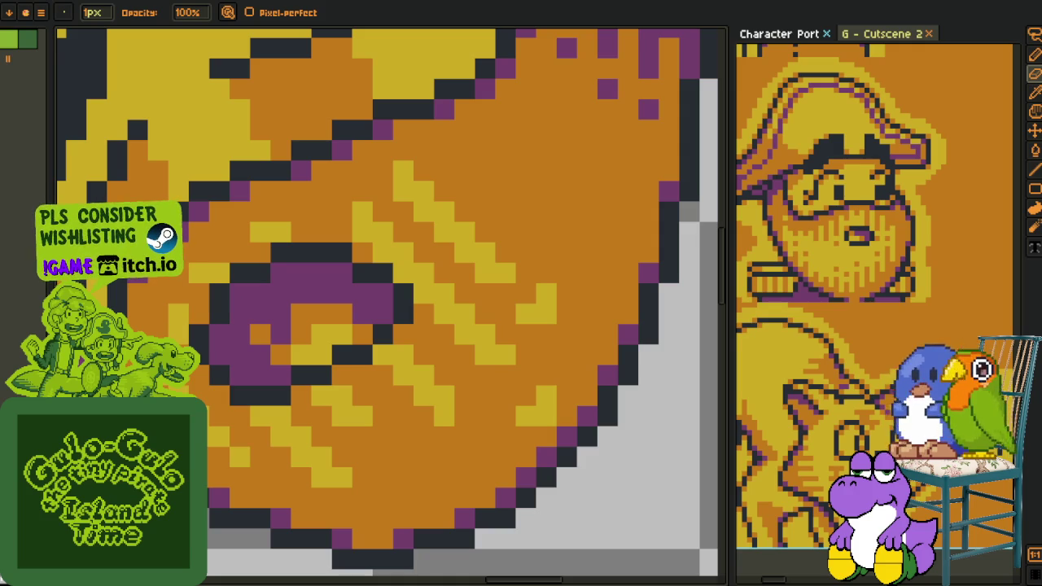
scroll(260, 192, "down", 3)
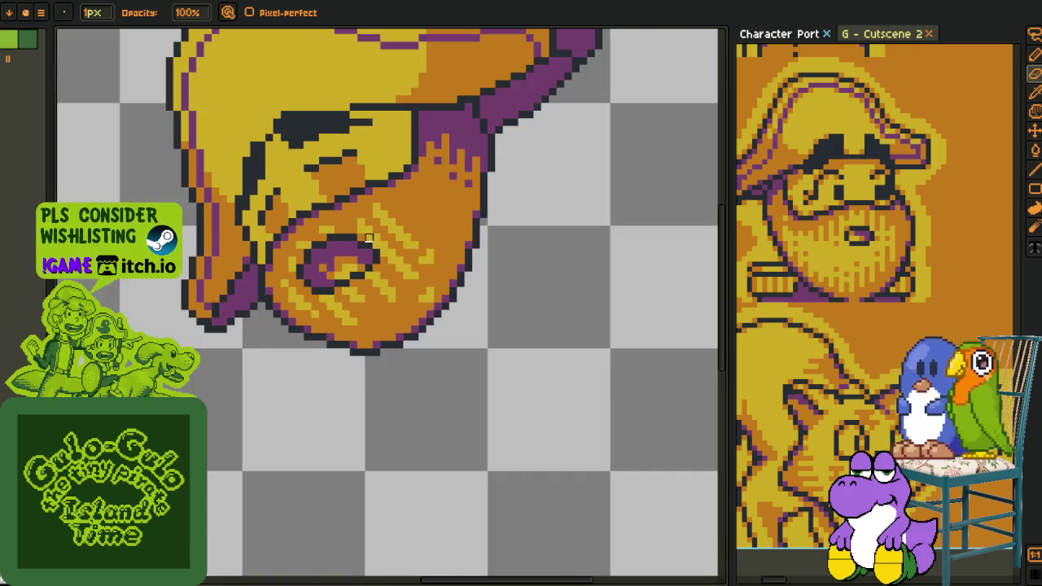
- Zoom and pan onto the orange cheek beside the purple swirl
key("i")
scroll(324, 232, "up", 4)
key("b")
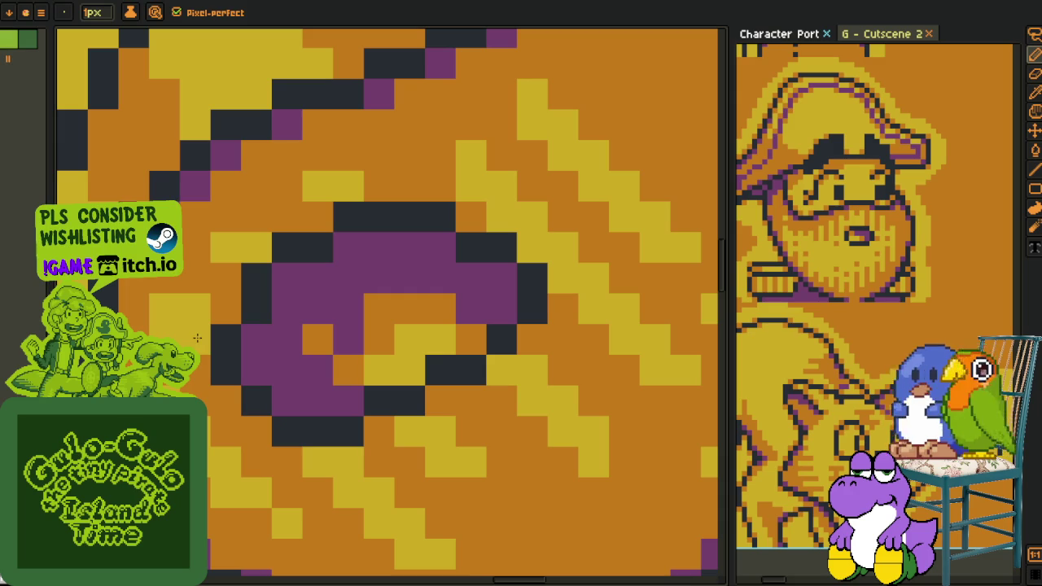
scroll(197, 337, "down", 3)
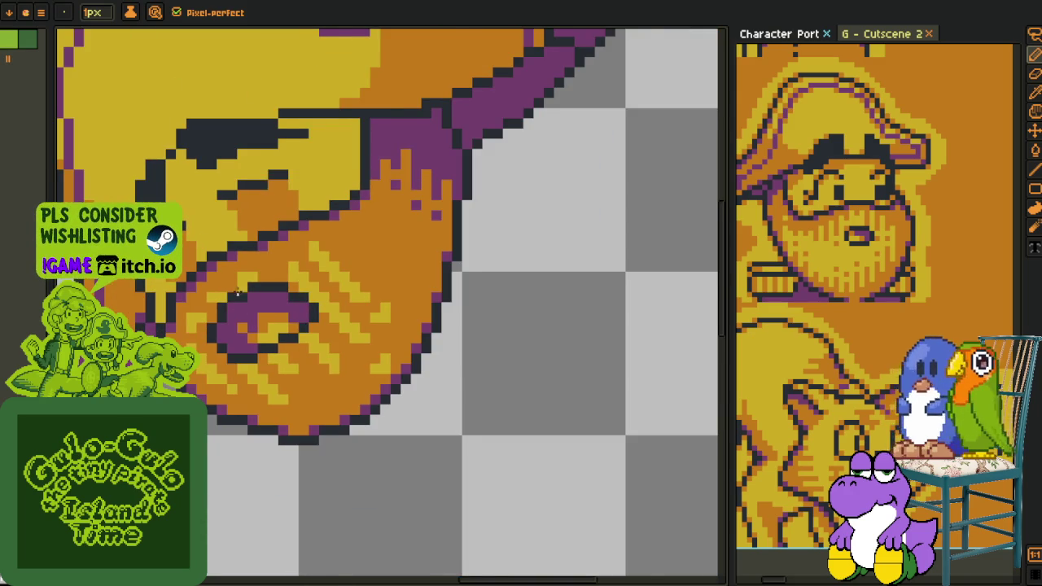
scroll(277, 286, "up", 2)
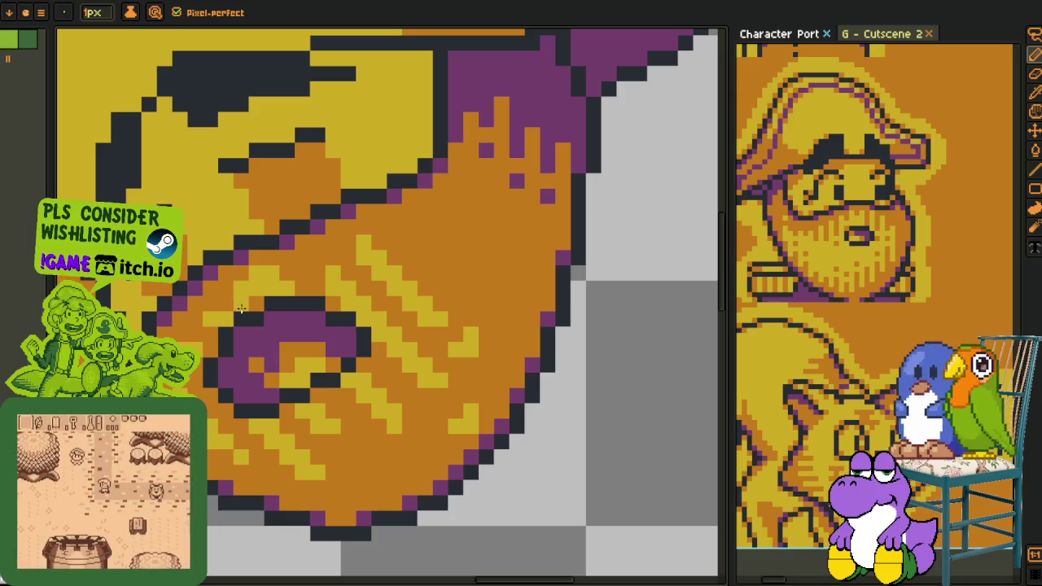
scroll(248, 317, "down", 3)
left_click_drag(228, 336, 265, 333)
scroll(265, 334, "up", 2)
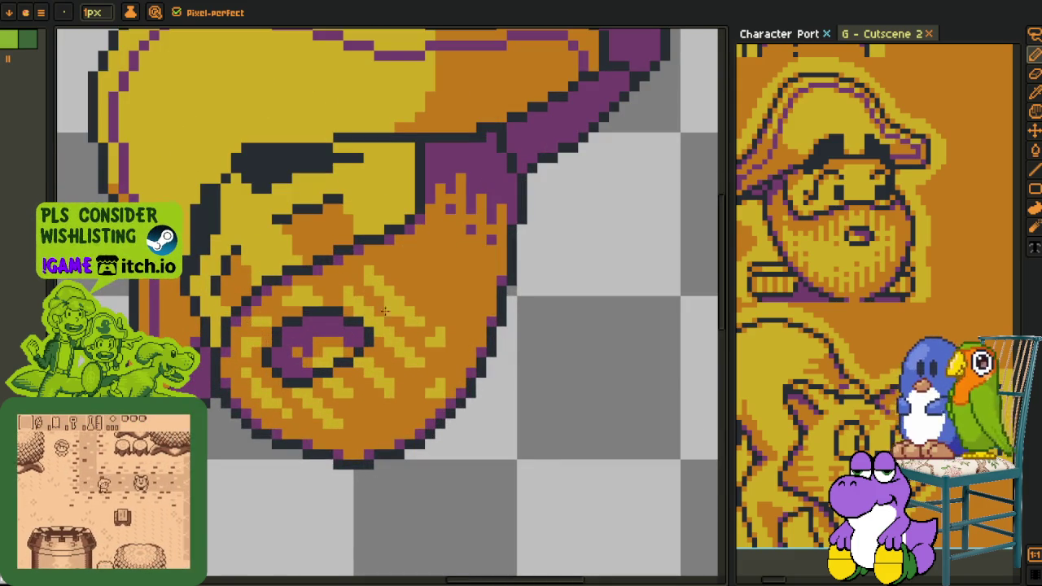
scroll(357, 299, "up", 1)
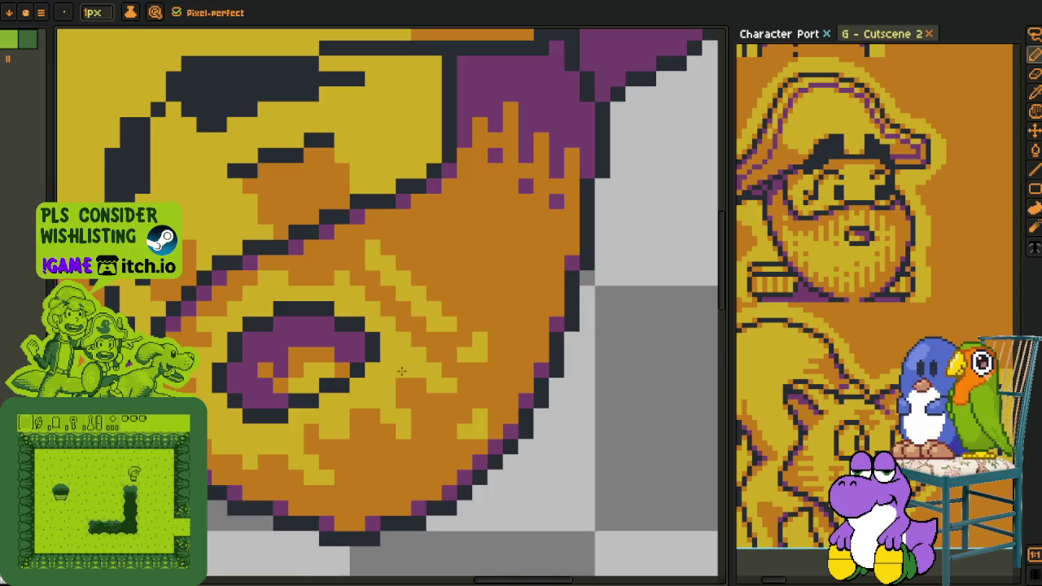
scroll(390, 384, "down", 3)
scroll(383, 382, "up", 1)
scroll(381, 382, "up", 1)
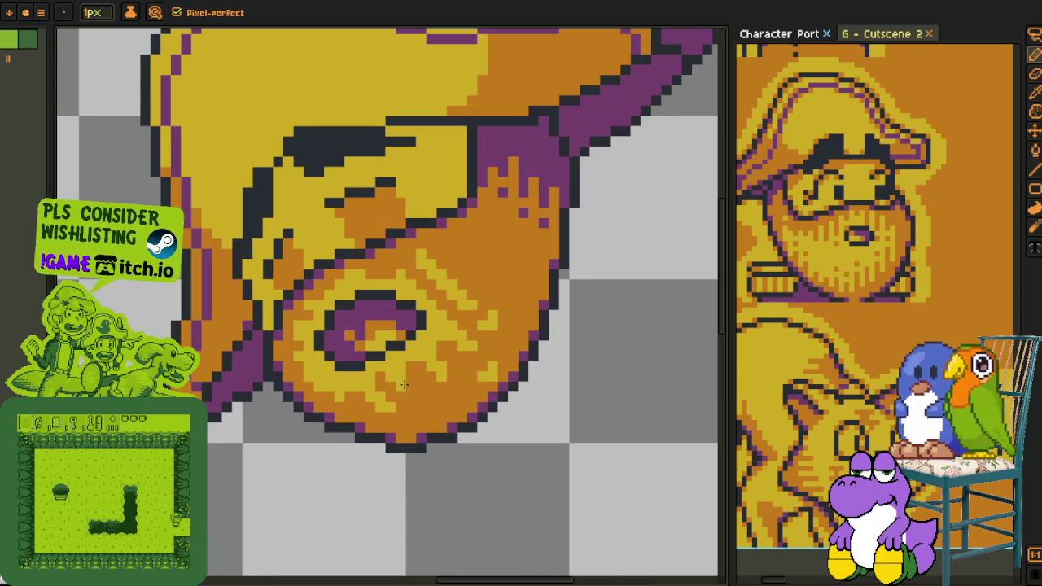
scroll(380, 375, "down", 2)
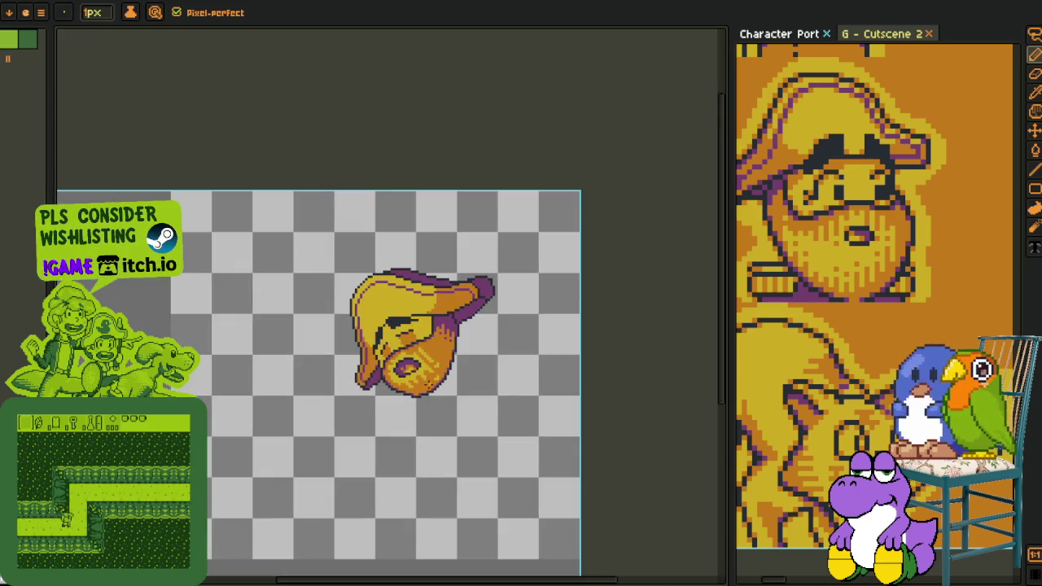
scroll(432, 346, "down", 2)
scroll(432, 346, "up", 3)
scroll(444, 350, "up", 1)
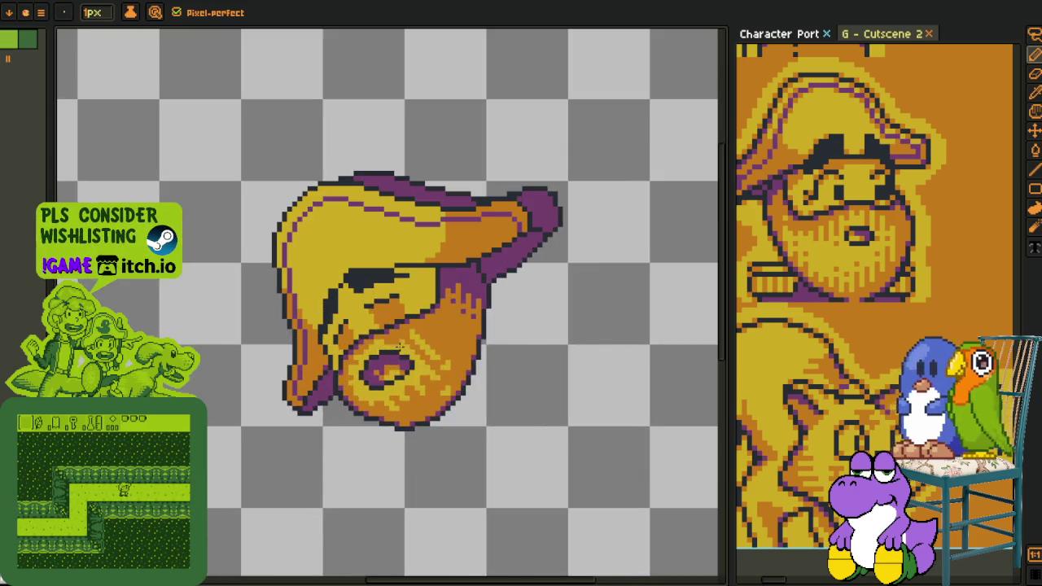
scroll(399, 354, "up", 1)
scroll(376, 367, "up", 1)
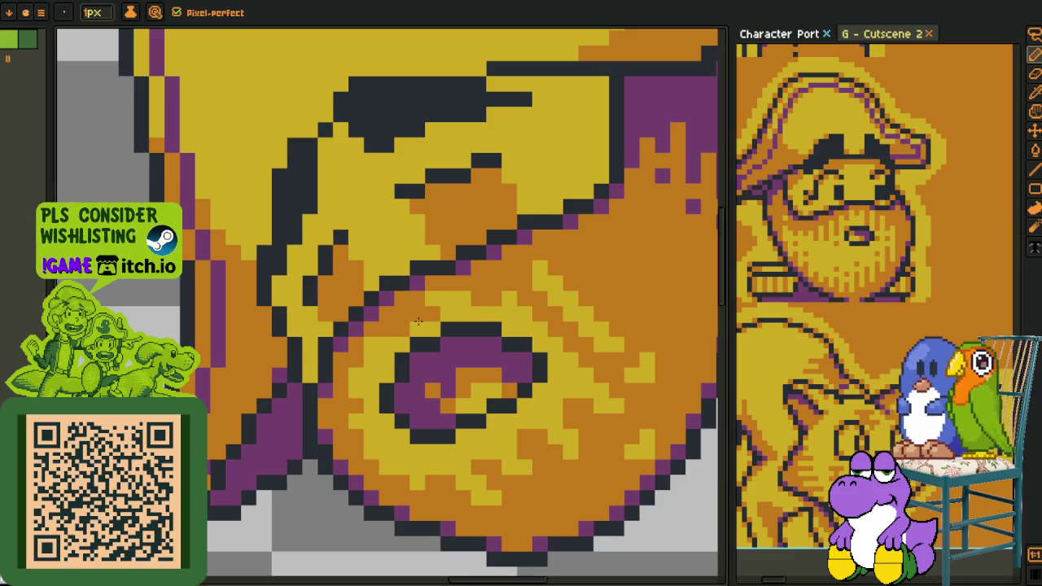
- Paint diagonal yellow stripe pixels across the orange cheek
scroll(431, 324, "right", 3)
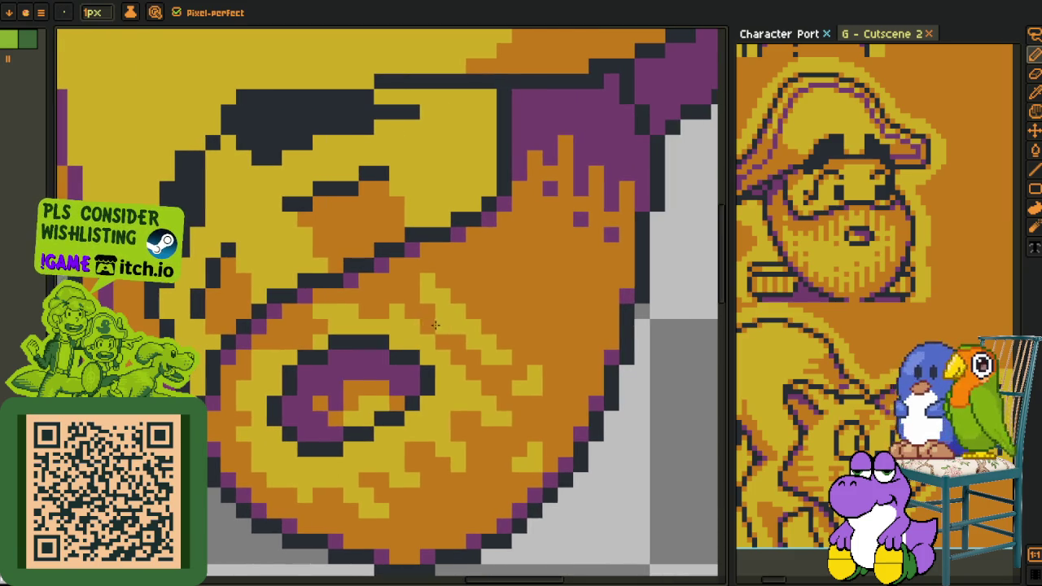
left_click_drag(429, 322, 469, 359)
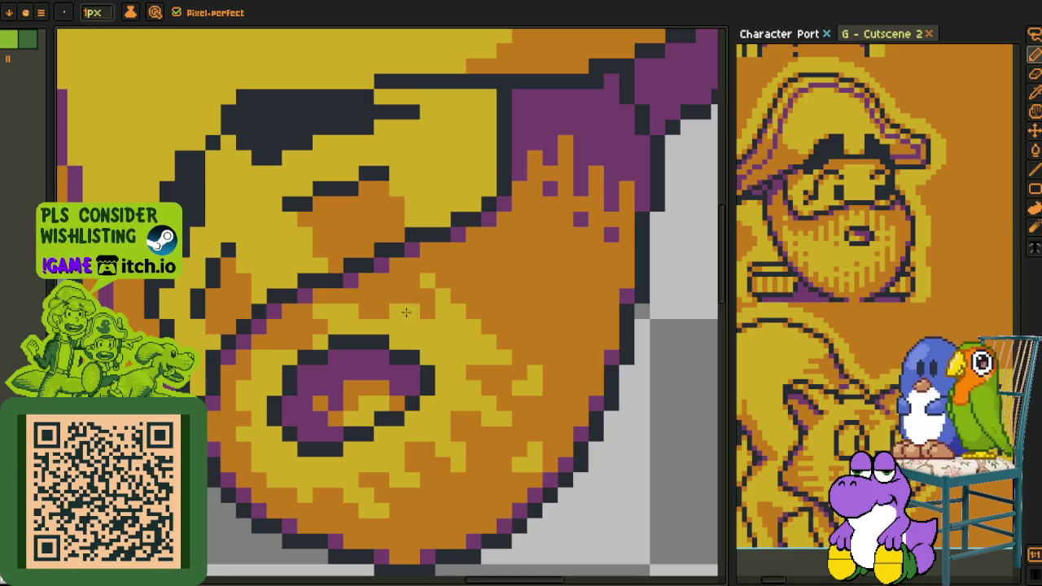
scroll(417, 310, "down", 2)
scroll(435, 420, "down", 1)
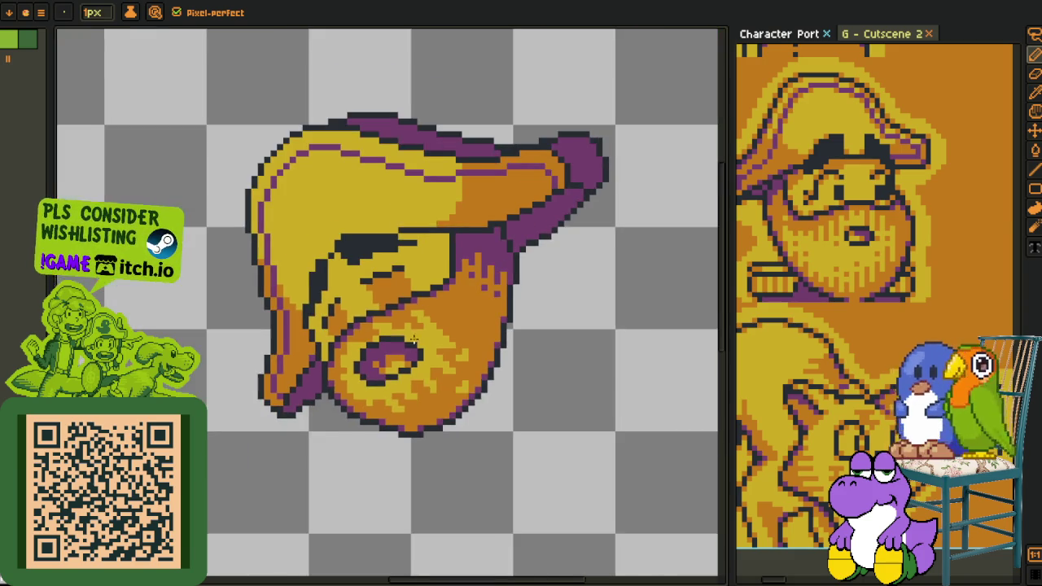
scroll(435, 420, "down", 2)
scroll(414, 399, "down", 1)
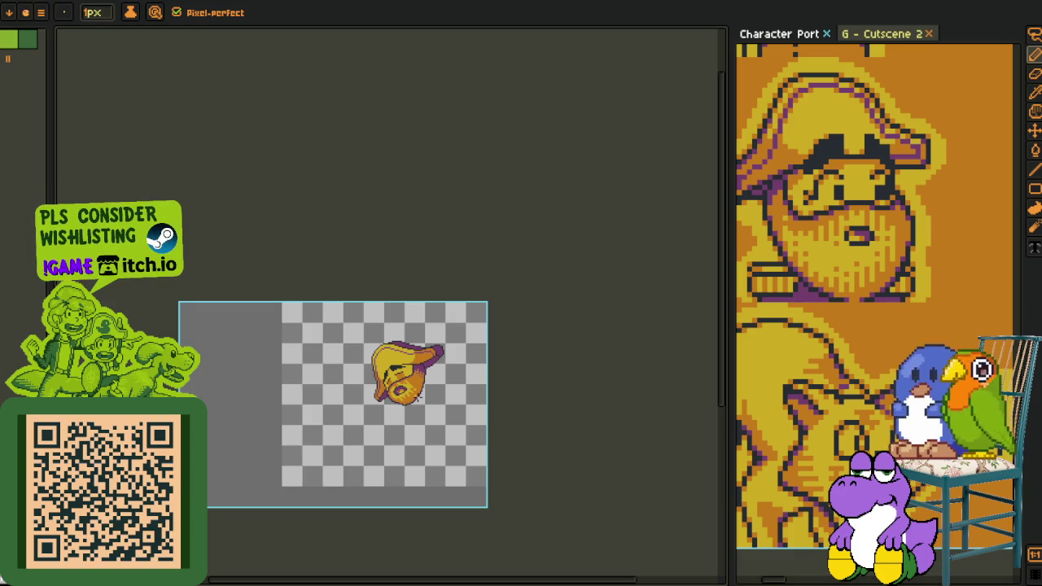
scroll(414, 394, "up", 2)
scroll(407, 387, "up", 3)
key("alt")
- Bucket-fill the cheek's yellow dithered shading and a leftover yellow patch with flat orange
left_click(365, 377)
left_click(387, 396)
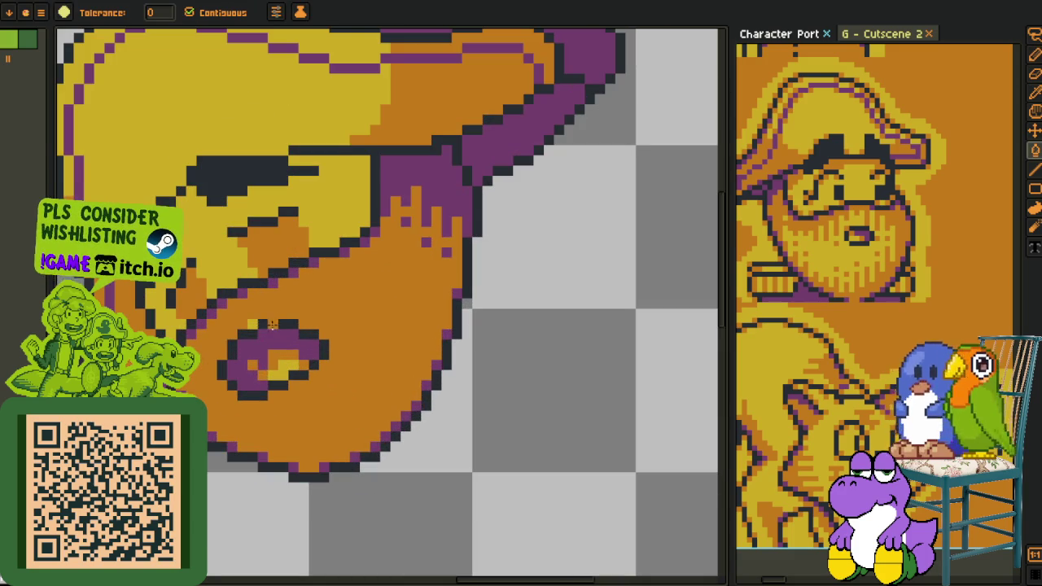
scroll(325, 358, "down", 3)
key("alt")
- Merge the head's layer down into the layer below it
key("Tab")
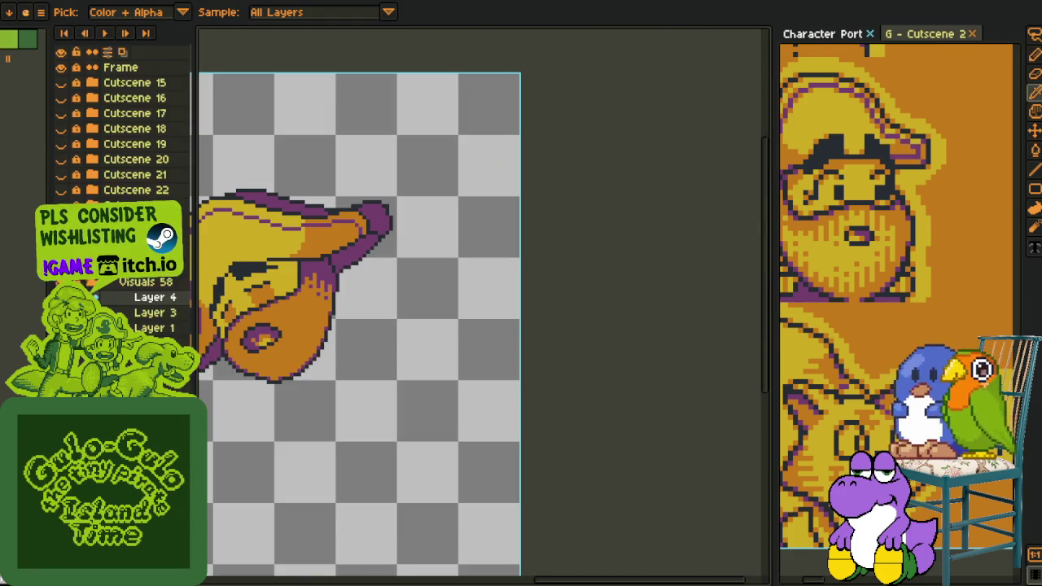
right_click(138, 298)
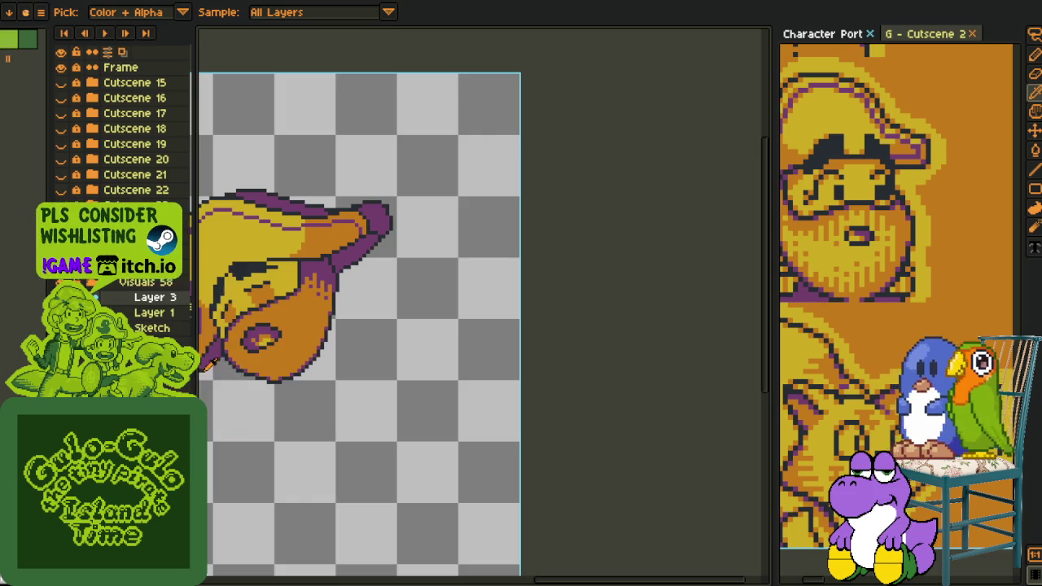
left_click(195, 386)
scroll(423, 334, "up", 2)
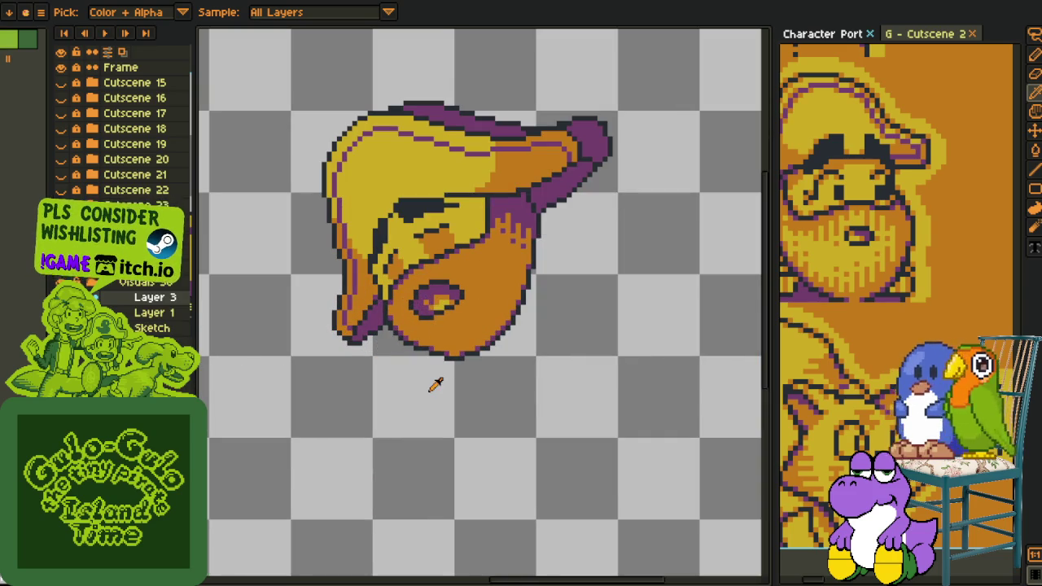
left_click_drag(446, 343, 434, 305)
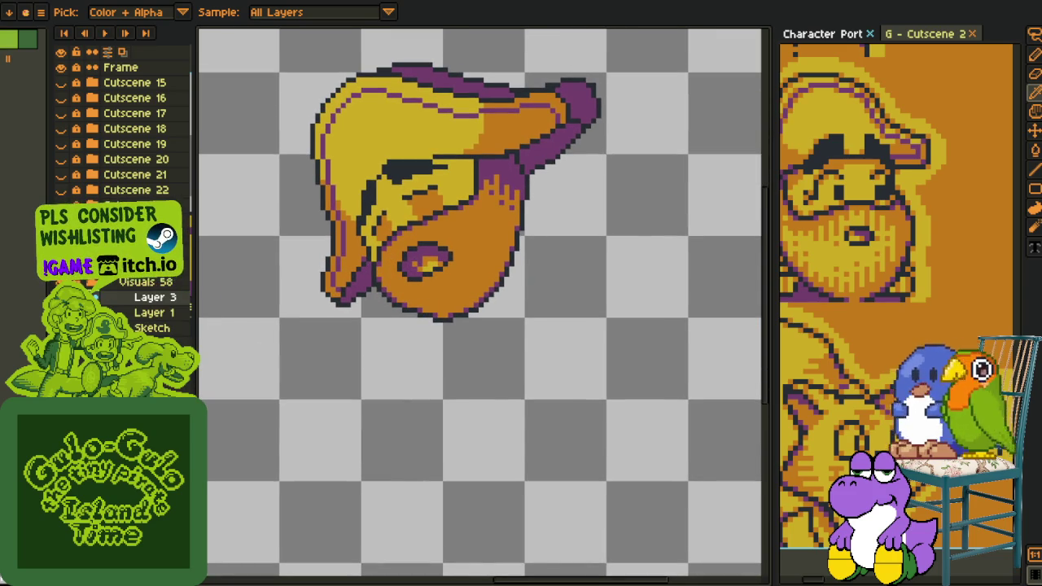
- Make the body sketch visible beneath the tilted head
key("ctrl+z")
key("ctrl+y")
key("ctrl+z")
scroll(358, 367, "down", 2)
scroll(435, 292, "up", 2)
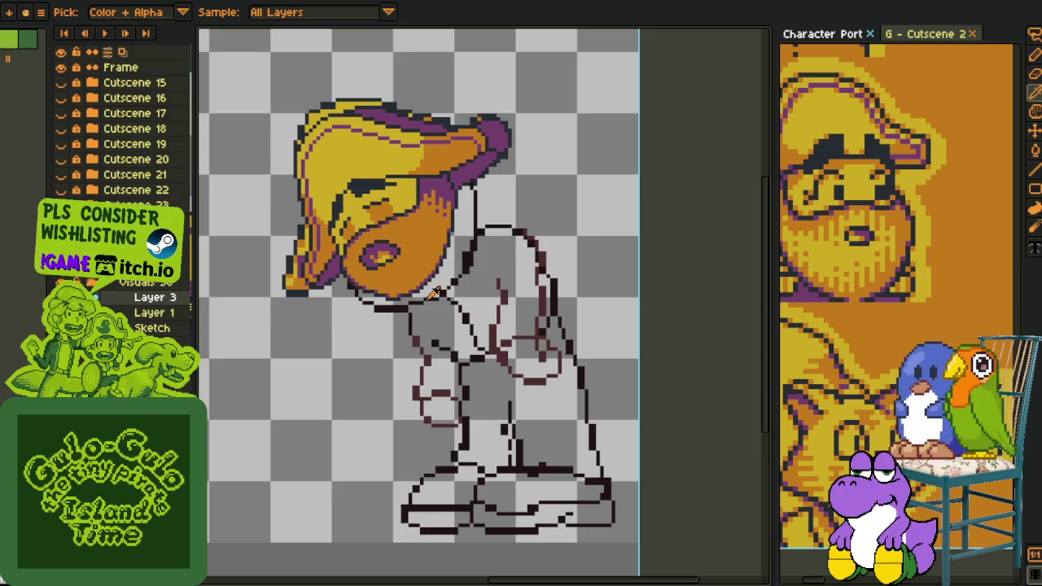
scroll(326, 297, "down", 1)
right_click(134, 307)
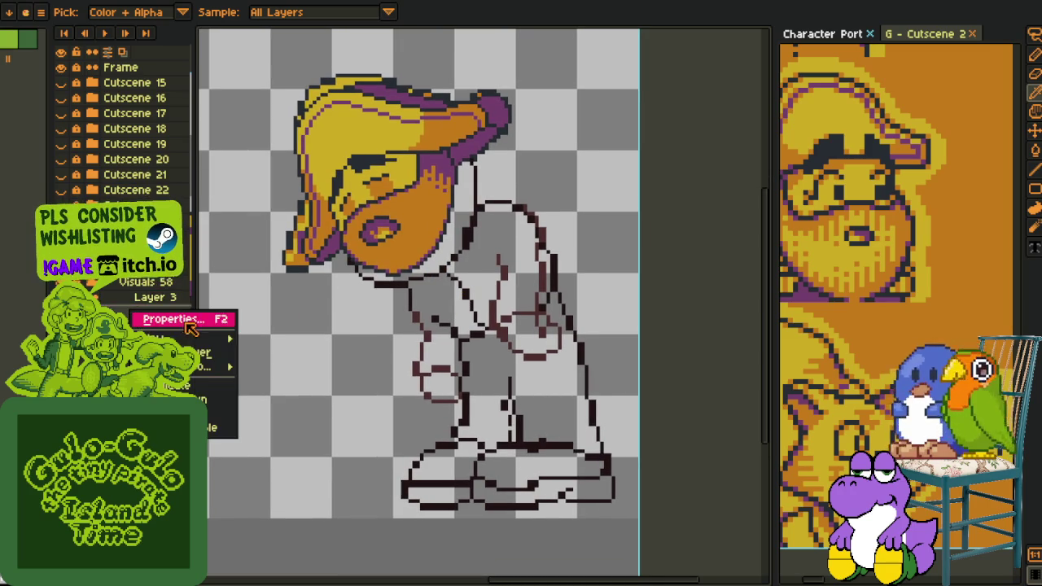
- Add an empty Layer 4 and flip the whole sprite horizontally
mouse_move(179, 338)
left_click(269, 334)
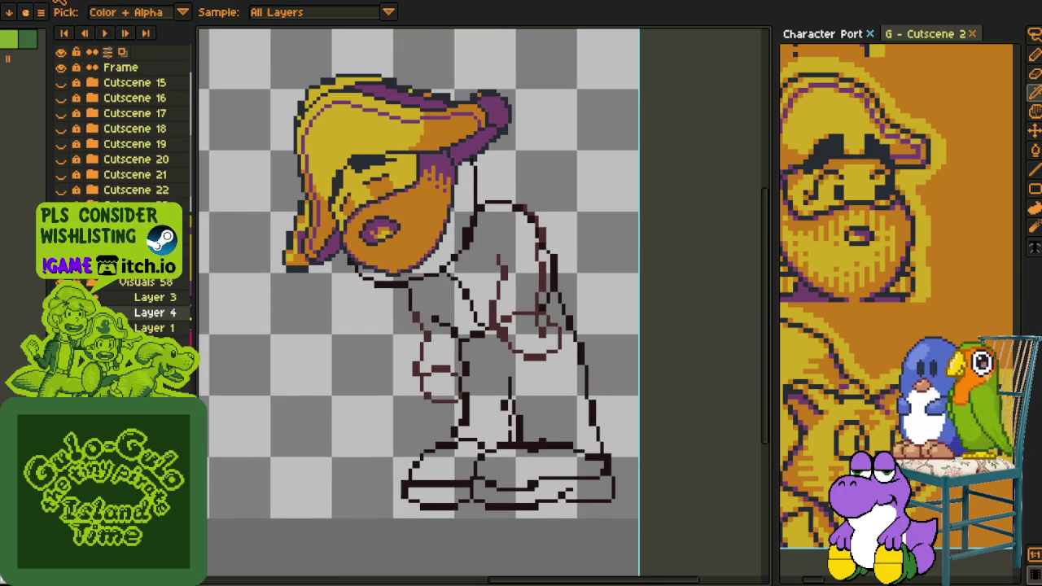
left_click(49, 0)
mouse_move(83, 72)
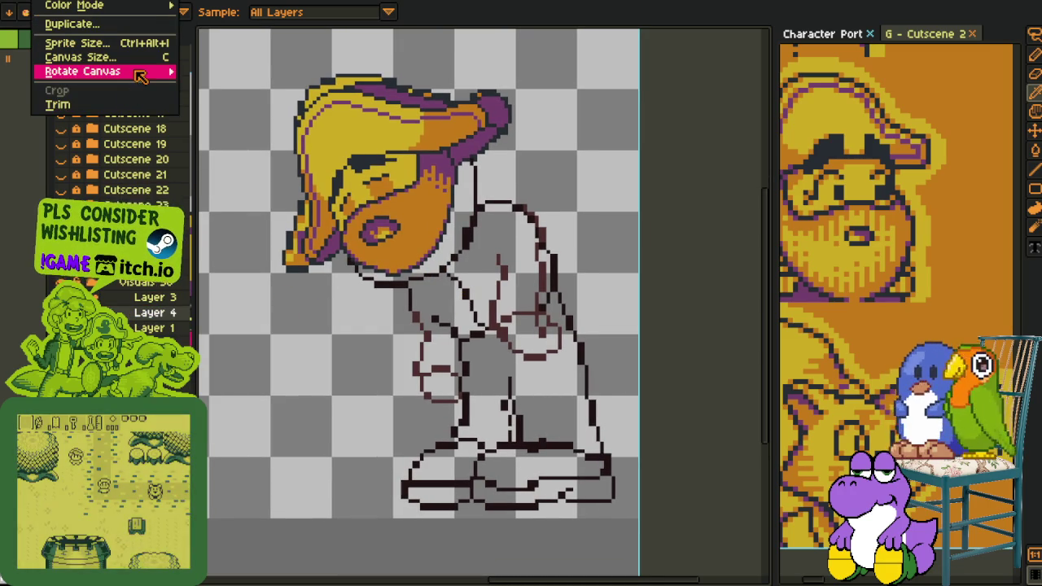
left_click(252, 118)
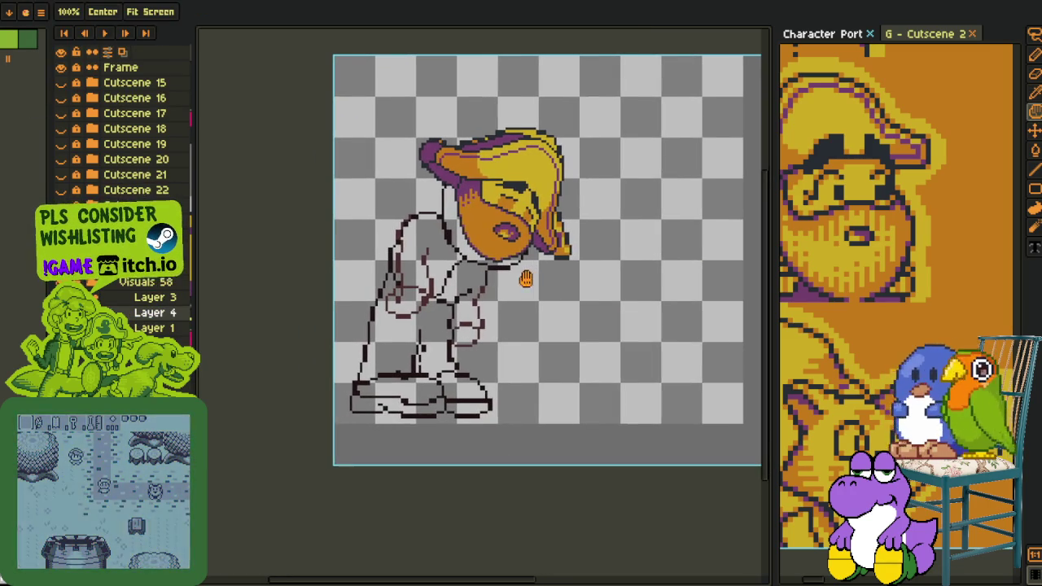
scroll(513, 277, "up", 2)
left_click_drag(532, 279, 516, 342)
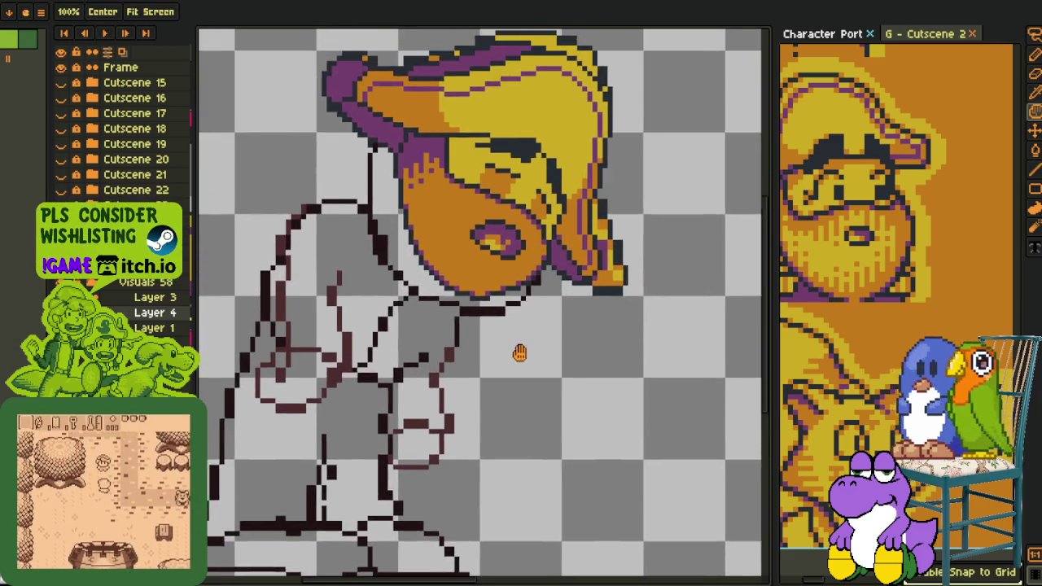
scroll(302, 233, "down", 2)
scroll(398, 145, "up", 2)
- Zoom in around the flipped head and switch from the eyedropper to the pencil
key("i")
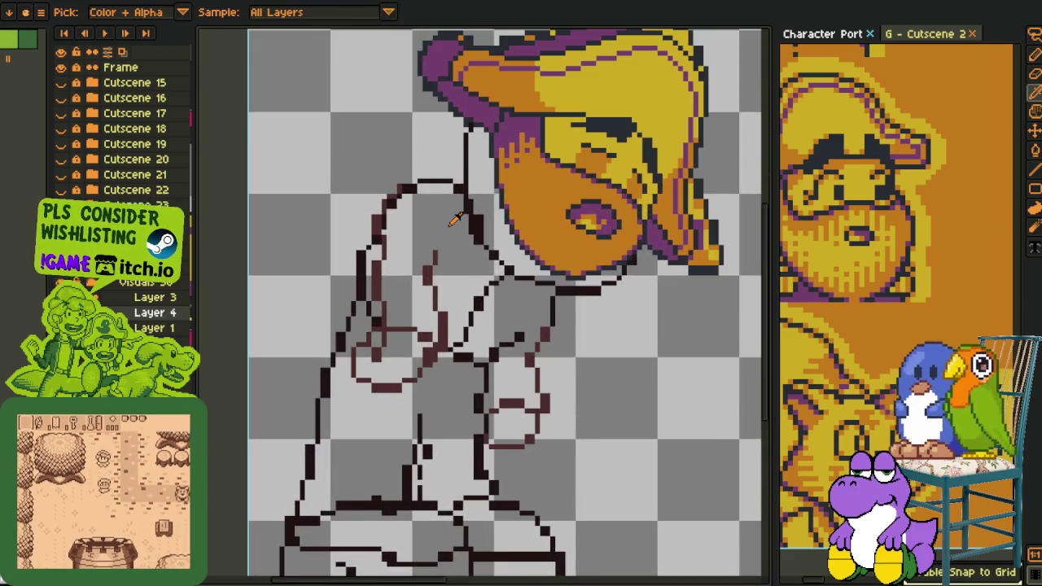
scroll(399, 144, "up", 2)
mouse_move(391, 150)
left_mouse_down()
mouse_move(391, 199)
mouse_move(411, 215)
left_mouse_up()
scroll(391, 199, "down", 2)
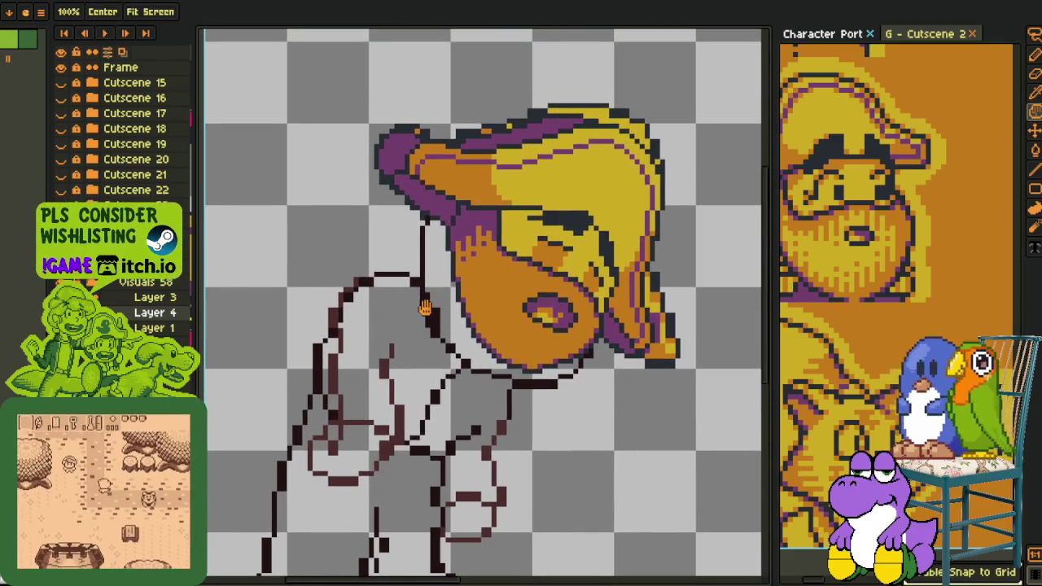
scroll(415, 213, "up", 1)
key("i")
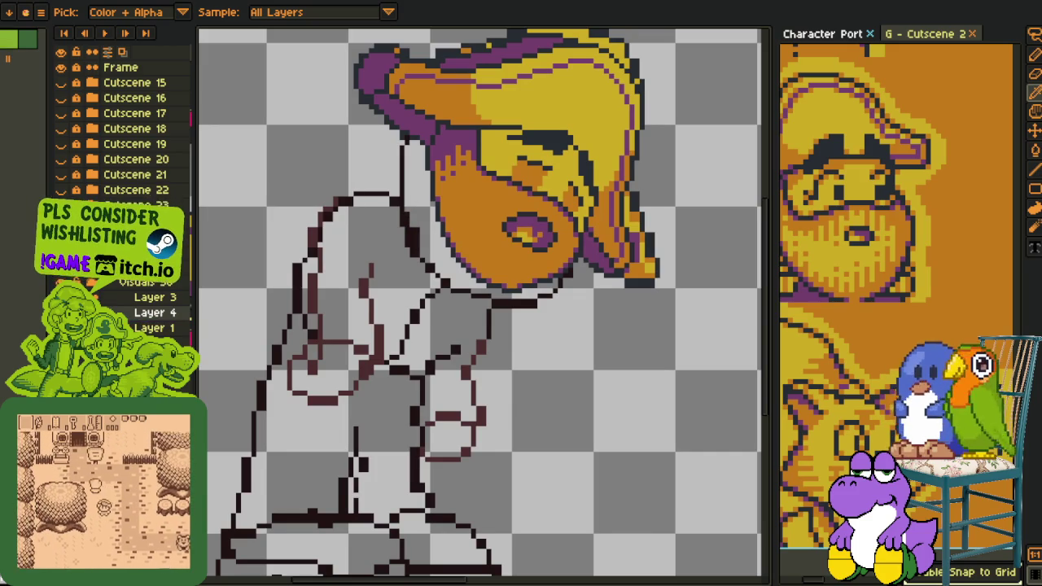
key("b")
scroll(393, 199, "up", 2)
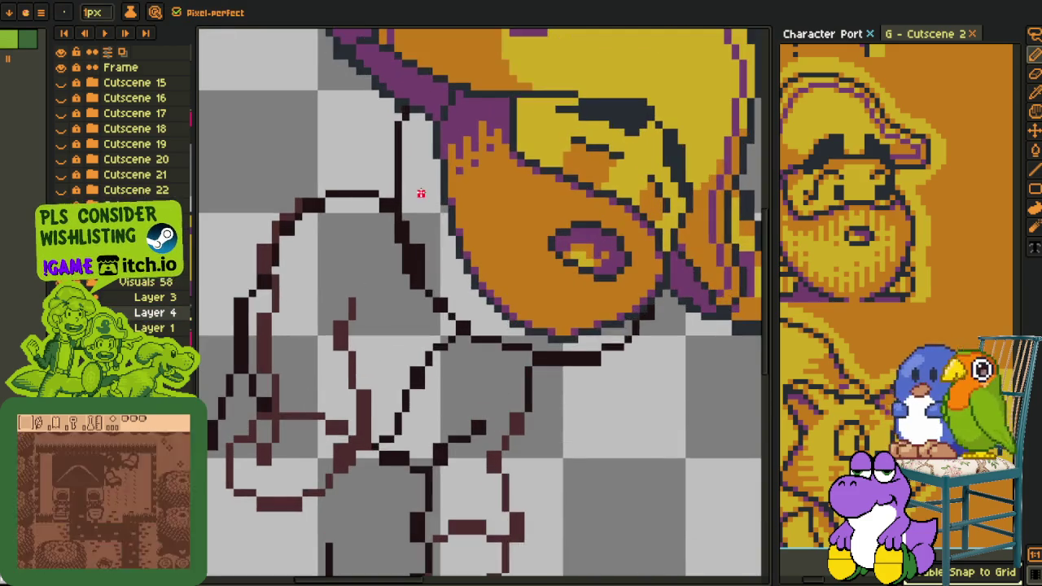
left_click_drag(418, 195, 400, 154)
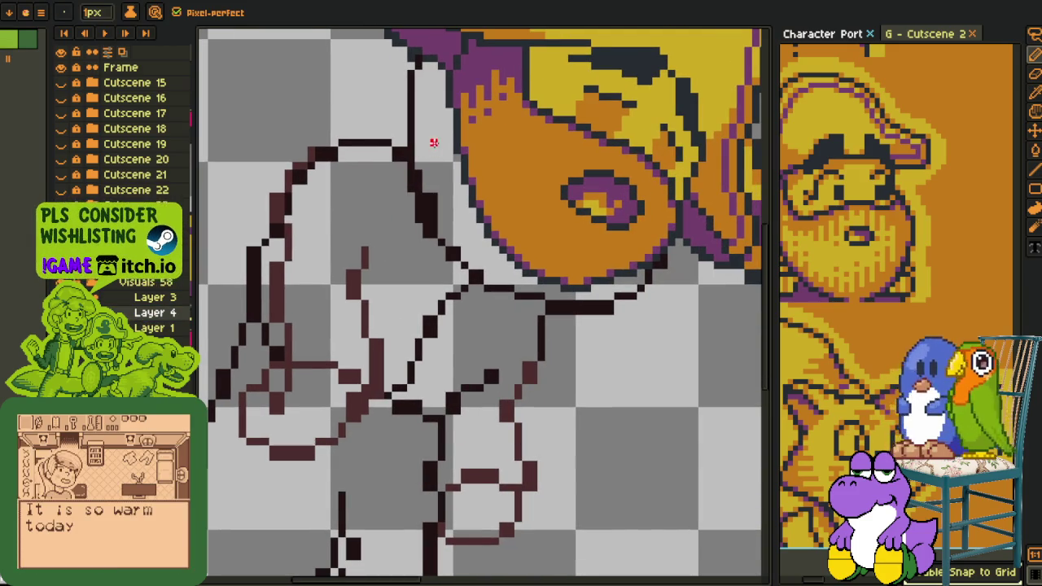
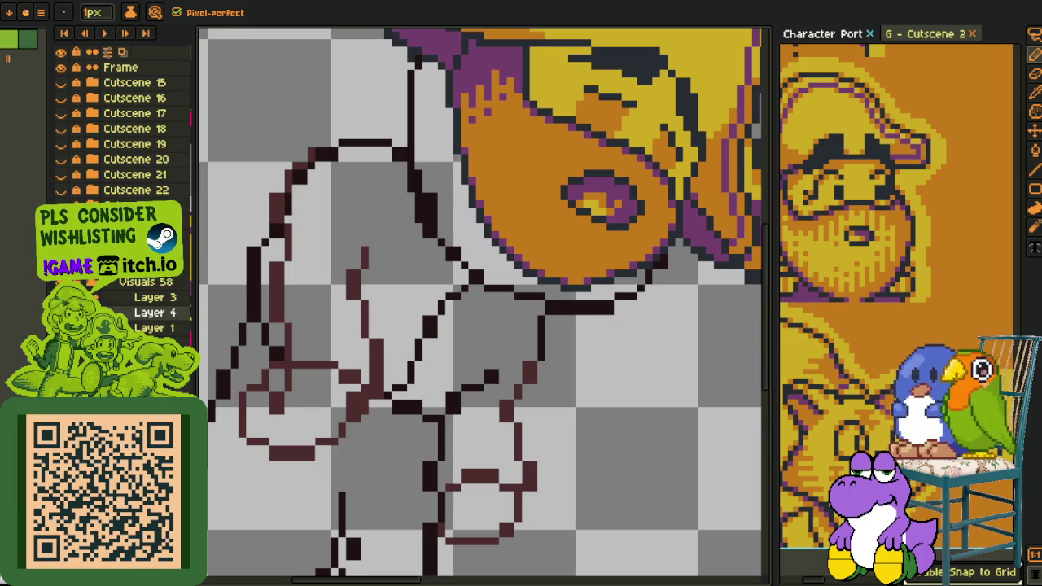
- Draw a straight red line under the hat brim, then undo it
scroll(431, 277, "down", 2)
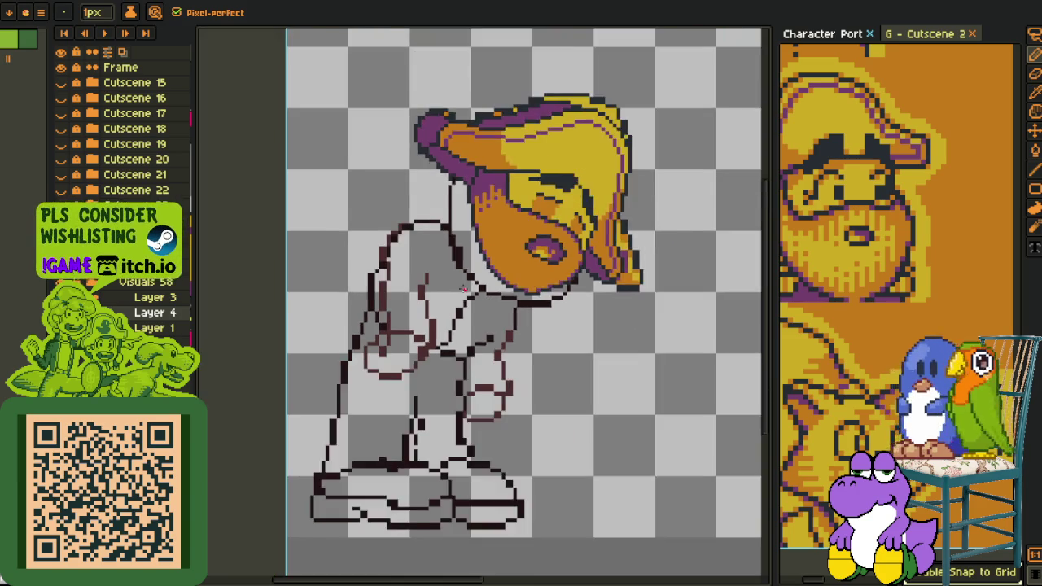
scroll(432, 277, "up", 2)
scroll(411, 277, "down", 1)
scroll(411, 277, "down", 1)
scroll(432, 164, "up", 1)
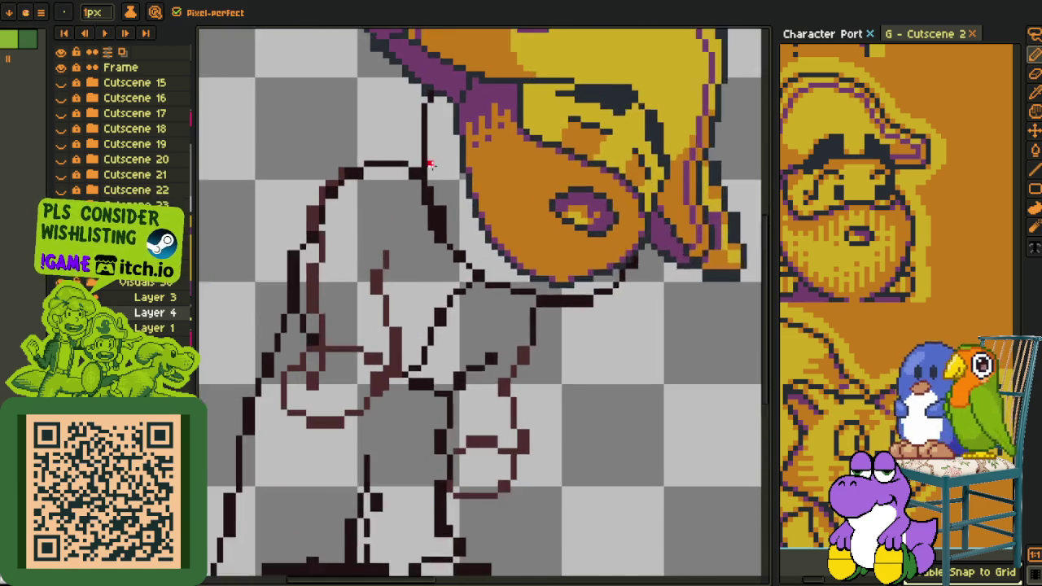
scroll(444, 141, "up", 1)
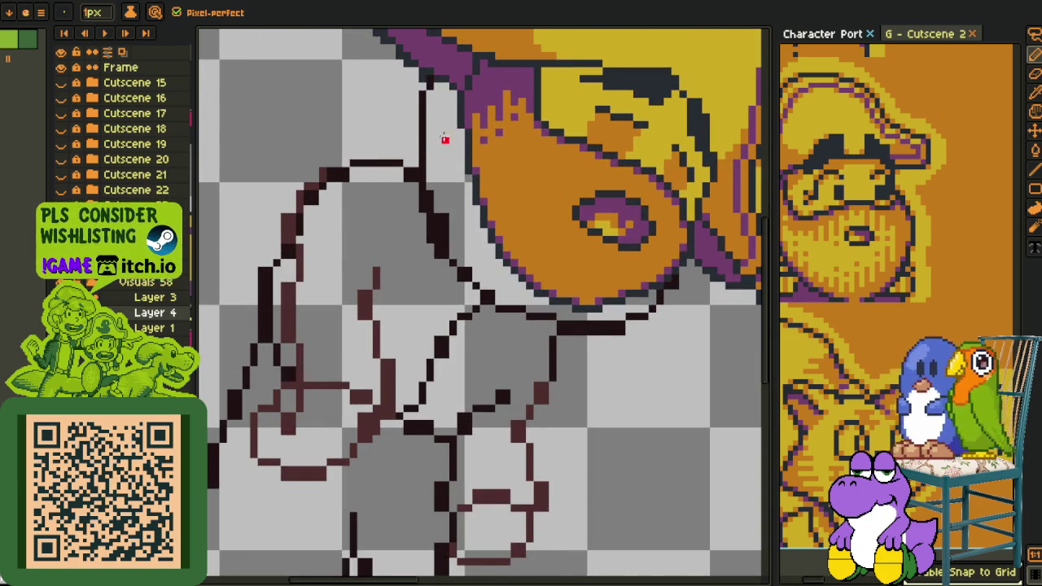
left_click_drag(471, 186, 343, 186)
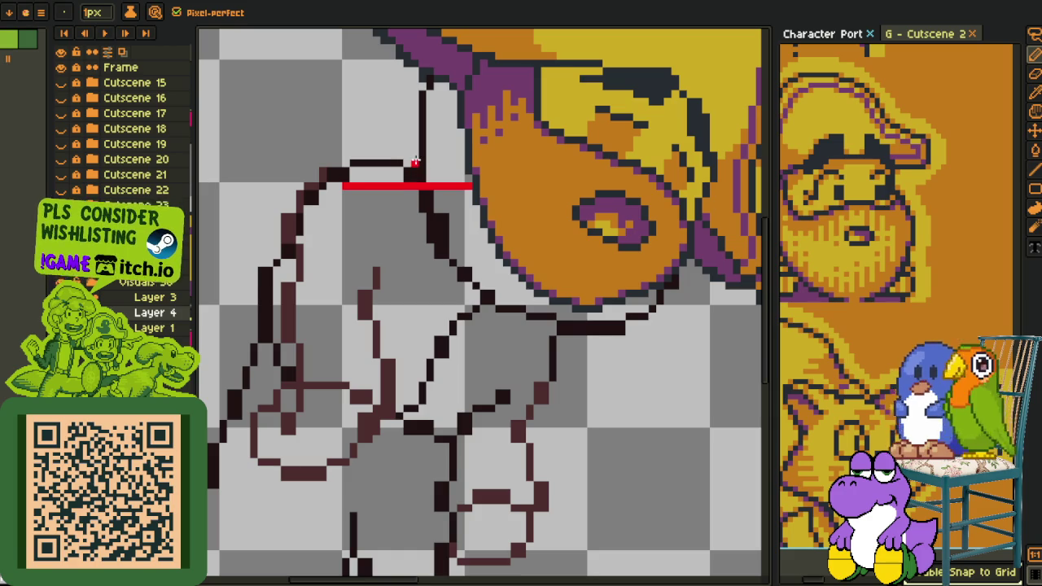
key("ctrl+z")
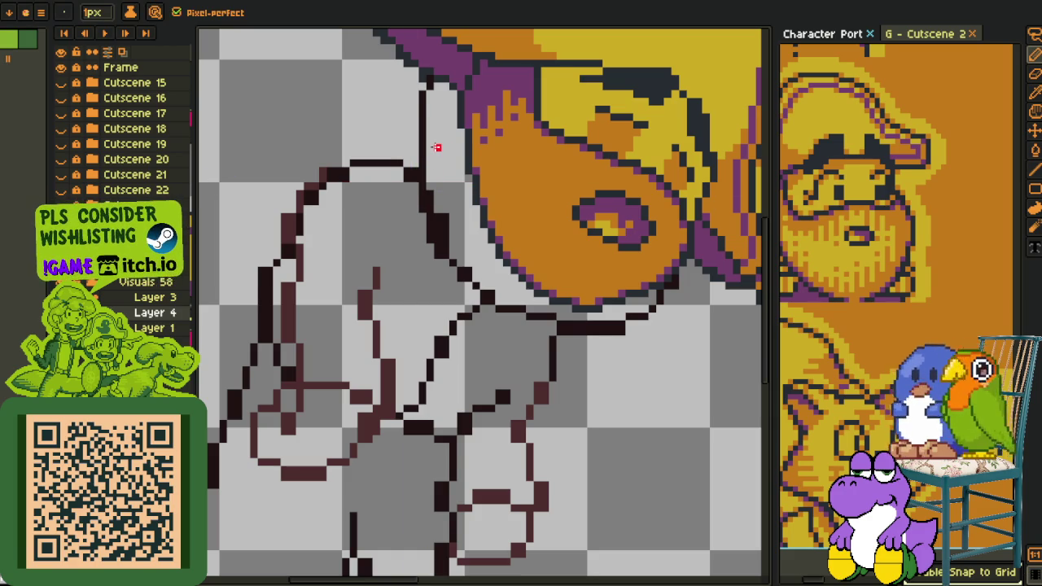
key("ctrl+y")
key("ctrl+z")
- Sketch the leg's back curve and front edge in red, joining the two strokes
mouse_move(405, 148)
left_mouse_down()
mouse_move(330, 173)
mouse_move(309, 268)
mouse_move(333, 266)
mouse_move(317, 314)
mouse_move(322, 378)
left_mouse_up()
key("space")
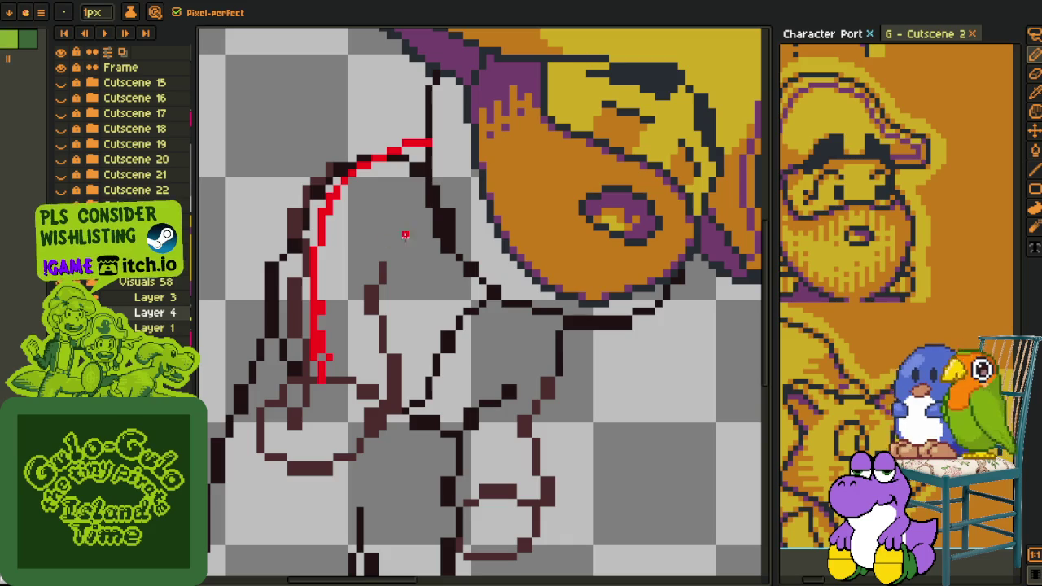
mouse_move(421, 219)
left_mouse_down()
mouse_move(416, 290)
mouse_move(428, 393)
left_mouse_up()
key("ctrl+z")
left_click_drag(417, 298, 426, 335)
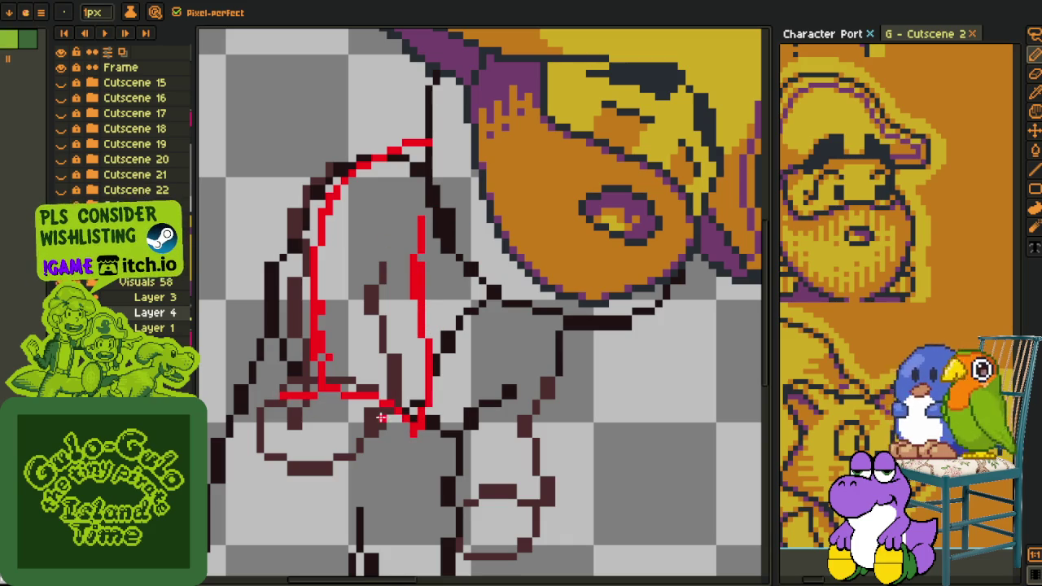
scroll(261, 314, "up", 3)
key("ctrl+z")
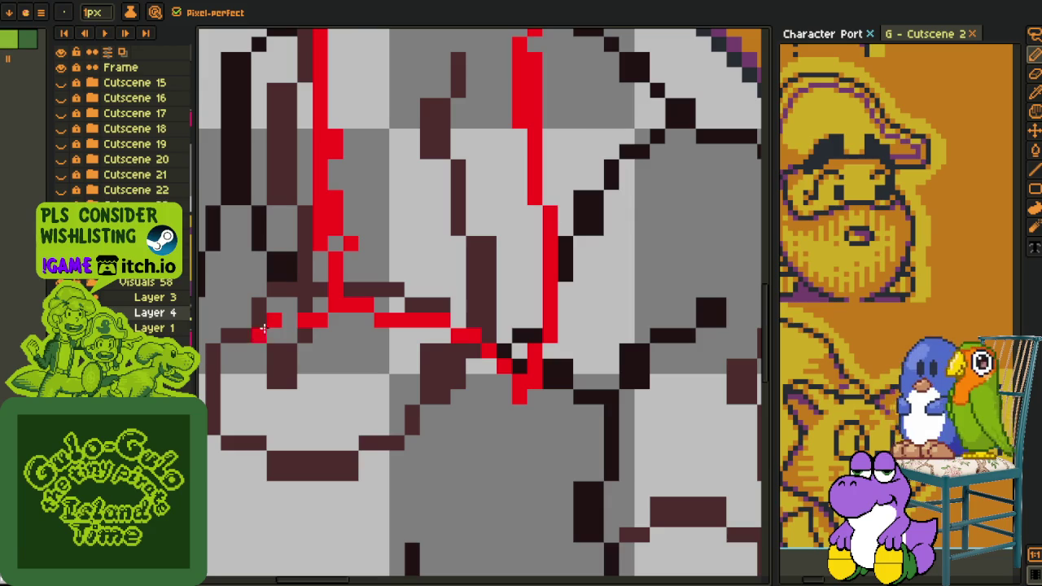
- Extend the red leg line down toward the knee and smooth stray corner pixels
mouse_move(301, 309)
left_mouse_down()
mouse_move(308, 358)
mouse_move(505, 374)
left_mouse_up()
scroll(471, 319, "down", 3)
scroll(471, 320, "up", 3)
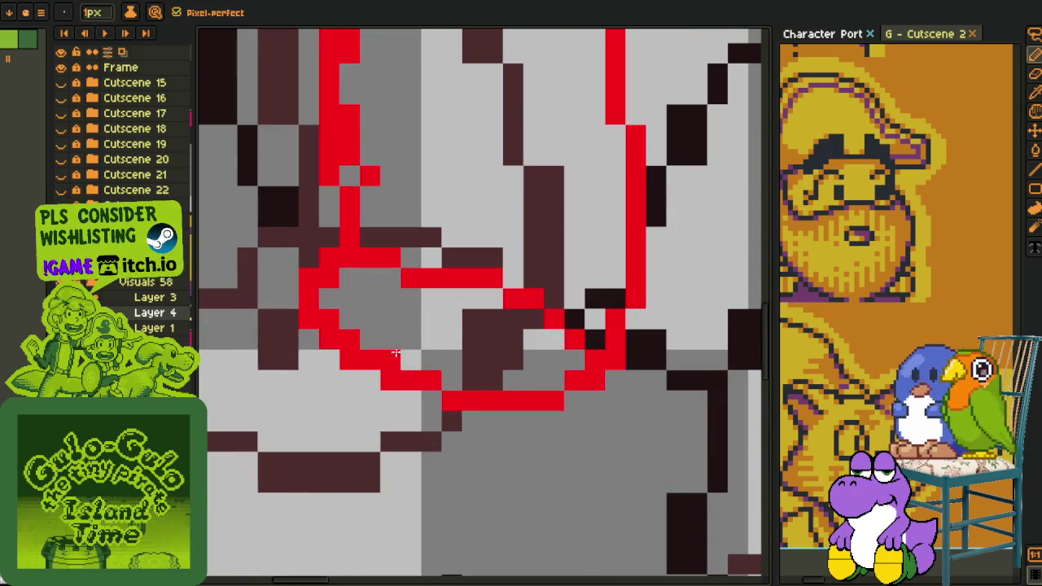
left_click_drag(329, 319, 365, 356)
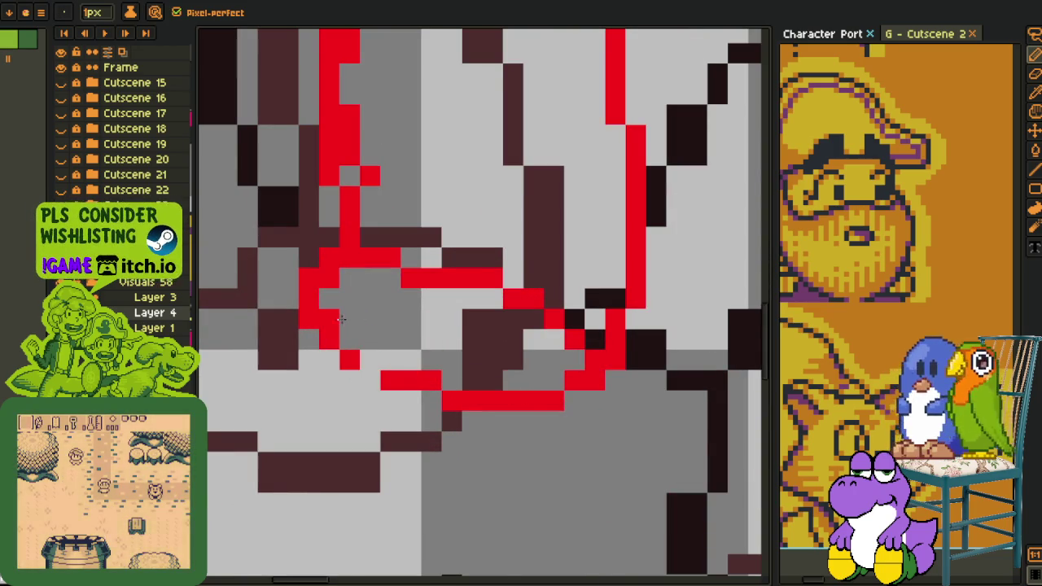
scroll(365, 356, "down", 3)
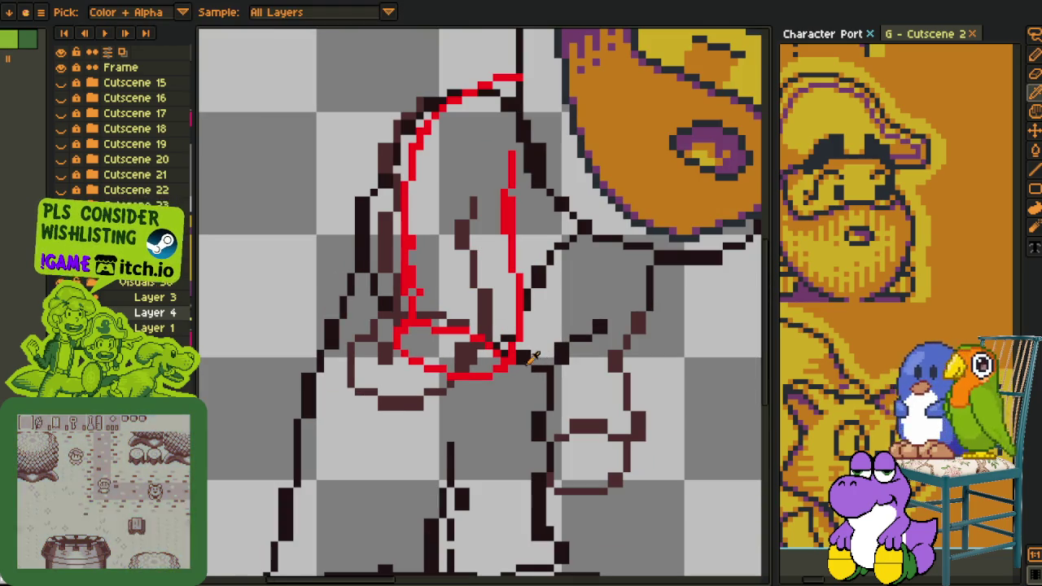
- Ink dark lines along the shin, below the knee, down the inner leg and the knee's top
scroll(531, 368, "up", 3)
mouse_move(539, 332)
left_mouse_down()
mouse_move(518, 423)
mouse_move(532, 325)
left_mouse_up()
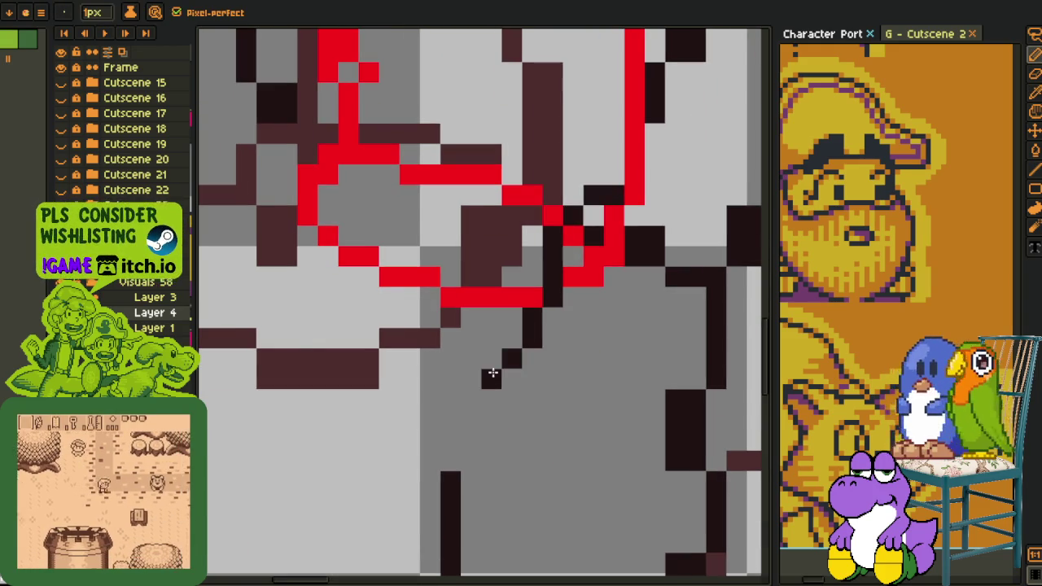
mouse_move(308, 298)
left_mouse_down()
mouse_move(450, 419)
mouse_move(530, 358)
left_mouse_up()
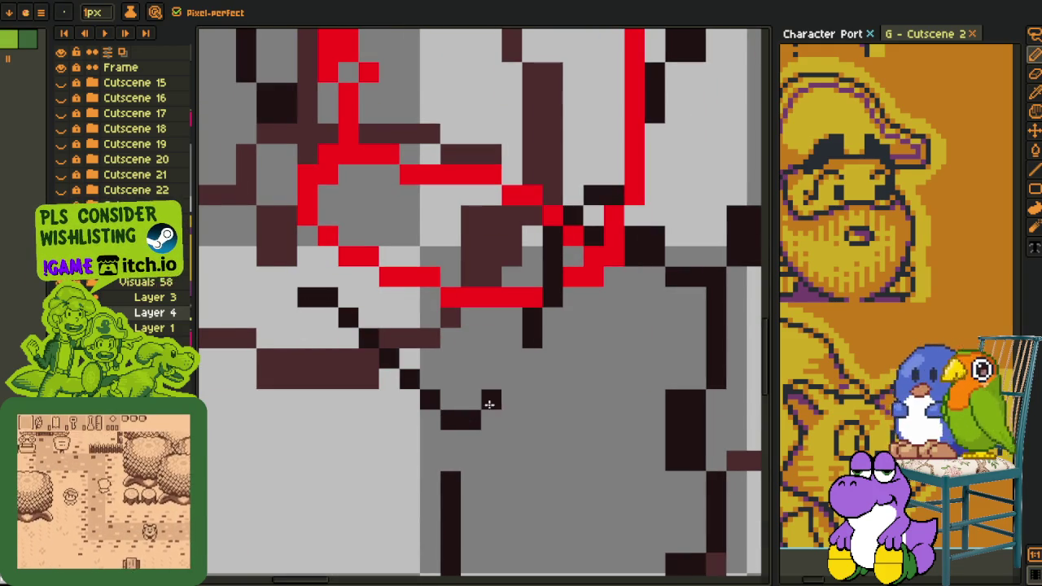
left_click_drag(572, 313, 582, 371)
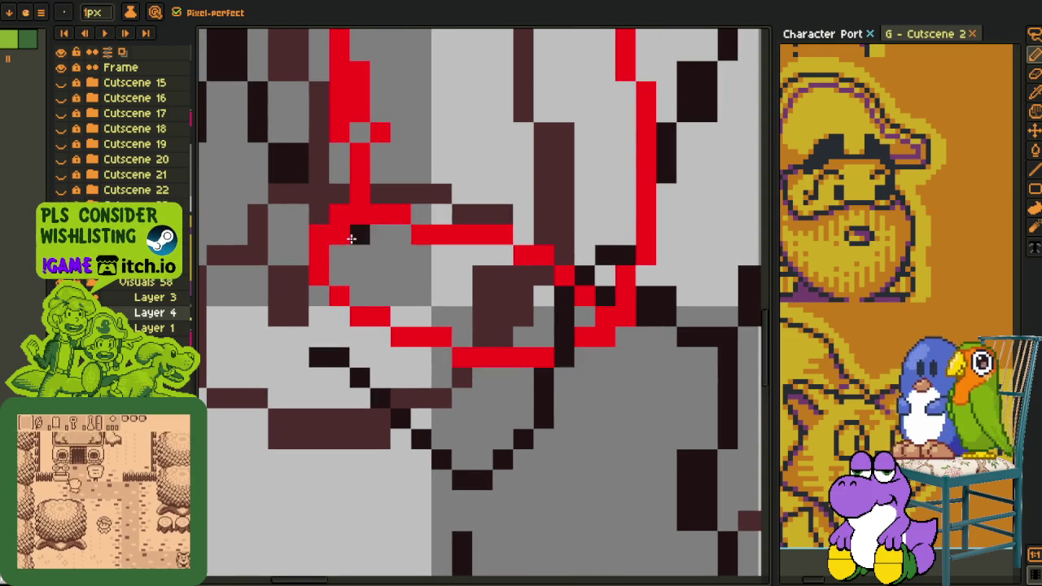
left_click_drag(340, 236, 323, 335)
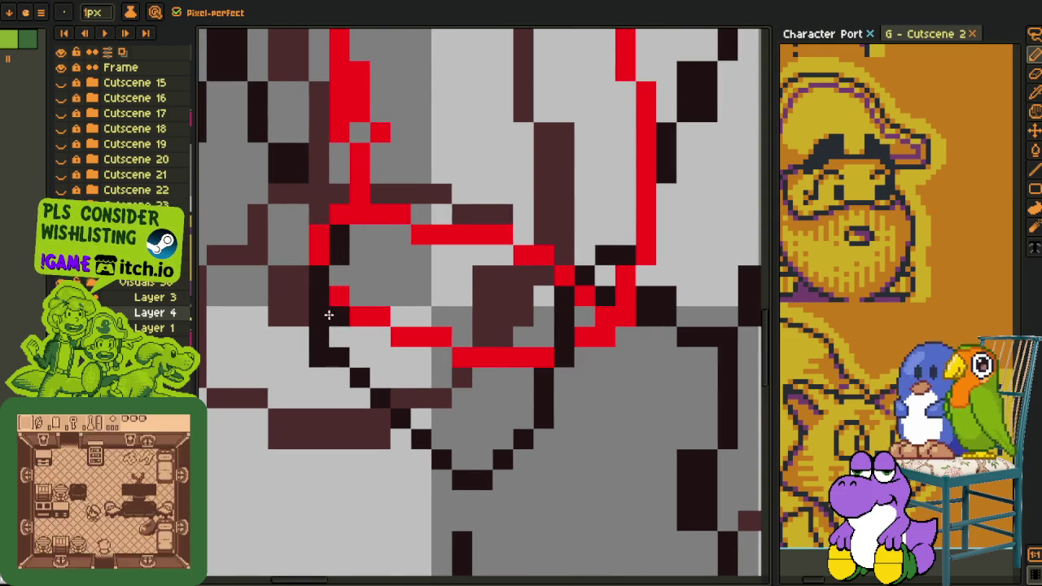
scroll(325, 315, "down", 2)
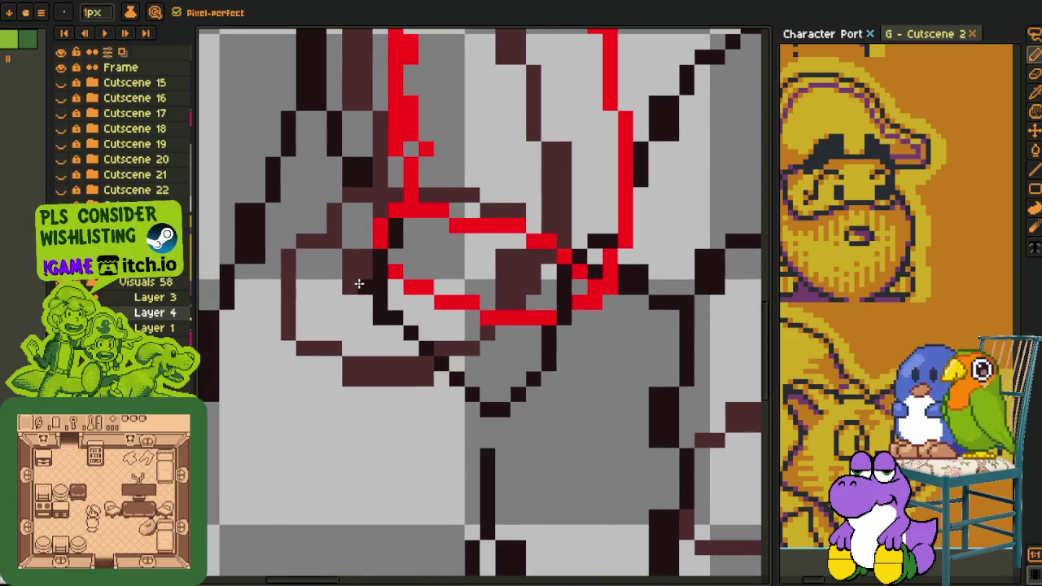
left_click_drag(358, 283, 317, 284)
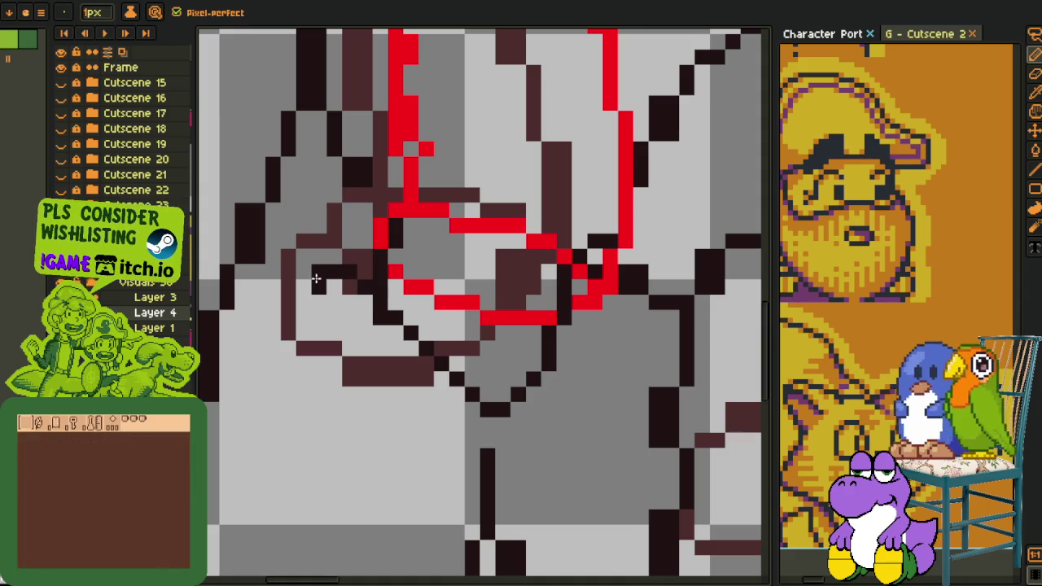
left_click_drag(302, 282, 302, 340)
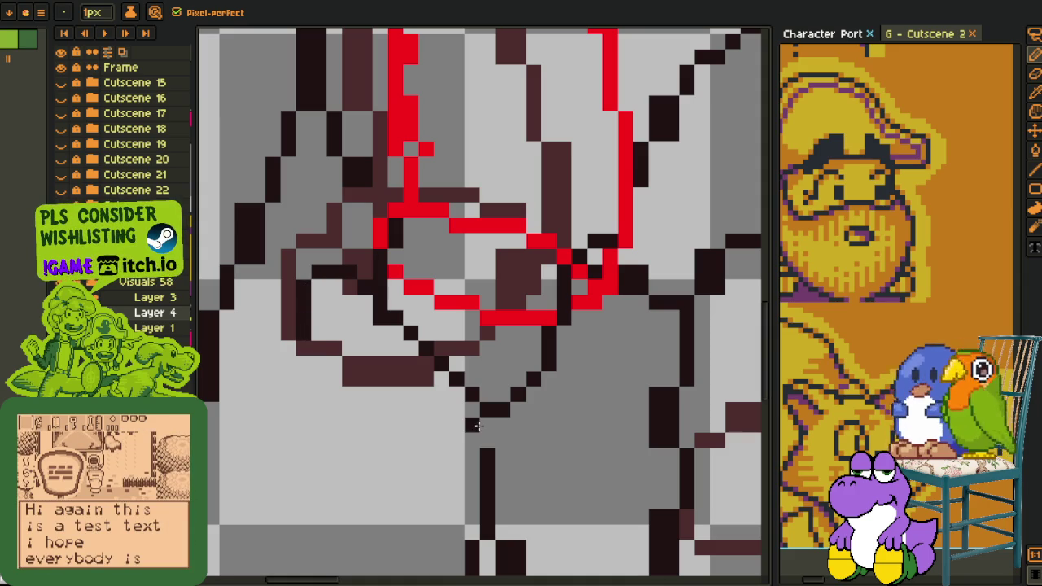
- Ink the knee's lower diagonal and curve in black, filling missing lineart pixels
left_click_drag(466, 403, 415, 402)
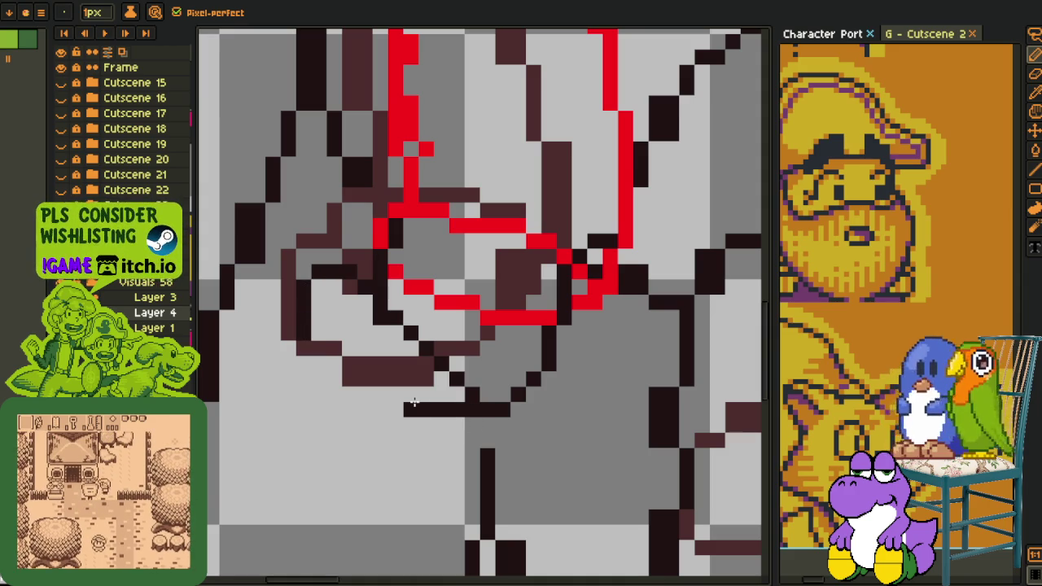
left_click_drag(319, 334, 426, 399)
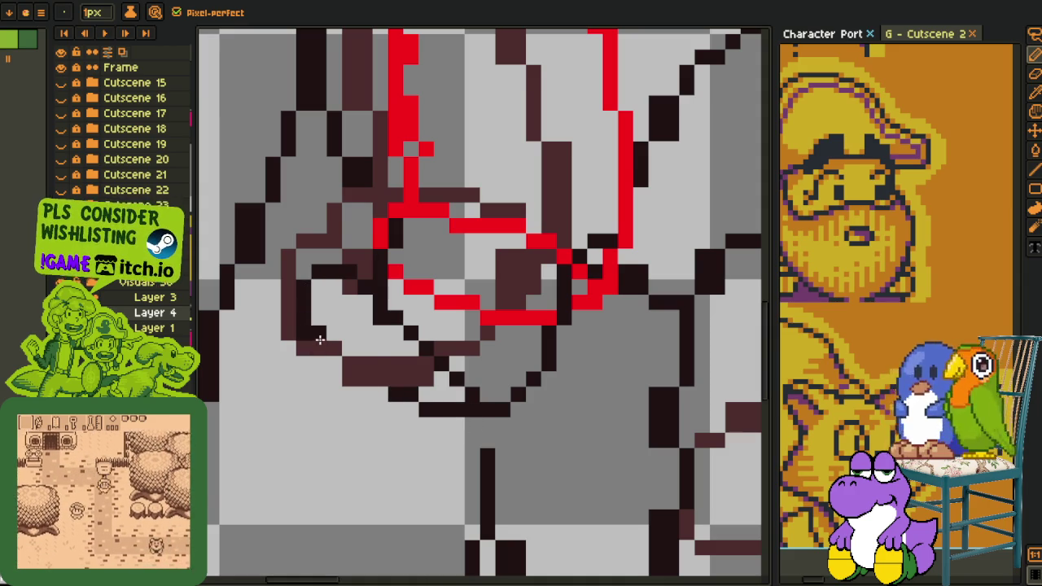
scroll(432, 397, "down", 2)
scroll(411, 350, "up", 1)
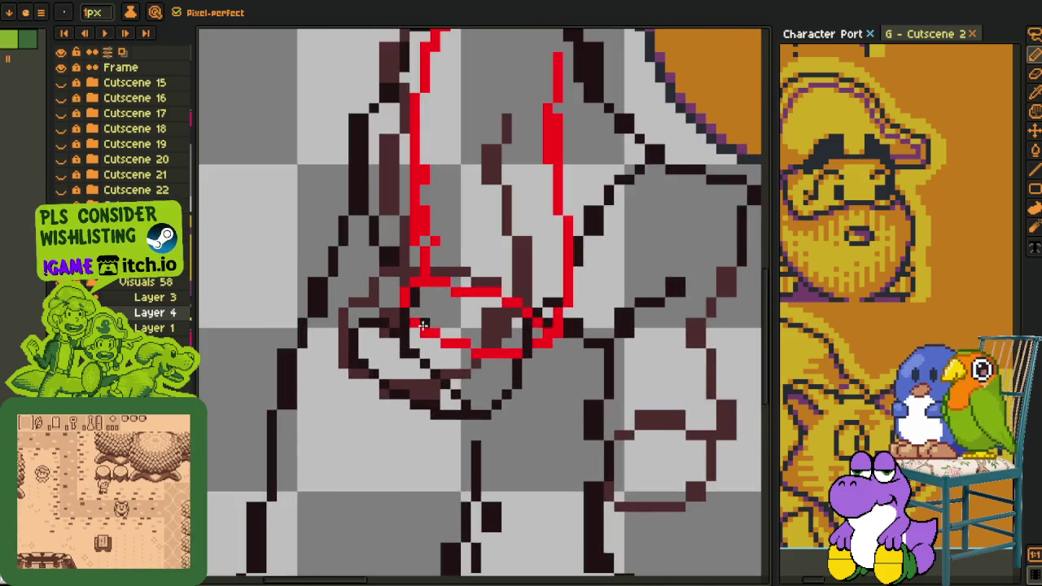
scroll(397, 311, "up", 2)
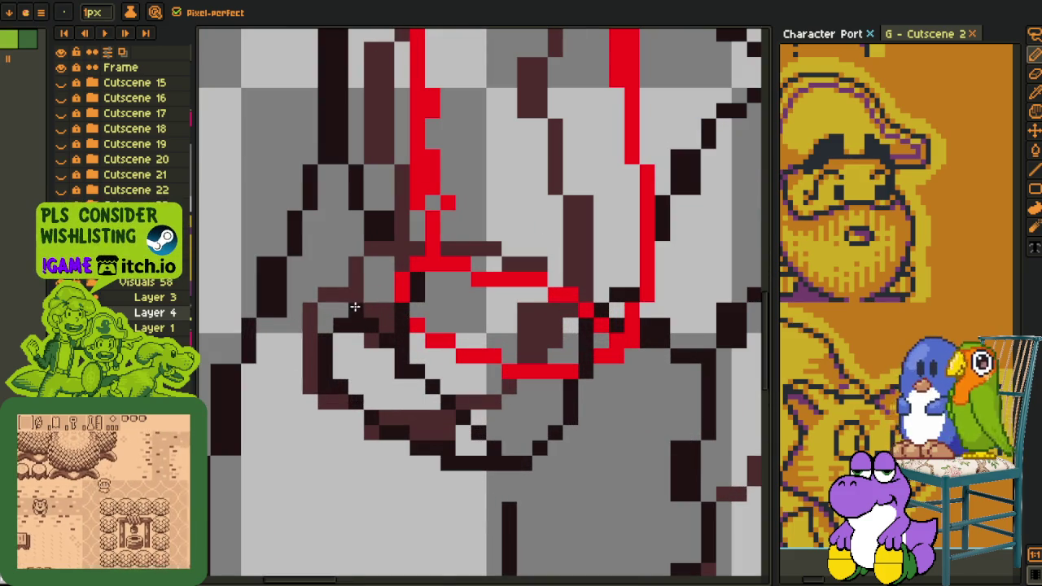
left_click(356, 303)
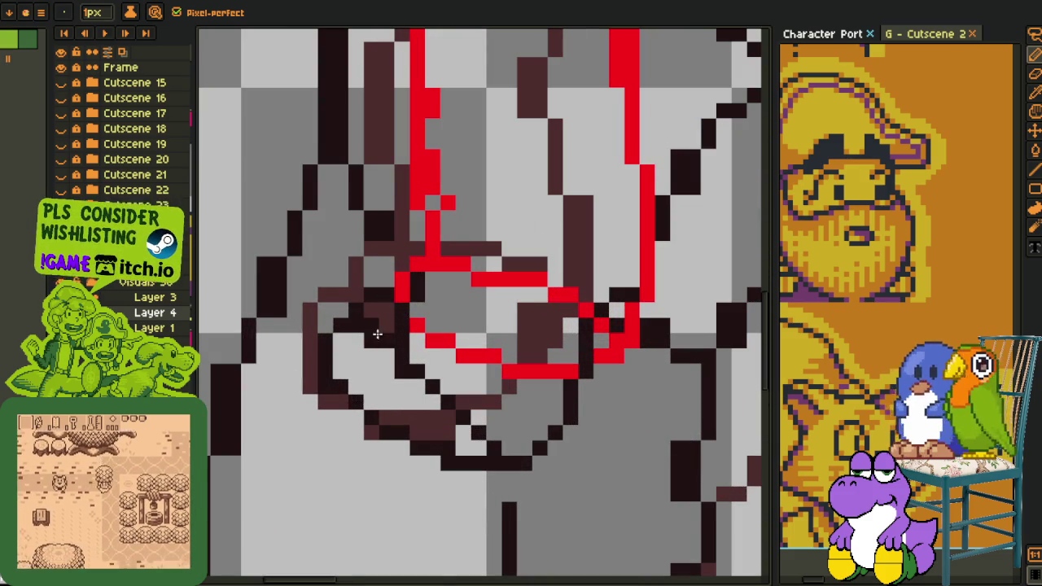
mouse_move(321, 396)
left_mouse_down()
mouse_move(463, 445)
mouse_move(402, 437)
left_mouse_up()
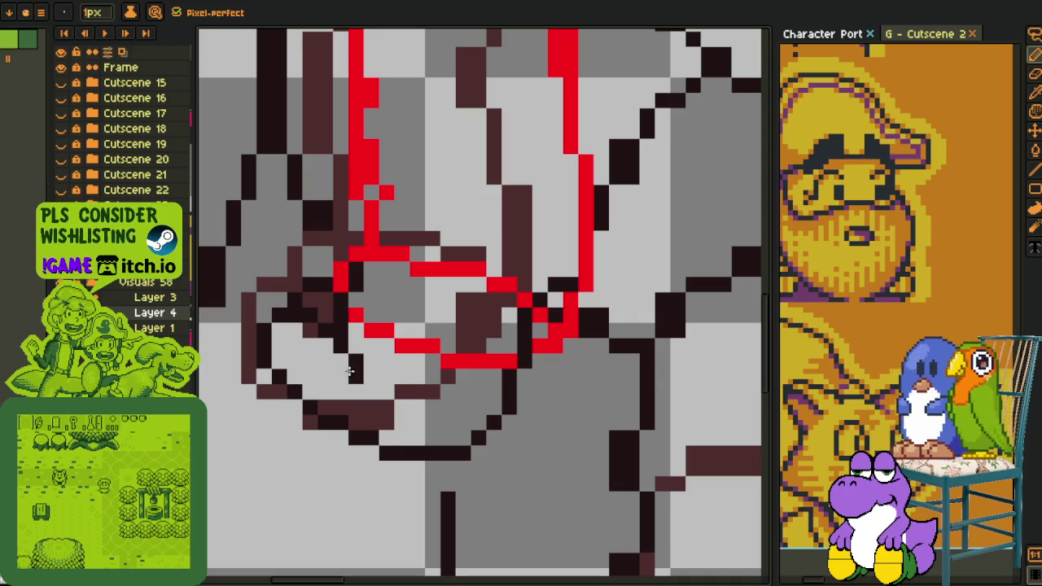
left_click(305, 347)
- Select the lower-leg lineart, nudge it one pixel, and drop it in place
scroll(358, 358, "down", 2)
scroll(383, 371, "up", 2)
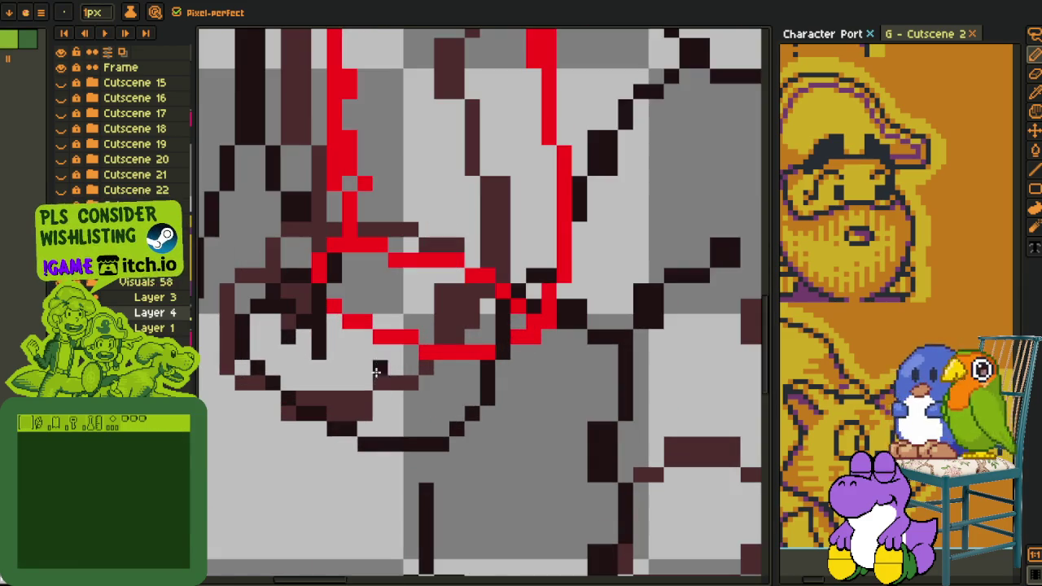
scroll(456, 411, "down", 2)
scroll(480, 397, "up", 1)
key("m")
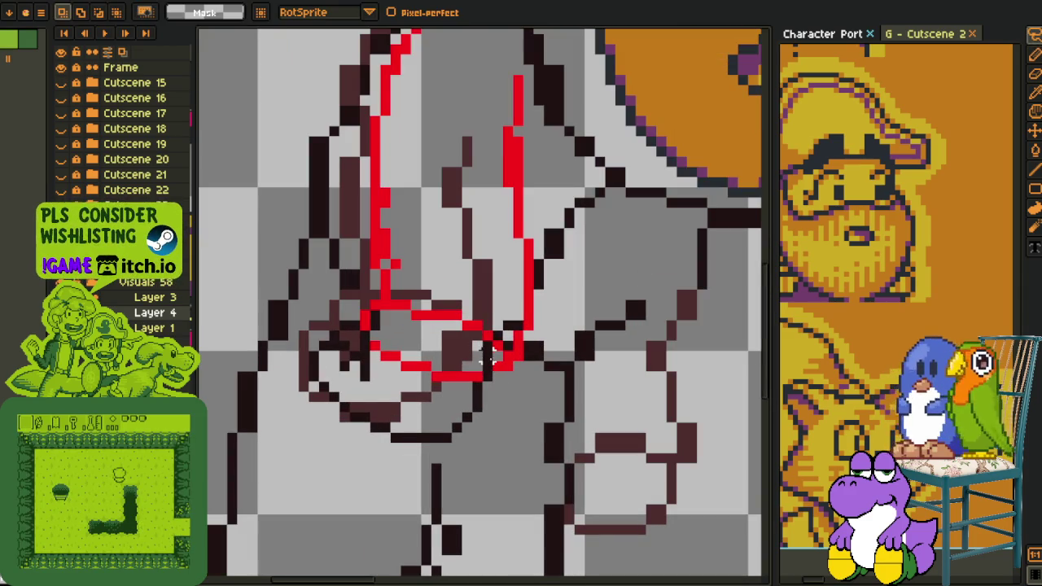
mouse_move(488, 346)
left_mouse_down()
mouse_move(480, 399)
mouse_move(468, 410)
left_mouse_up()
key("Return")
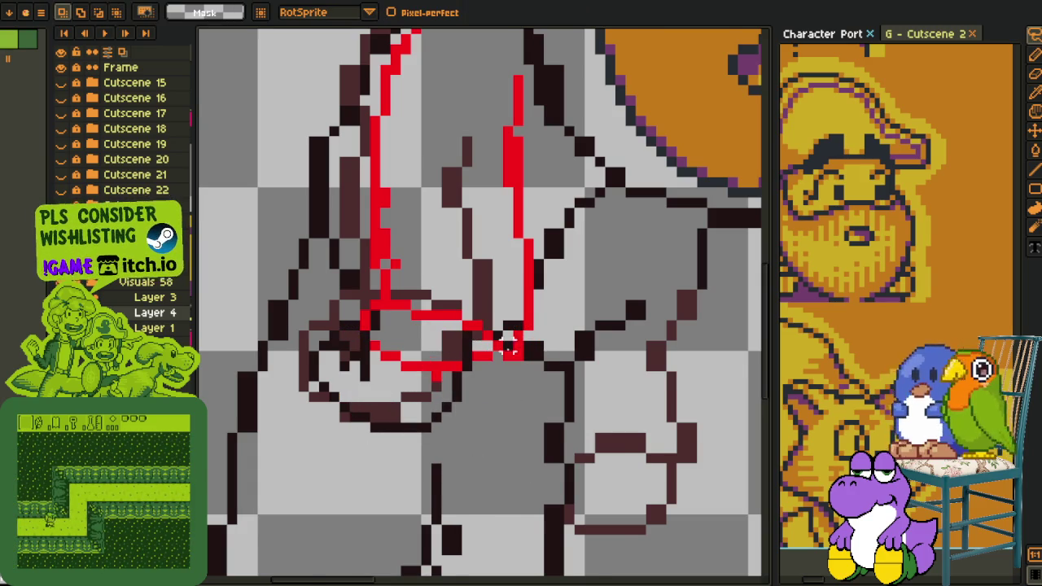
scroll(474, 364, "down", 1)
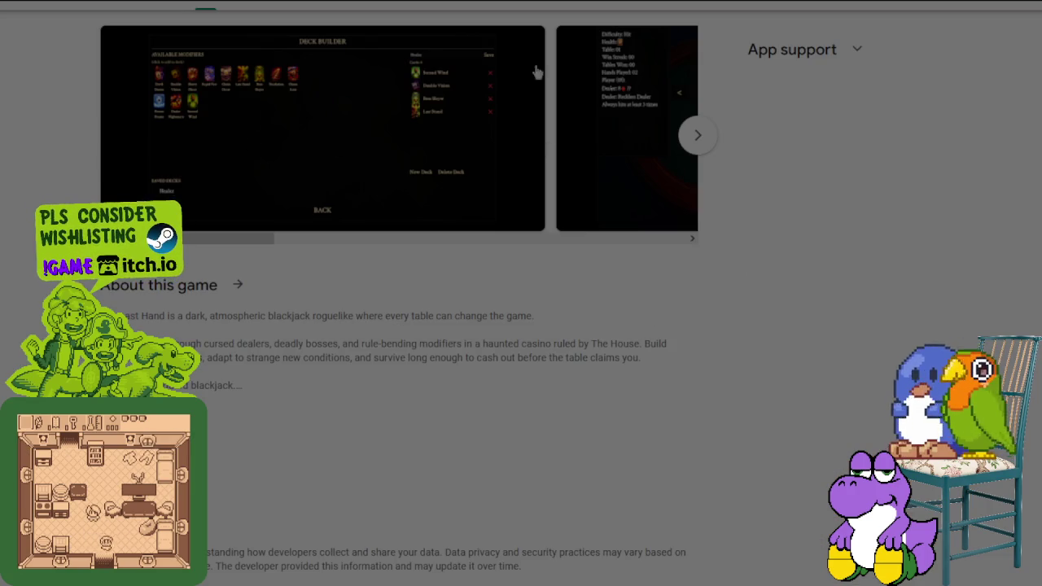
- Advance The Last Hand's screenshot carousel three times, then page back three to the deck-builder shot
left_click(698, 140)
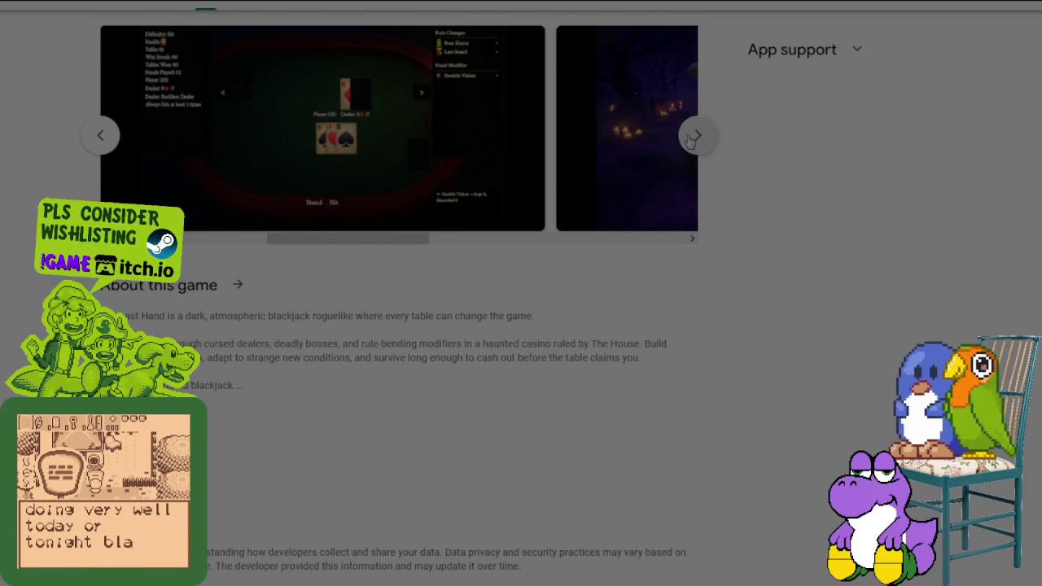
left_click(692, 138)
left_click(691, 138)
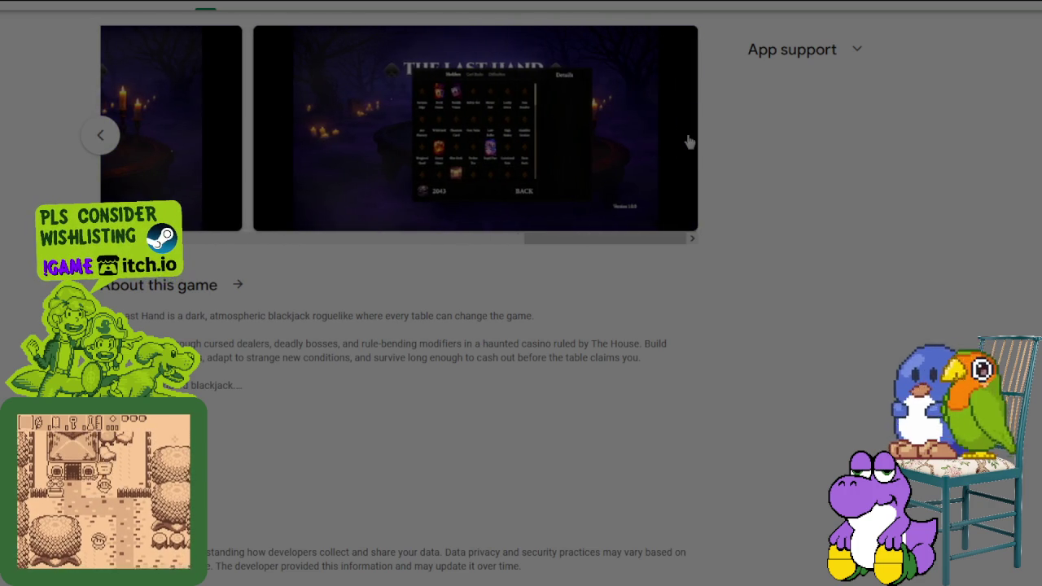
left_click(102, 140)
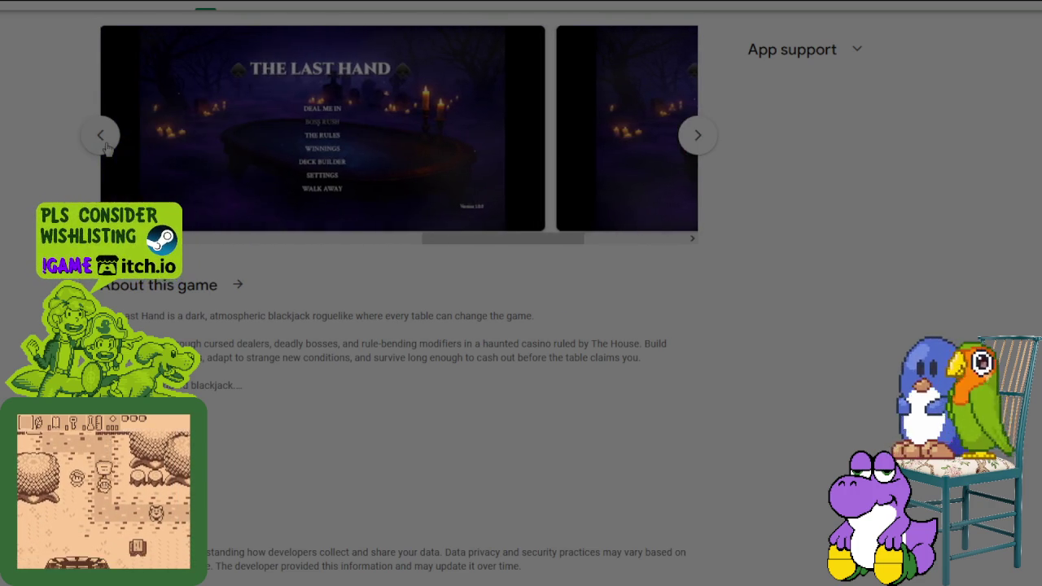
left_click(101, 137)
left_click(101, 137)
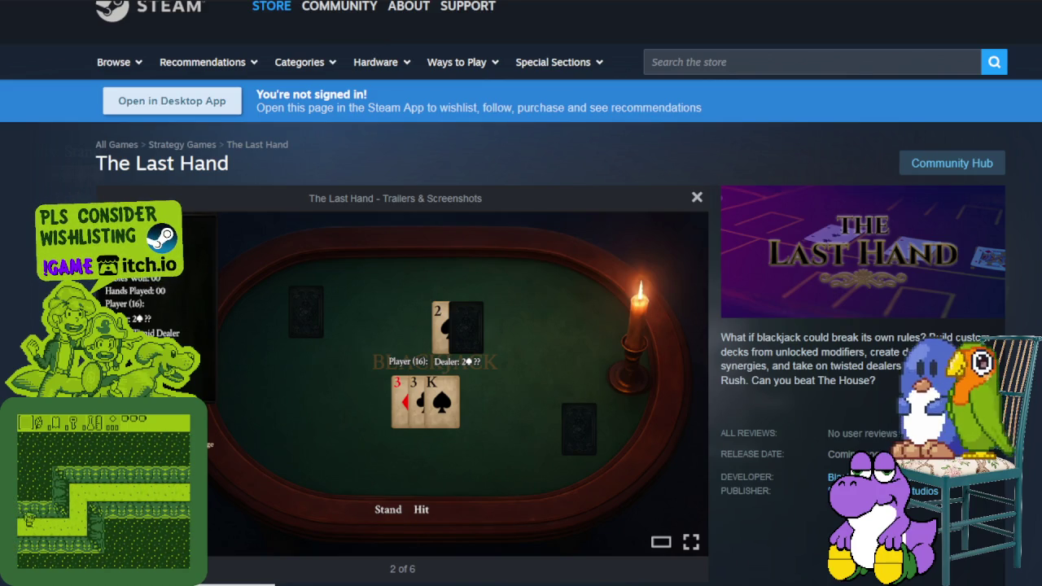
- Move the Steam screenshot viewer to image 3 of 6, the modifiers menu
key("Right")
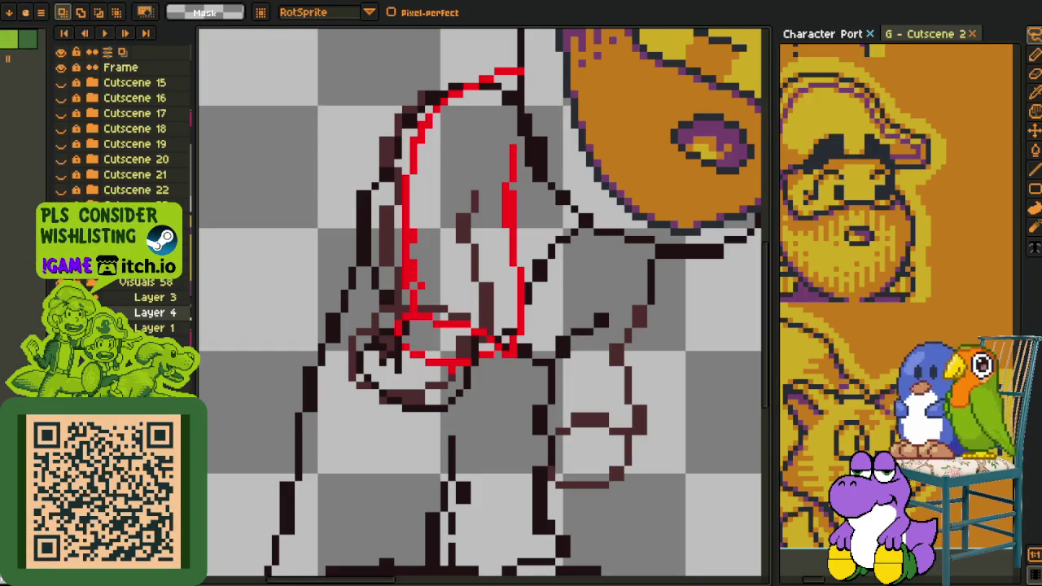
- Zoom in on the character's arm and hide the old black lineart
scroll(545, 324, "down", 1)
scroll(545, 324, "down", 1)
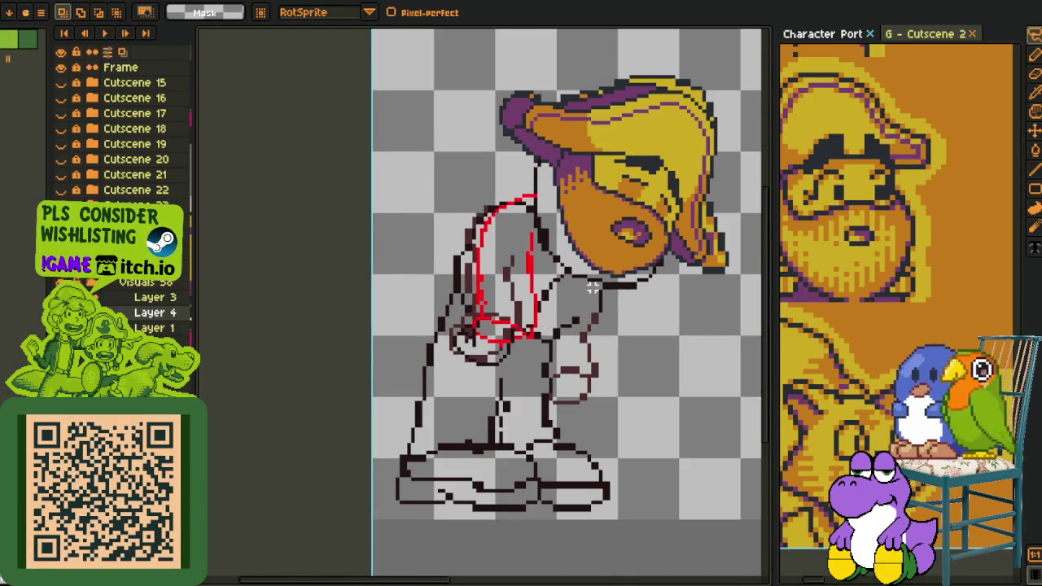
scroll(593, 296, "up", 1)
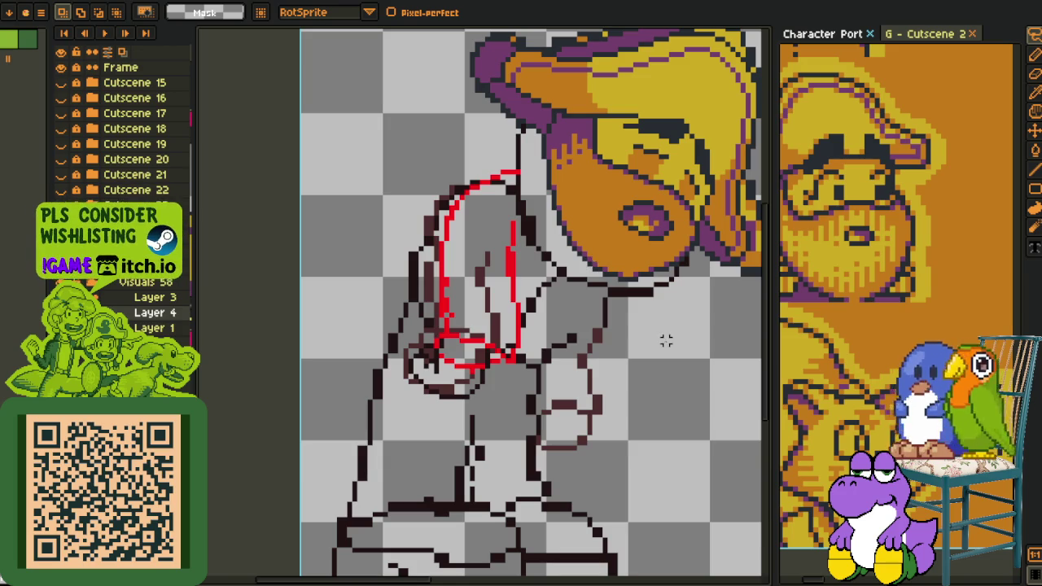
key("z")
left_click_drag(565, 376, 496, 349)
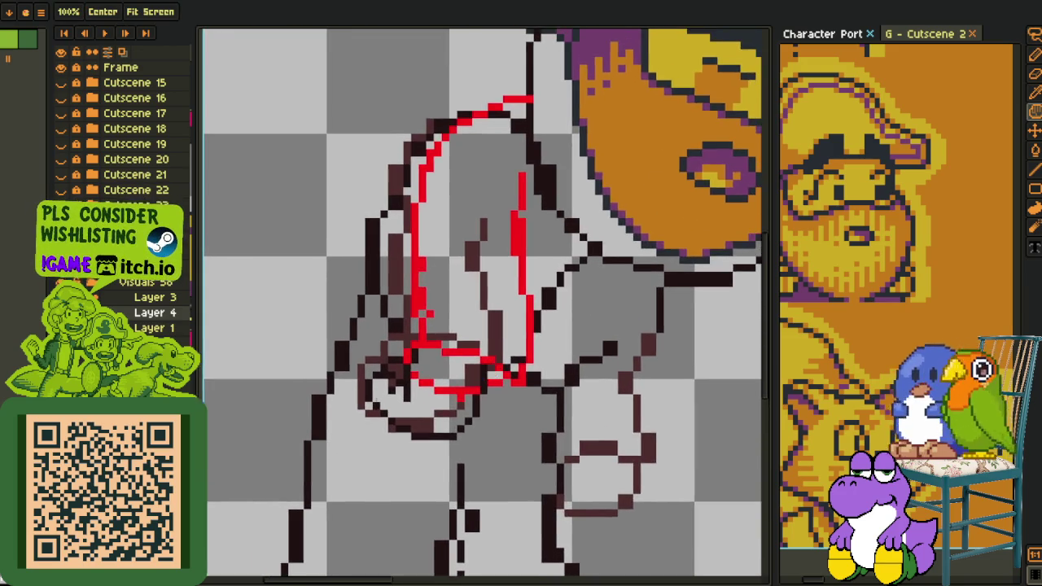
key("r")
scroll(308, 374, "down", 2)
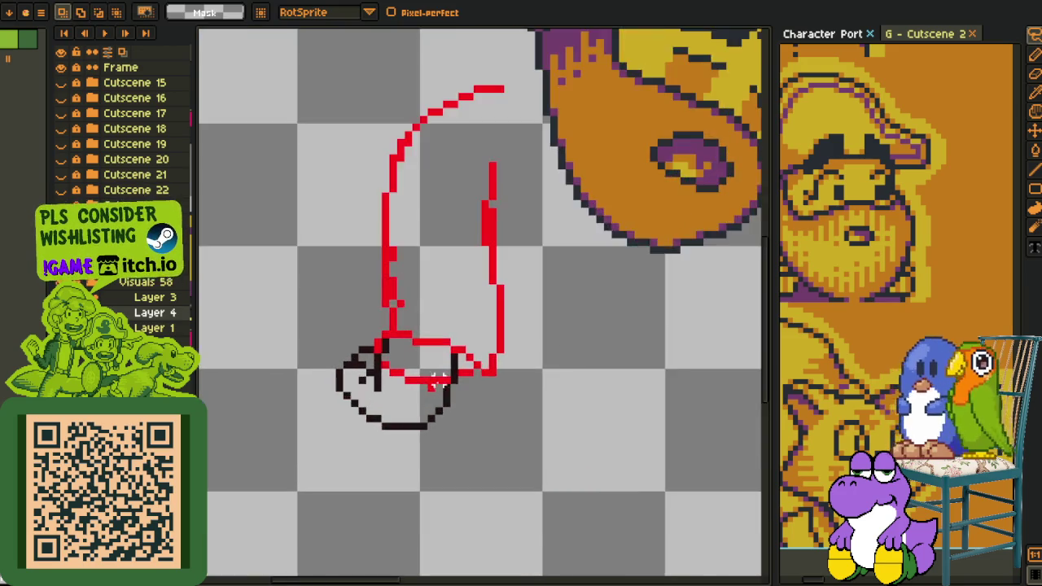
scroll(391, 366, "up", 1)
scroll(391, 366, "up", 1)
key("b")
- Erase the lower red sketch lines near the hand and select part of the shoe sketch
mouse_move(366, 371)
left_mouse_down()
mouse_move(459, 399)
mouse_move(459, 416)
mouse_move(488, 401)
left_mouse_up()
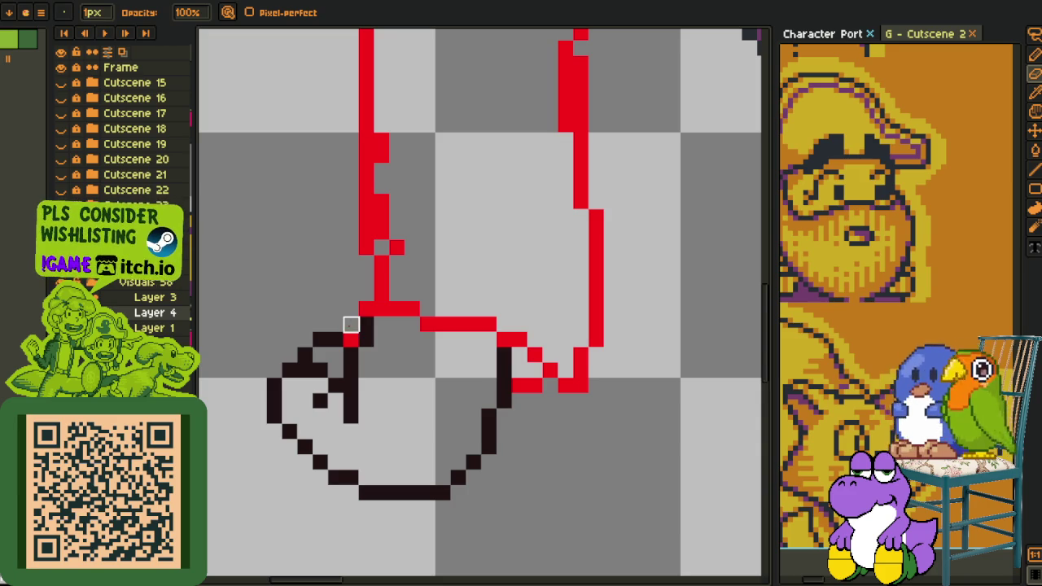
scroll(358, 325, "down", 5)
mouse_move(391, 298)
left_mouse_down()
mouse_move(432, 369)
mouse_move(391, 347)
left_mouse_up()
scroll(443, 275, "up", 2)
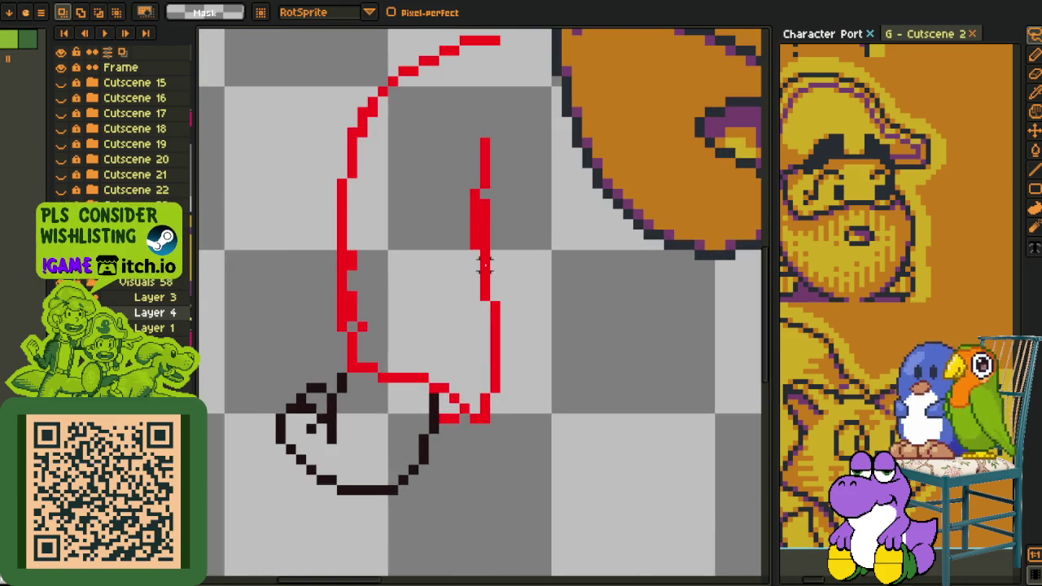
left_click_drag(542, 243, 312, 206)
left_click_drag(453, 418, 475, 444)
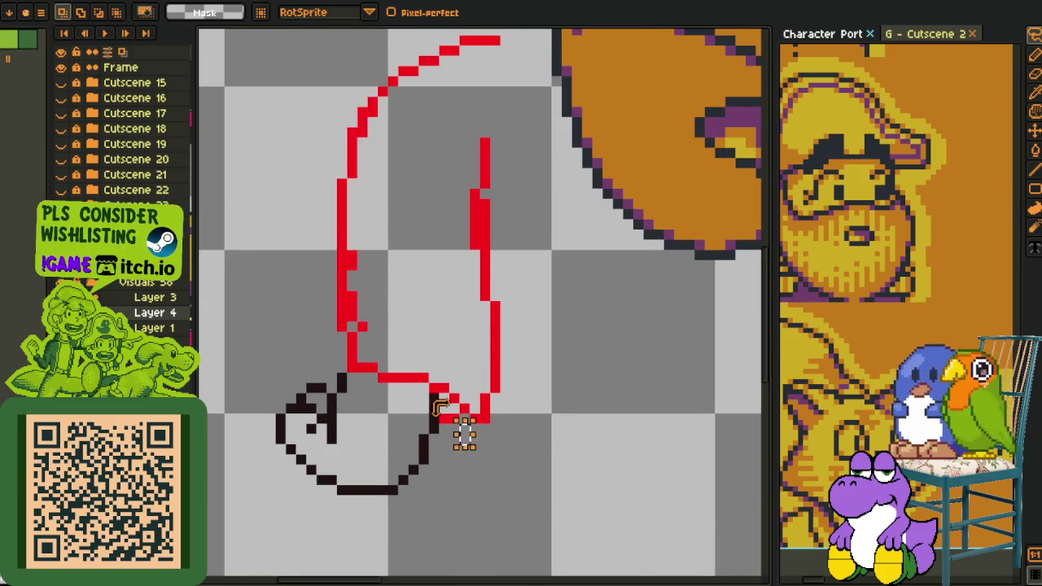
- Redraw the shoe's top and left outline in black and shift it a few pixels right
mouse_move(438, 402)
left_mouse_down()
mouse_move(269, 478)
mouse_move(442, 435)
left_mouse_up()
key("Right")
key("Right")
key("Right")
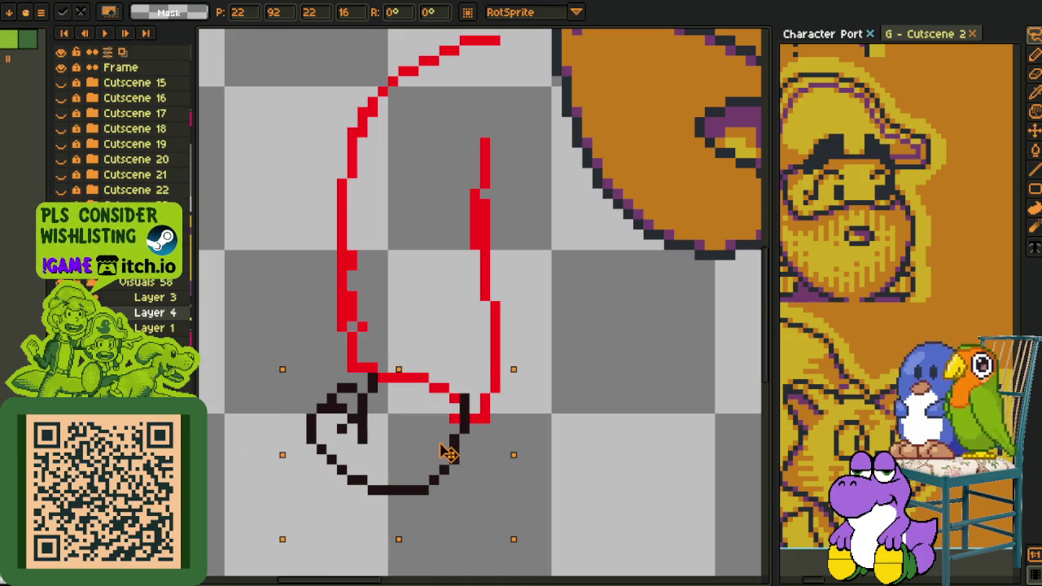
key("Return")
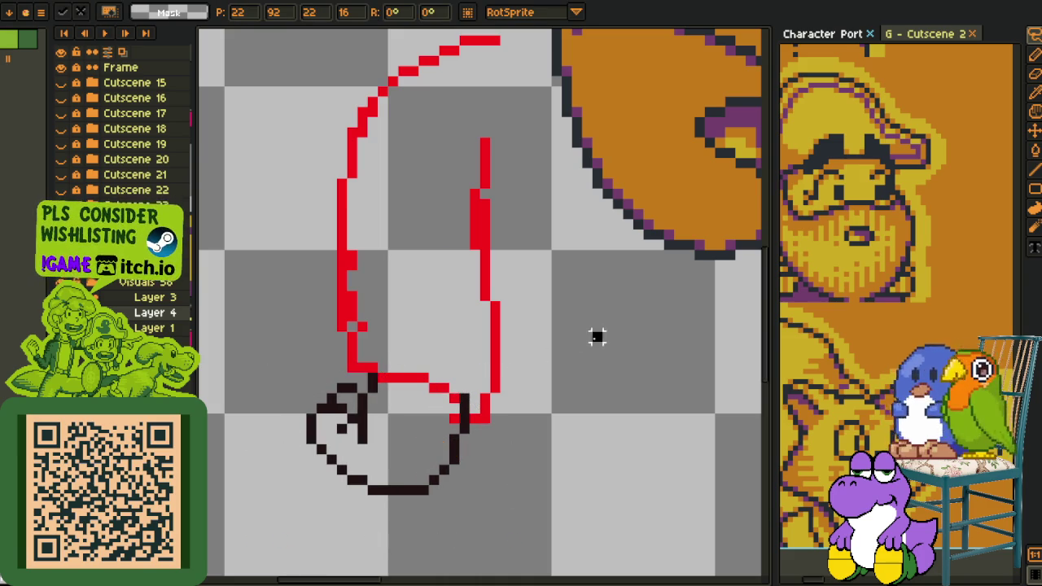
key("b")
scroll(358, 469, "up", 2)
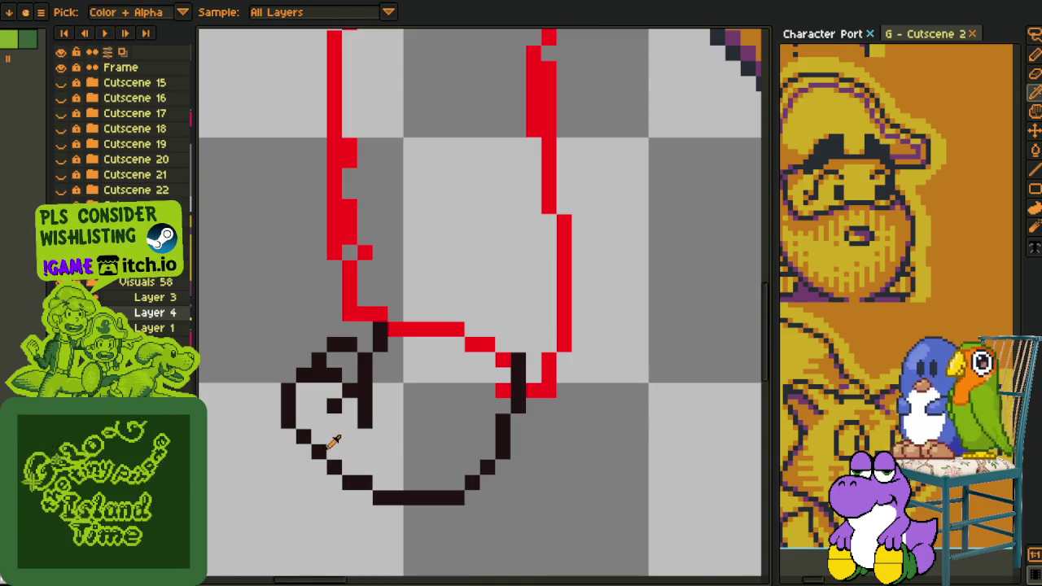
- Replace the shoe's curved bottom with a flatter black sole using the Line tool
key("l")
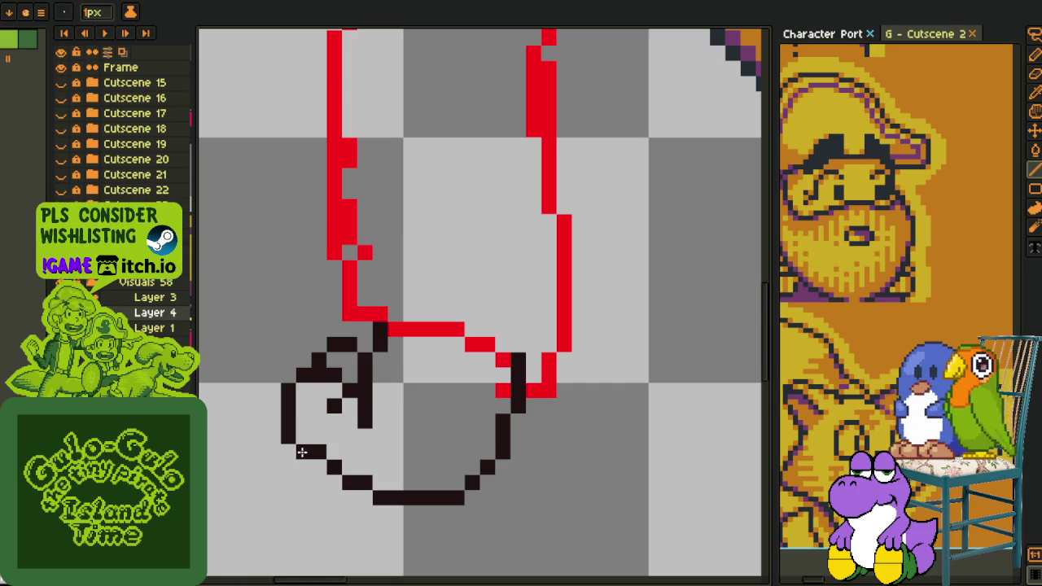
key("ctrl+z")
left_click_drag(457, 482, 385, 485)
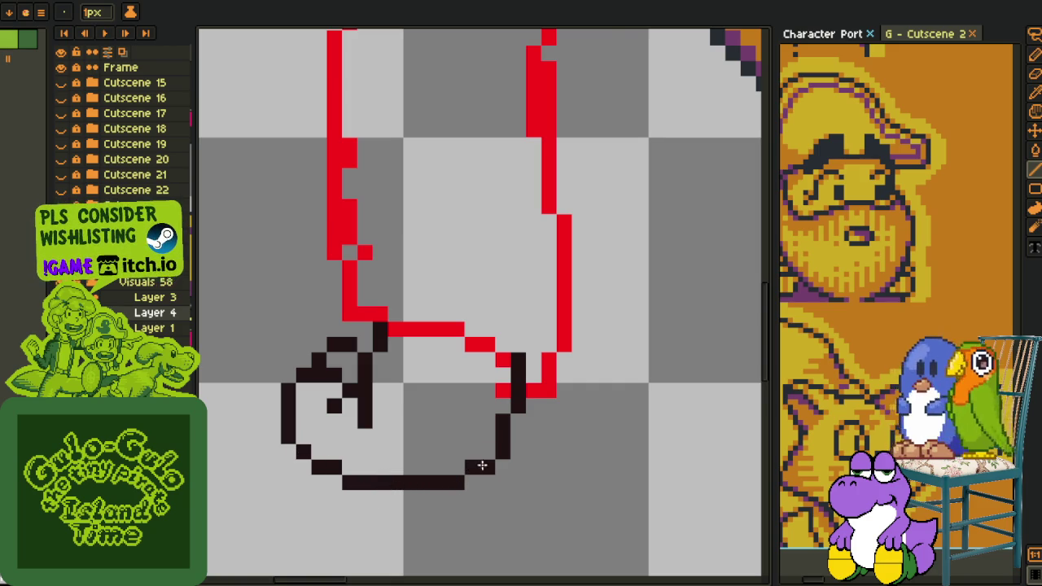
scroll(464, 430, "down", 3)
scroll(442, 425, "up", 4)
- Sample the red sketch colour, remove a stray black pixel, and redraw the leg's lower-left corner in red
key("b")
left_click(428, 404, "alt")
right_click(446, 404)
left_click(467, 423)
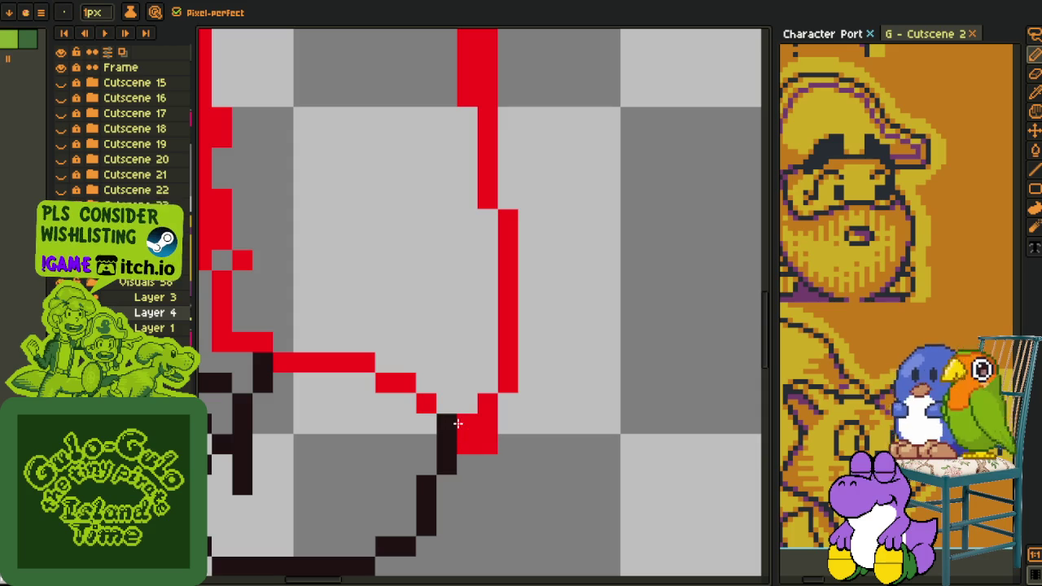
key("ctrl+z")
left_click_drag(467, 444, 461, 418)
scroll(461, 417, "down", 3)
scroll(365, 314, "up", 3)
- Redraw the leg's left red edge and extend its right red line down to the bend
mouse_move(365, 313)
left_mouse_down()
mouse_move(344, 272)
mouse_move(344, 326)
mouse_move(341, 141)
mouse_move(326, 208)
left_mouse_up()
left_click(605, 376)
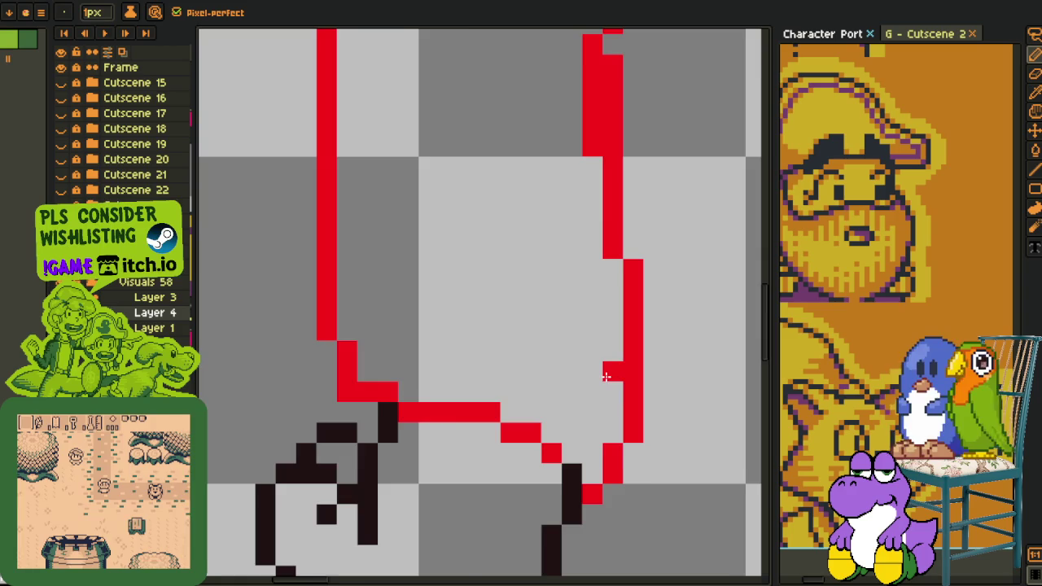
scroll(606, 376, "down", 3)
scroll(585, 477, "up", 3)
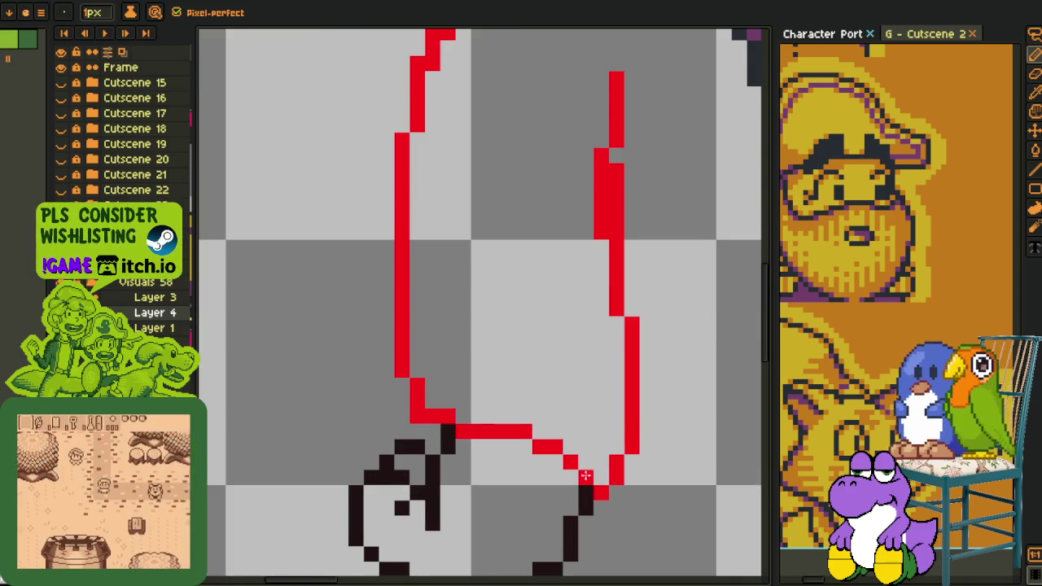
left_click_drag(584, 476, 632, 325)
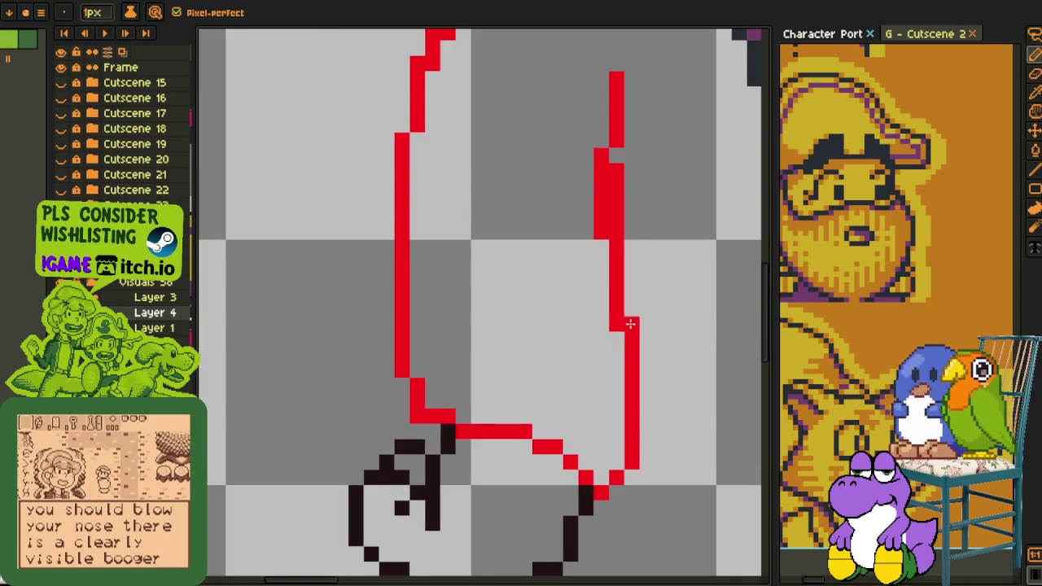
scroll(626, 323, "down", 3)
scroll(519, 276, "up", 1)
scroll(519, 275, "up", 1)
scroll(520, 276, "up", 1)
- Tidy the right and inner red leg lines, erasing stray pixels and adding new ones
left_click(515, 282)
left_click_drag(519, 275, 533, 386)
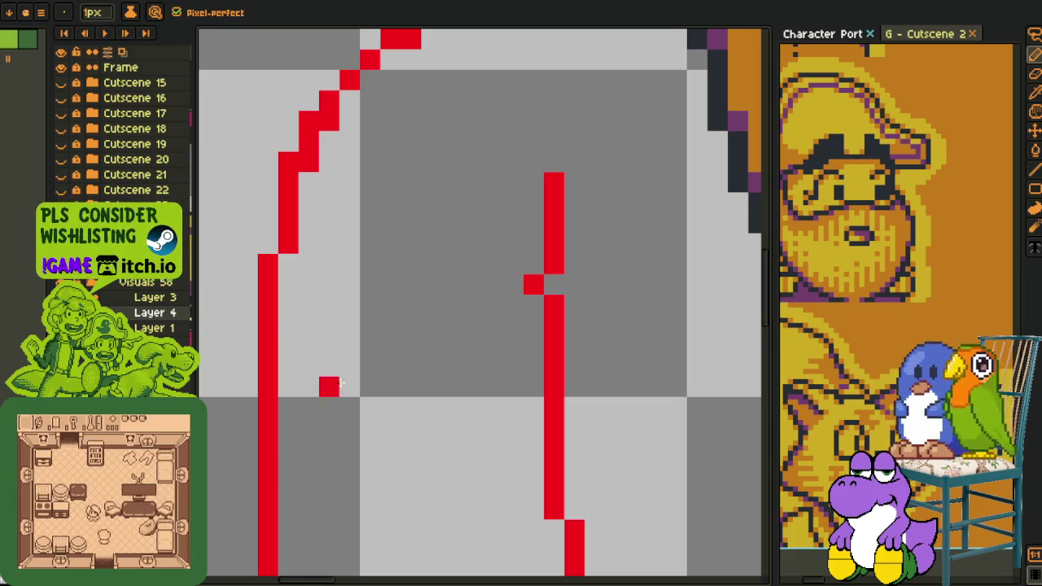
scroll(512, 280, "down", 5)
scroll(447, 279, "up", 1)
scroll(447, 279, "up", 2)
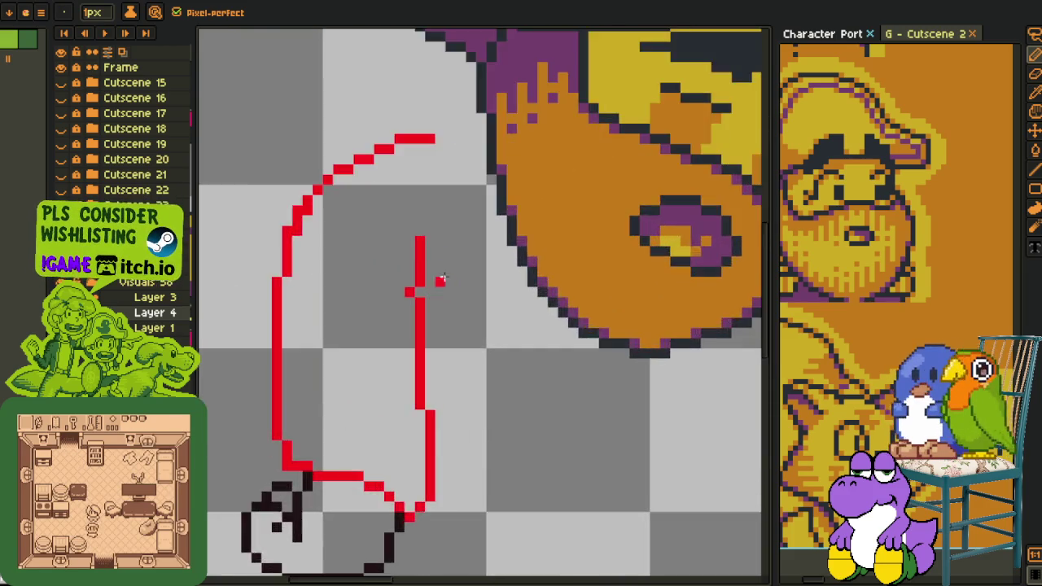
scroll(447, 279, "up", 2)
mouse_move(426, 195)
left_mouse_down()
mouse_move(419, 365)
mouse_move(421, 346)
left_mouse_up()
left_click(447, 304)
scroll(446, 329, "down", 2)
scroll(424, 374, "down", 2)
scroll(396, 360, "up", 3)
- Draw a red line sloping from the leg down to the shoe and reshape its lower end
left_click(408, 293)
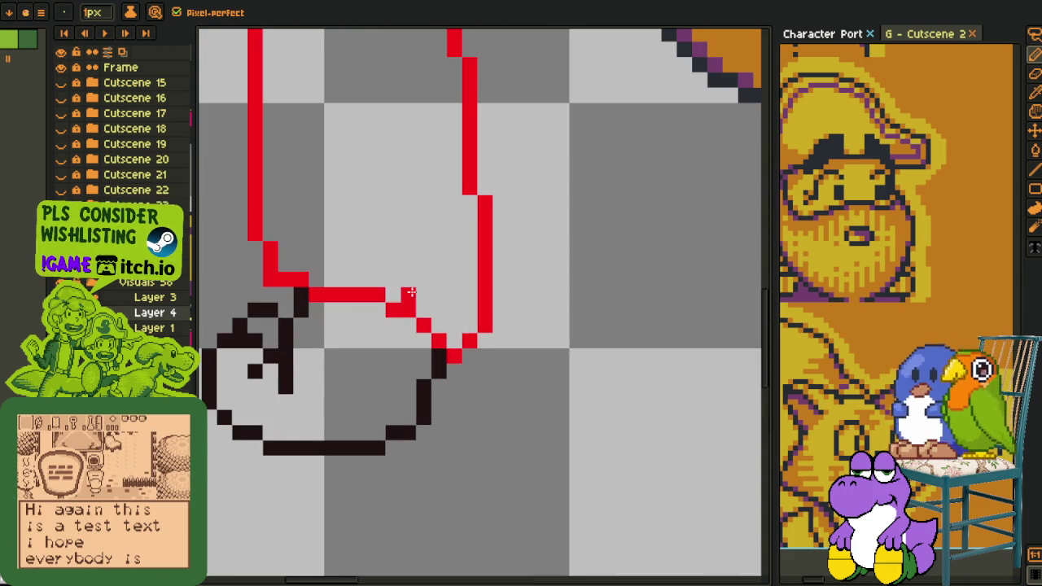
left_click_drag(411, 291, 483, 326)
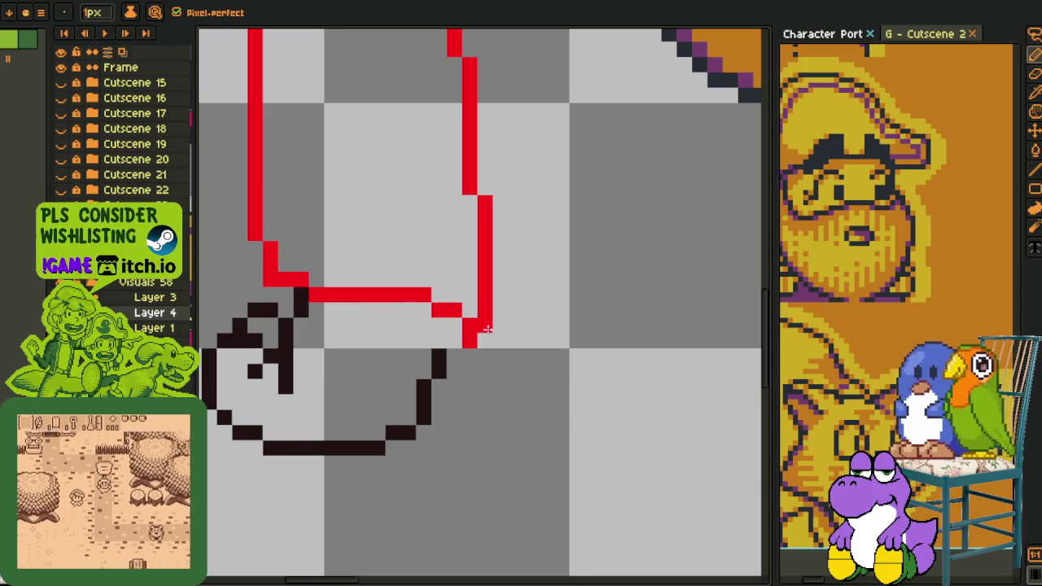
mouse_move(487, 328)
left_mouse_down()
mouse_move(453, 355)
mouse_move(419, 326)
mouse_move(430, 316)
mouse_move(331, 304)
left_mouse_up()
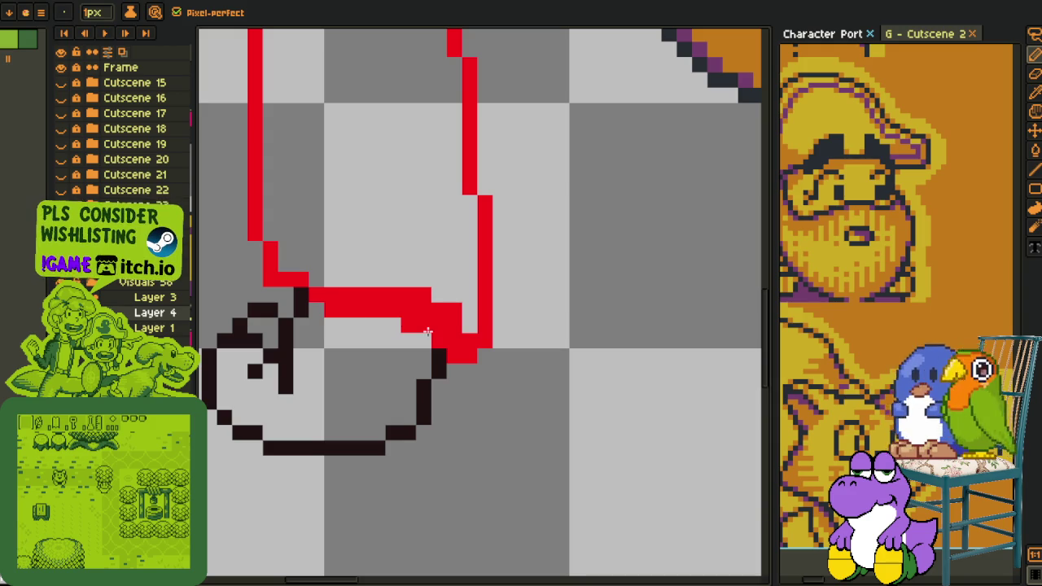
scroll(384, 326, "down", 3)
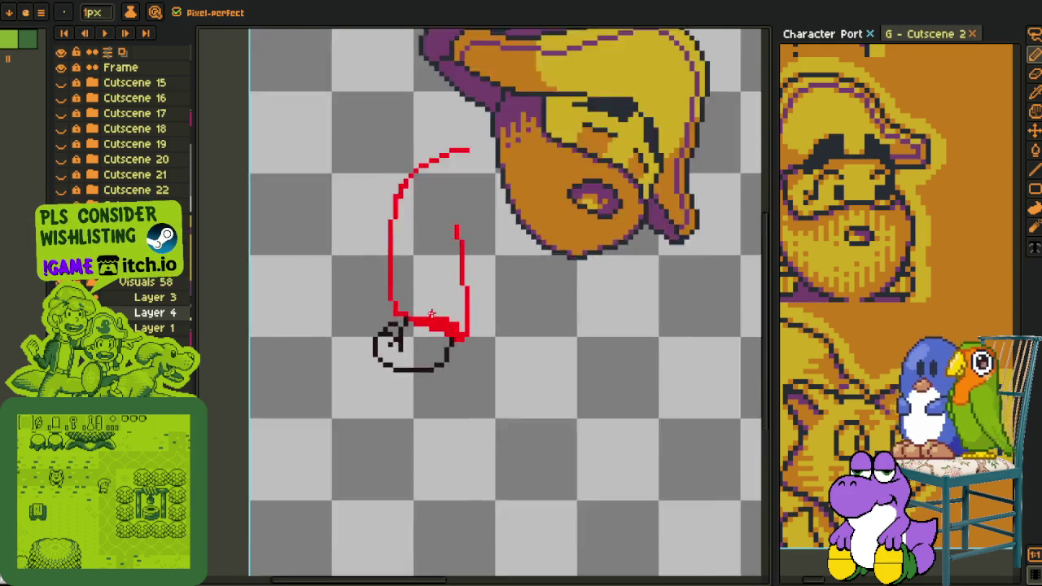
- Select the red leg sketch and move it slightly right and down
scroll(384, 323, "up", 2)
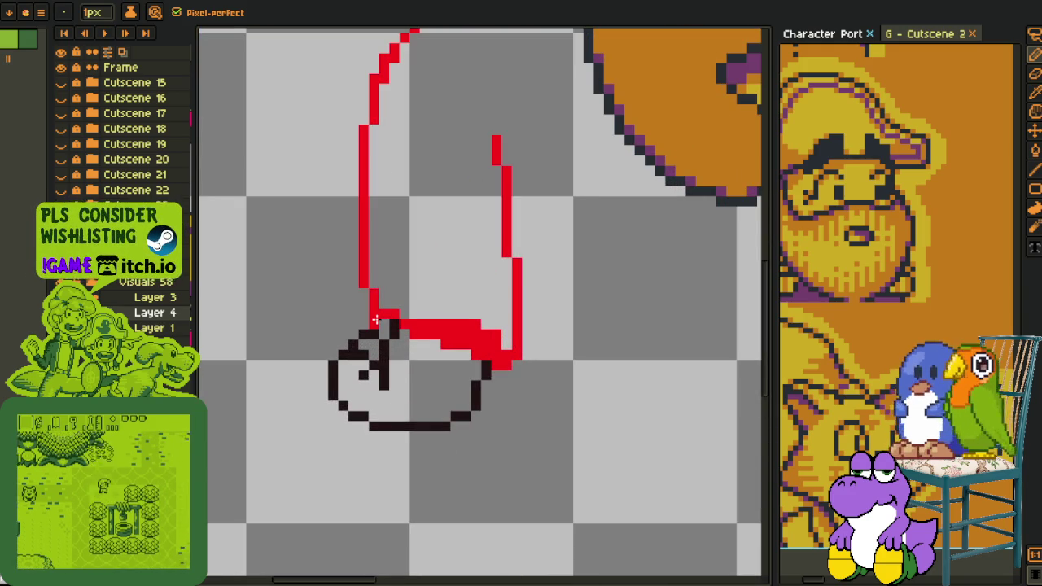
scroll(401, 263, "down", 2)
scroll(400, 262, "down", 1)
scroll(374, 261, "up", 4)
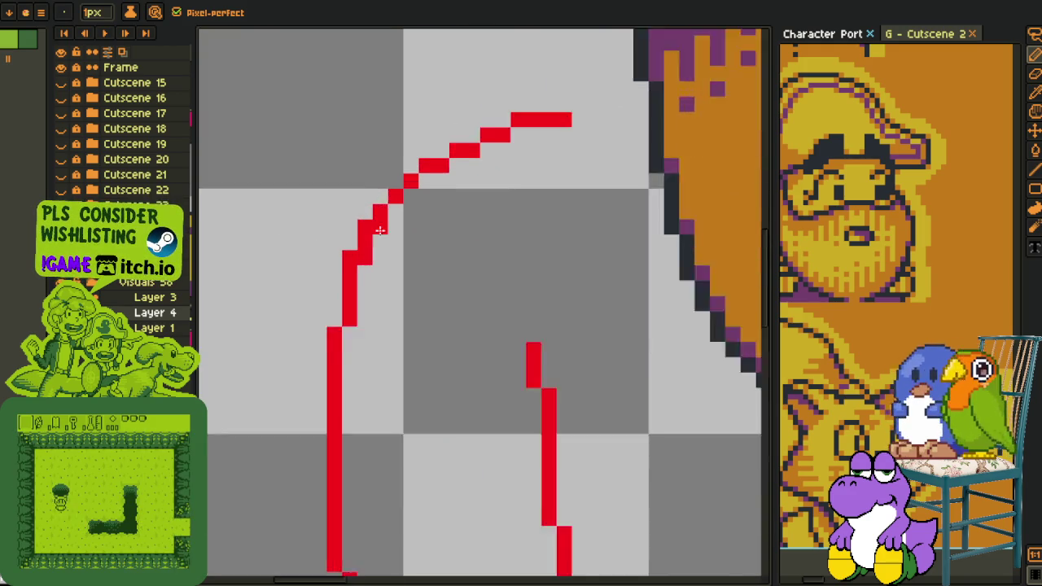
scroll(368, 261, "up", 1)
scroll(368, 261, "down", 3)
scroll(396, 302, "up", 1)
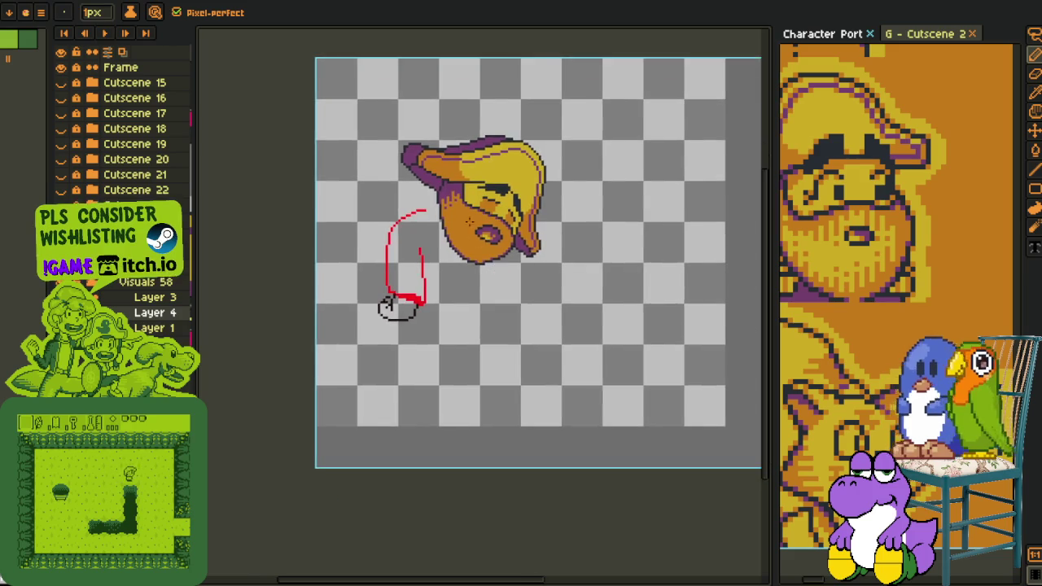
scroll(413, 214, "up", 2)
scroll(414, 214, "down", 1)
scroll(440, 204, "up", 1)
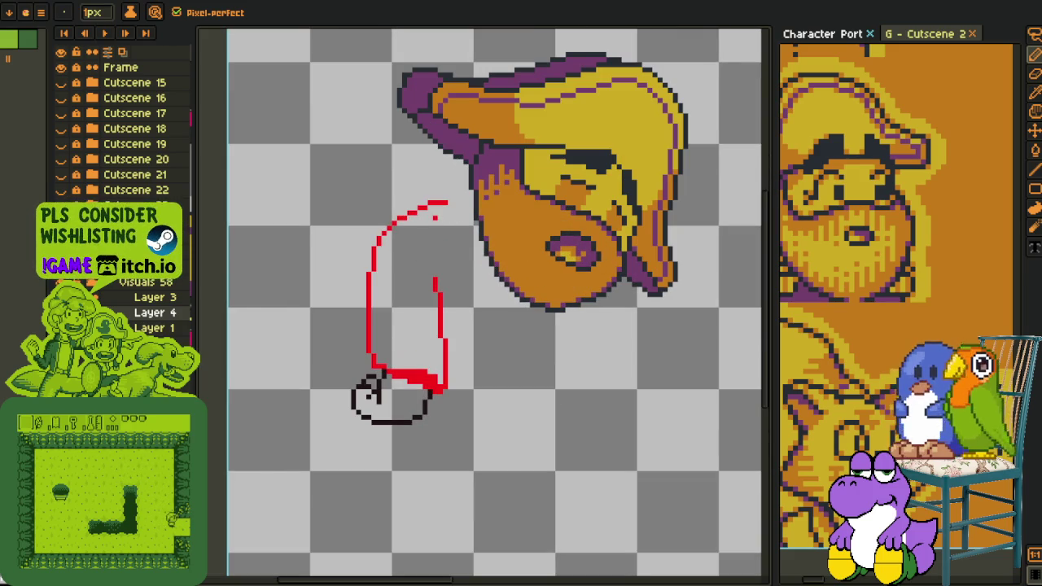
key("m")
left_click_drag(455, 192, 489, 192)
left_click_drag(432, 309, 453, 320)
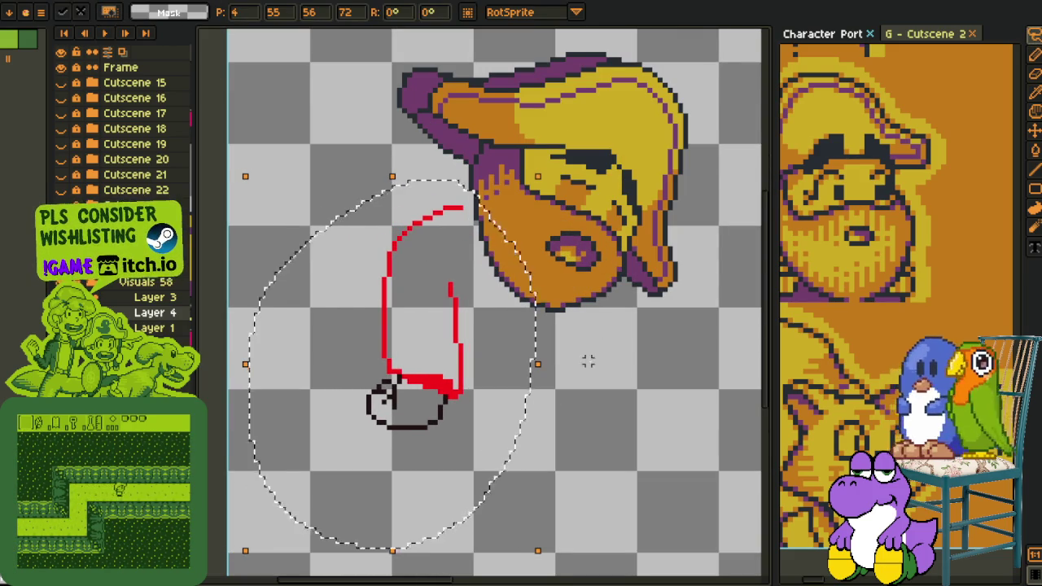
- Pan the view over the leg sketch and return to the 1px Pencil, zoomed in
key("h")
left_click_drag(544, 334, 508, 302)
key("m")
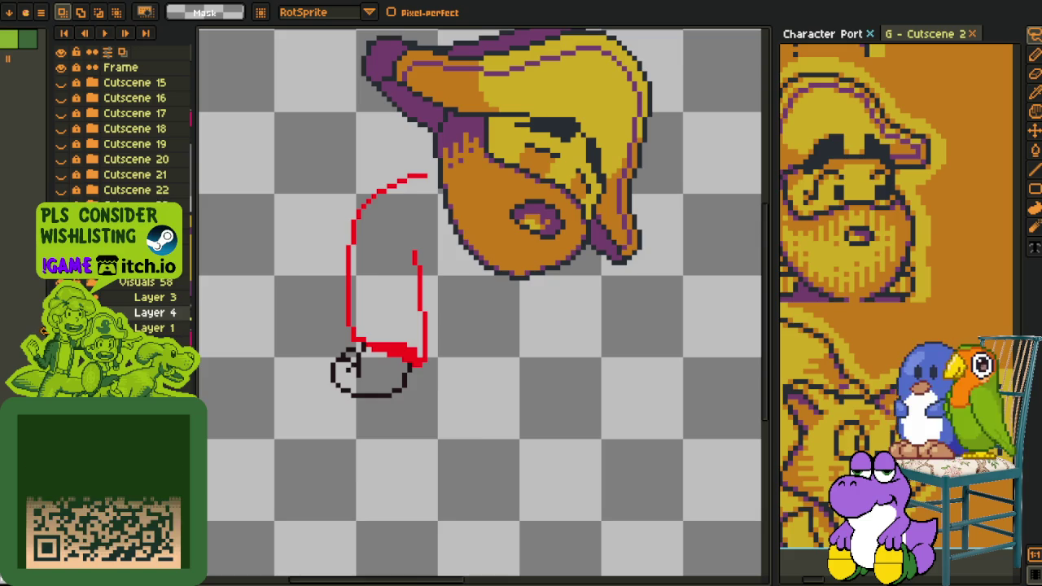
key("b")
scroll(505, 291, "up", 1)
- Draw the second leg's red diagonal strokes from the shoe up toward the face, connecting them
scroll(505, 291, "up", 1)
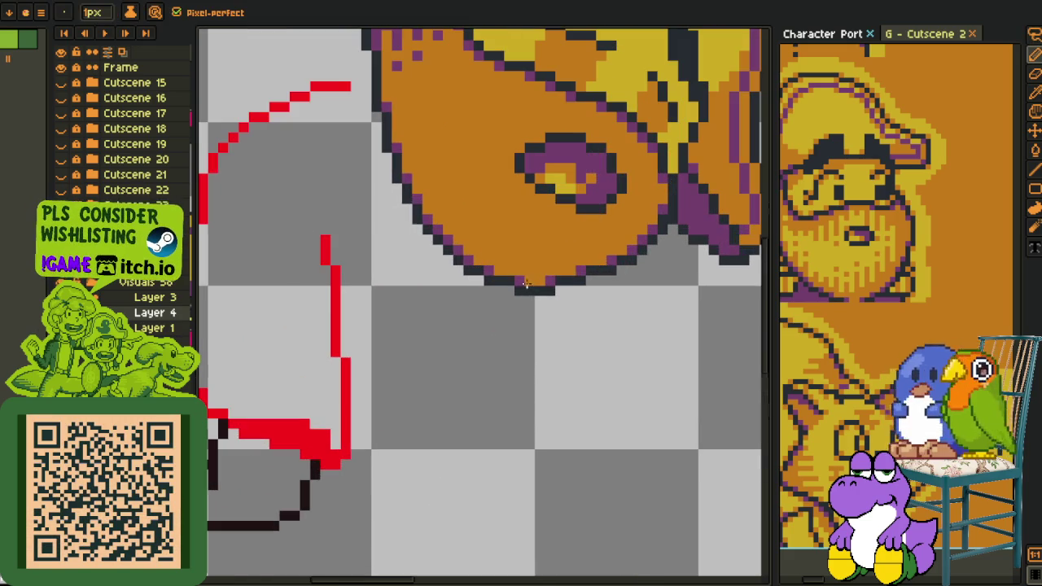
mouse_move(509, 300)
left_mouse_down()
mouse_move(477, 321)
mouse_move(431, 403)
left_mouse_up()
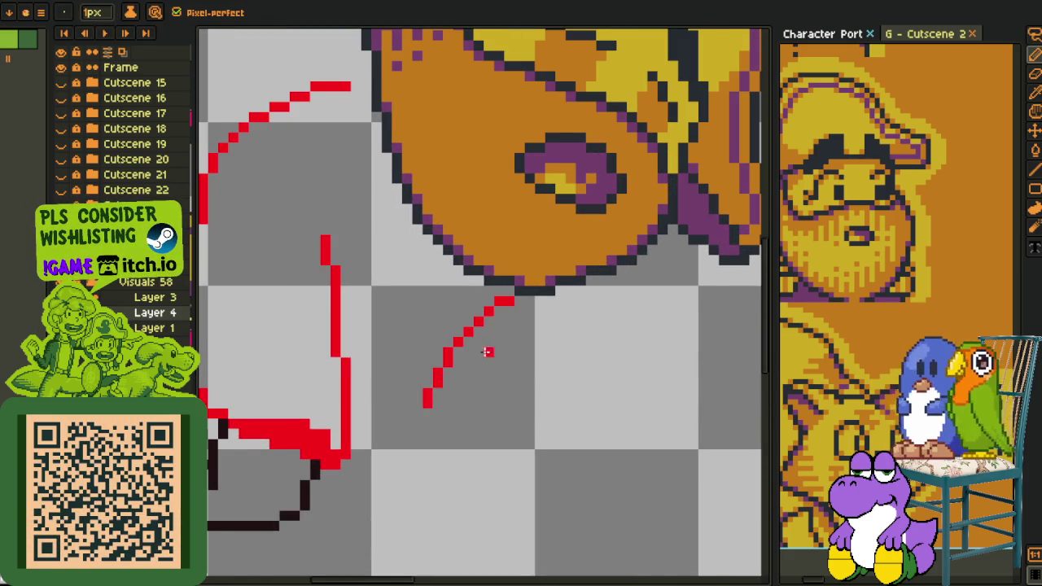
scroll(488, 342, "down", 1)
scroll(488, 342, "up", 1)
key("ctrl+z")
left_click_drag(400, 445, 460, 388)
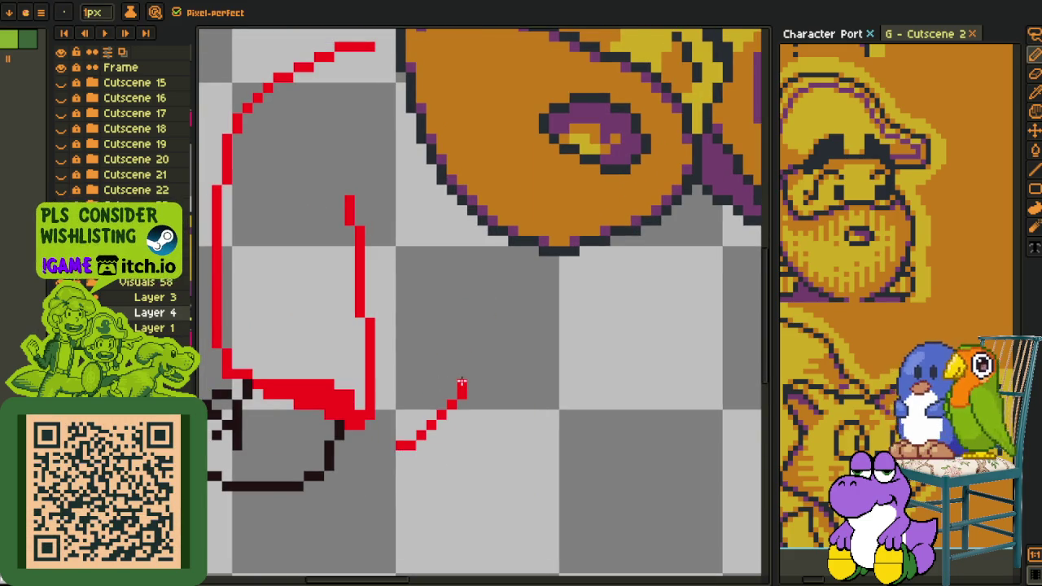
mouse_move(544, 272)
left_mouse_down()
mouse_move(529, 306)
mouse_move(471, 358)
mouse_move(440, 354)
left_mouse_up()
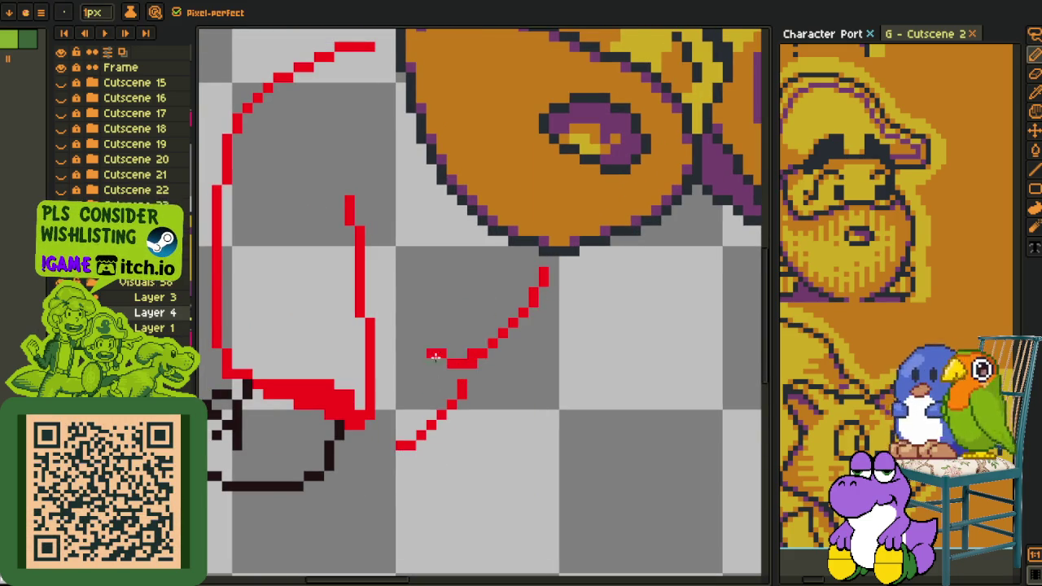
left_click_drag(422, 412, 431, 422)
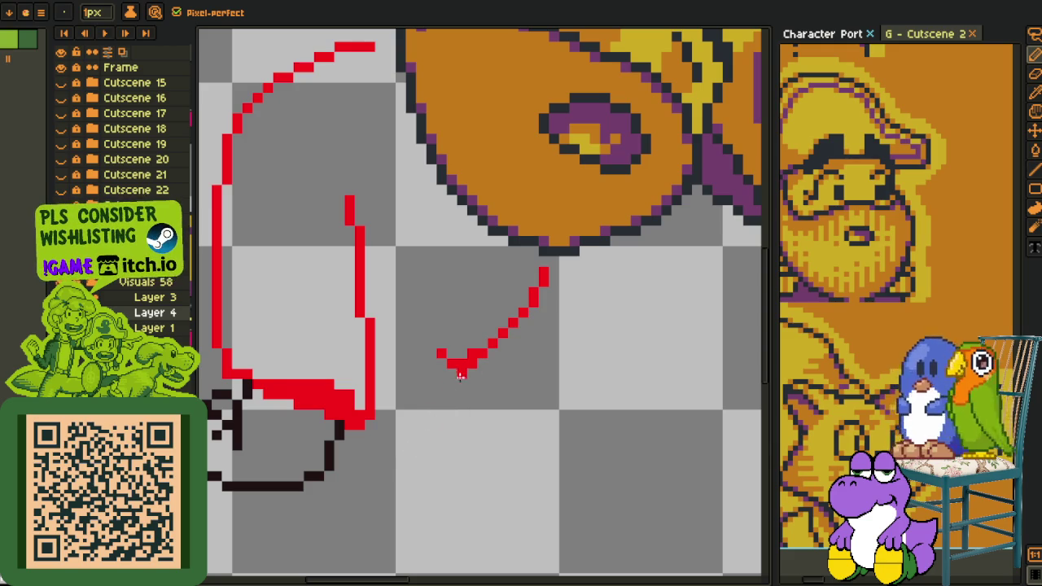
left_click_drag(431, 373, 420, 427)
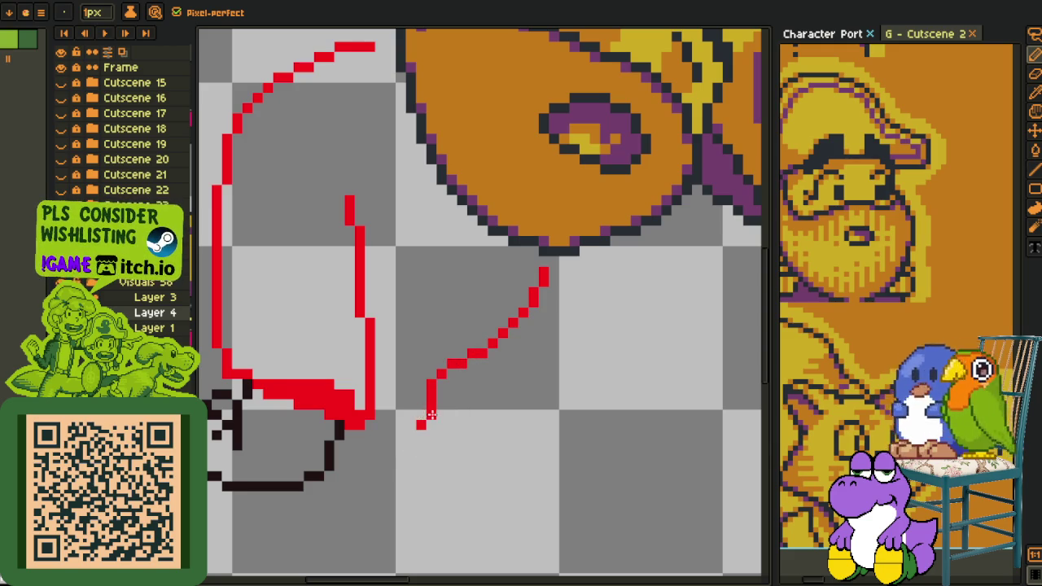
- Centre the leg sketch and erase stray pixels from the horizontal red line
scroll(420, 416, "down", 3)
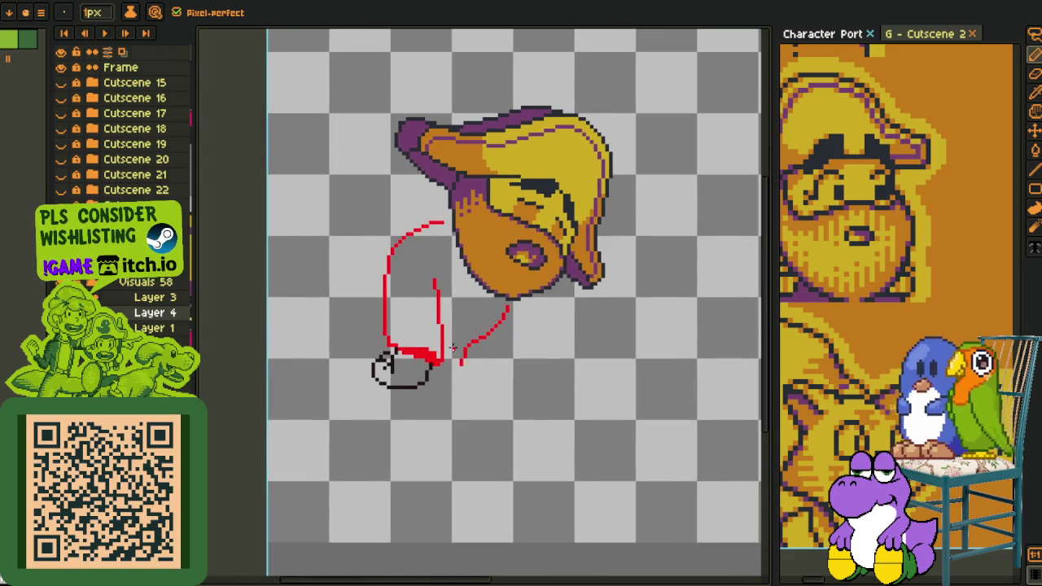
scroll(466, 346, "up", 1)
scroll(472, 334, "up", 1)
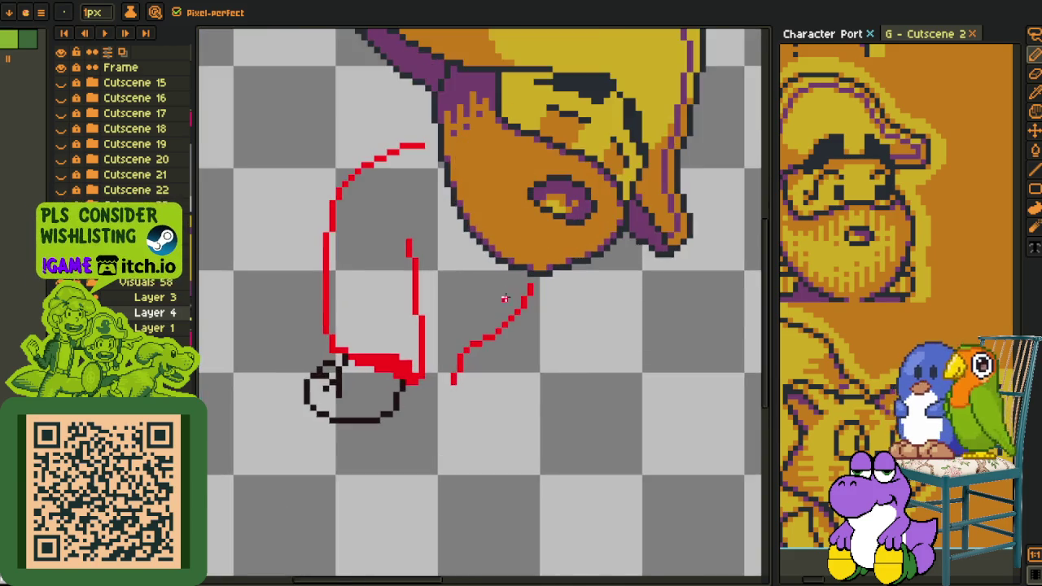
scroll(524, 275, "up", 1)
left_click_drag(438, 415, 471, 382)
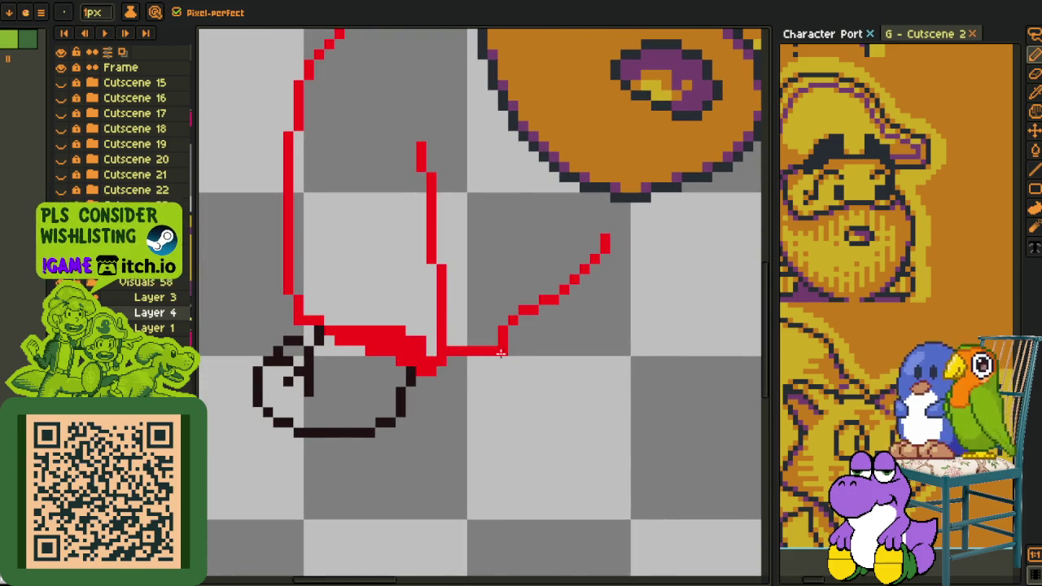
left_click_drag(465, 352, 458, 349)
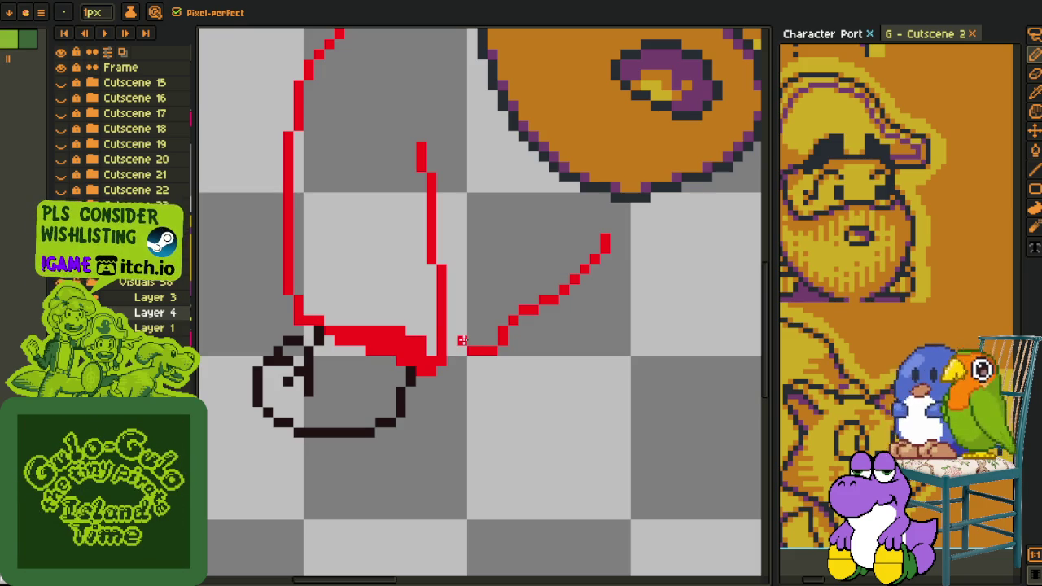
scroll(447, 339, "down", 3)
scroll(446, 335, "up", 1)
scroll(446, 330, "up", 2)
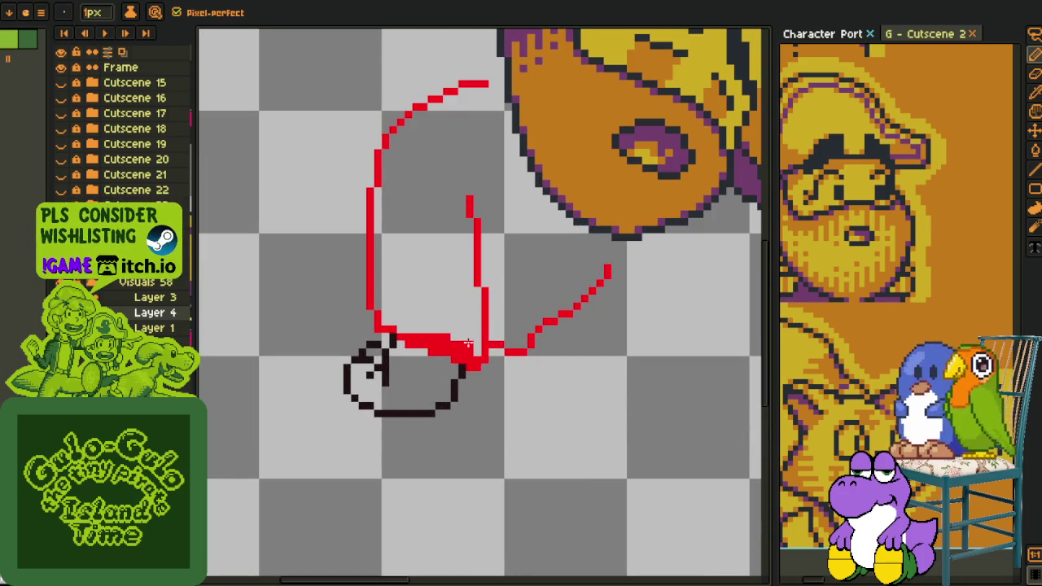
scroll(447, 333, "down", 3)
scroll(320, 371, "up", 2)
left_click_drag(438, 347, 465, 353)
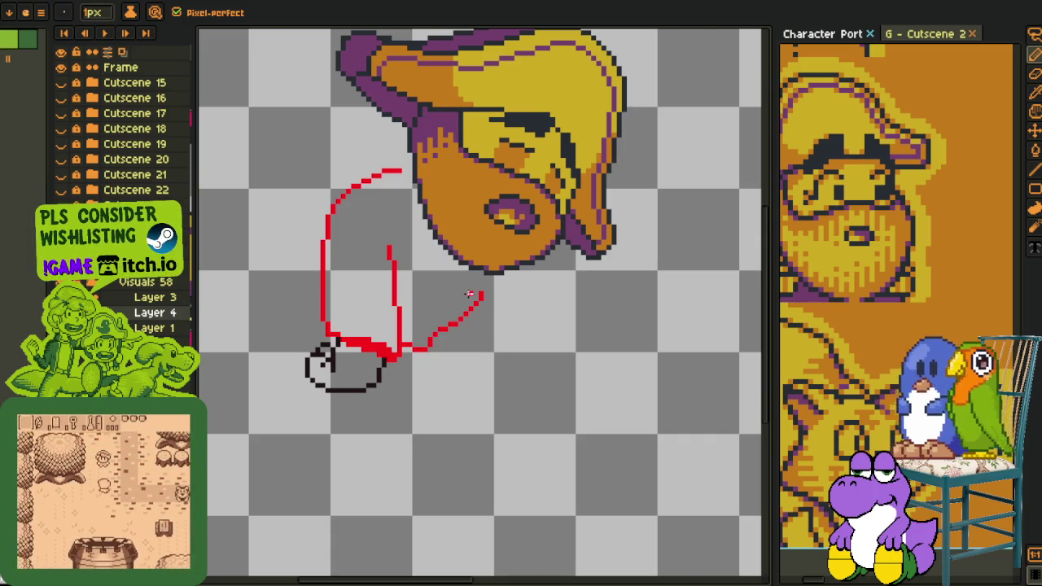
- Redraw the second leg's upper diagonal as a straighter red line
scroll(470, 293, "up", 2)
left_click_drag(431, 352, 460, 344)
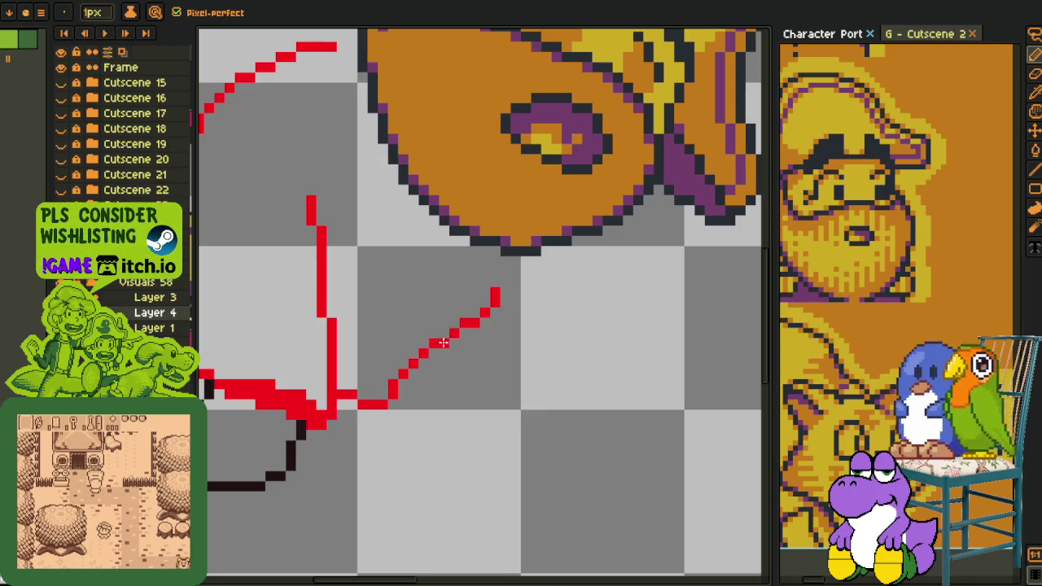
scroll(485, 317, "down", 1)
scroll(487, 309, "up", 1)
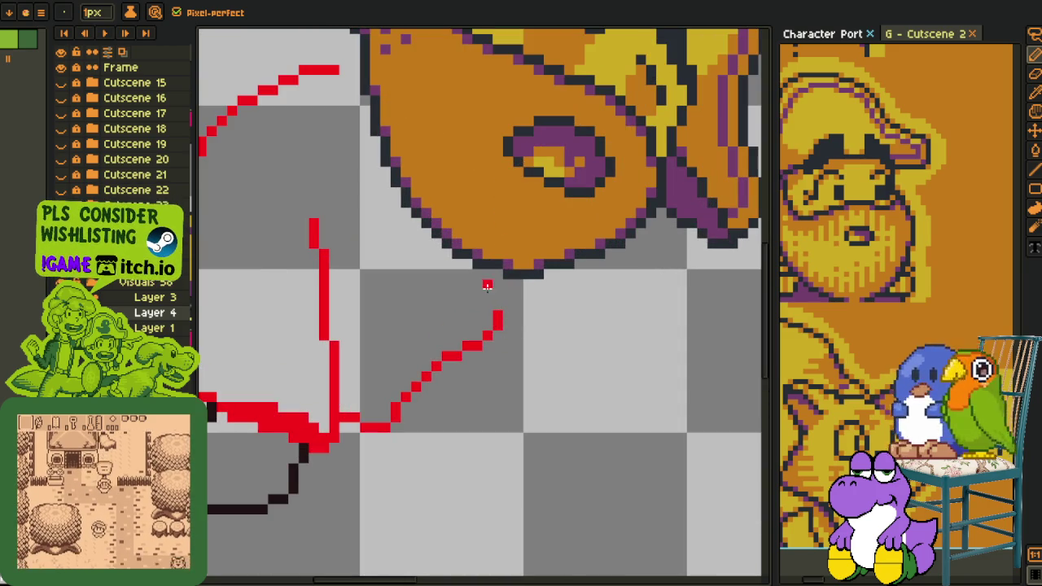
key("ctrl+z")
left_click_drag(487, 304, 458, 356)
- Add a short red vertical line below the chin
scroll(498, 303, "down", 4)
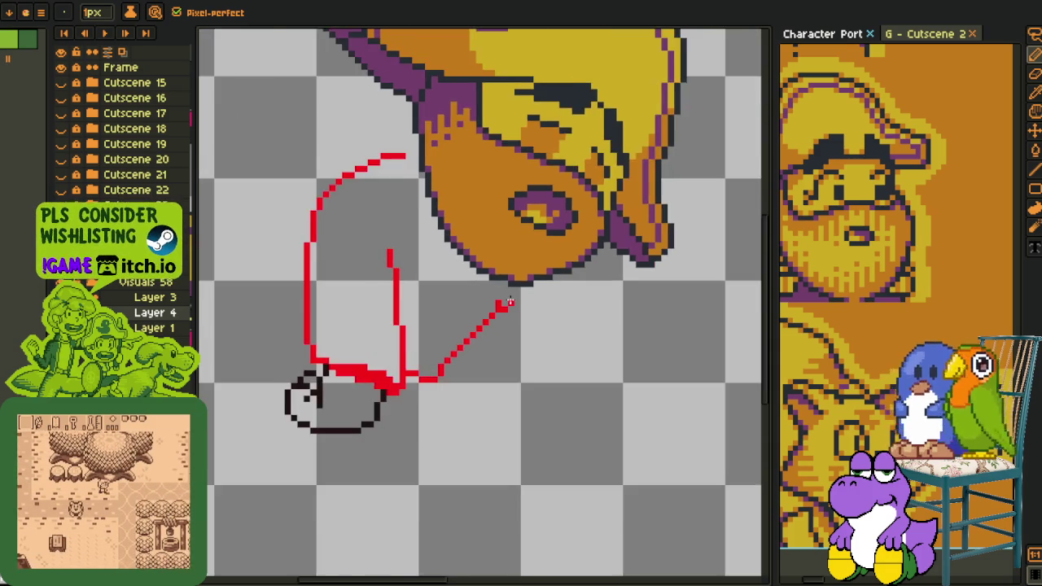
scroll(510, 287, "up", 3)
left_click_drag(517, 285, 504, 381)
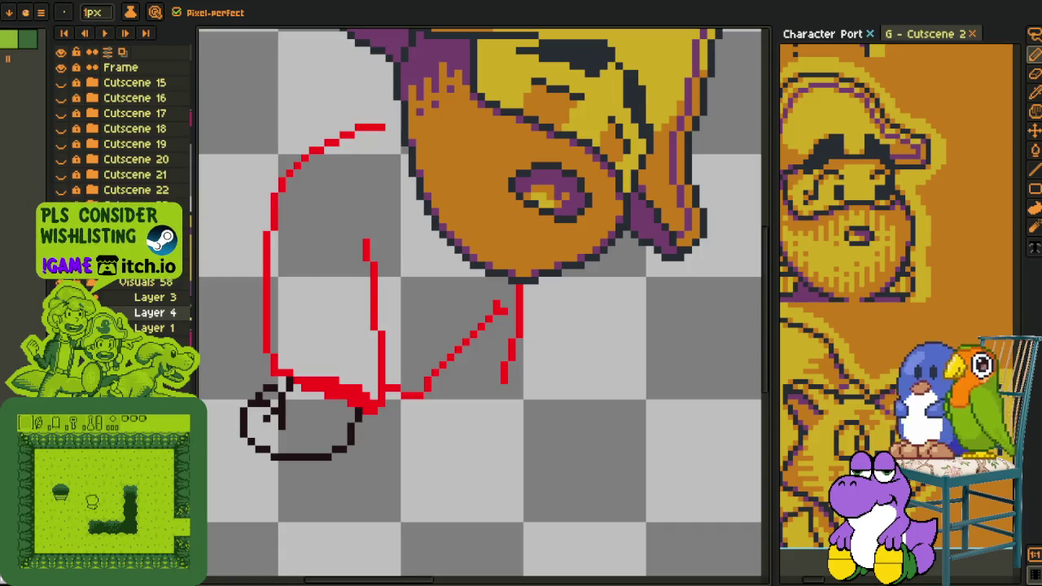
- Smooth the red diagonal and chin stroke by erasing and adding single pixels
scroll(514, 322, "up", 1)
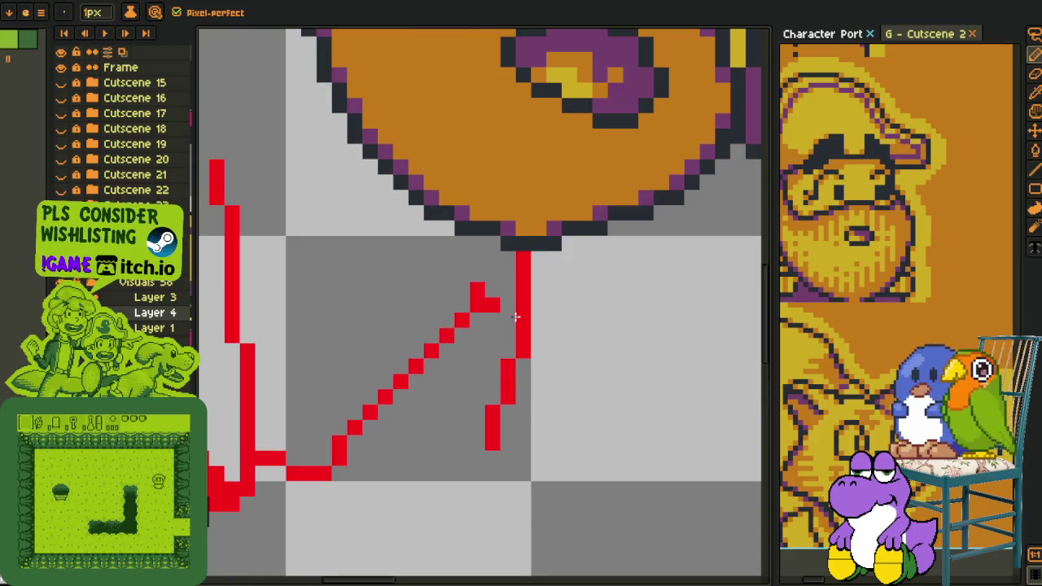
right_click(400, 381)
left_click(385, 381)
right_click(386, 367)
left_click_drag(401, 366, 415, 352)
right_click(492, 428)
left_click(506, 319)
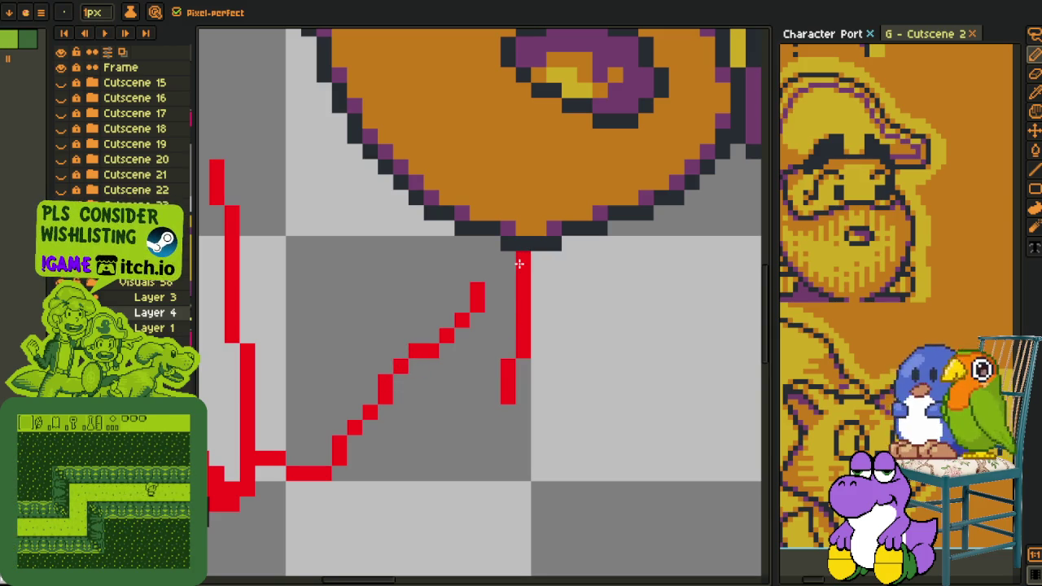
right_click(523, 275)
left_click(508, 259)
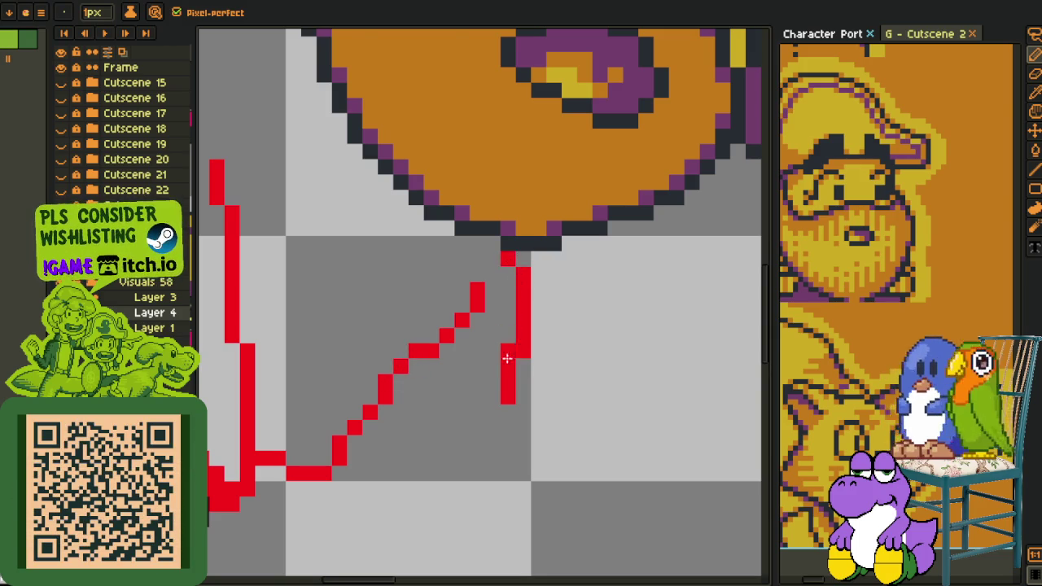
- Extend the leg lines down toward the foot and sketch a red curl below the leg
scroll(505, 342, "down", 4)
scroll(509, 398, "up", 3)
mouse_move(501, 402)
left_mouse_down()
mouse_move(503, 444)
mouse_move(532, 411)
mouse_move(413, 464)
left_mouse_up()
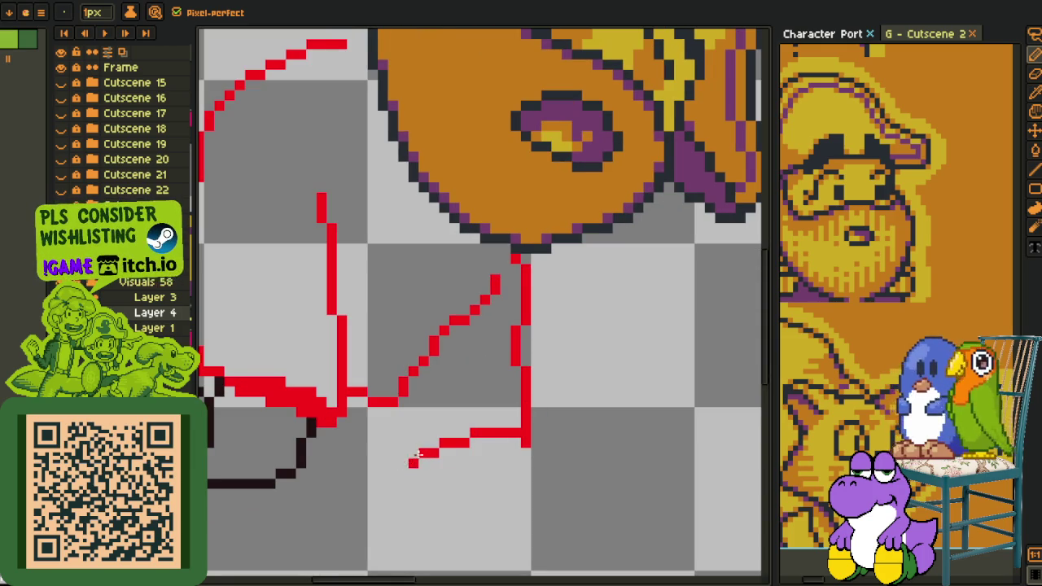
left_click_drag(423, 445, 425, 392)
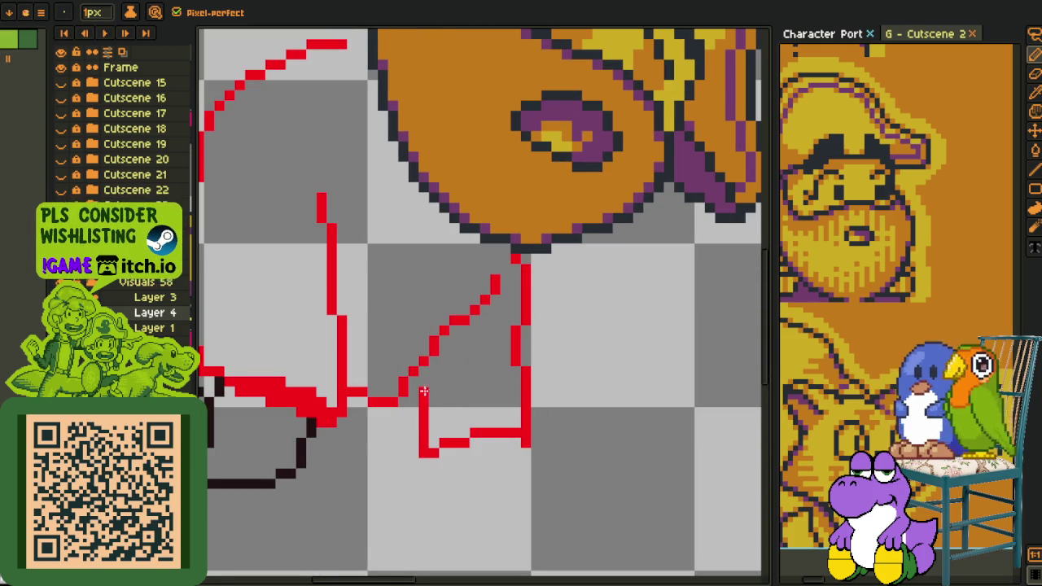
scroll(502, 379, "down", 2)
scroll(562, 381, "up", 2)
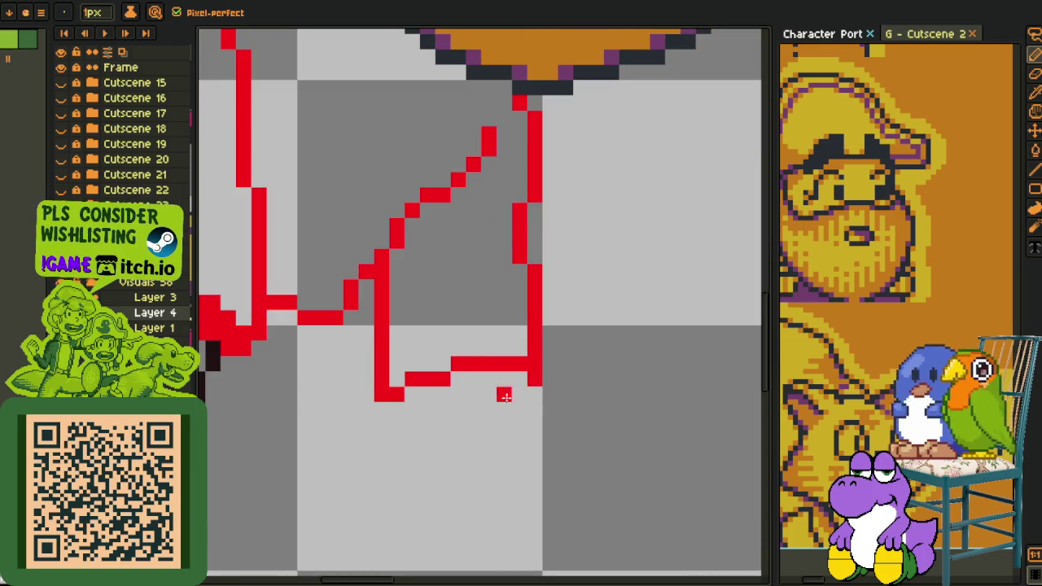
mouse_move(517, 380)
left_mouse_down()
mouse_move(516, 430)
mouse_move(567, 389)
left_mouse_up()
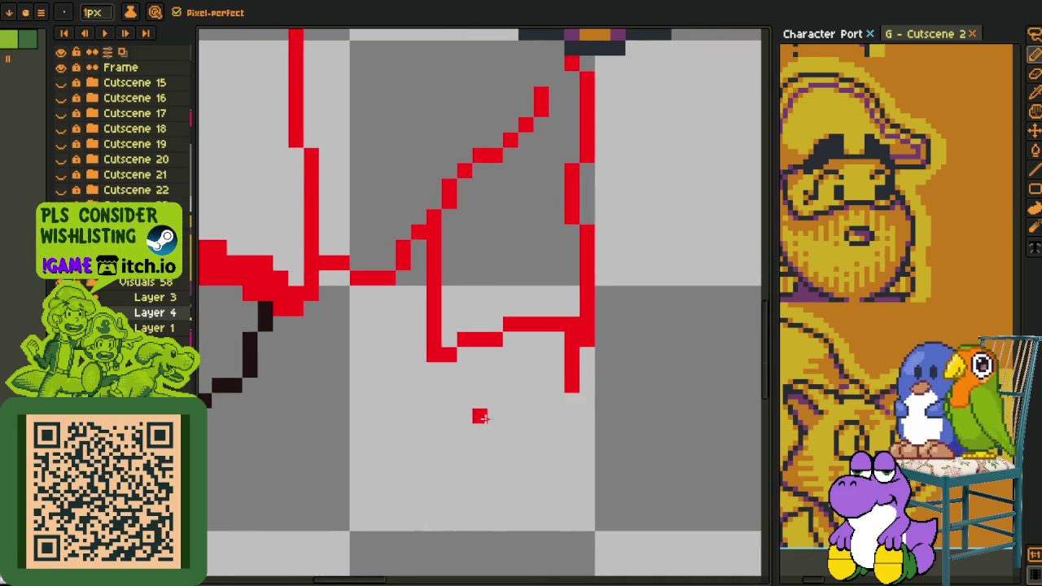
mouse_move(479, 416)
left_mouse_down()
mouse_move(464, 491)
mouse_move(495, 490)
mouse_move(498, 462)
mouse_move(510, 462)
left_mouse_up()
- Adjust the curl, then lasso it and move it up and left
scroll(505, 383, "down", 3)
scroll(505, 381, "up", 4)
key("ctrl+z")
left_click(494, 372)
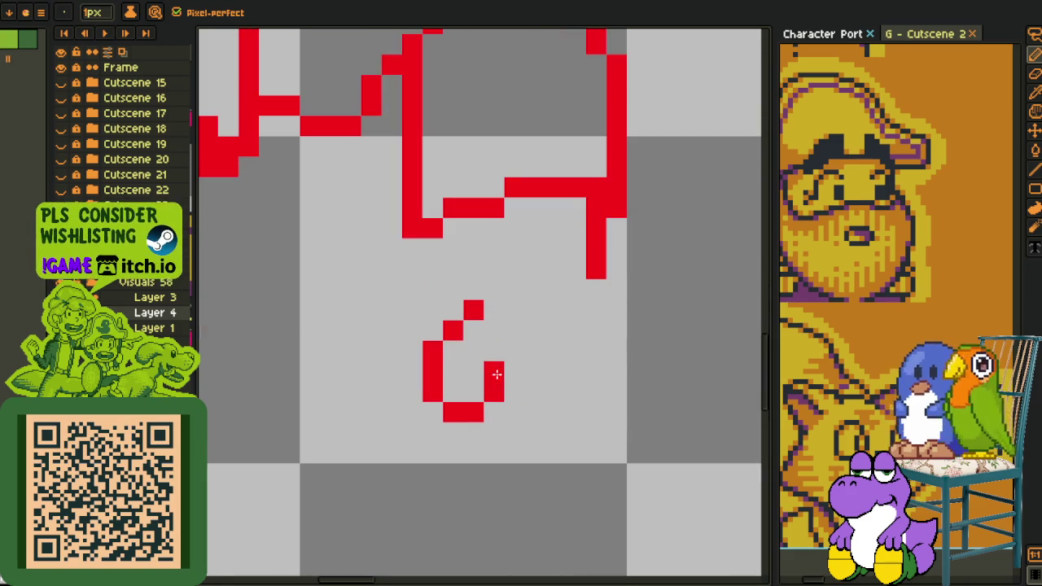
mouse_move(595, 311)
left_mouse_down()
mouse_move(595, 281)
mouse_move(595, 382)
left_mouse_up()
key("ctrl+z")
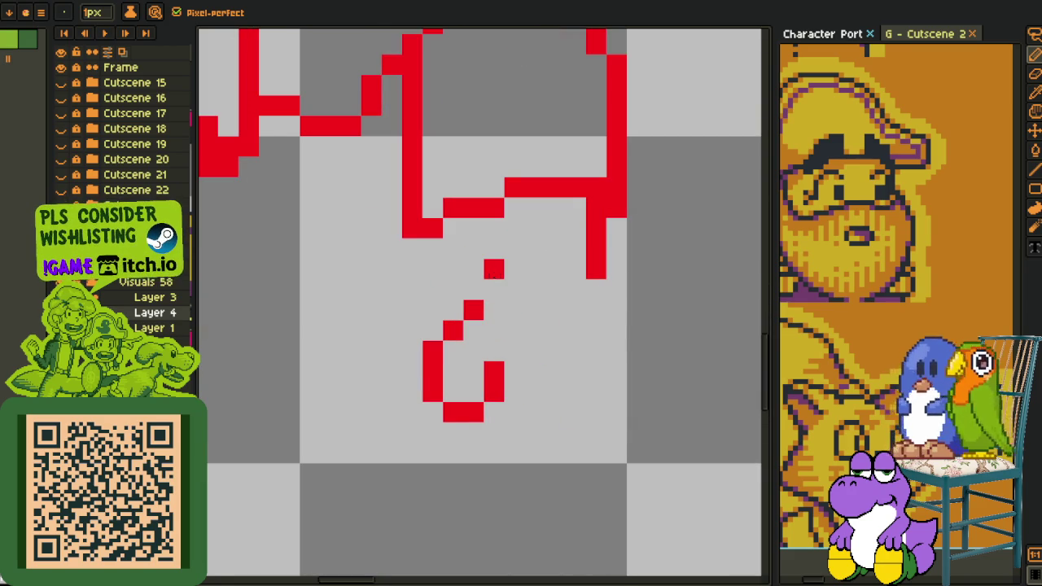
key("q")
left_click_drag(494, 275, 541, 278)
left_click_drag(507, 386, 486, 344)
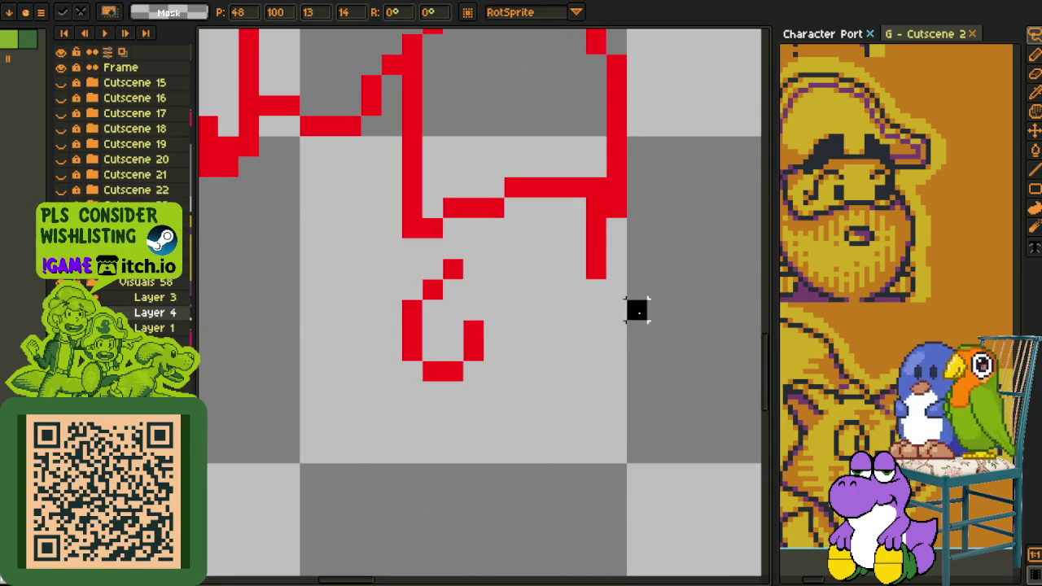
key("ctrl+d")
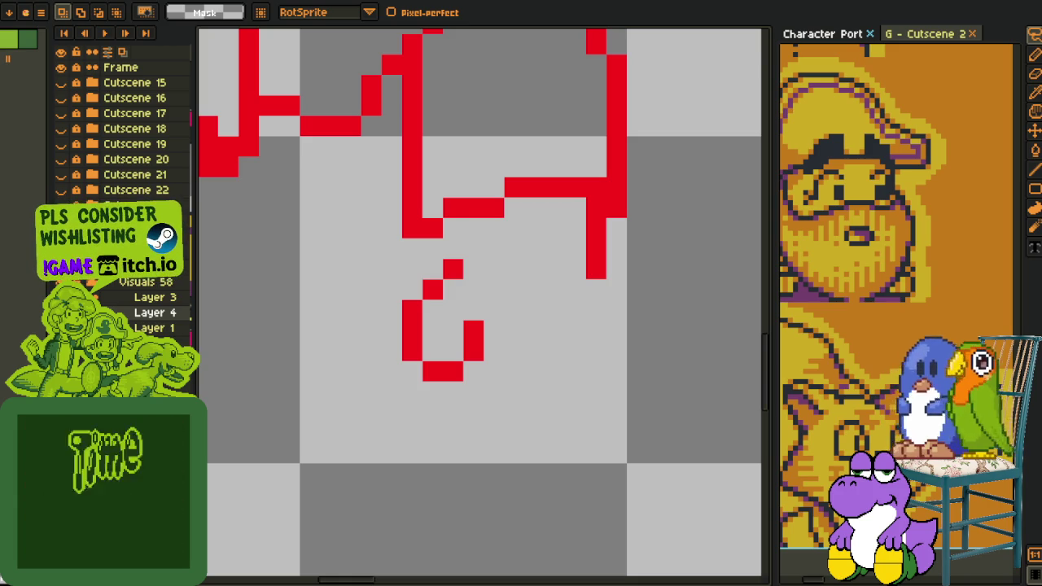
- Draw the right shoe's left side and bottom edge around the curl in red
key("b")
left_click(588, 291)
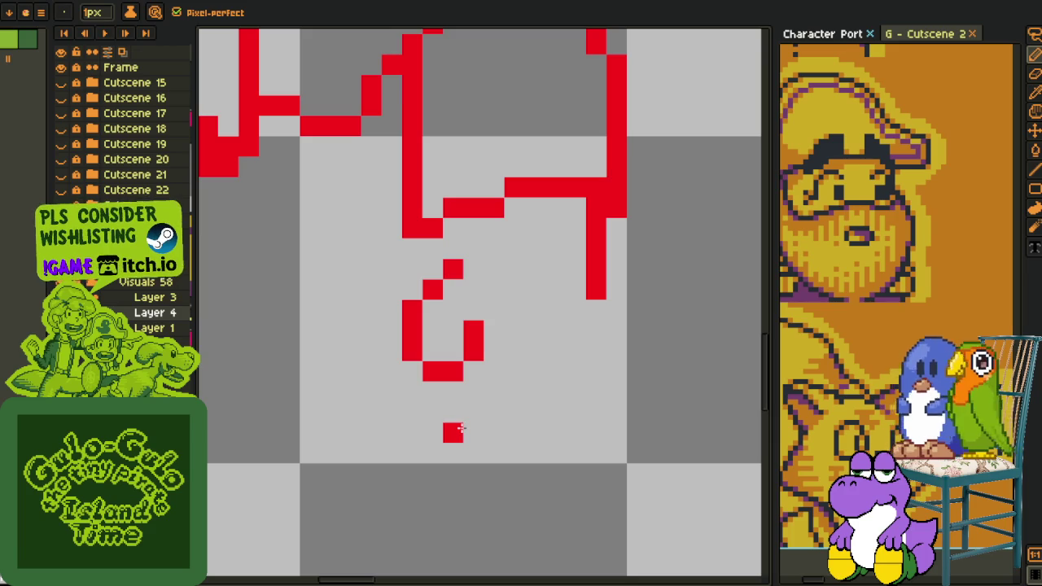
left_click(391, 330)
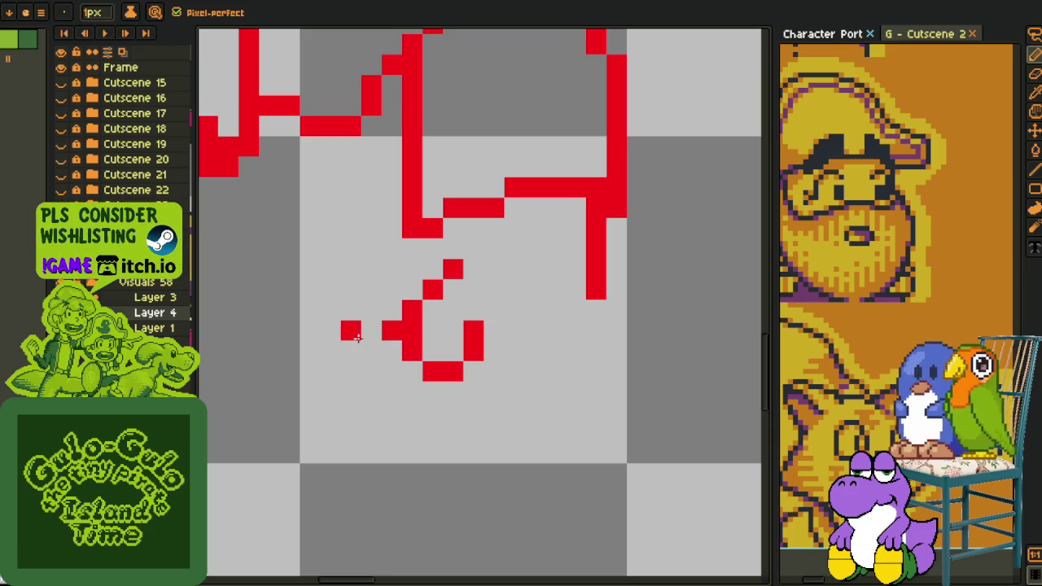
mouse_move(371, 332)
left_mouse_down()
mouse_move(376, 420)
mouse_move(456, 433)
left_mouse_up()
mouse_move(596, 309)
left_mouse_down()
mouse_move(597, 369)
mouse_move(583, 353)
mouse_move(562, 431)
mouse_move(472, 434)
left_mouse_up()
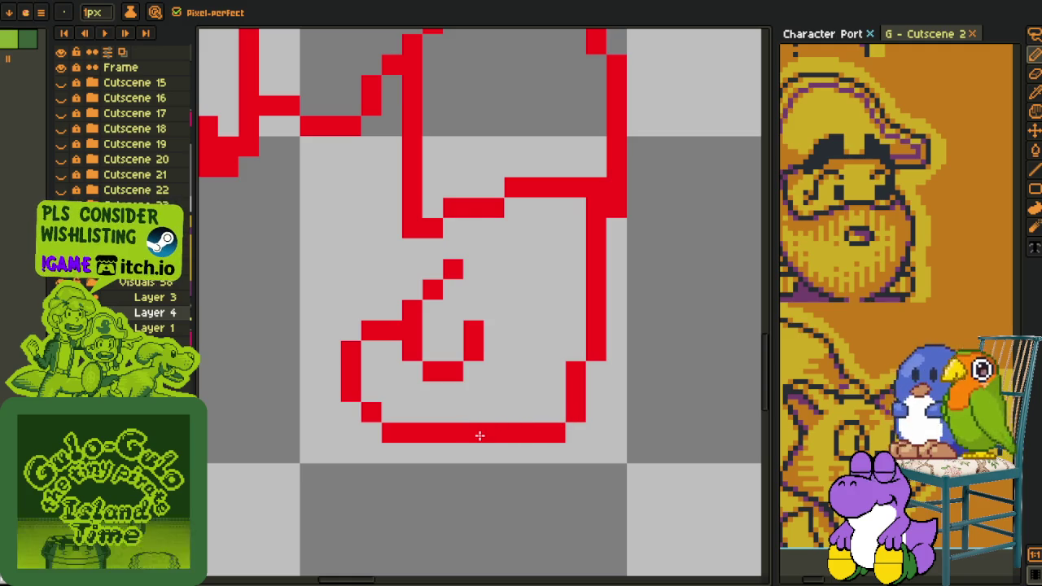
- Fix the shoe's bottom edge, curving it right and joining it to the right side
right_click(452, 433)
right_click(432, 433)
left_click(474, 433)
right_click(493, 434)
left_click(412, 453)
left_click_drag(433, 453, 523, 470)
left_click(534, 453)
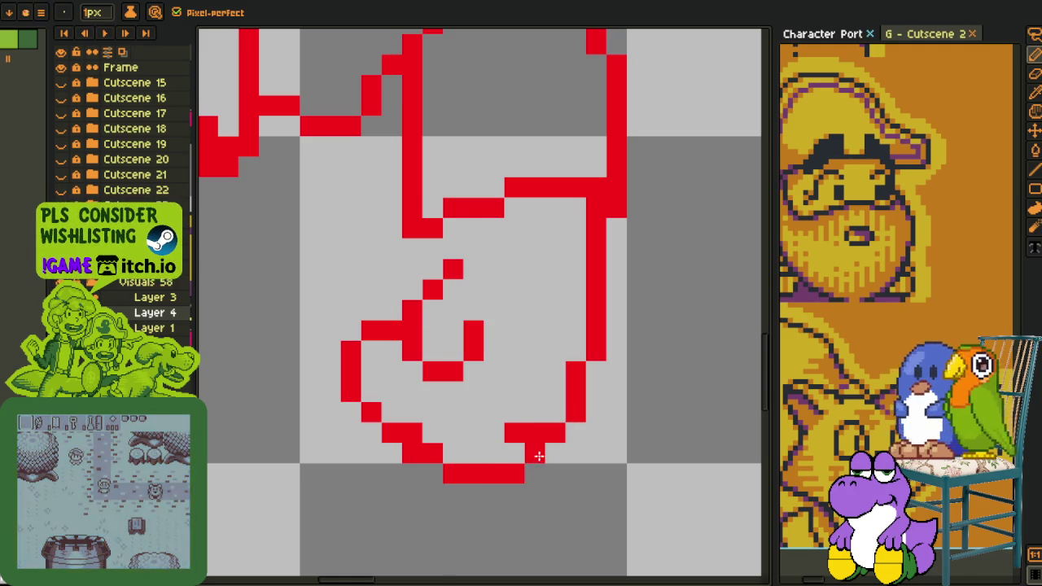
- Redraw the shoe's bottom as one thin continuous red row
left_click_drag(431, 433, 453, 433)
scroll(535, 429, "down", 3)
scroll(541, 424, "down", 1)
scroll(514, 431, "up", 2)
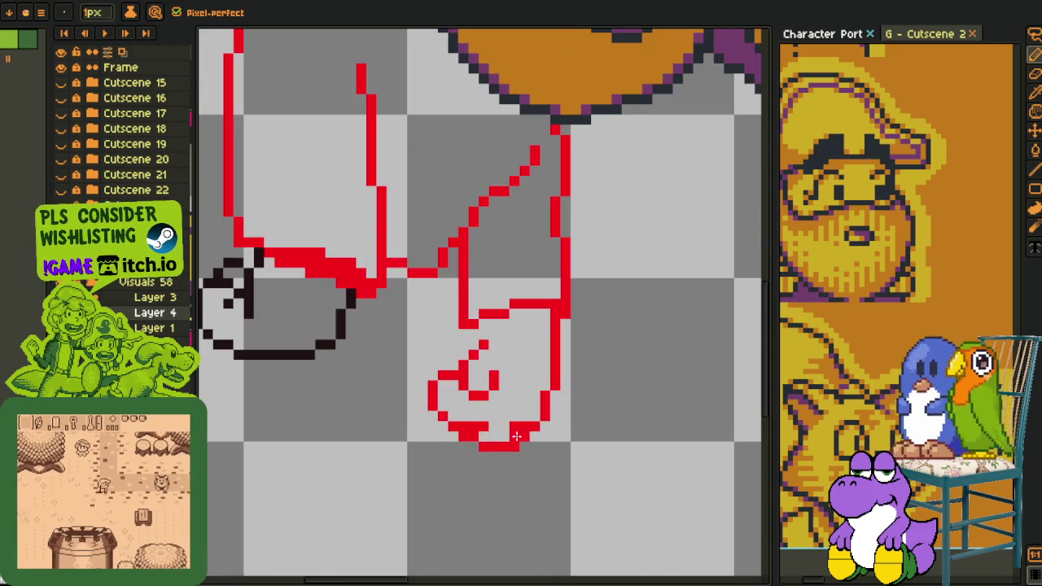
left_click_drag(515, 435, 494, 429)
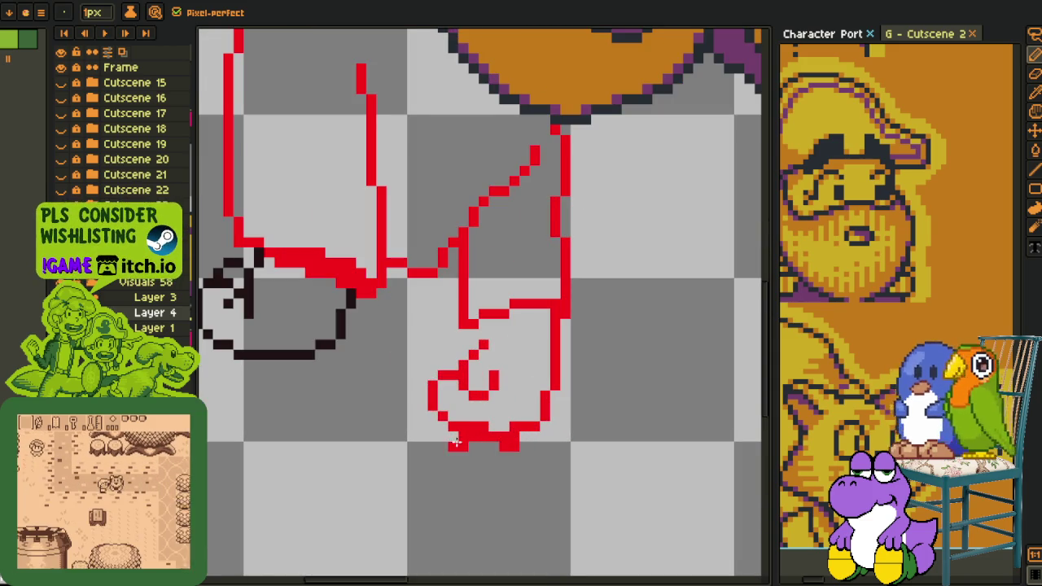
key("ctrl+z")
left_click_drag(504, 437, 474, 437)
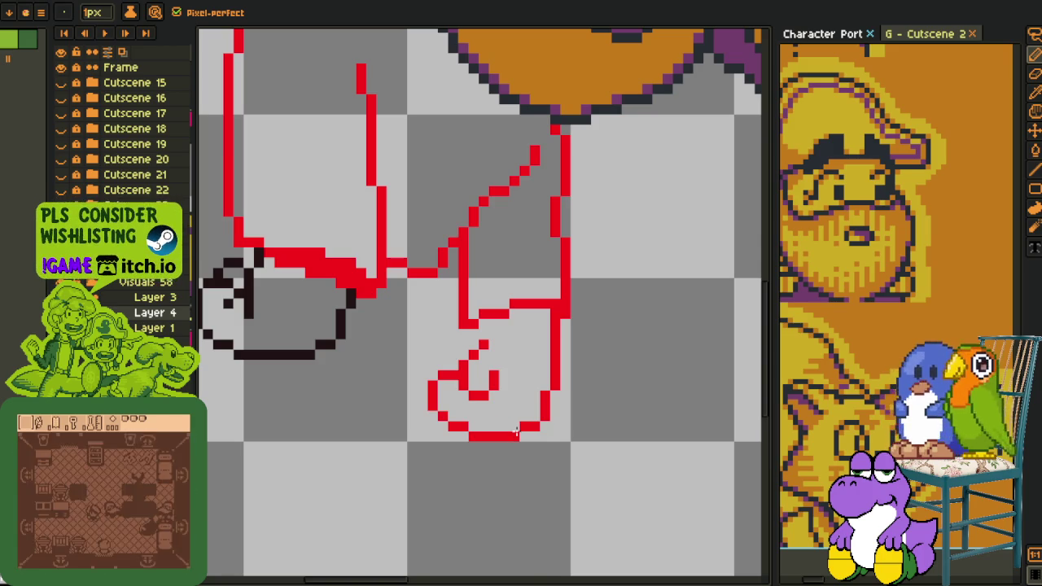
scroll(515, 432, "down", 1)
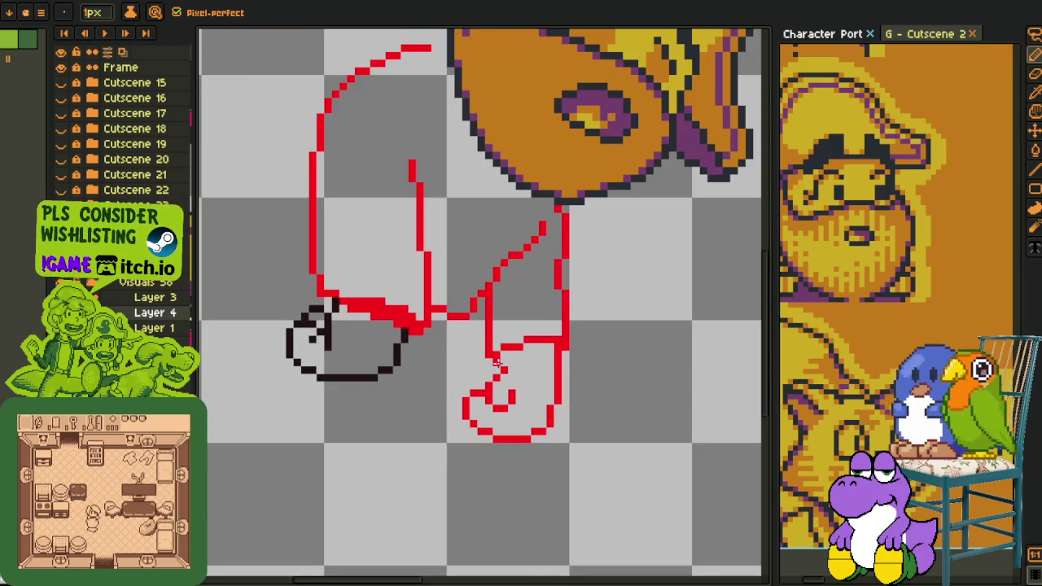
scroll(497, 361, "up", 3)
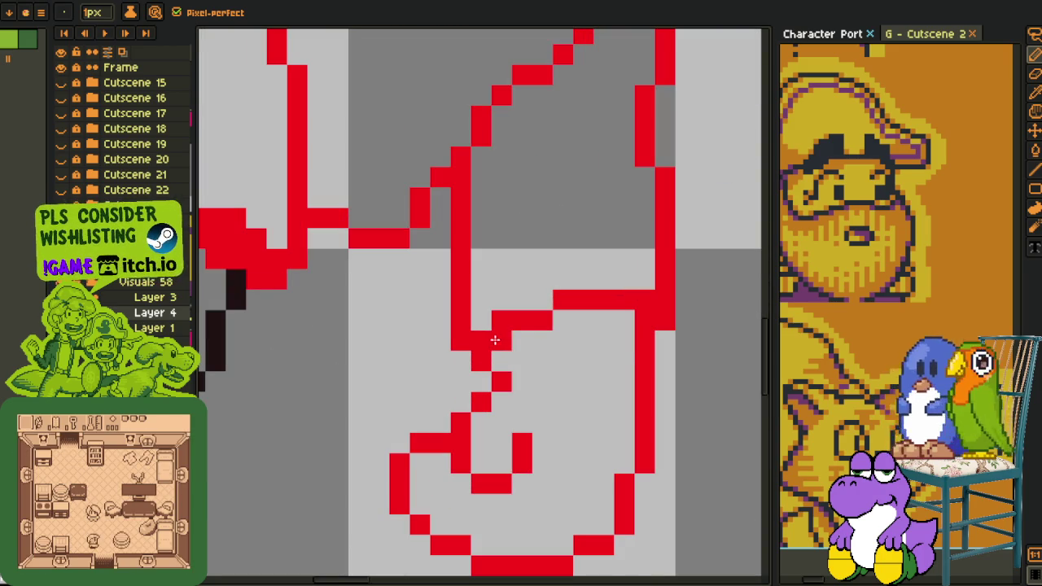
- Redraw the shoe's upper-right corner, then set Replace Color from #1a0a0a to #FF0000
left_click_drag(496, 342, 627, 344)
mouse_move(500, 322)
left_mouse_down()
mouse_move(553, 303)
mouse_move(651, 293)
mouse_move(635, 323)
mouse_move(659, 320)
left_mouse_up()
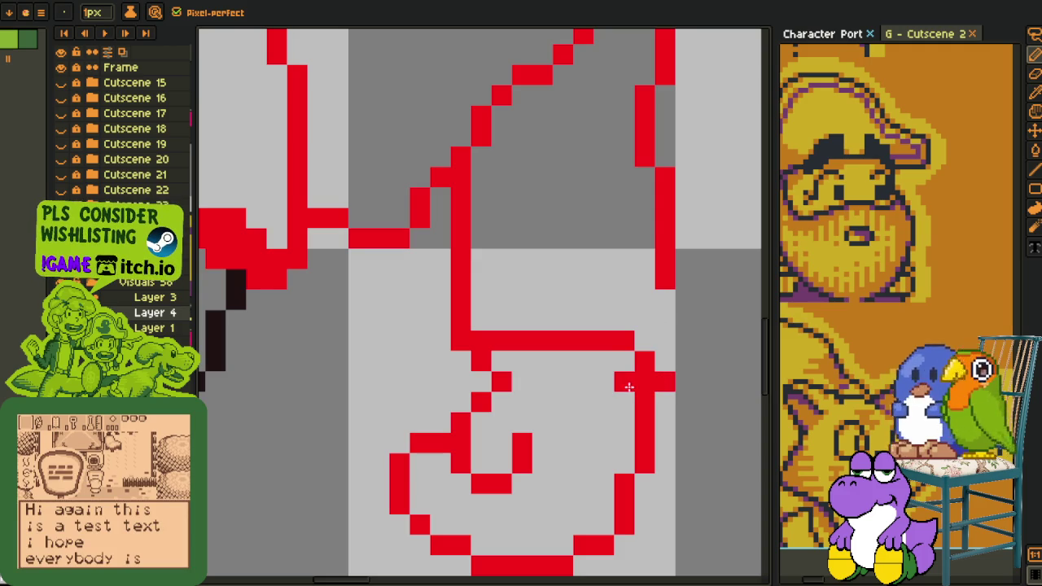
mouse_move(619, 381)
left_mouse_down()
mouse_move(558, 361)
mouse_move(581, 336)
mouse_move(640, 344)
mouse_move(588, 337)
mouse_move(665, 361)
mouse_move(691, 295)
left_mouse_up()
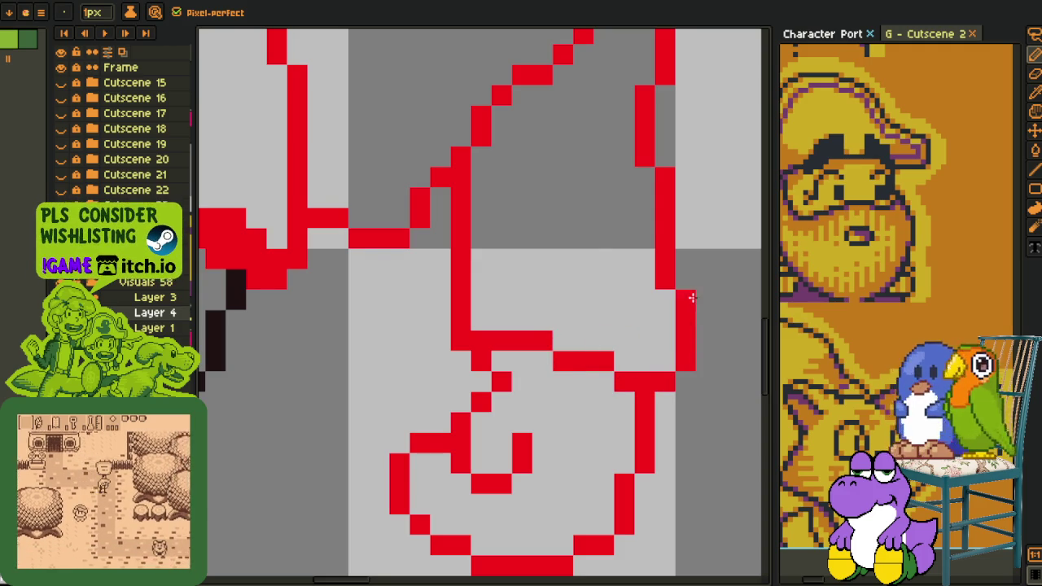
scroll(660, 280, "down", 3)
scroll(602, 363, "up", 1)
scroll(602, 362, "down", 1)
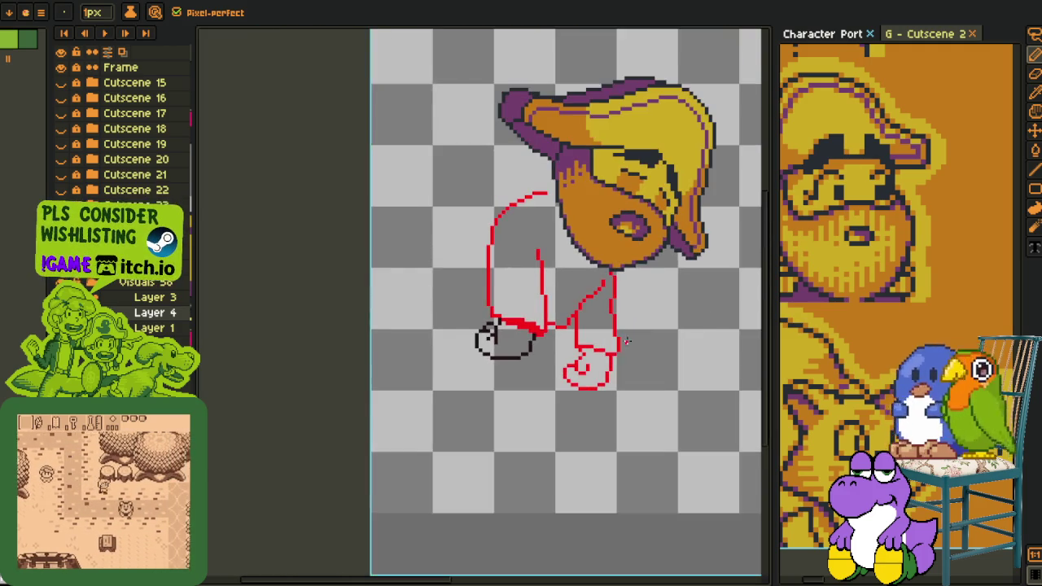
scroll(599, 360, "up", 1)
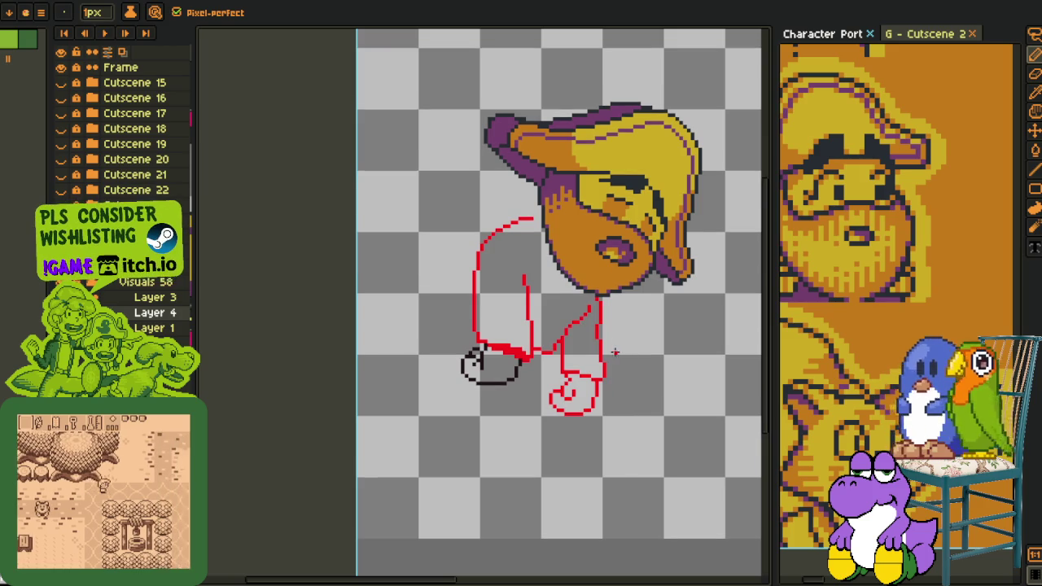
scroll(521, 352, "up", 1)
scroll(520, 351, "up", 1)
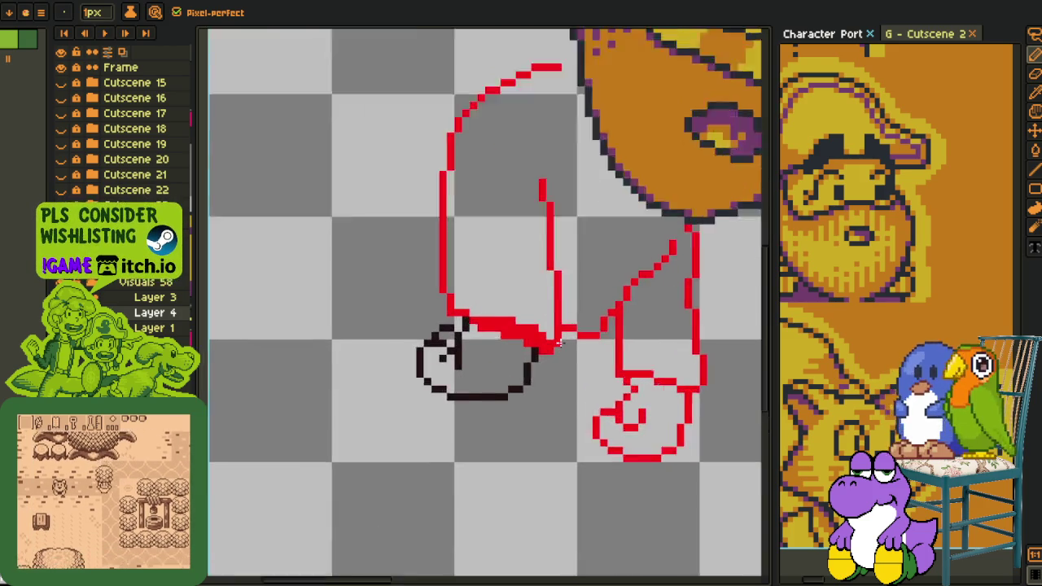
scroll(525, 350, "up", 1)
key("alt")
key("shift+r")
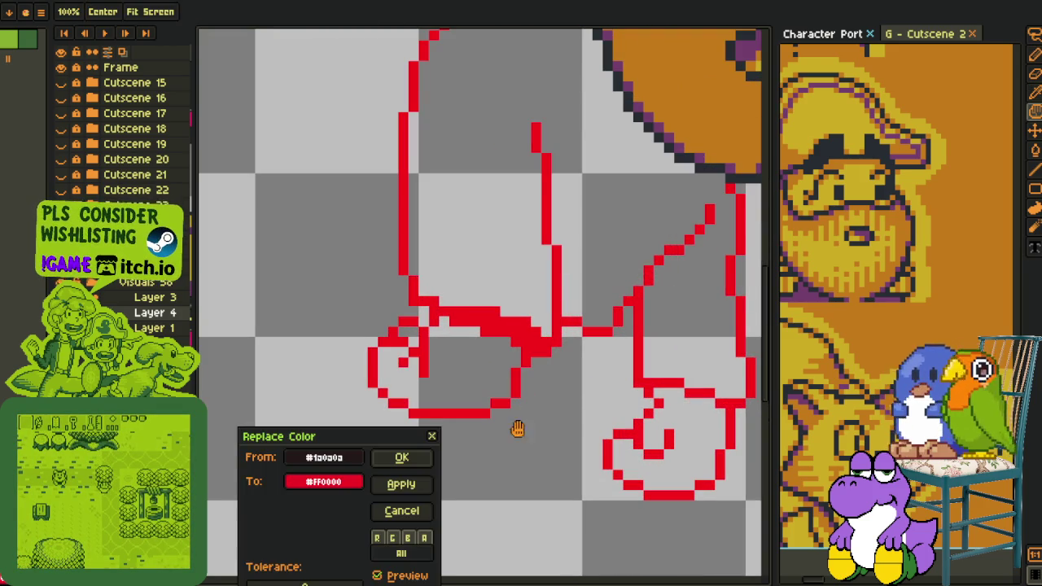
- Confirm the replacement, turning the black left-shoe circle red
left_click(417, 460)
scroll(413, 444, "down", 2)
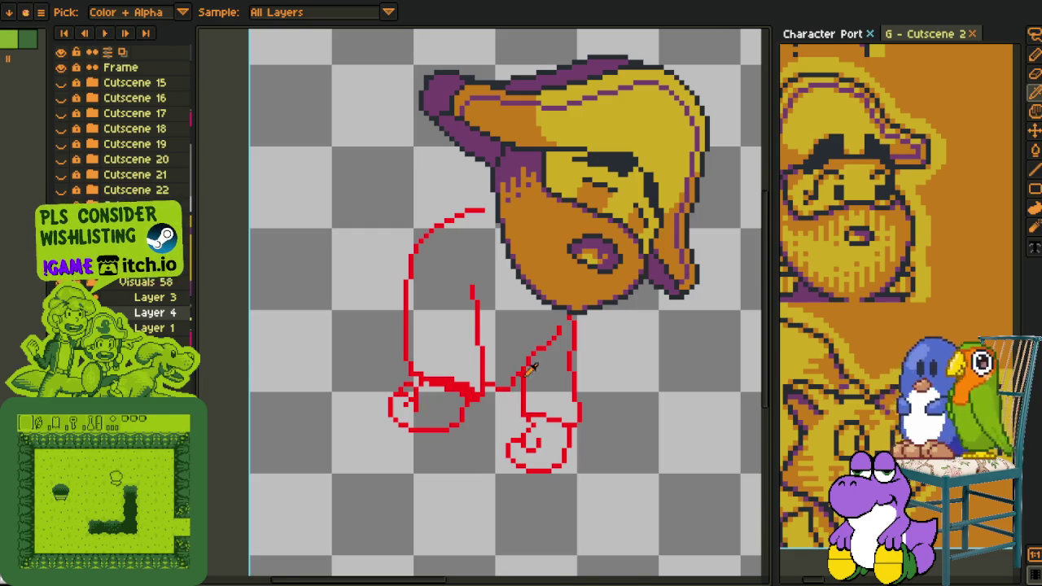
scroll(494, 366, "up", 1)
scroll(497, 358, "up", 1)
scroll(508, 342, "up", 1)
- Nudge a piece of the inner leg line right and fill the gap pixel joining the leg strokes
left_click_drag(508, 342, 524, 336)
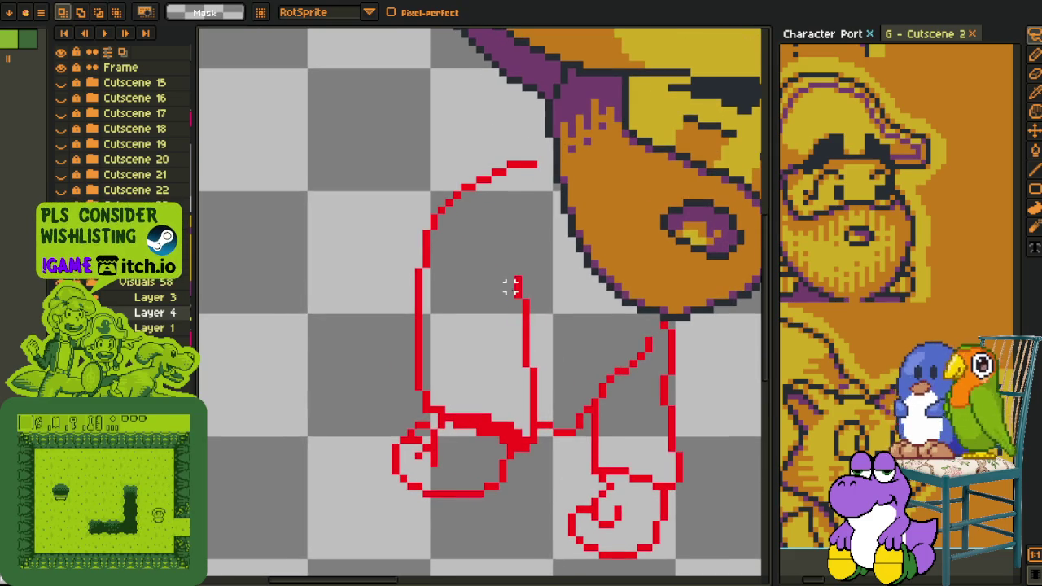
mouse_move(517, 281)
left_mouse_down()
mouse_move(473, 399)
mouse_move(479, 481)
mouse_move(525, 501)
mouse_move(547, 325)
mouse_move(528, 335)
left_mouse_up()
key("Return")
scroll(492, 492, "up", 3)
key("i")
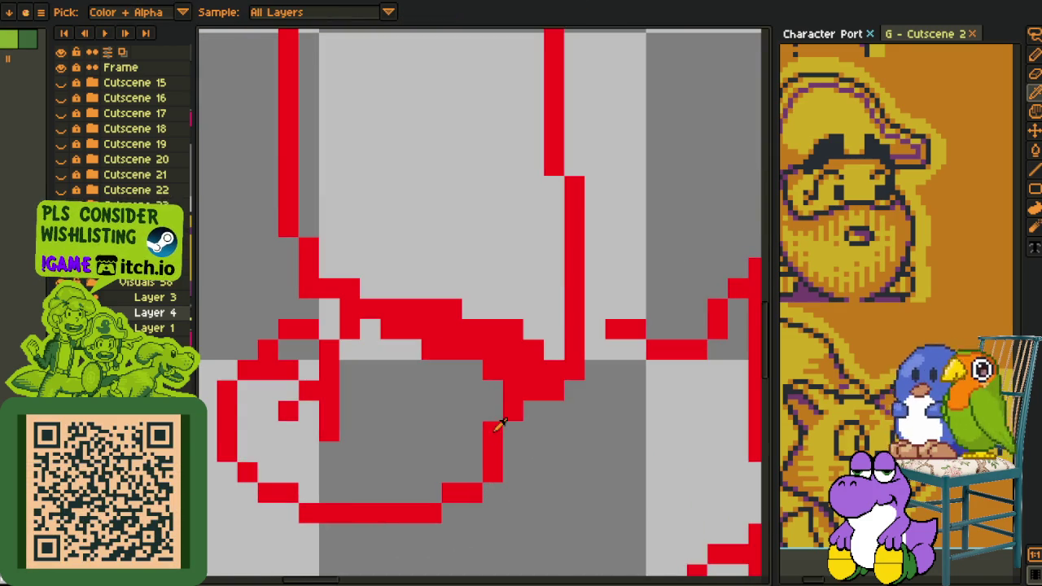
key("b")
left_click(595, 329)
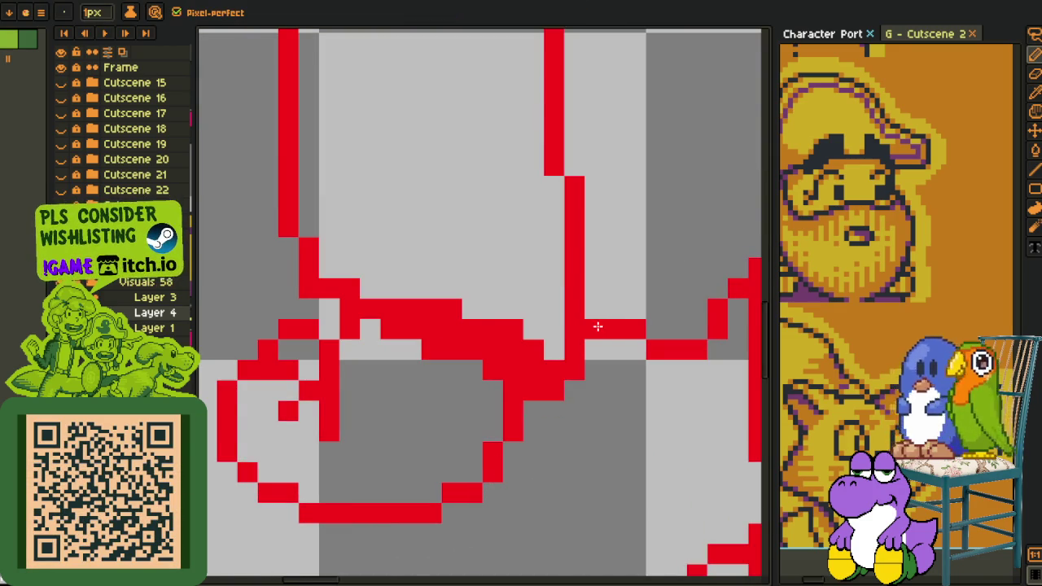
scroll(598, 334, "down", 3)
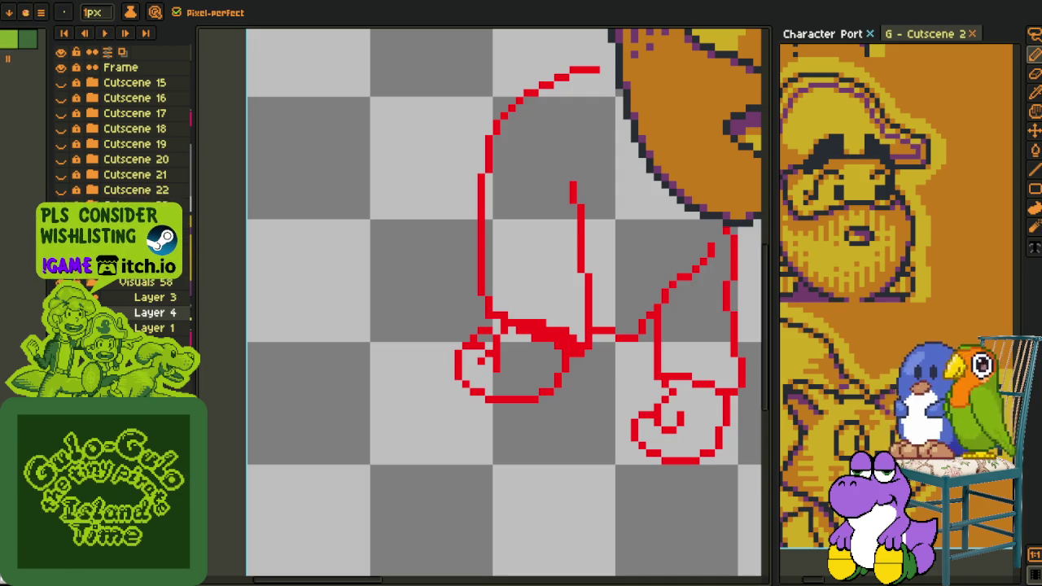
scroll(496, 368, "down", 1)
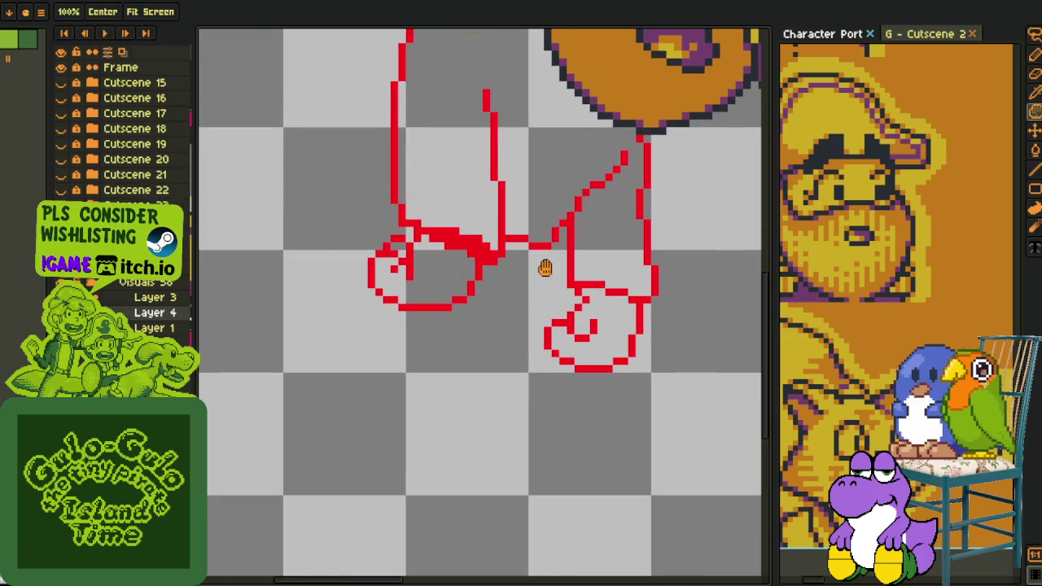
scroll(558, 270, "up", 1)
scroll(382, 325, "up", 1)
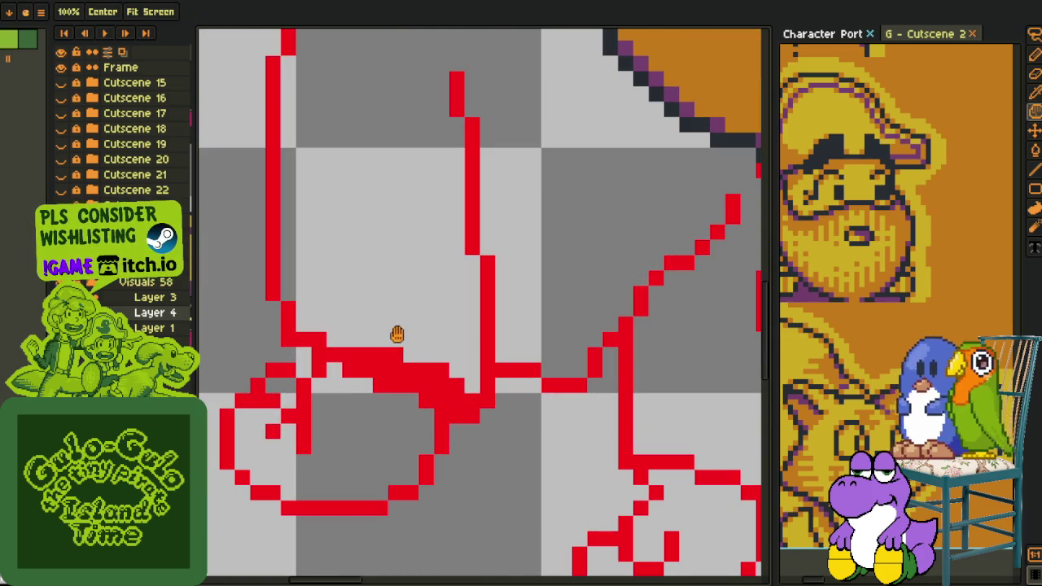
key("i")
key("b")
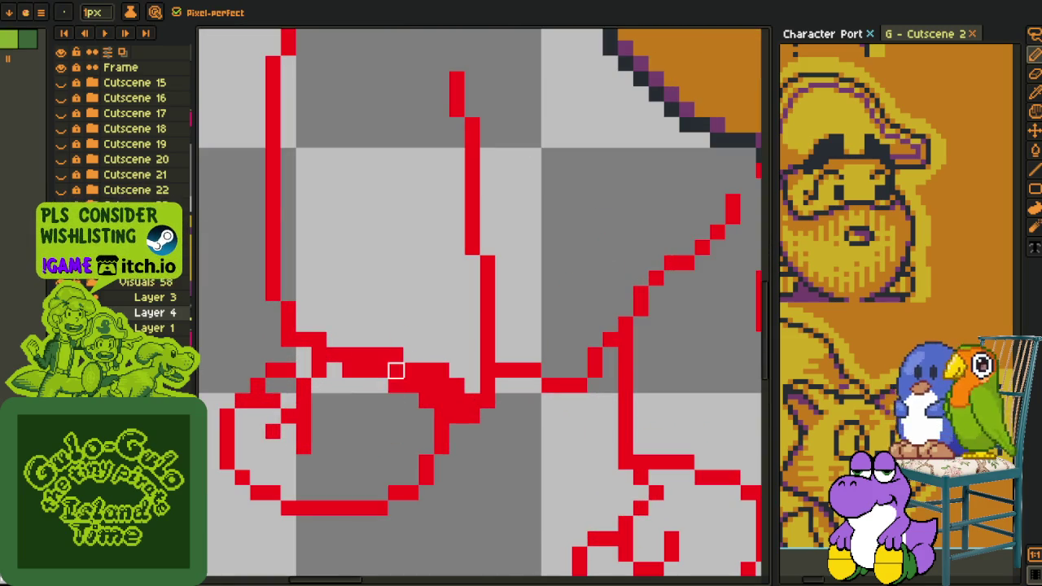
key("i")
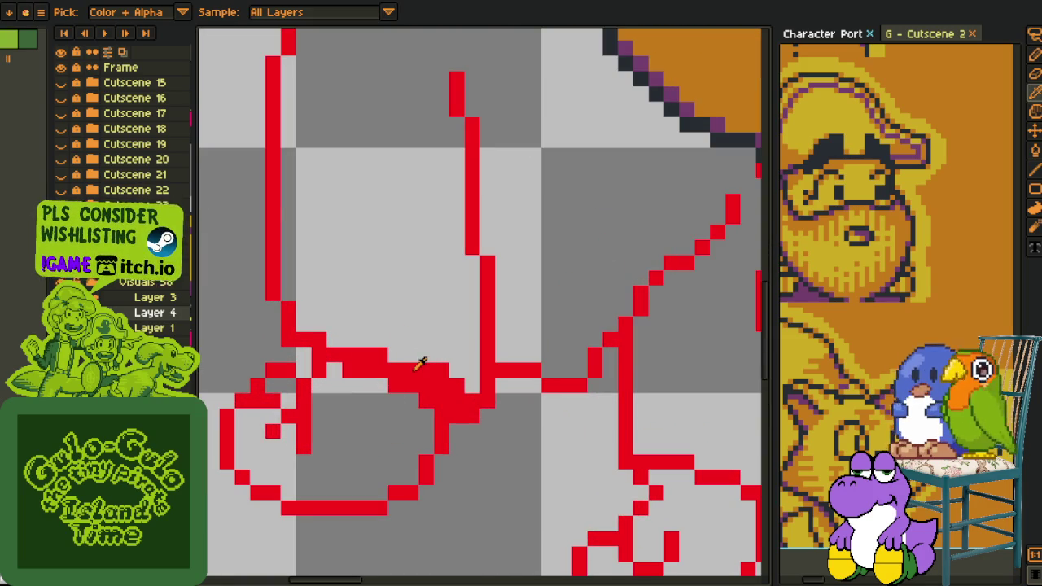
scroll(400, 358, "down", 1)
left_click_drag(437, 329, 440, 308)
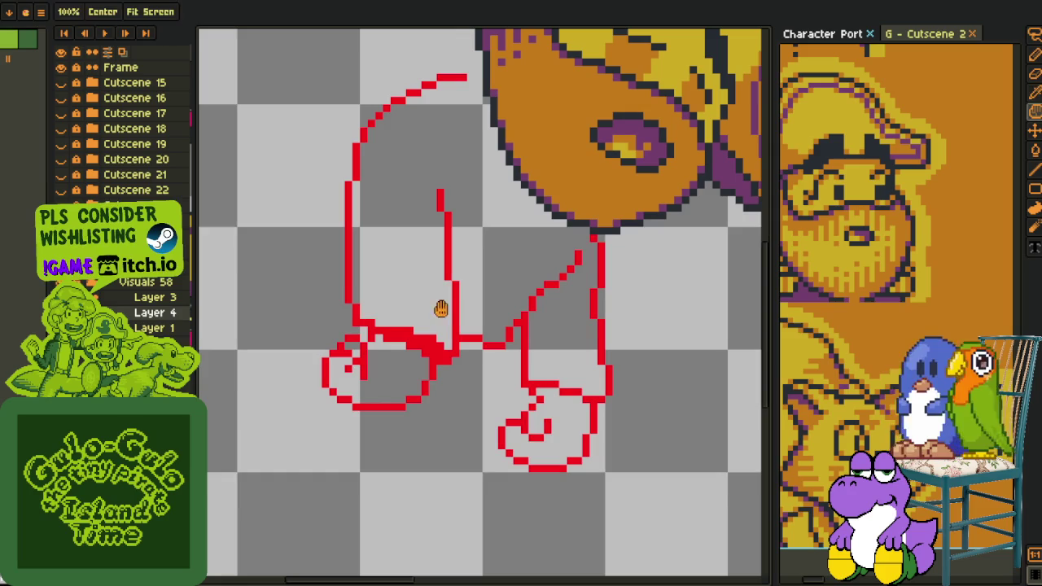
scroll(442, 302, "down", 2)
scroll(483, 321, "down", 1)
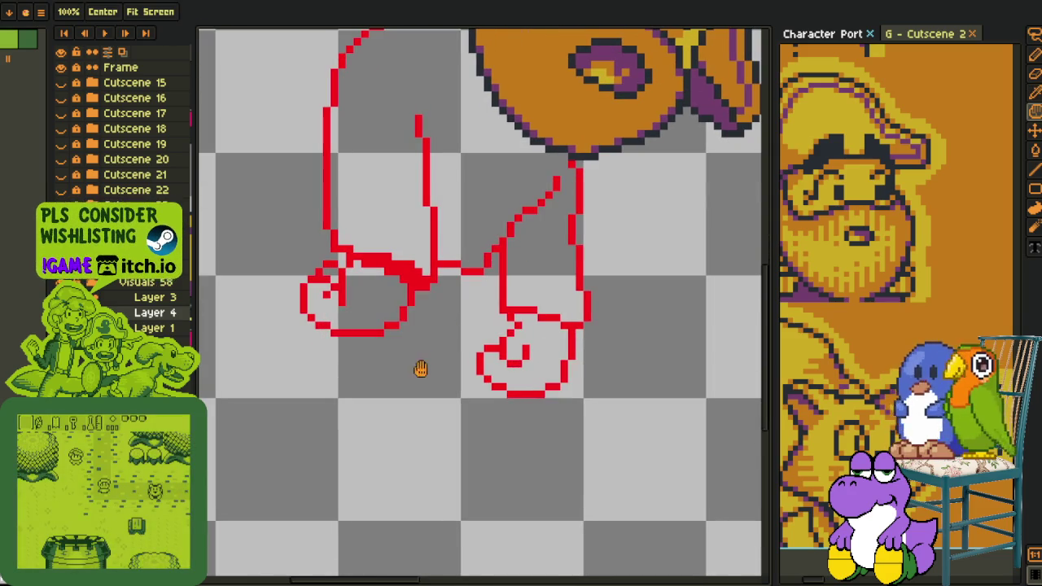
scroll(440, 334, "down", 1)
left_click_drag(442, 326, 458, 356)
scroll(394, 314, "up", 2)
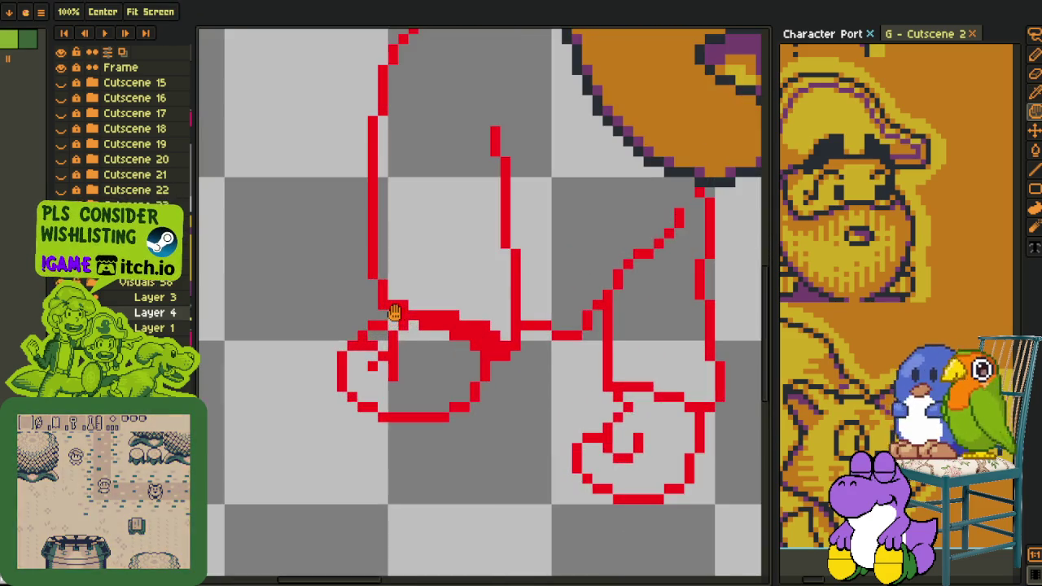
scroll(477, 409, "down", 2)
scroll(465, 389, "up", 1)
scroll(445, 383, "up", 1)
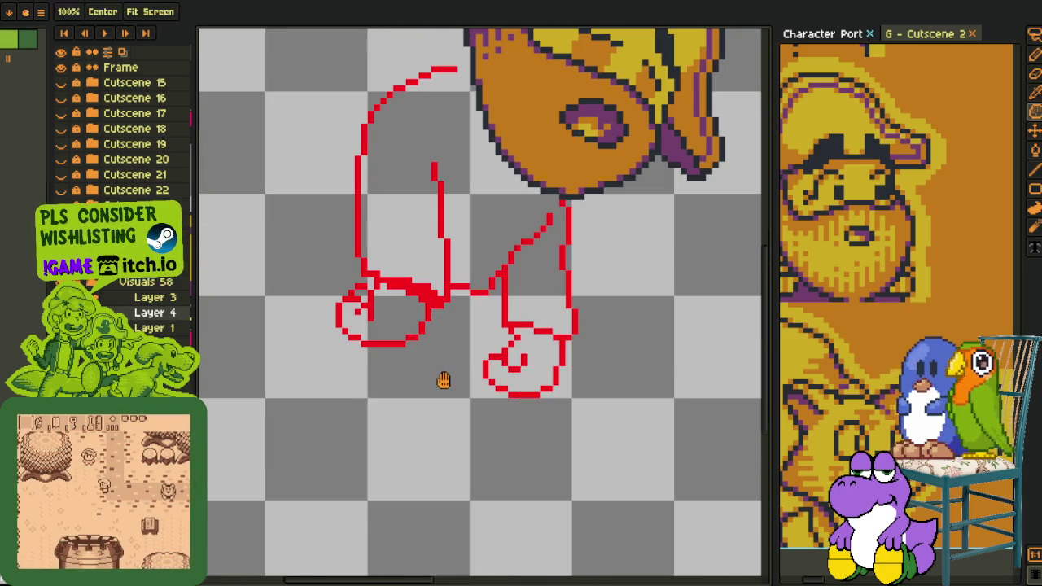
scroll(439, 423, "down", 1)
scroll(435, 447, "down", 1)
scroll(463, 407, "down", 1)
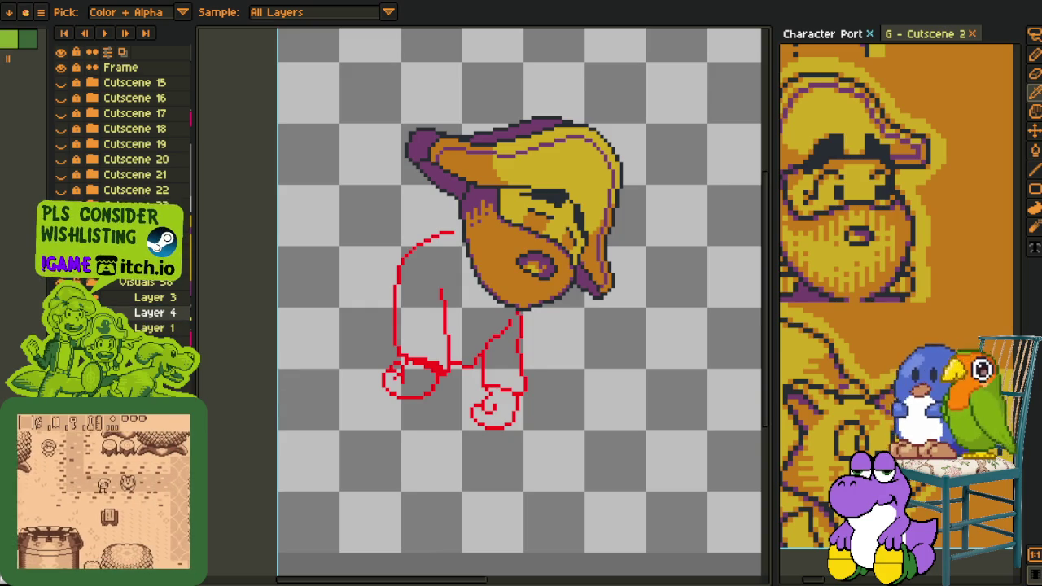
left_click(60, 312)
left_click(60, 312)
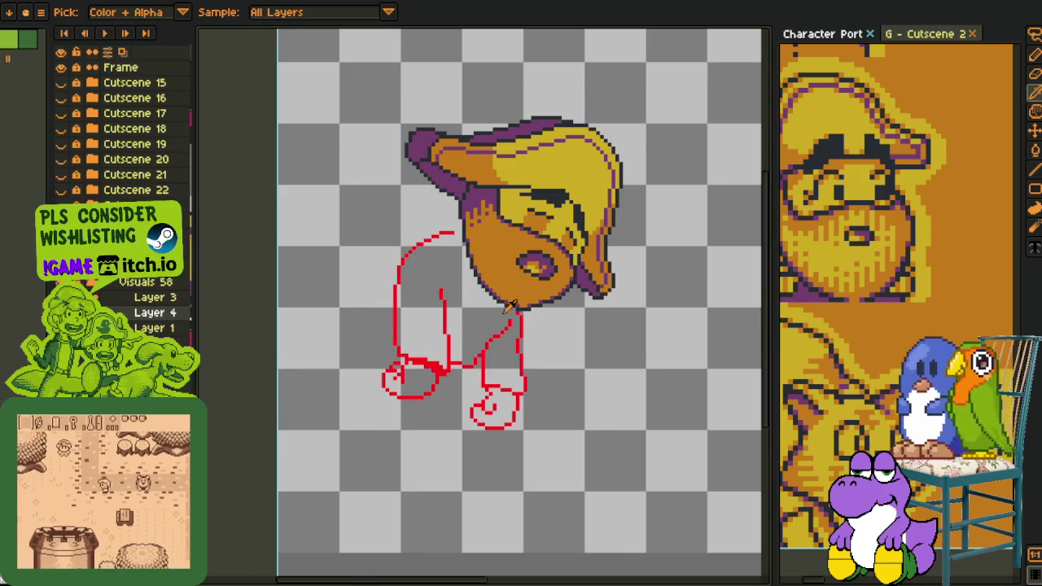
scroll(480, 305, "down", 1)
scroll(432, 280, "up", 1)
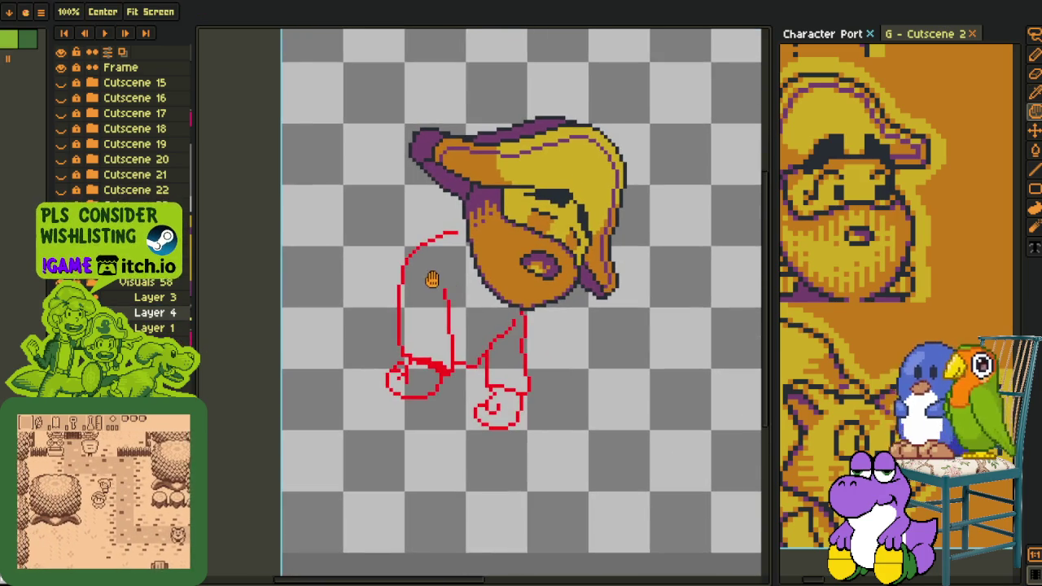
left_click_drag(443, 284, 435, 261)
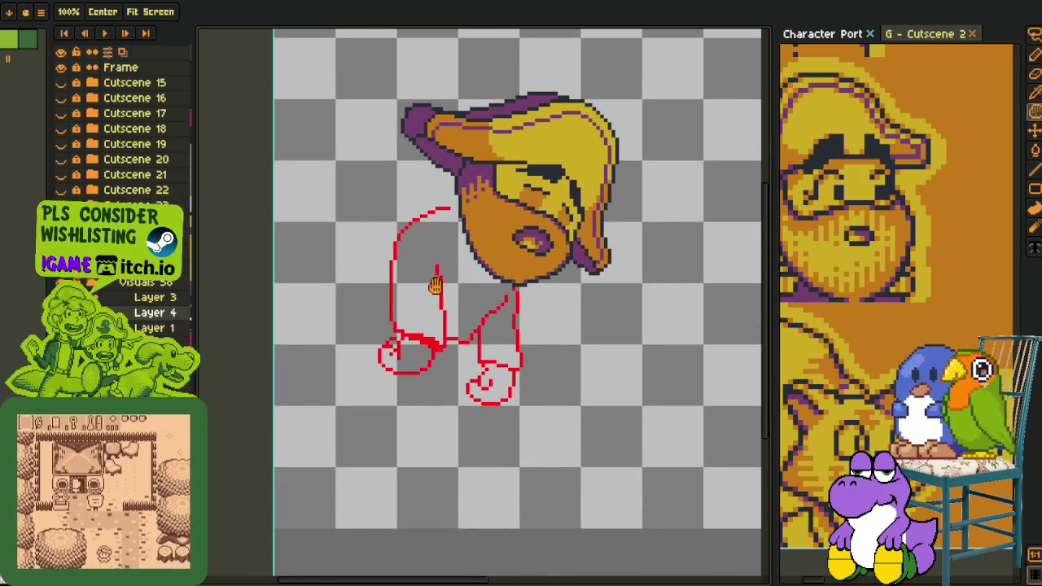
scroll(431, 240, "up", 1)
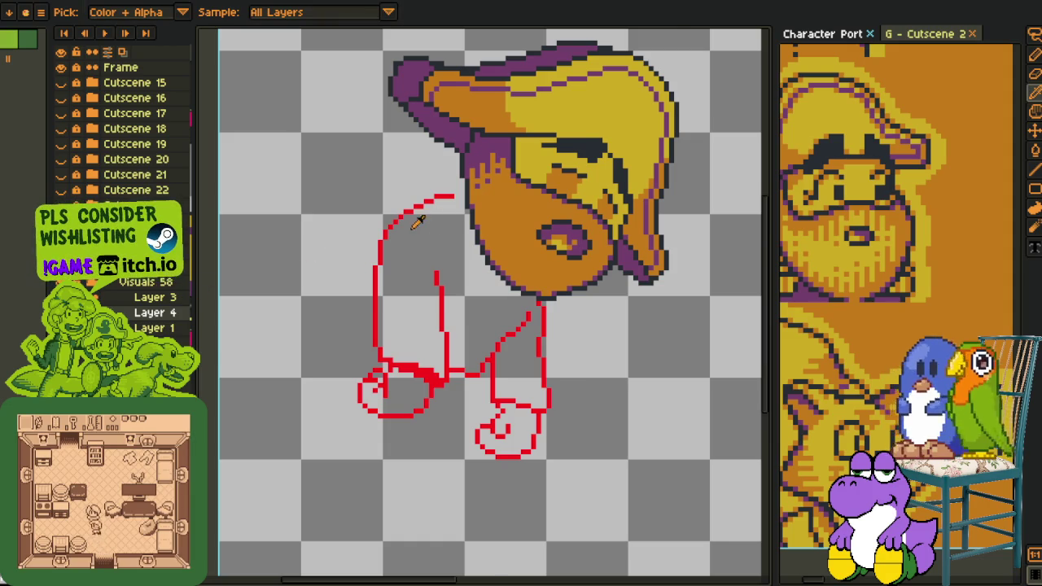
scroll(416, 220, "up", 1)
key("b")
scroll(437, 225, "up", 1)
- Lasso the left leg's curved top near the head and move it down slightly
mouse_move(476, 145)
left_mouse_down()
mouse_move(212, 416)
mouse_move(492, 244)
left_mouse_up()
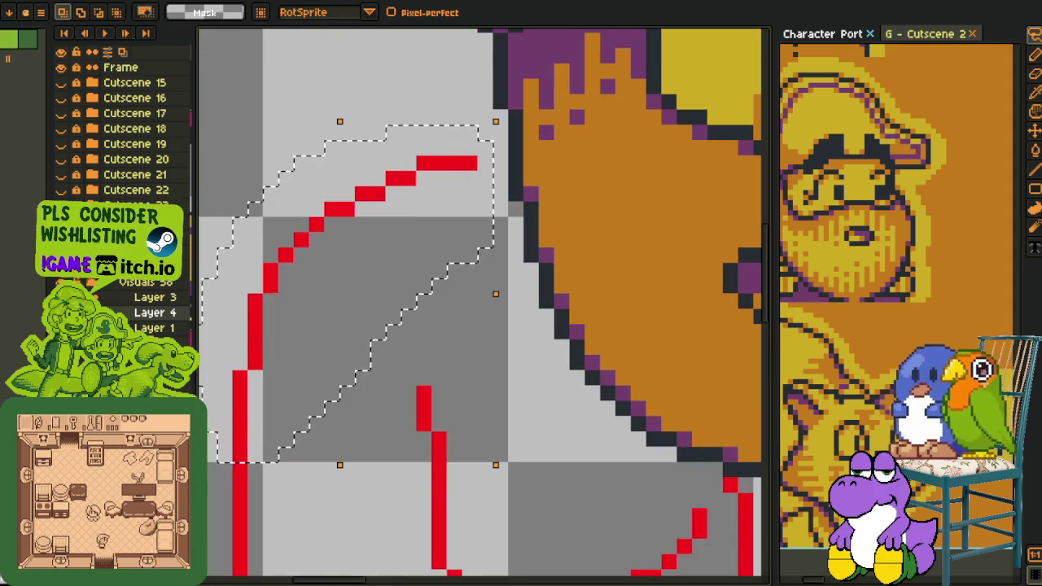
left_click_drag(274, 298, 275, 324)
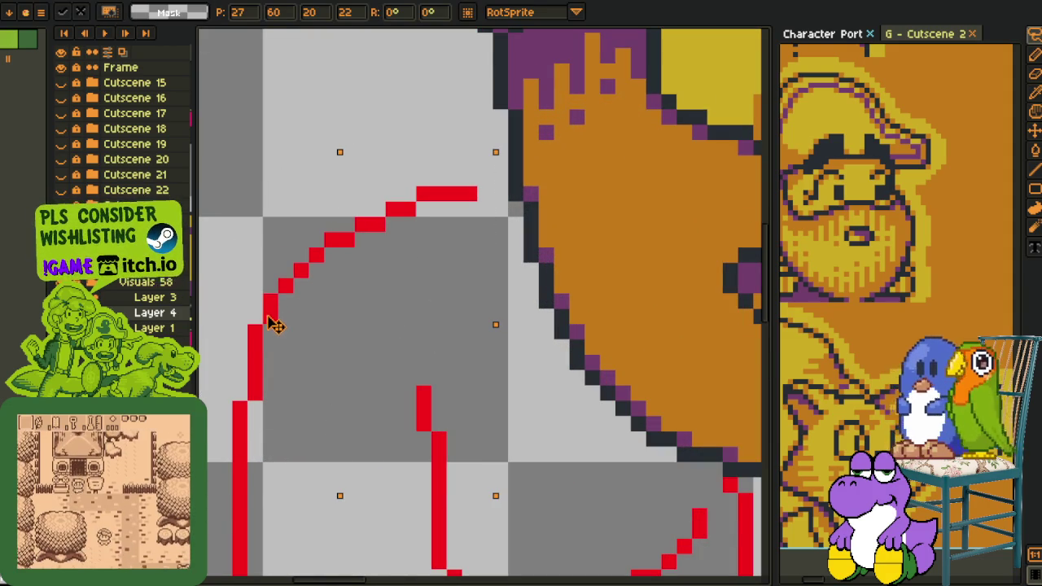
key("Return")
scroll(533, 354, "down", 3)
scroll(488, 333, "up", 2)
key("b")
scroll(384, 270, "up", 4)
- Redraw the curve's joining pixels and thicken the inner leg line where the diagonal meets it
mouse_move(384, 271)
left_mouse_down()
mouse_move(412, 245)
mouse_move(426, 252)
left_mouse_up()
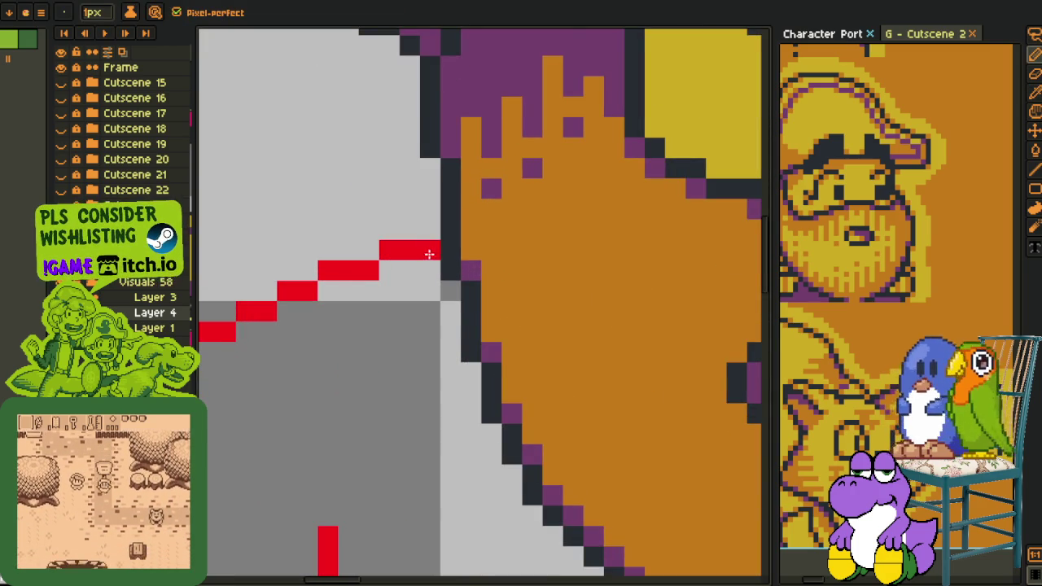
scroll(425, 252, "down", 4)
key("i")
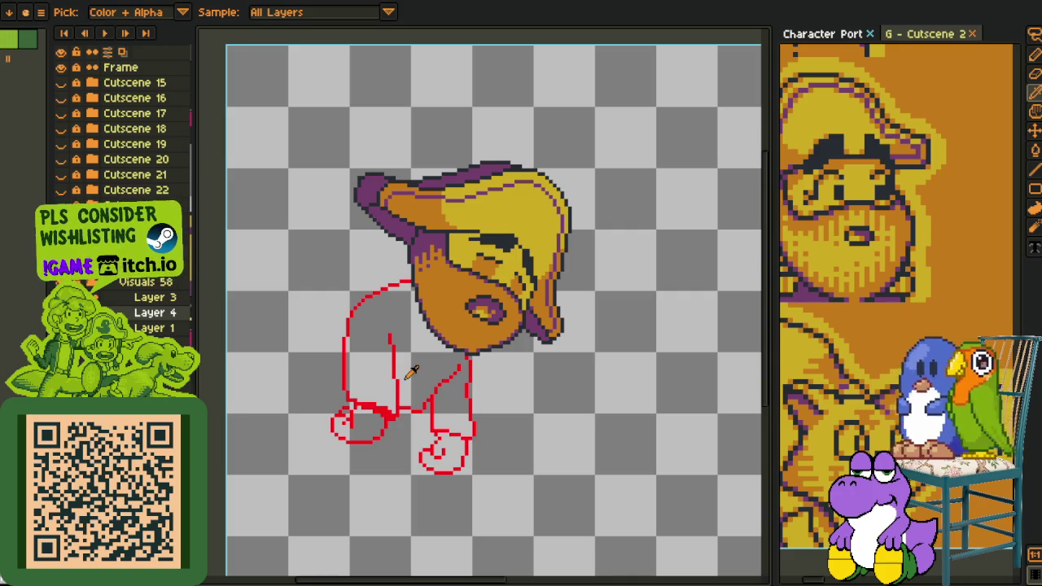
scroll(421, 415, "down", 3)
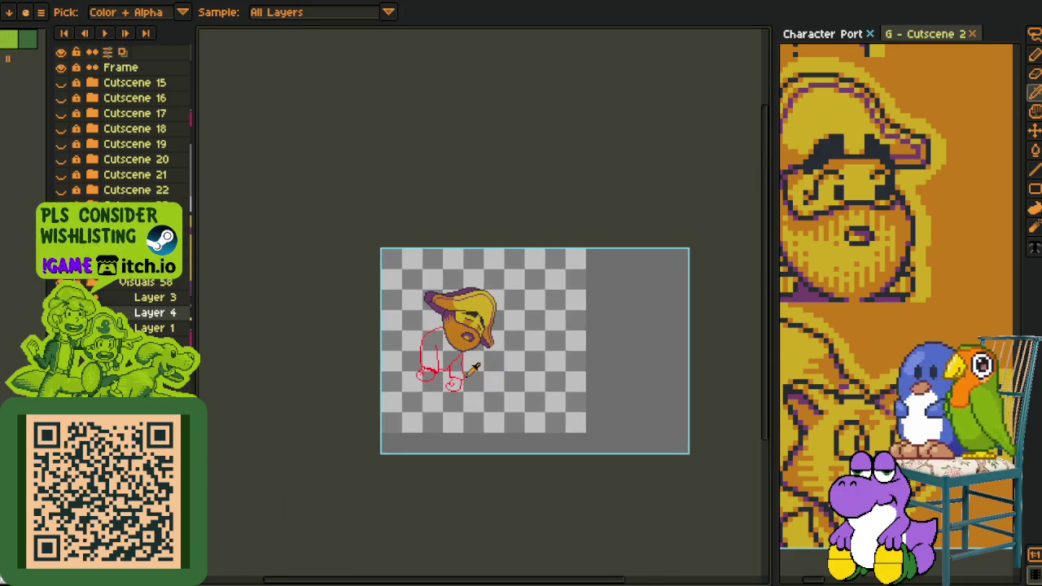
scroll(453, 367, "up", 3)
scroll(453, 368, "up", 1)
scroll(439, 368, "up", 1)
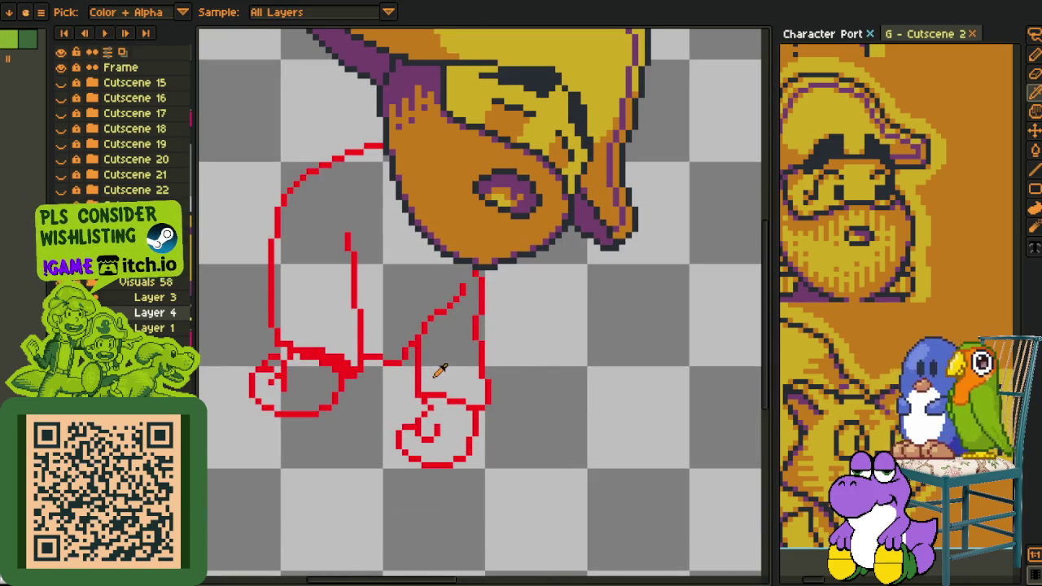
scroll(432, 376, "up", 2)
scroll(447, 372, "up", 2)
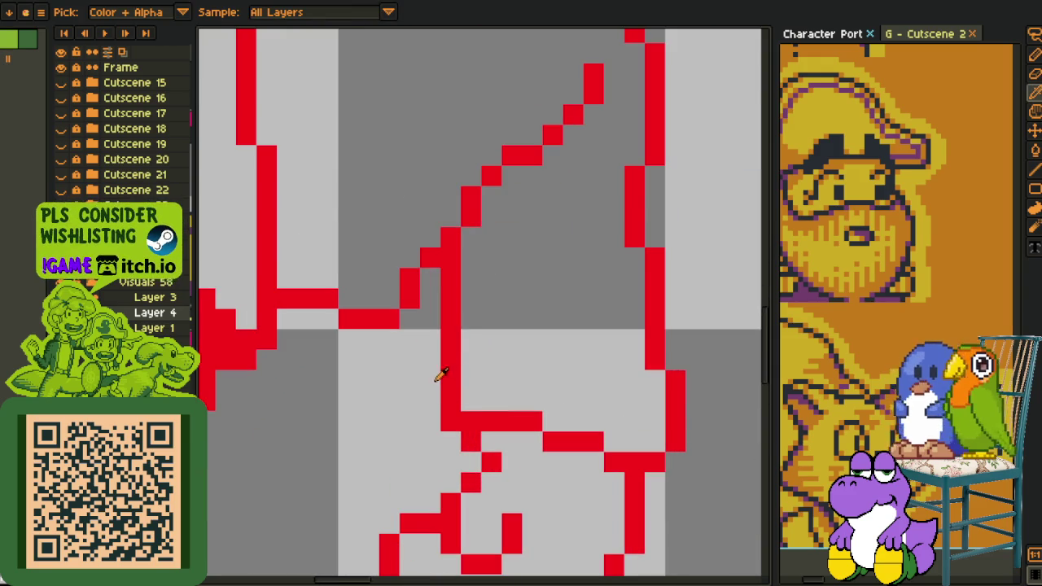
mouse_move(430, 380)
left_mouse_down()
mouse_move(428, 279)
mouse_move(449, 317)
left_mouse_up()
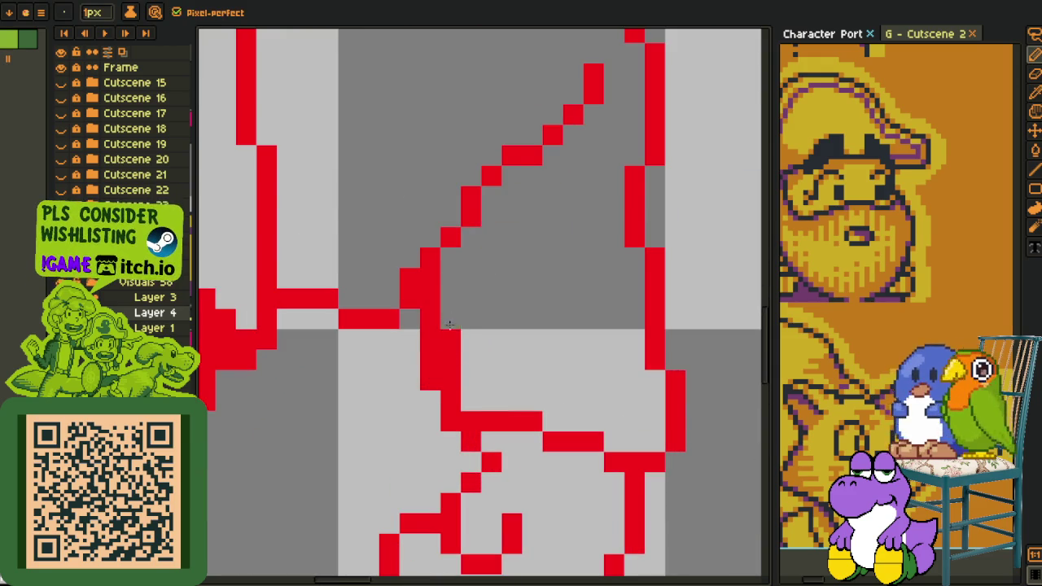
- Remove stray red pixels and part of the old line above the right shoe
scroll(468, 372, "down", 4)
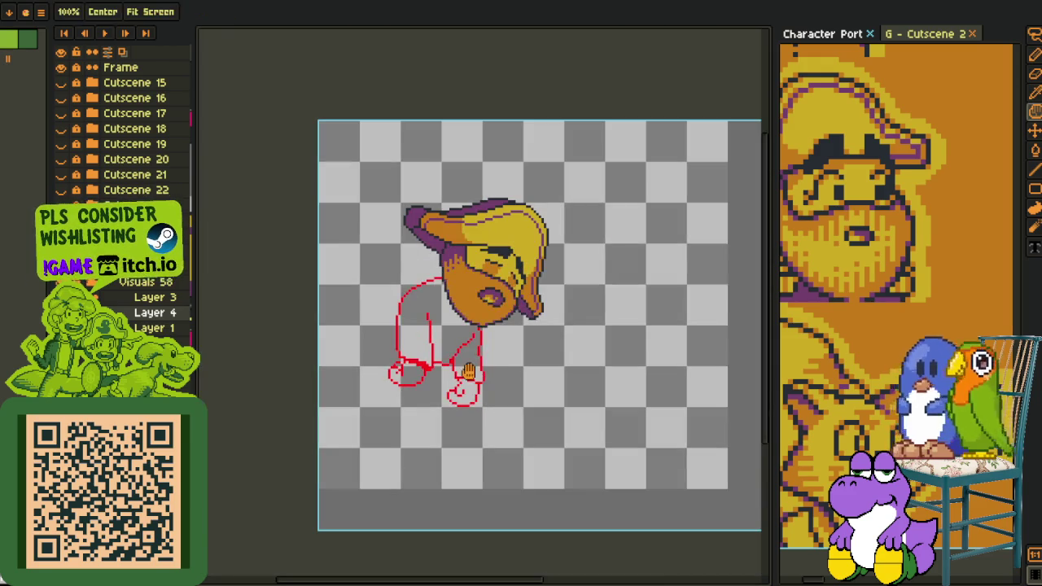
key("i")
scroll(491, 369, "up", 5)
scroll(350, 400, "up", 1)
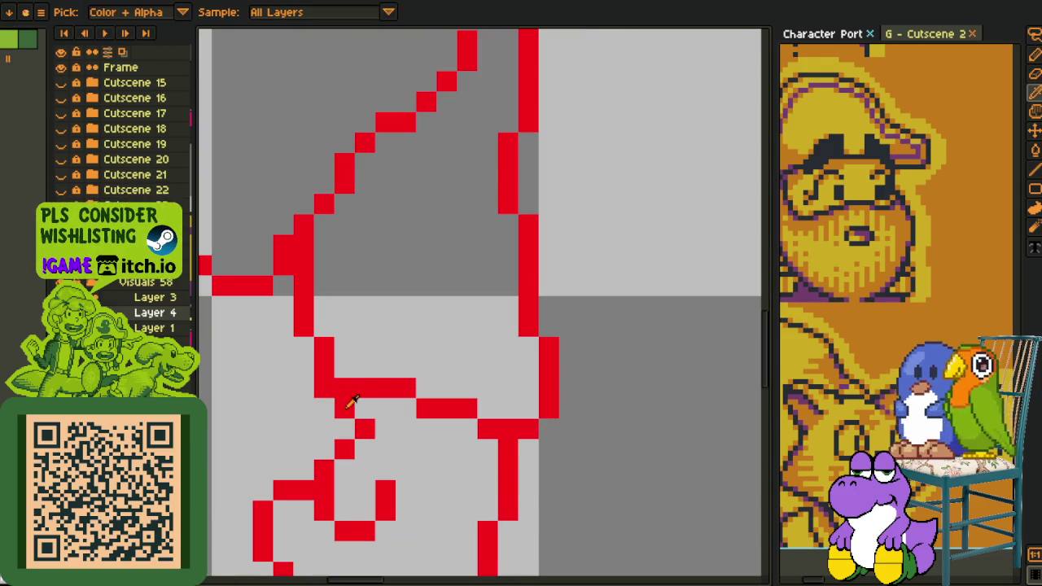
key("b")
left_click(365, 407)
right_click(344, 407)
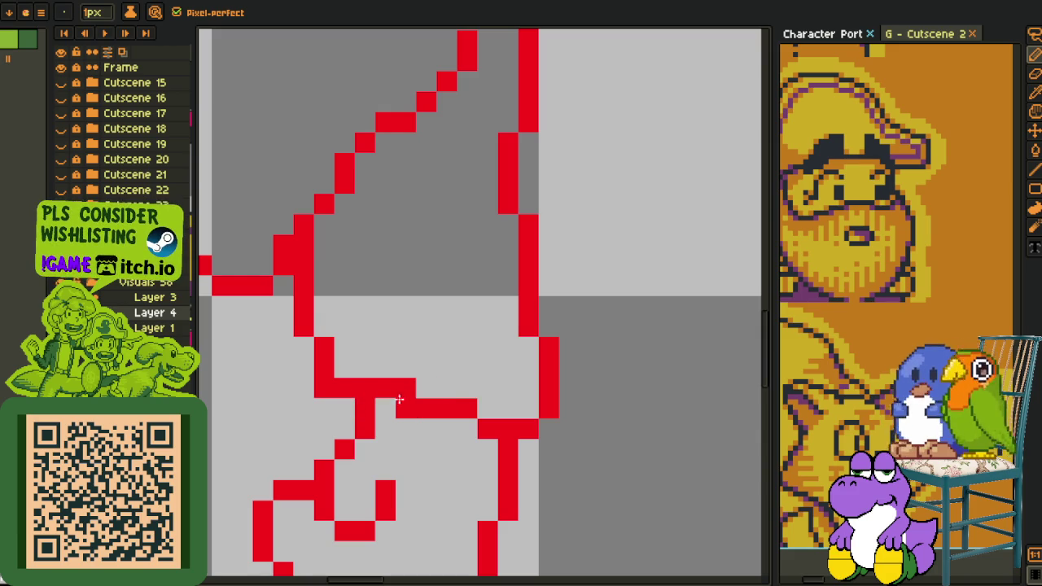
left_click_drag(344, 389, 474, 407)
right_click(508, 429)
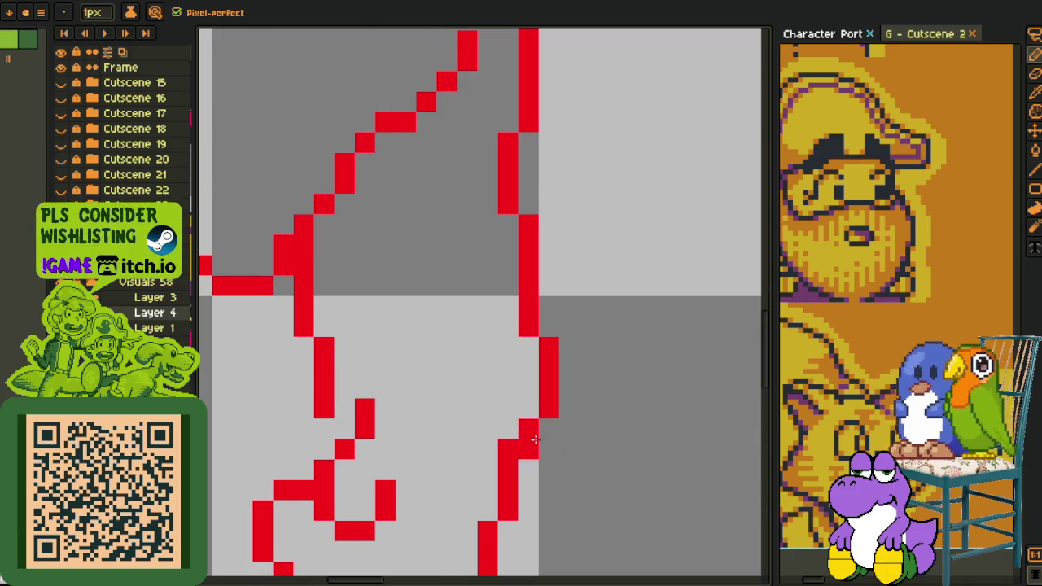
scroll(462, 418, "down", 5)
scroll(462, 418, "up", 4)
- Redraw the right shoe's red top edge and join it to a vertical side line
left_click_drag(479, 418, 556, 422)
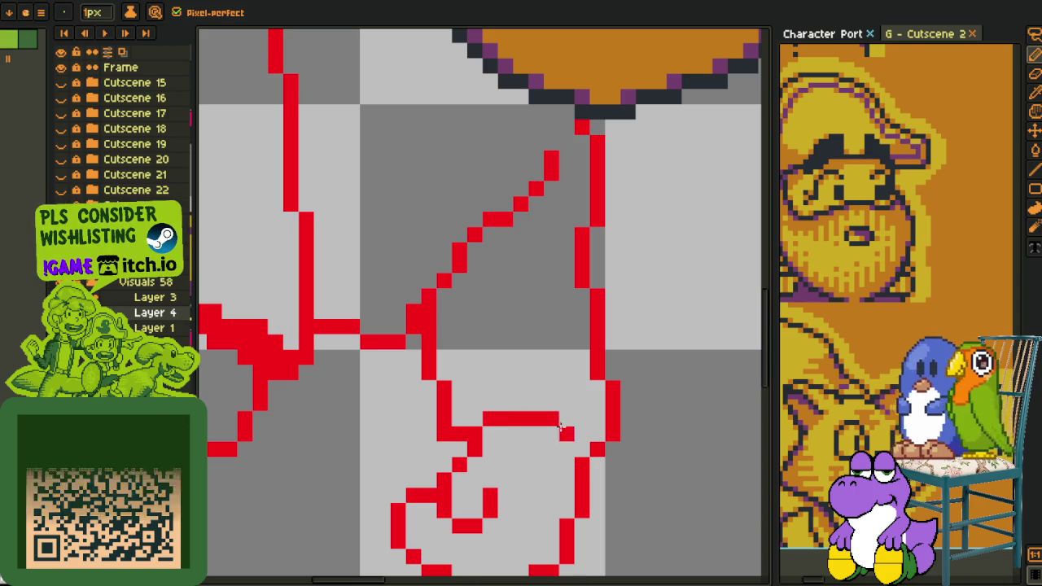
left_click(585, 446)
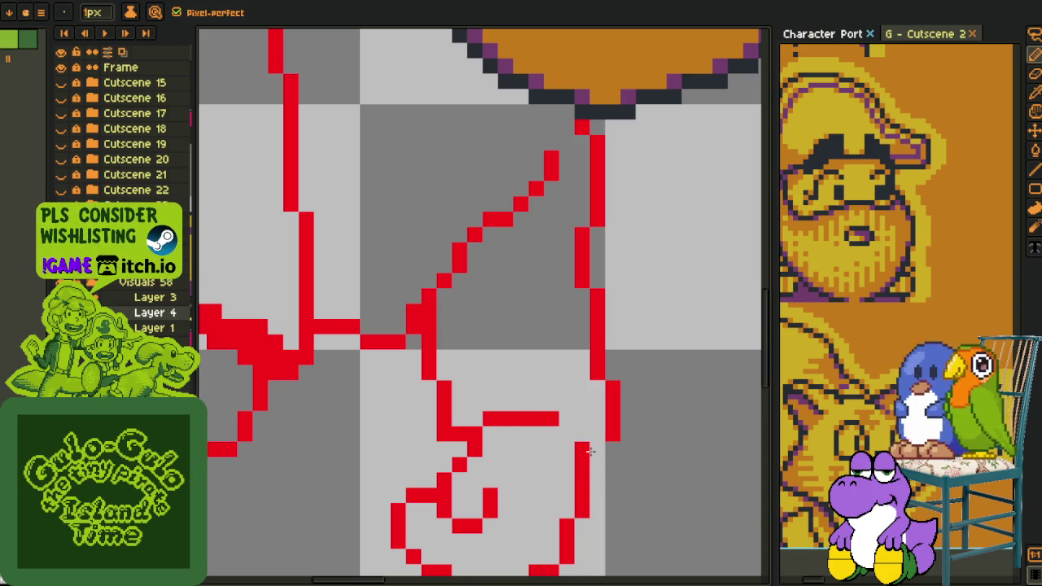
right_click(612, 404)
right_click(597, 372)
left_click_drag(612, 418, 616, 447)
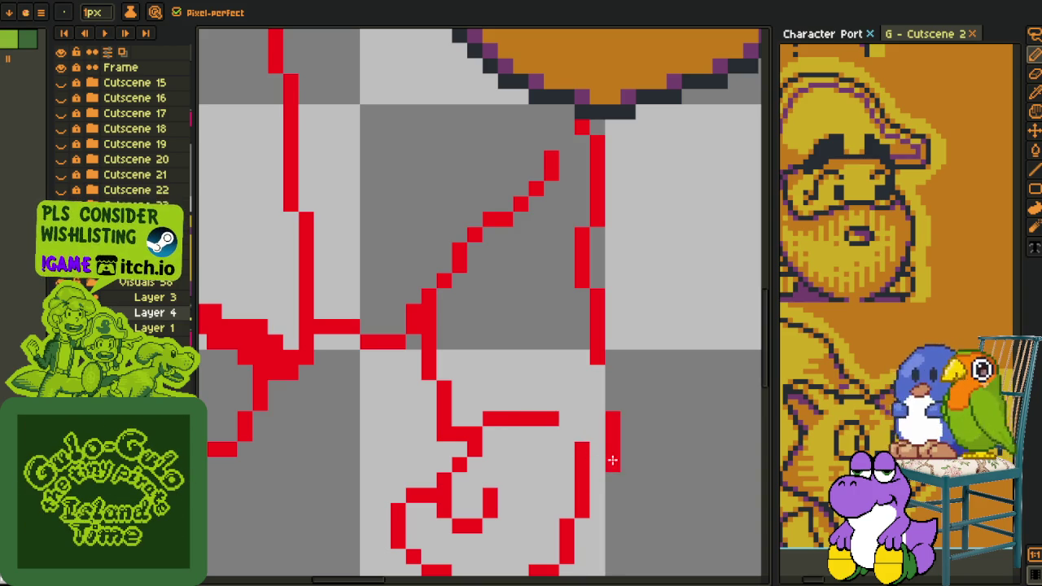
left_click(566, 432)
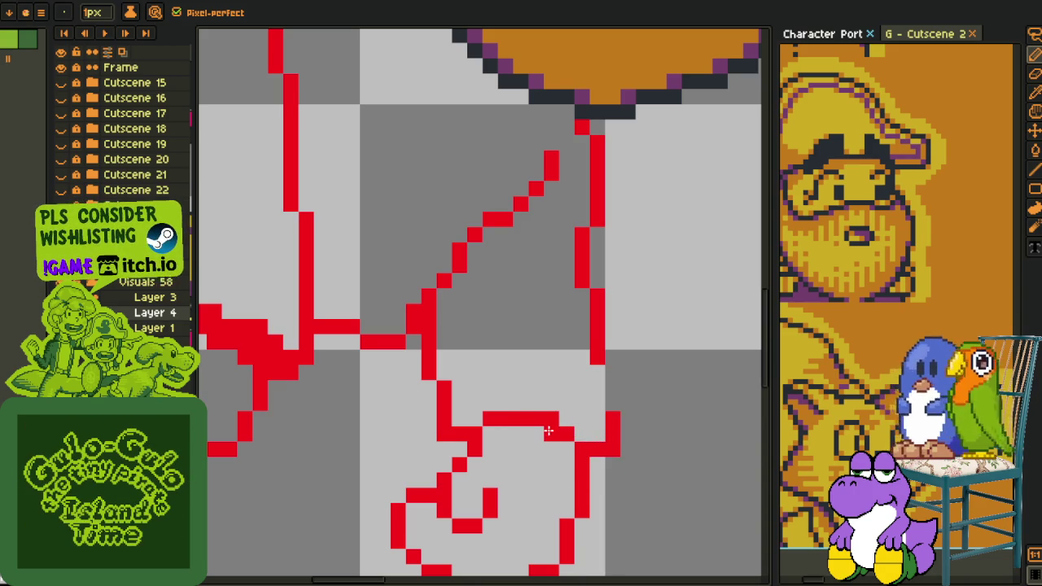
left_click_drag(612, 411, 611, 388)
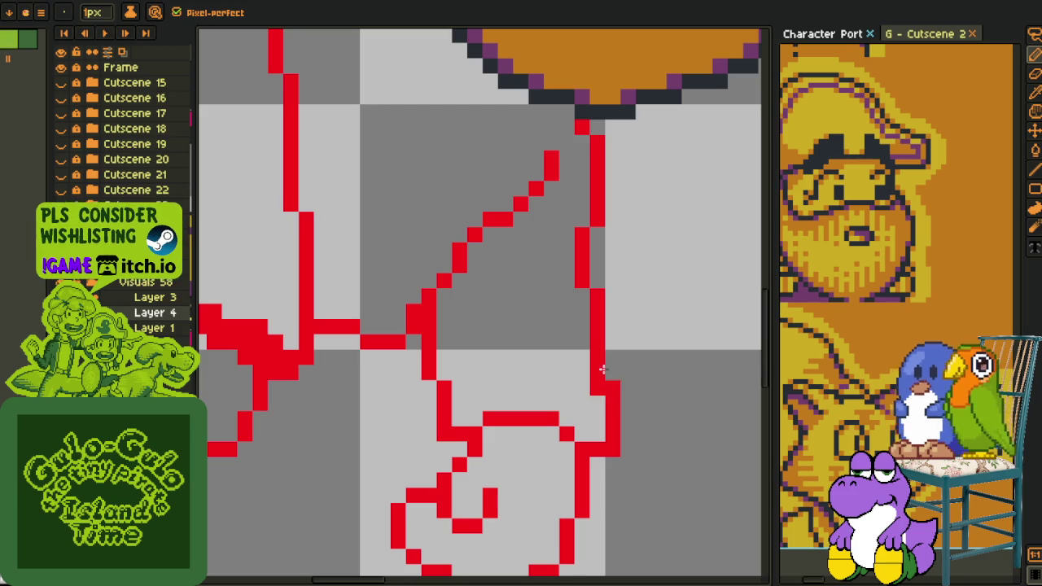
- Erase the old red line across the left ankle
scroll(601, 391, "down", 3)
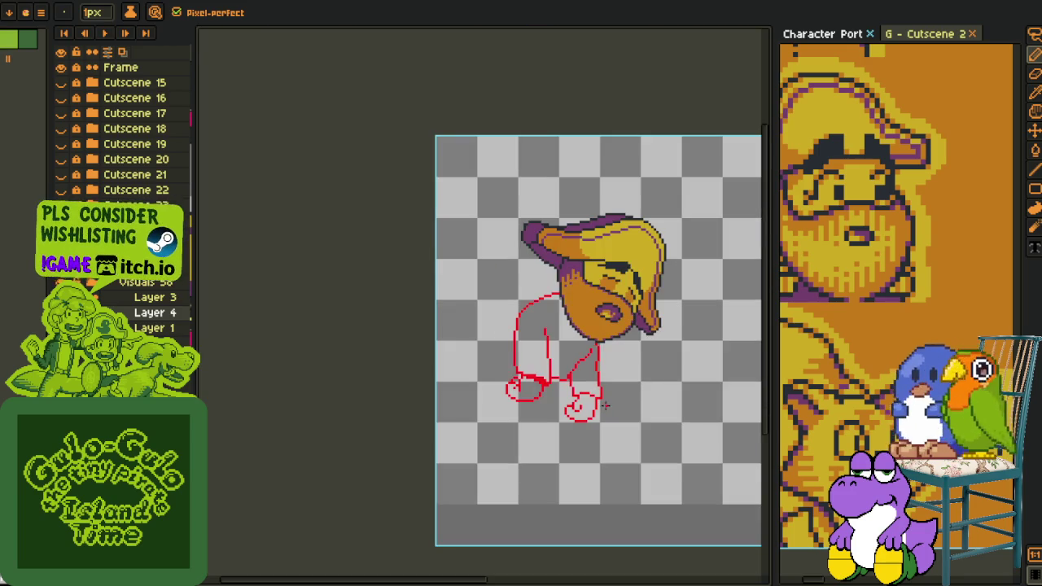
scroll(565, 387, "up", 1)
scroll(565, 387, "up", 1)
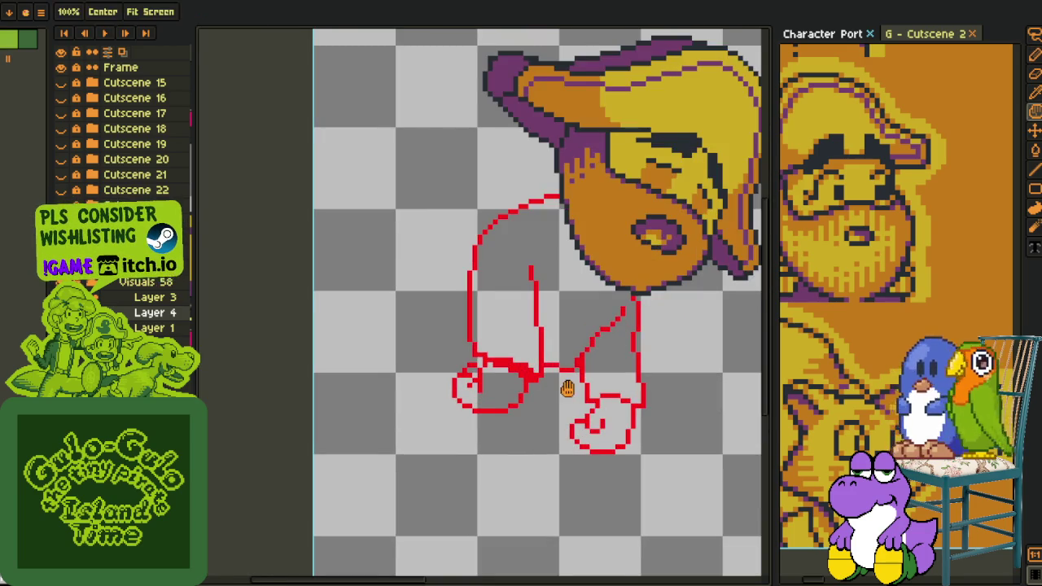
scroll(565, 386, "up", 2)
scroll(539, 373, "up", 1)
scroll(540, 374, "up", 2)
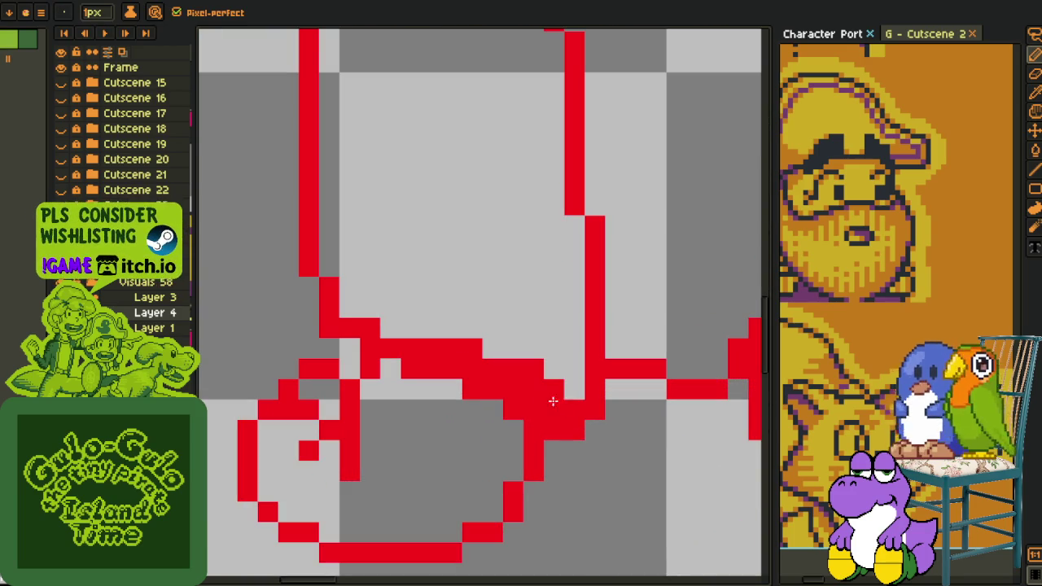
mouse_move(568, 400)
left_mouse_down()
mouse_move(480, 368)
mouse_move(470, 348)
mouse_move(407, 344)
left_mouse_up()
scroll(407, 344, "down", 2)
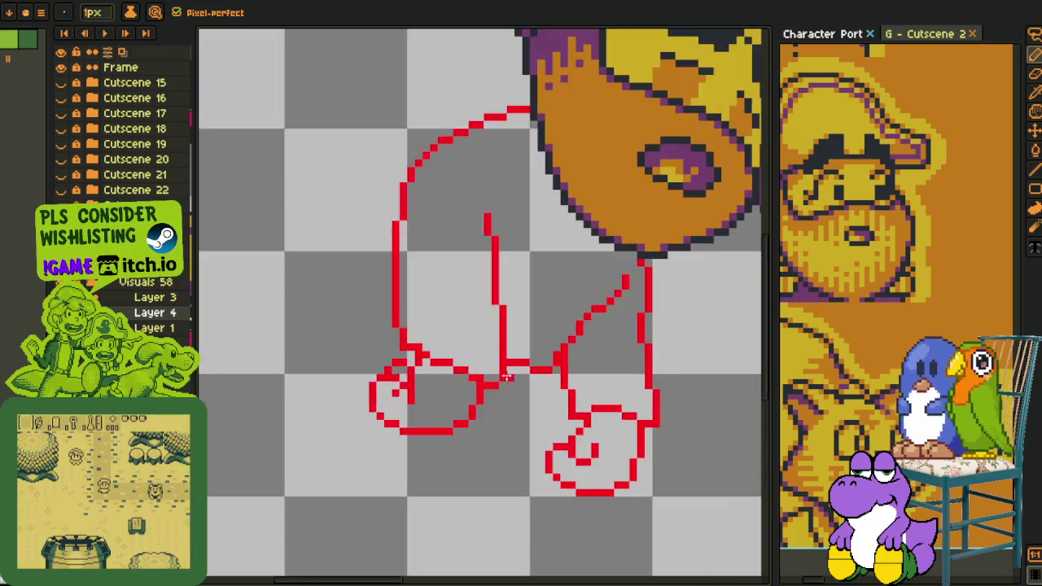
scroll(504, 382, "down", 2)
scroll(506, 383, "up", 2)
scroll(481, 359, "up", 2)
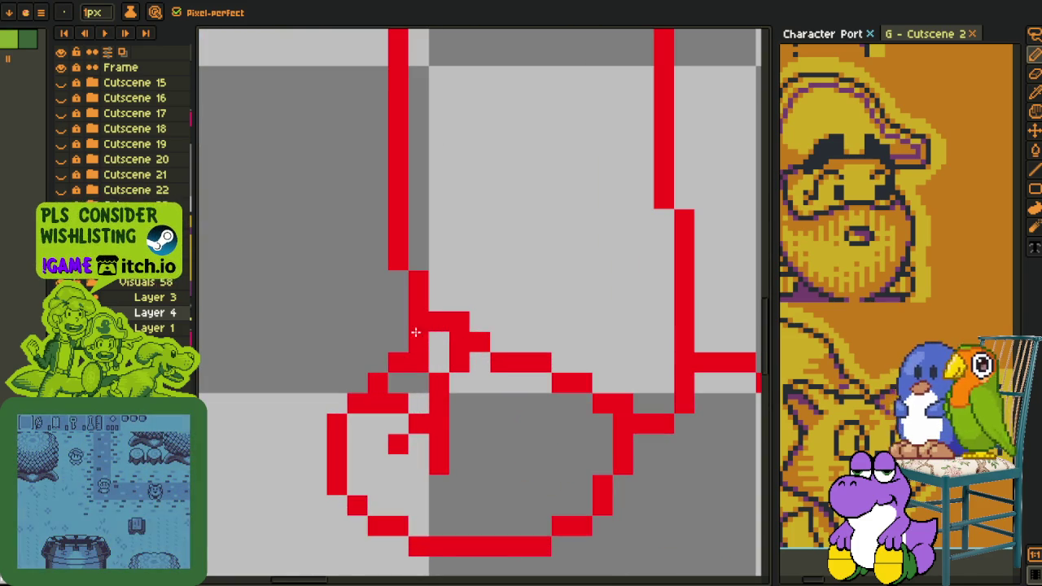
- Paint a new red top line on the left shoe, stepped into its right outline
mouse_move(420, 321)
left_mouse_down()
mouse_move(501, 322)
mouse_move(562, 342)
left_mouse_up()
left_click_drag(491, 352, 602, 403)
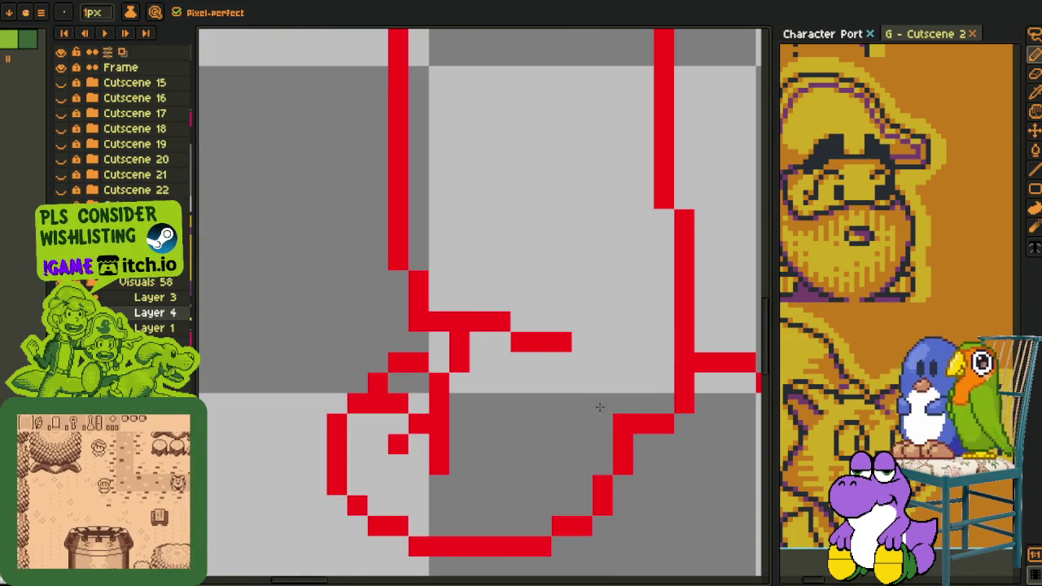
left_click_drag(582, 362, 654, 409)
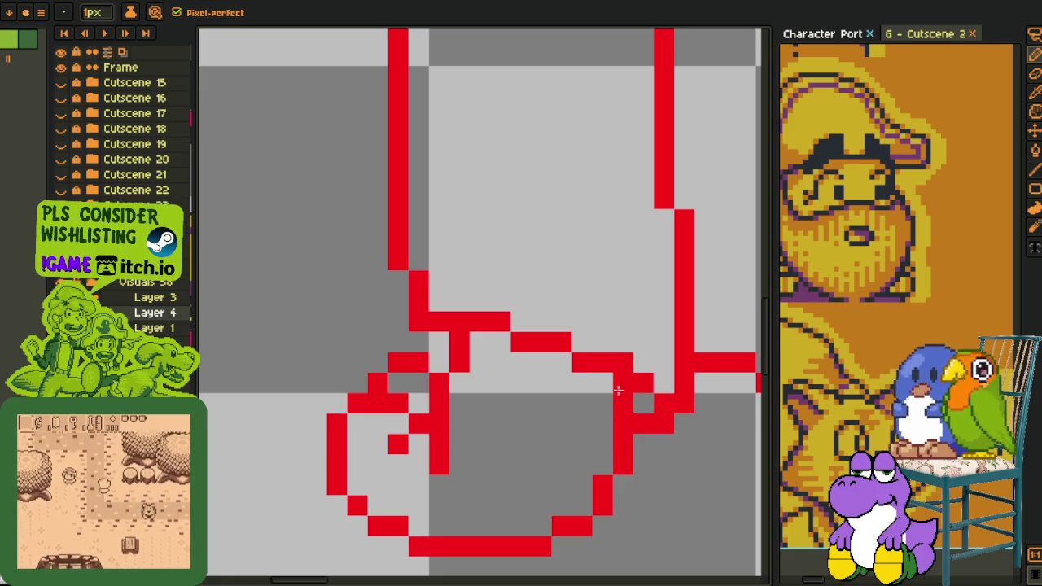
scroll(666, 416, "down", 3)
scroll(666, 417, "down", 2)
scroll(665, 417, "down", 1)
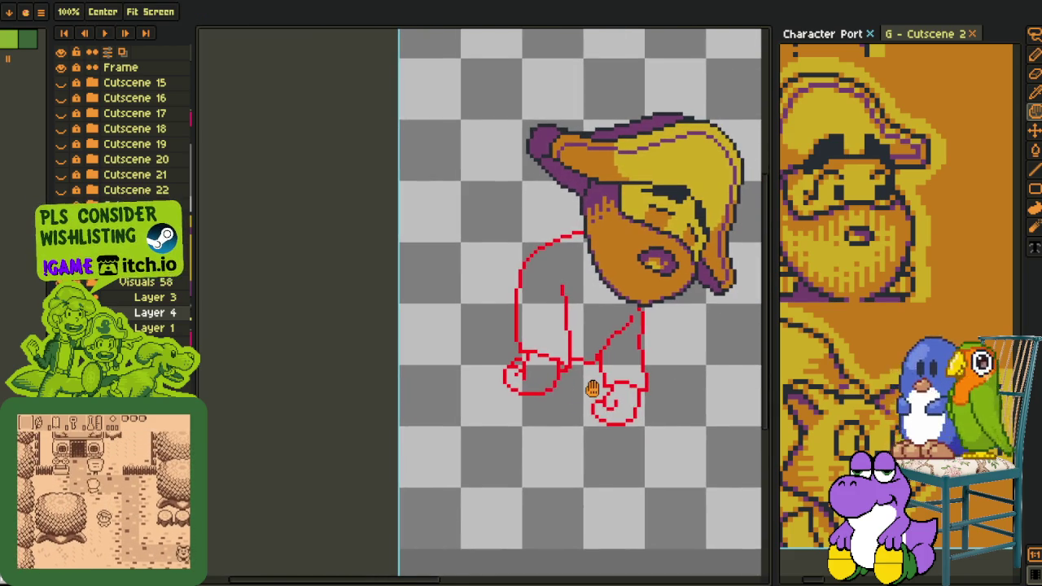
scroll(493, 368, "down", 1)
scroll(521, 358, "down", 1)
scroll(535, 342, "down", 1)
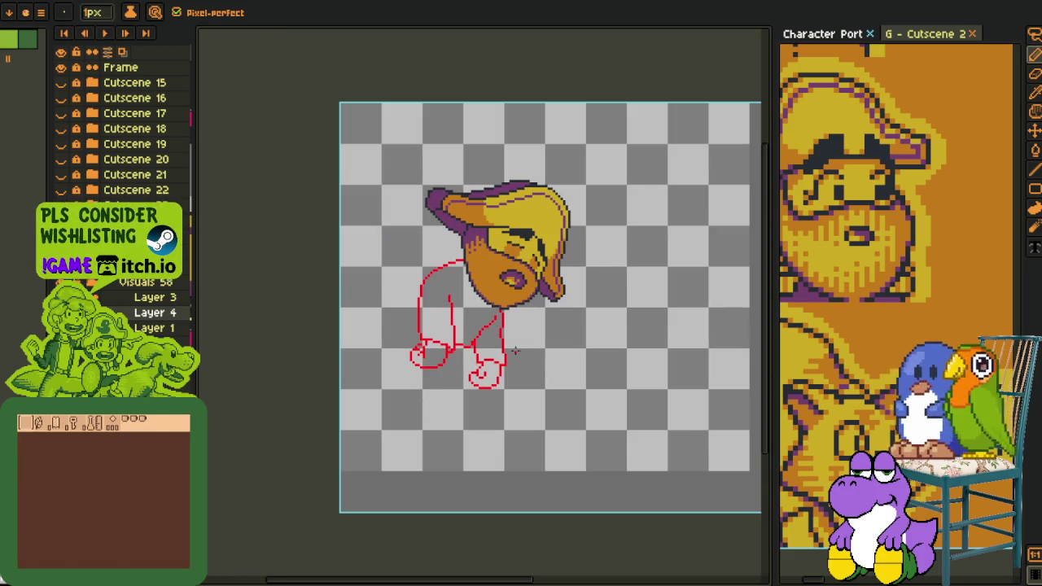
type("p6")
left_click(591, 323)
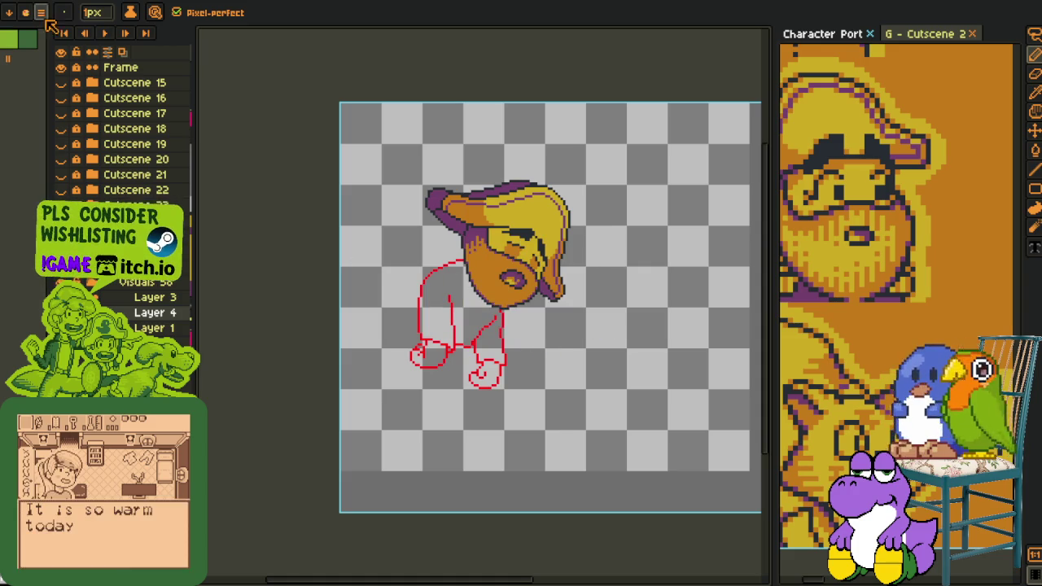
- Flip the canvas horizontally and centre the red leg sketch in view
key("alt+s")
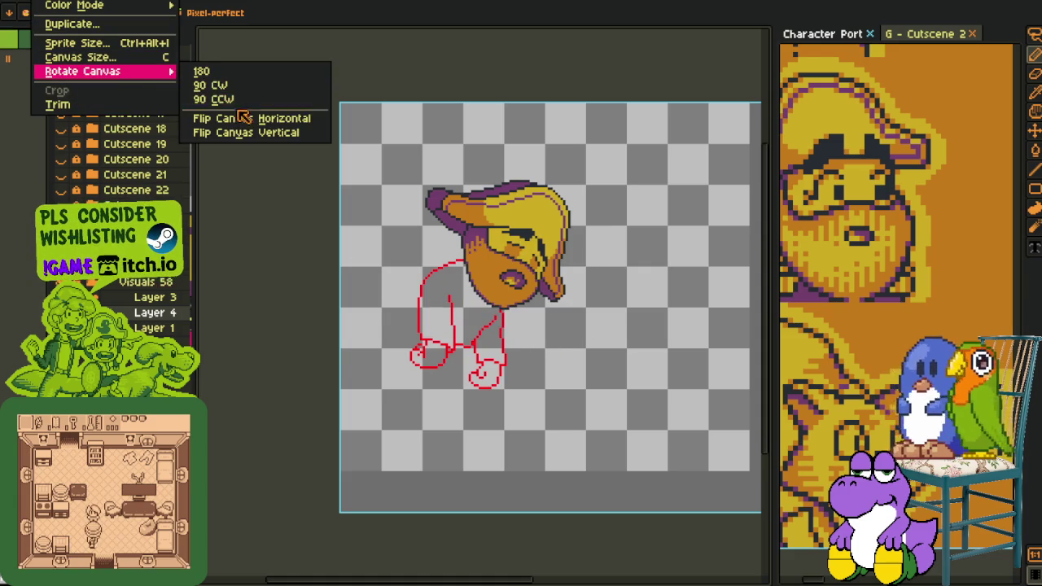
mouse_move(82, 71)
left_click(244, 116)
scroll(504, 277, "down", 1)
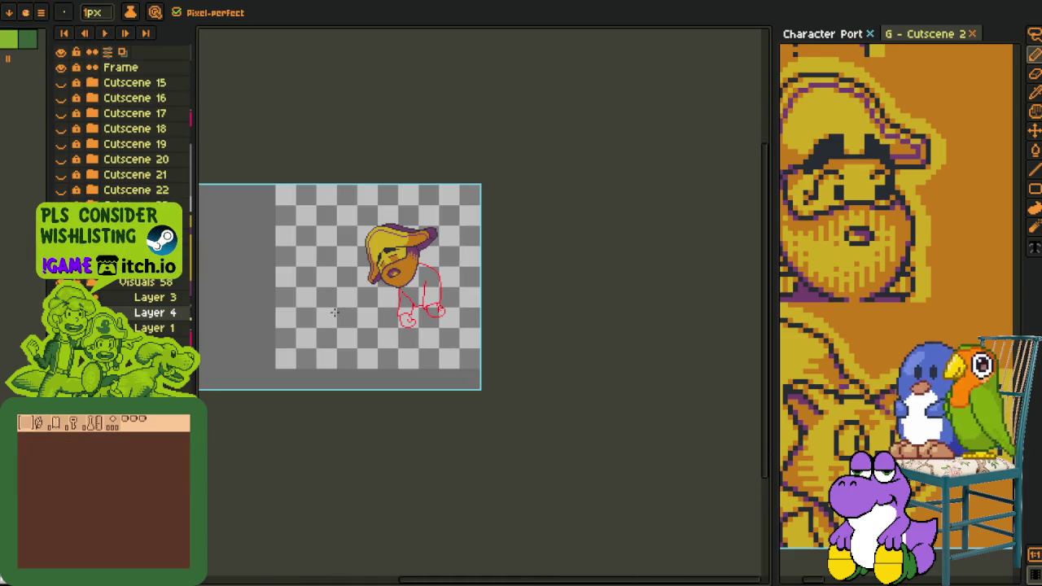
scroll(334, 312, "up", 2)
scroll(407, 301, "up", 1)
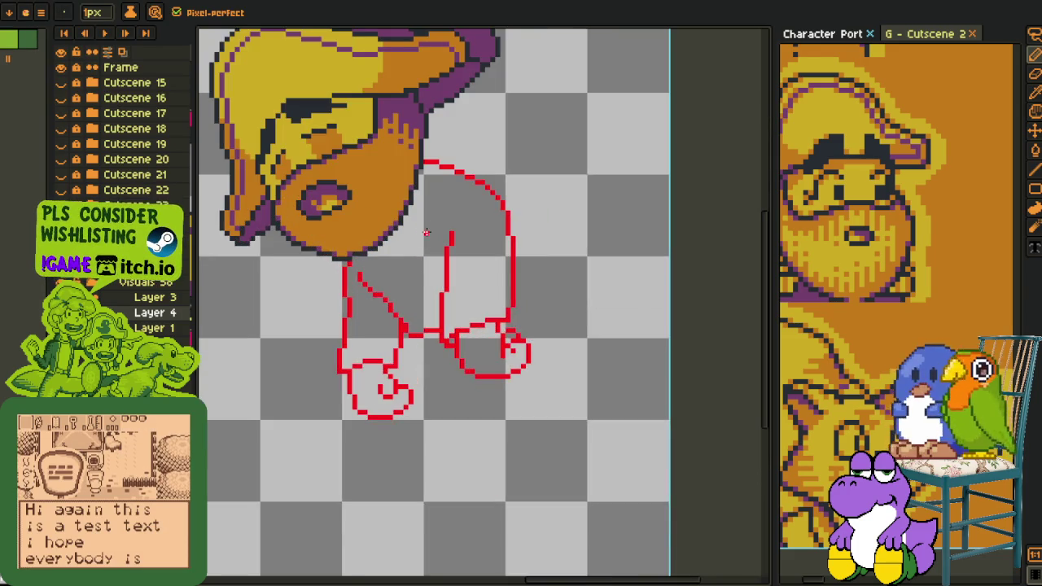
left_click_drag(508, 345, 469, 243)
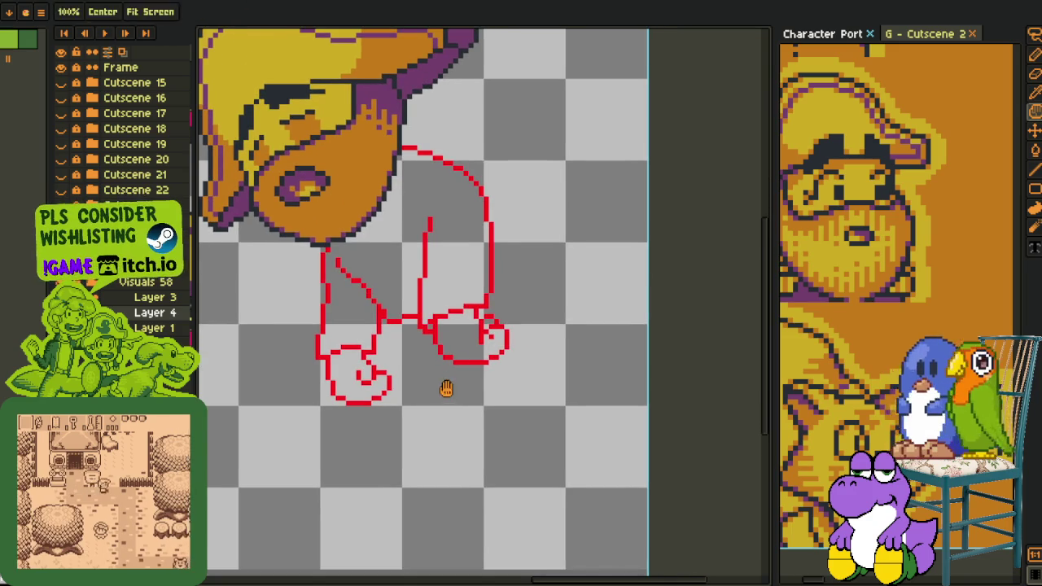
left_click_drag(442, 391, 434, 314)
key("F3")
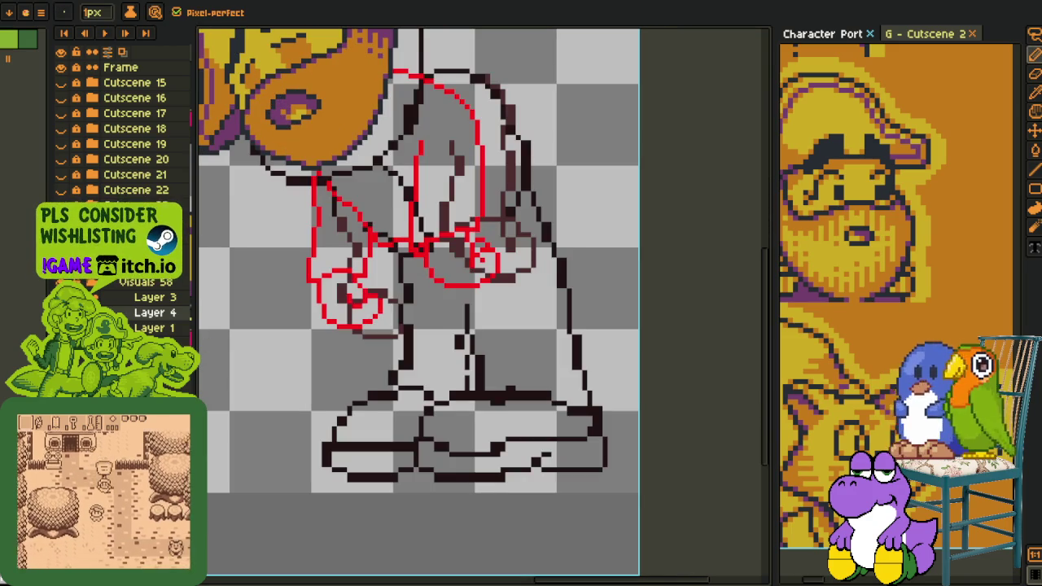
key("F3")
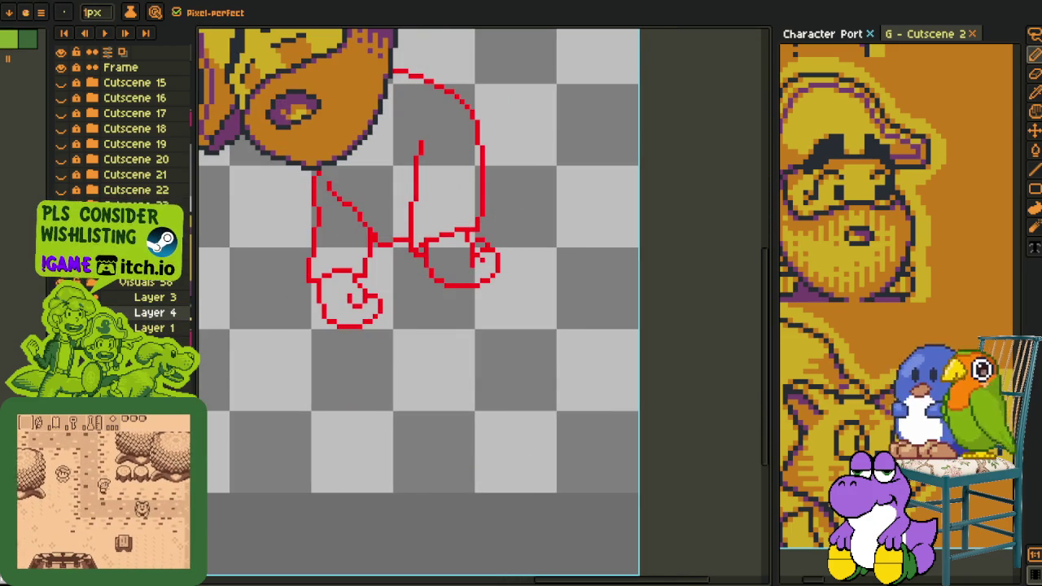
- Create an empty Layer 5 above Layer 4 via New > New Layer
right_click(142, 313)
left_click(281, 335)
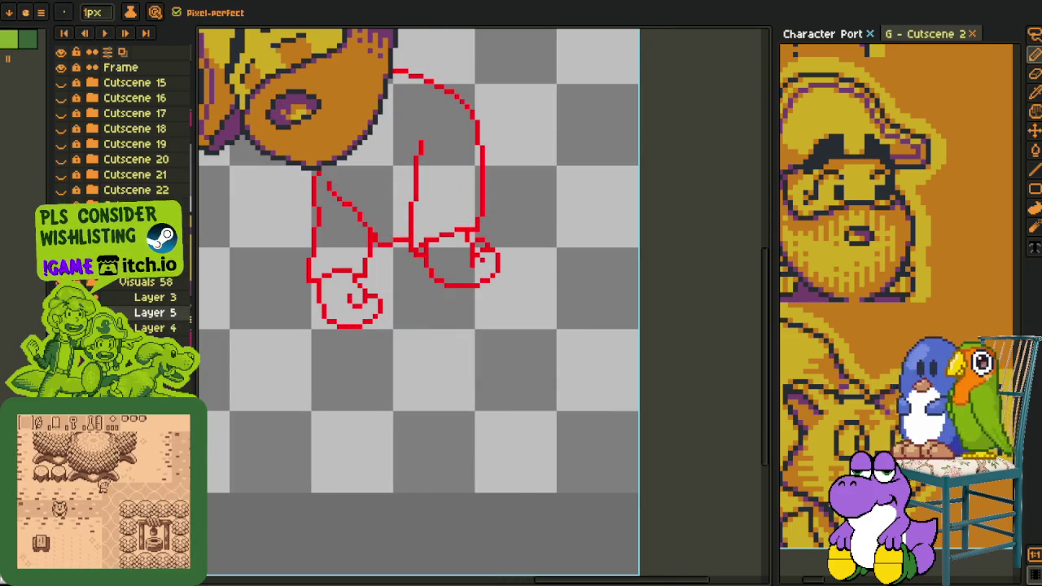
scroll(390, 271, "up", 2)
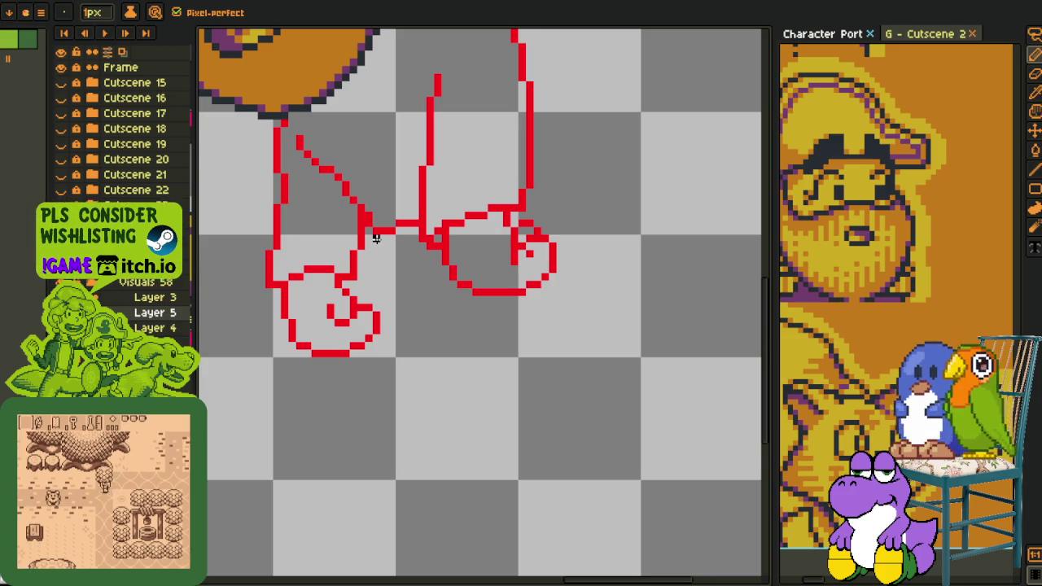
scroll(390, 268, "down", 1)
key("space")
scroll(399, 320, "up", 1)
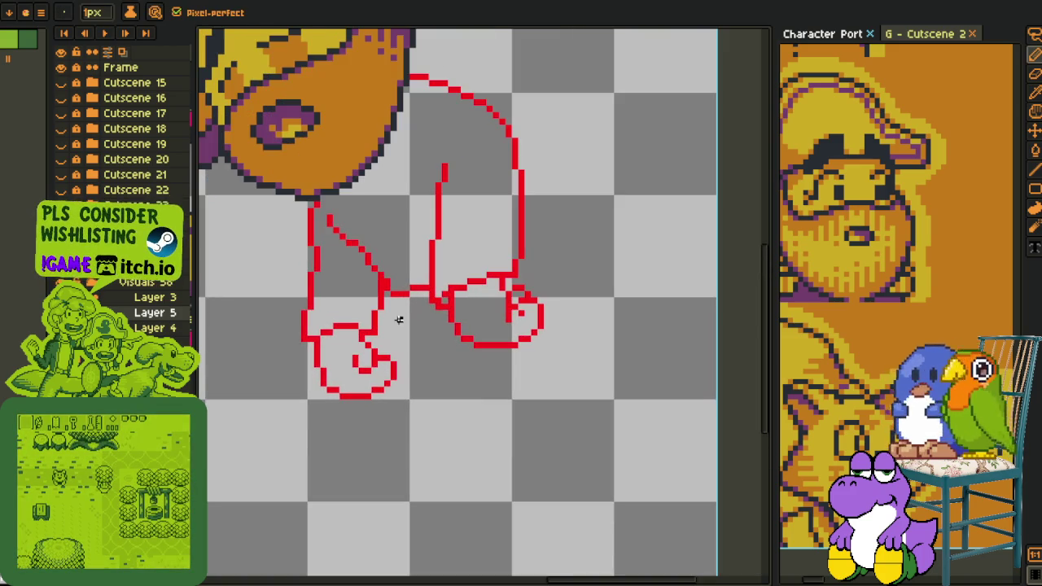
scroll(391, 301, "down", 2)
key("space")
key("i")
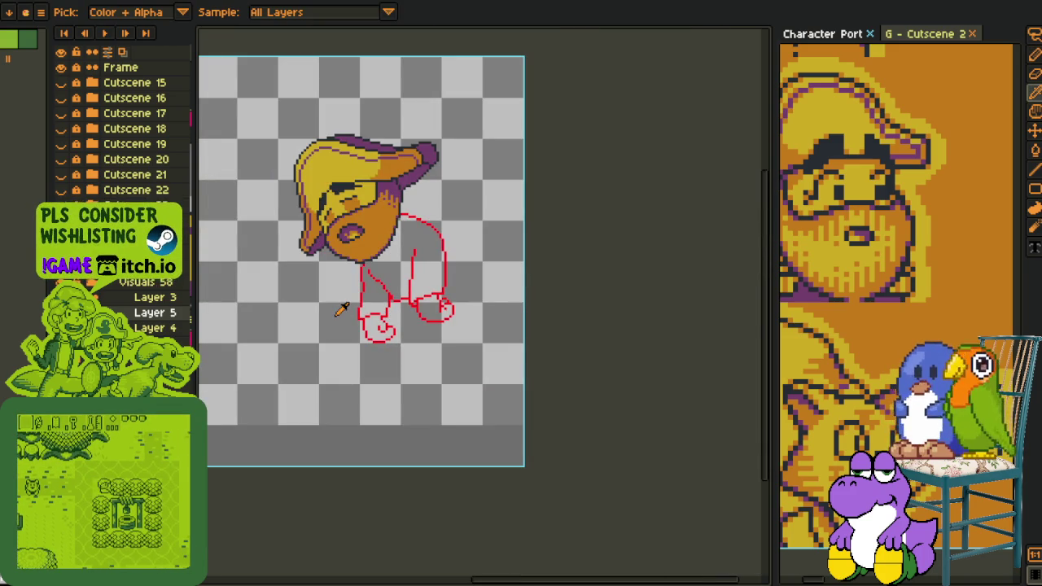
right_click(160, 301)
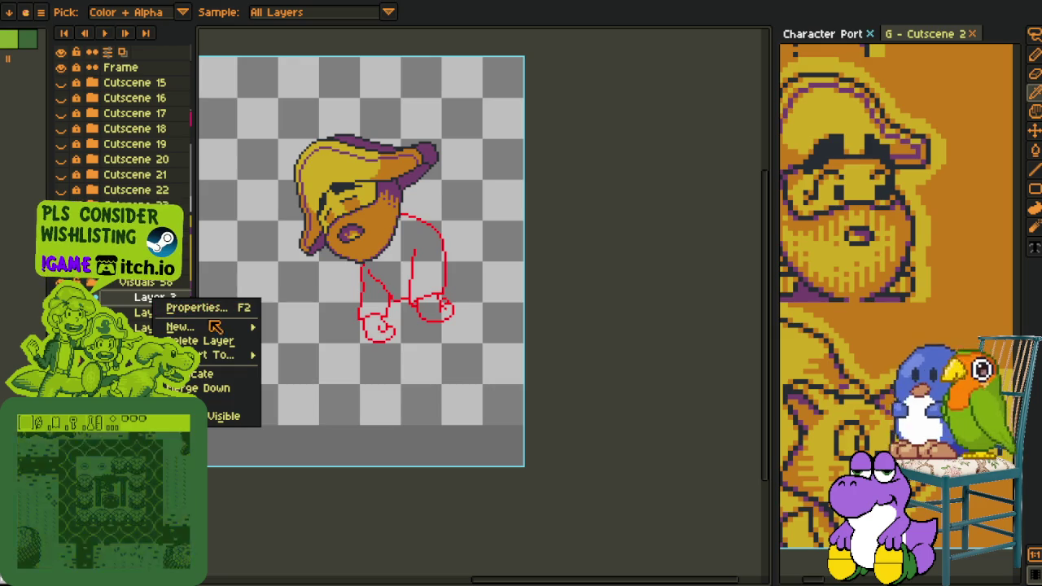
- Add Layer 6 and draw four parallel white diagonal lines across the face
left_click(301, 325)
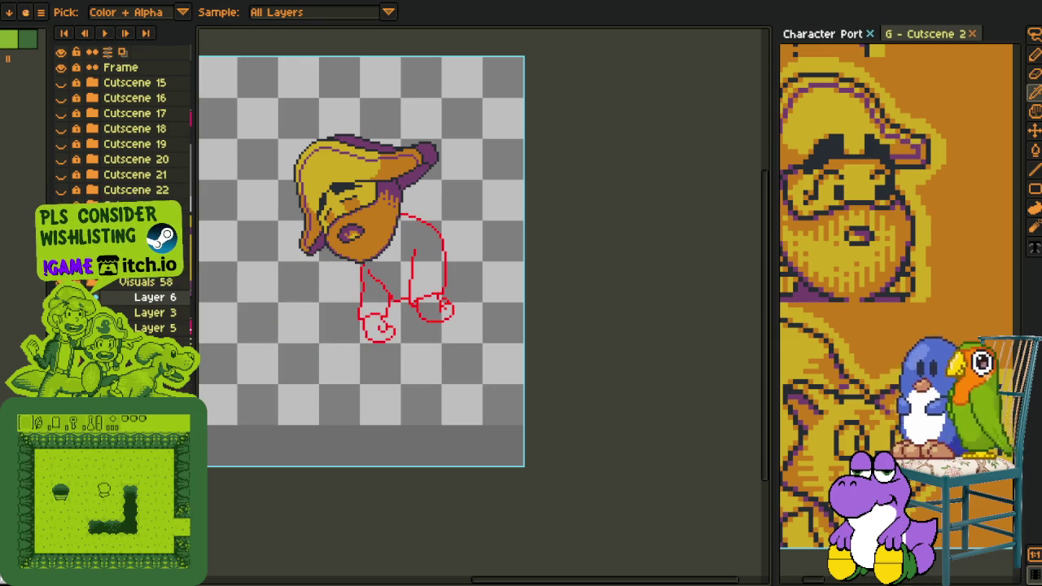
scroll(366, 199, "up", 1)
key("b")
scroll(367, 199, "up", 2)
left_click_drag(302, 224, 332, 254)
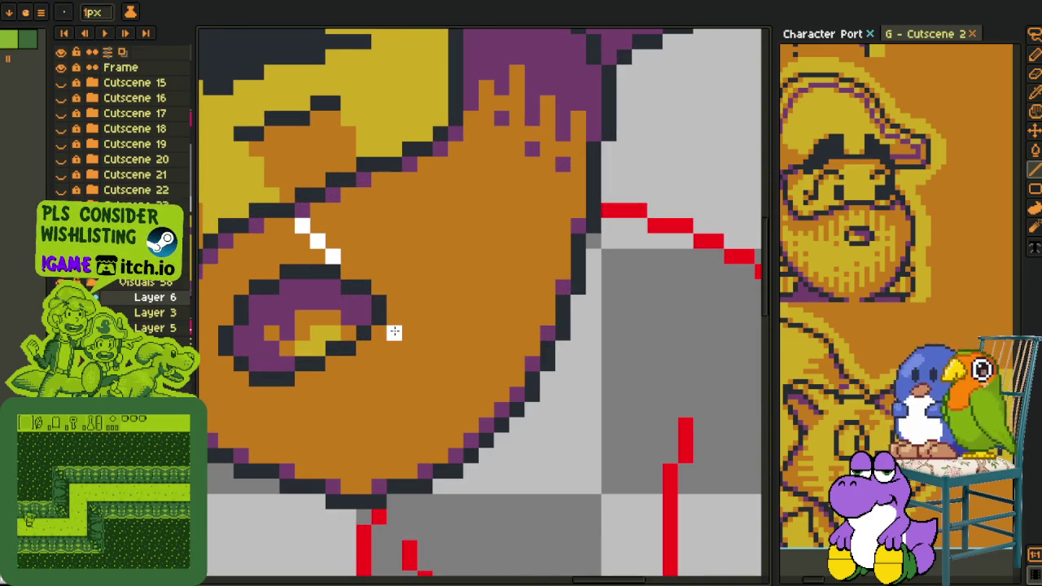
left_click_drag(393, 334, 470, 424)
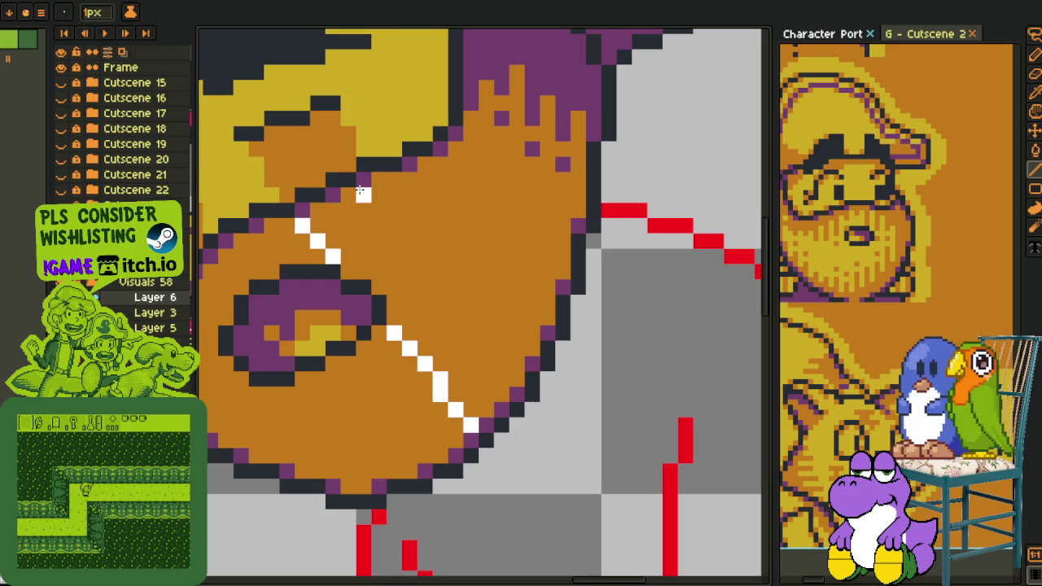
key("ctrl+z")
key("ctrl+z")
key("ctrl+z")
left_click_drag(256, 150, 425, 456)
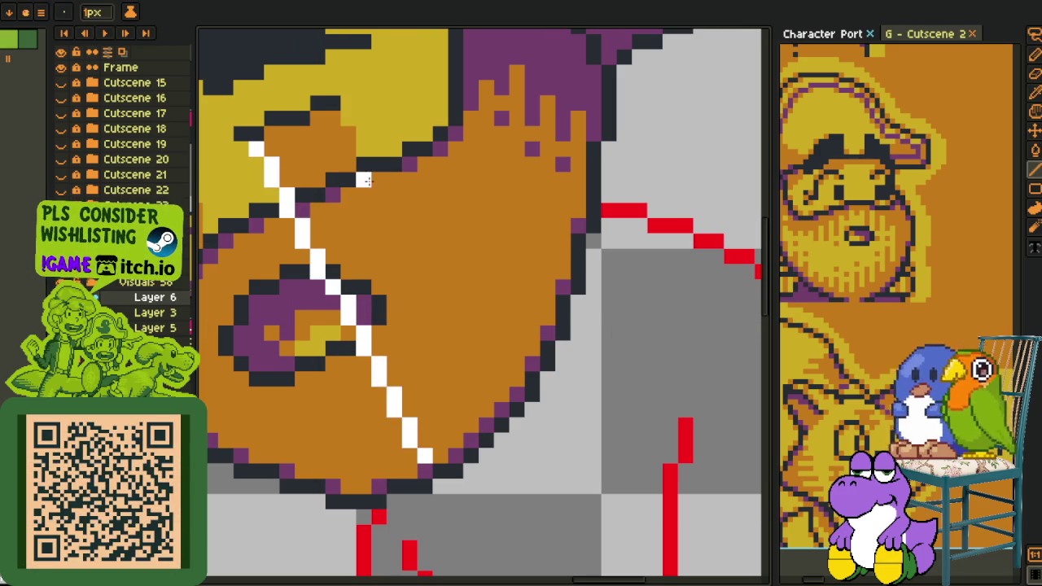
left_click_drag(332, 119, 492, 407)
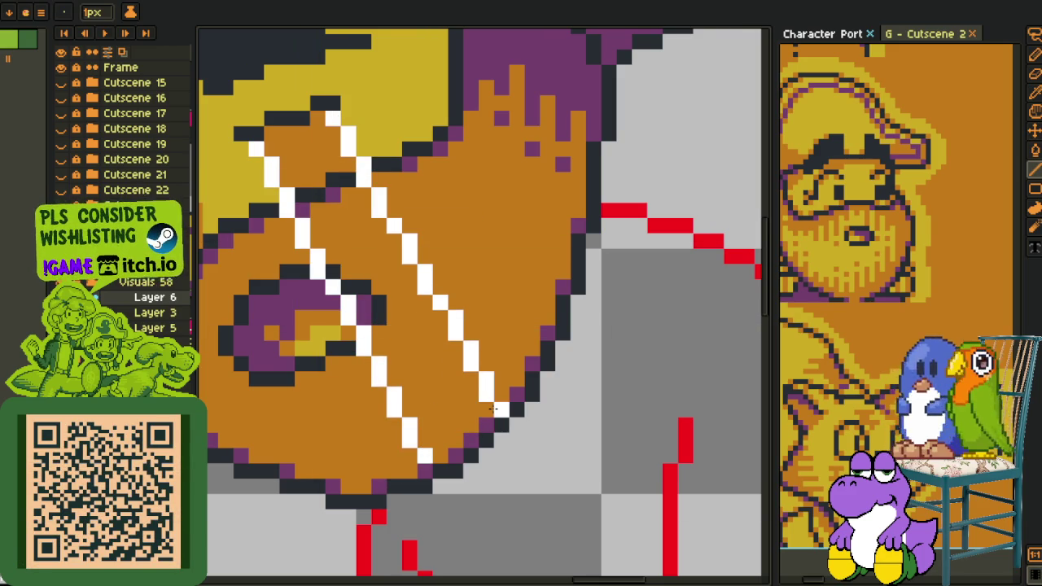
left_click_drag(423, 384, 619, 397)
left_click_drag(390, 232, 472, 470)
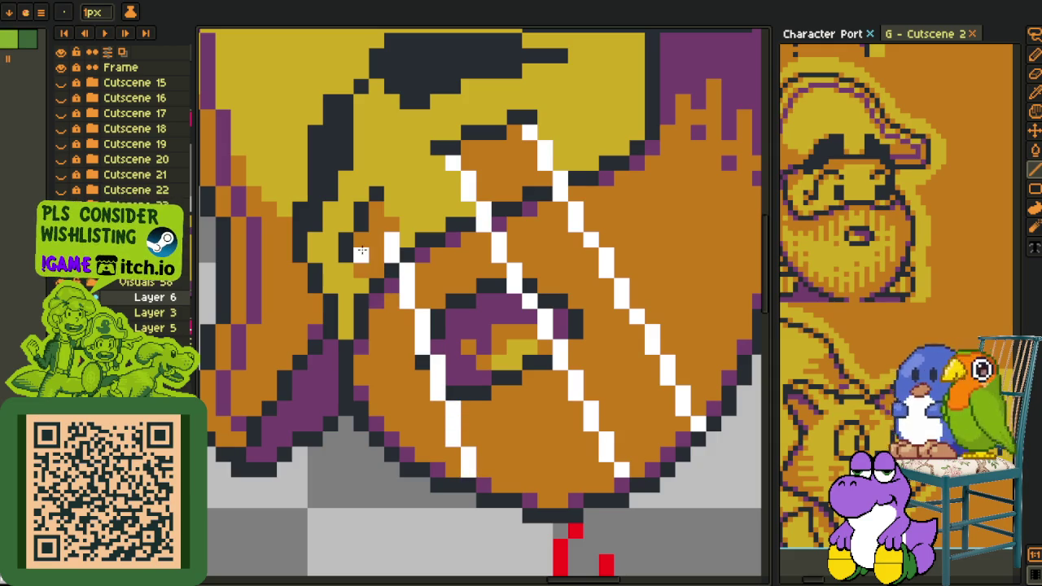
left_click_drag(361, 252, 413, 449)
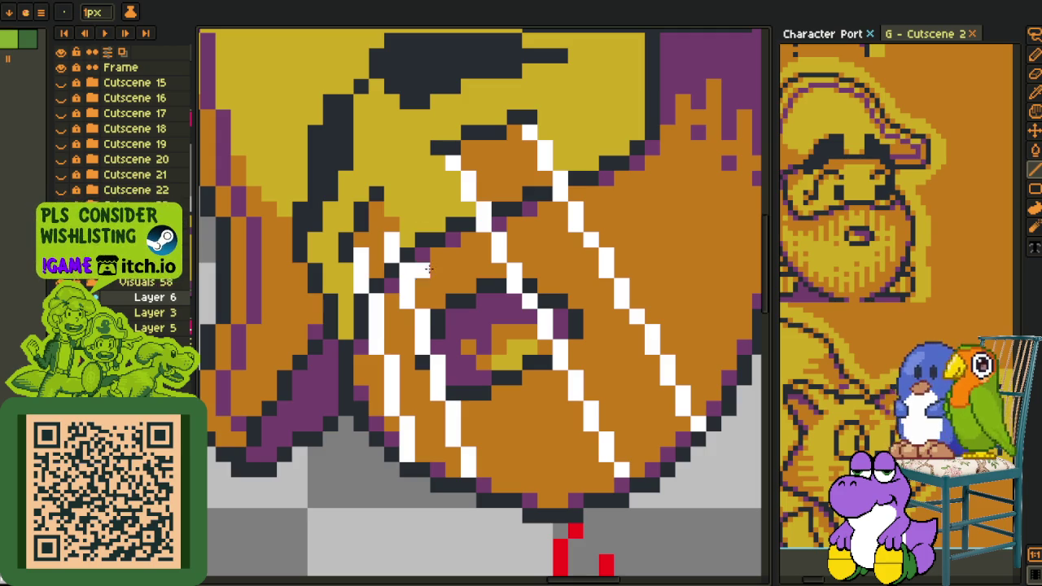
- Fill the strips between the diagonals white, then replace the bands' colour with light tan
key("g")
left_click(405, 336)
left_click(591, 363)
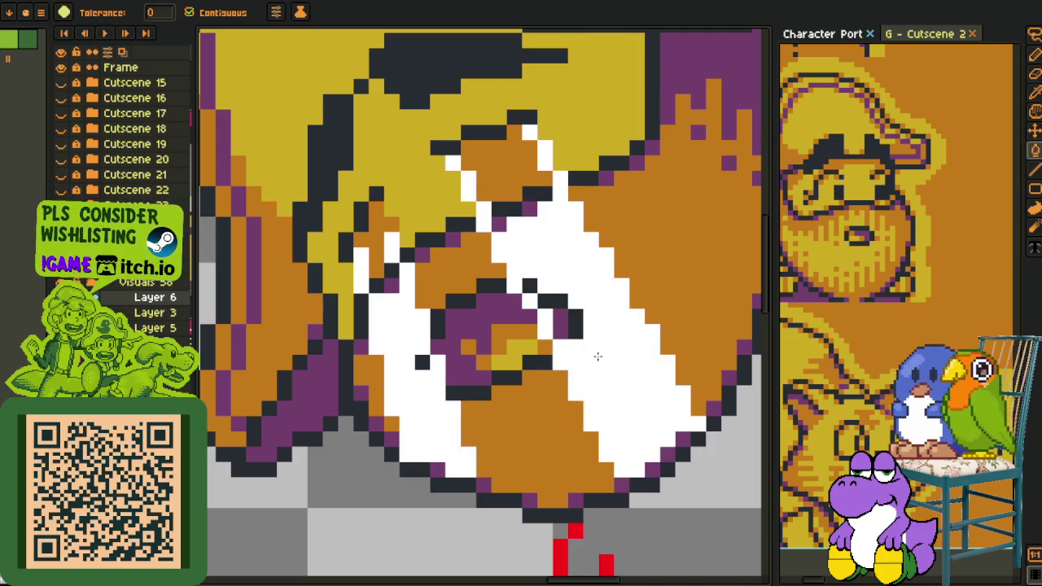
scroll(591, 362, "down", 3)
key("i")
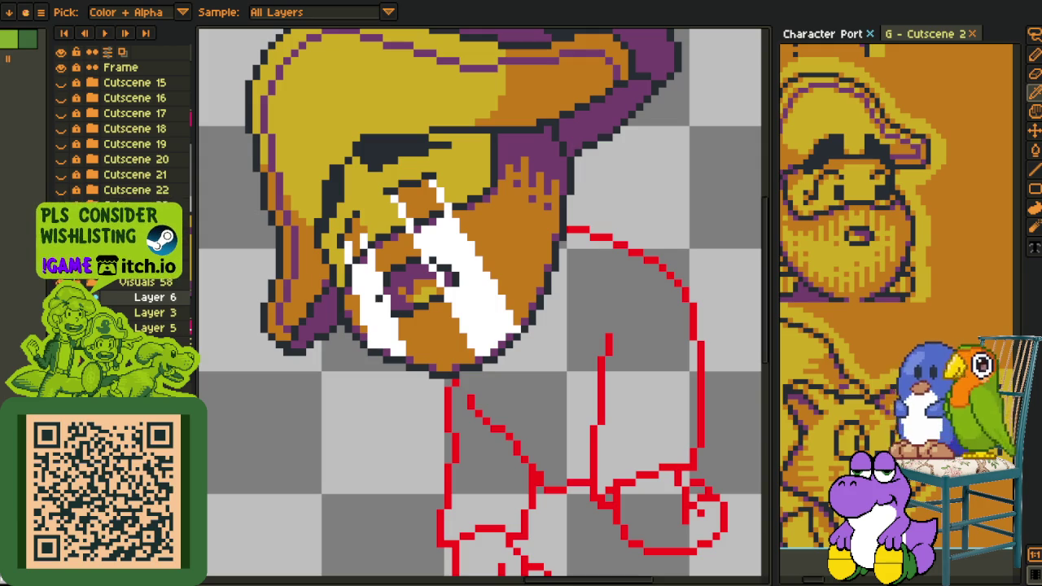
key("shift+r")
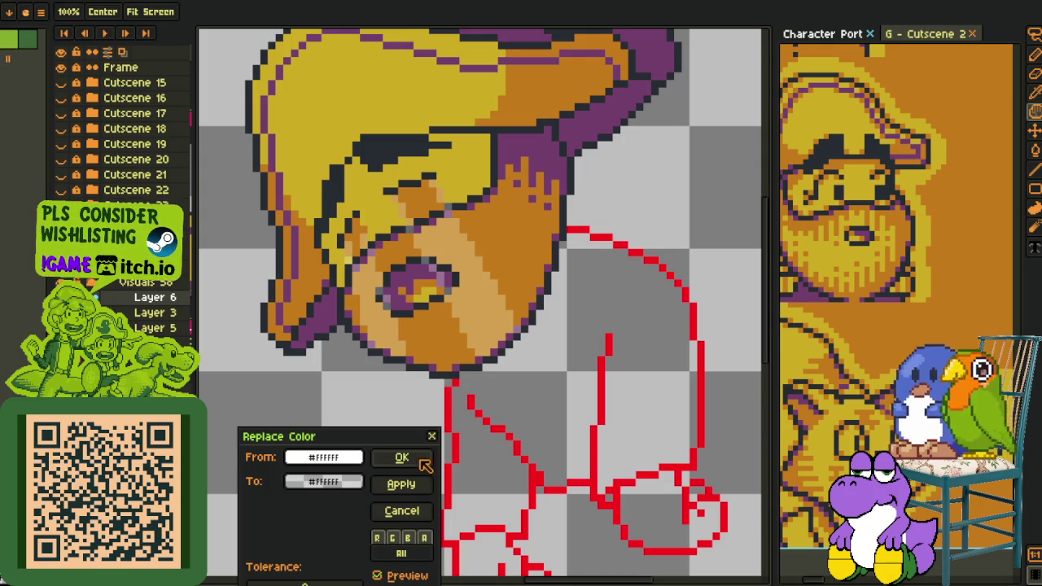
left_click(422, 459)
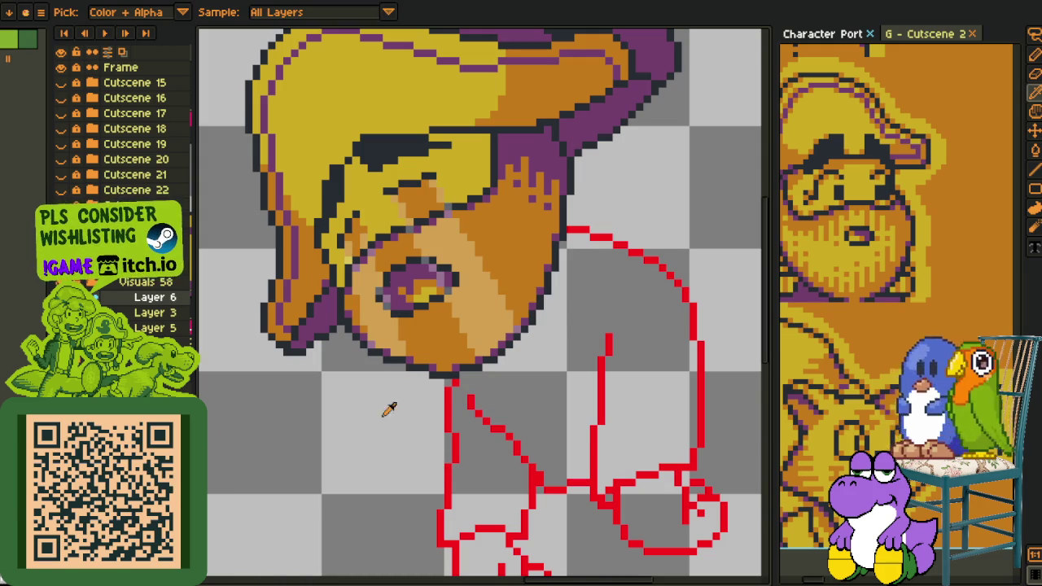
- Repaint stray light-tan pixels orange and darken grey outline pixels on the face
scroll(378, 261, "up", 4)
key("b")
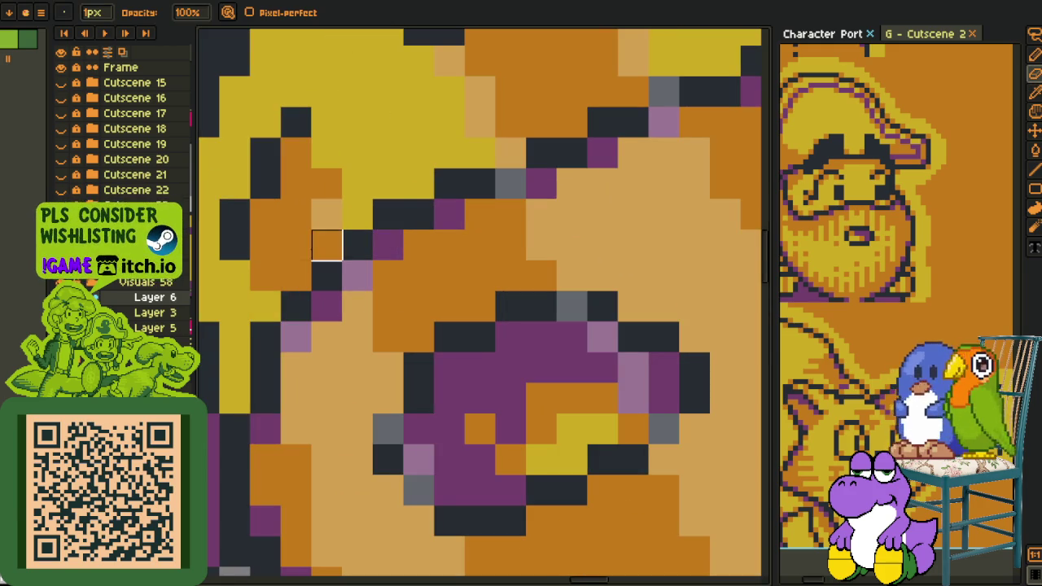
left_click_drag(480, 147, 363, 288)
mouse_move(455, 229)
left_mouse_down()
mouse_move(486, 228)
mouse_move(455, 167)
left_mouse_up()
right_click(517, 259)
right_click(363, 350)
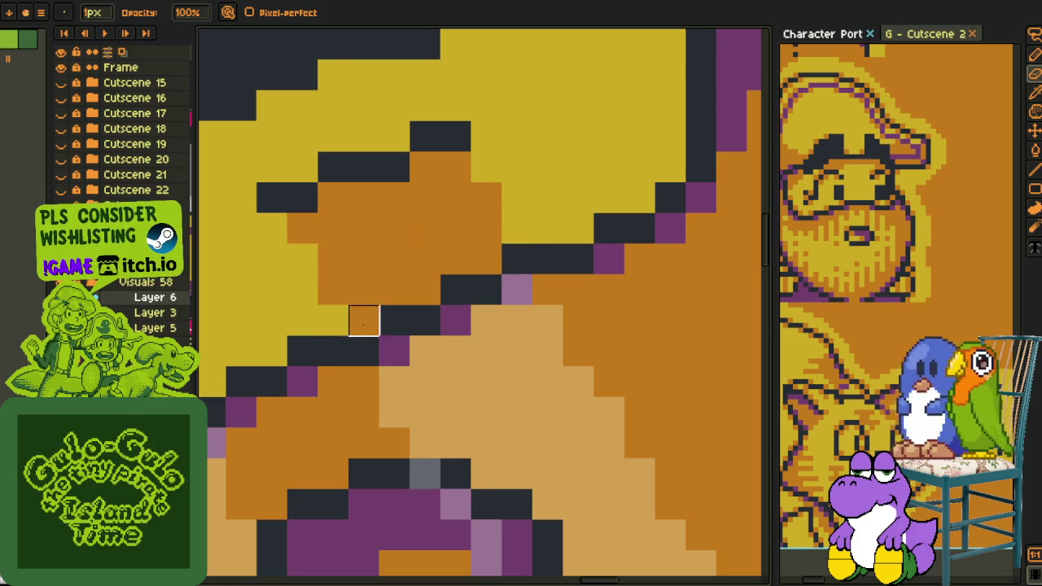
key("Tab")
scroll(341, 356, "down", 4)
scroll(340, 356, "up", 2)
scroll(340, 356, "up", 2)
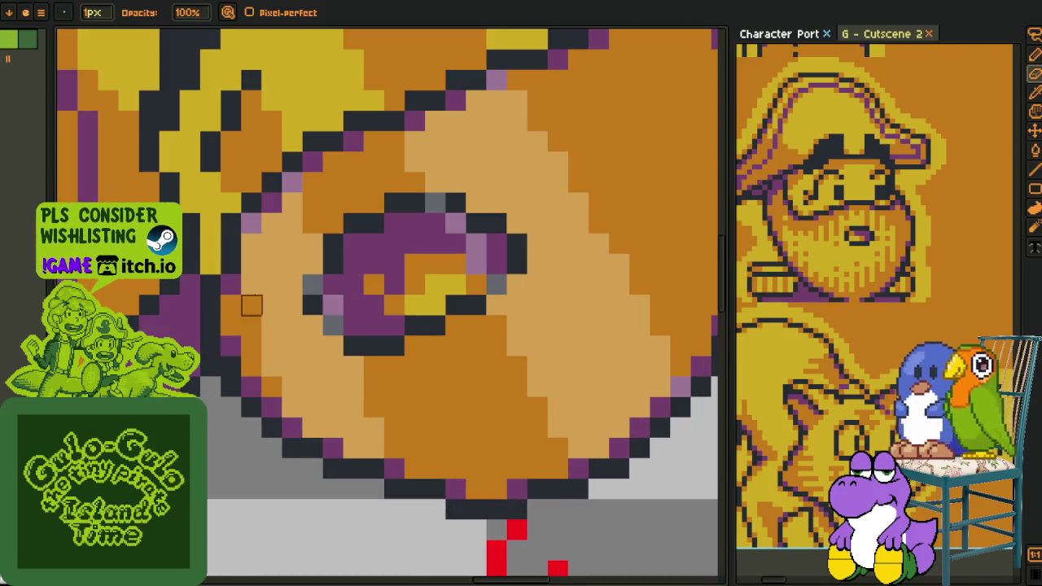
- Tidy the mouth outline, turning grey pixels dark and light-purple pixels purple
left_click(251, 223)
right_click(292, 183)
right_click(312, 284)
left_click_drag(333, 304, 333, 325)
right_click(495, 284)
left_click(476, 244)
left_click(455, 223)
left_click(475, 264)
right_click(435, 202)
scroll(436, 204, "down", 4)
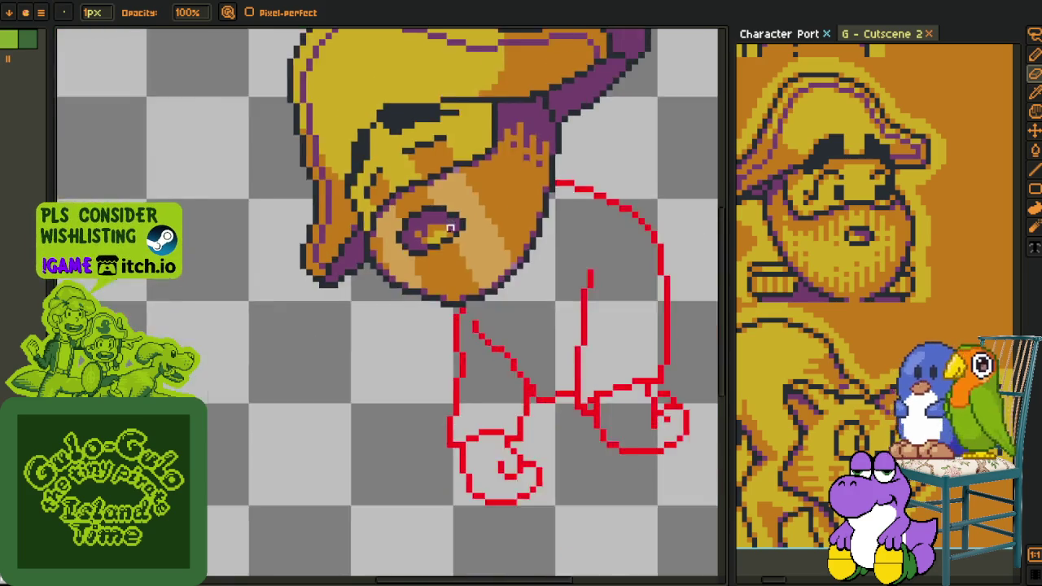
key("i")
scroll(547, 334, "up", 4)
scroll(547, 334, "down", 1)
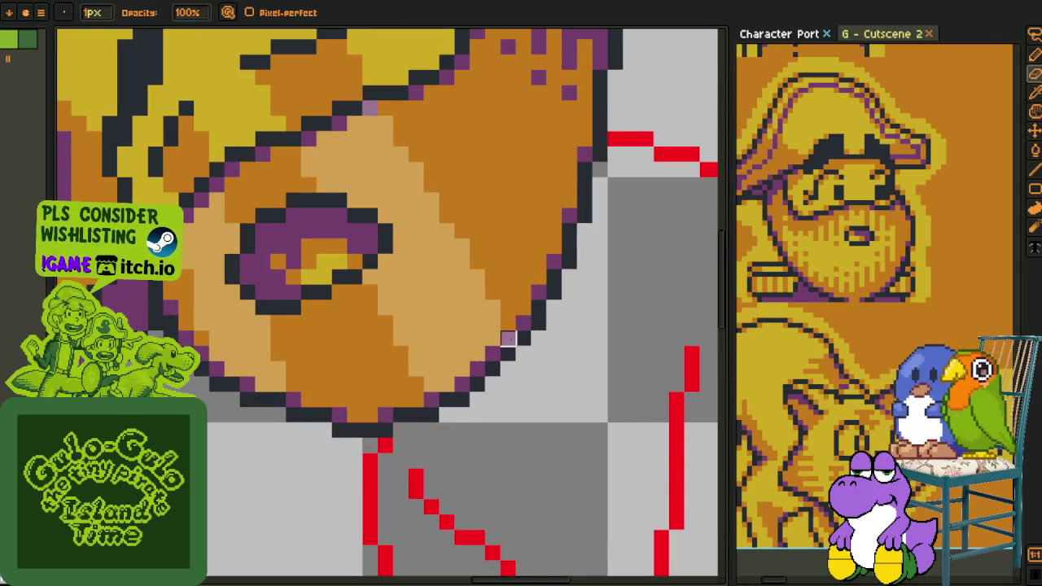
scroll(509, 339, "down", 3)
scroll(419, 361, "up", 4)
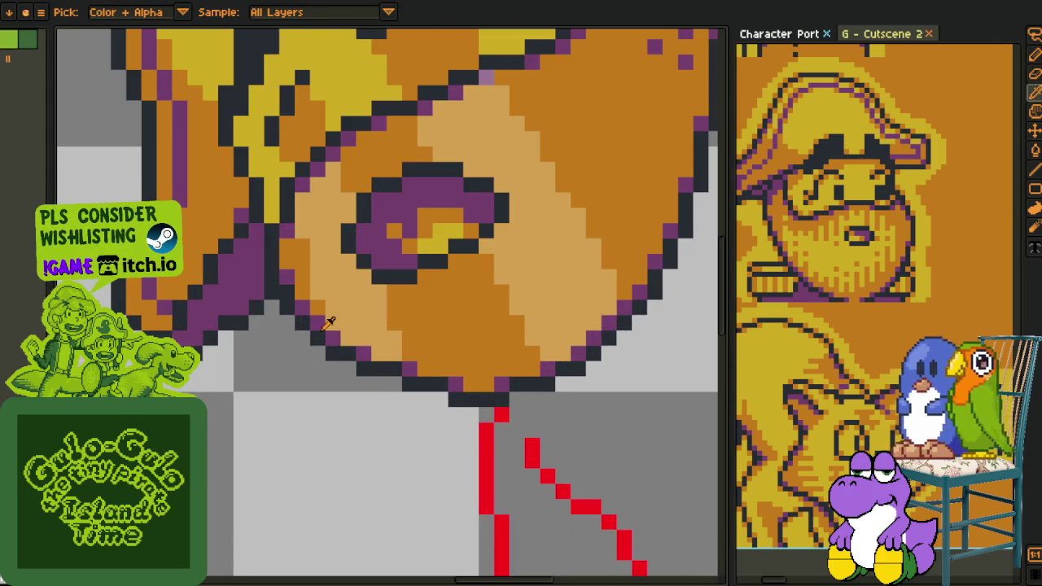
scroll(322, 294, "down", 1)
scroll(334, 293, "up", 1)
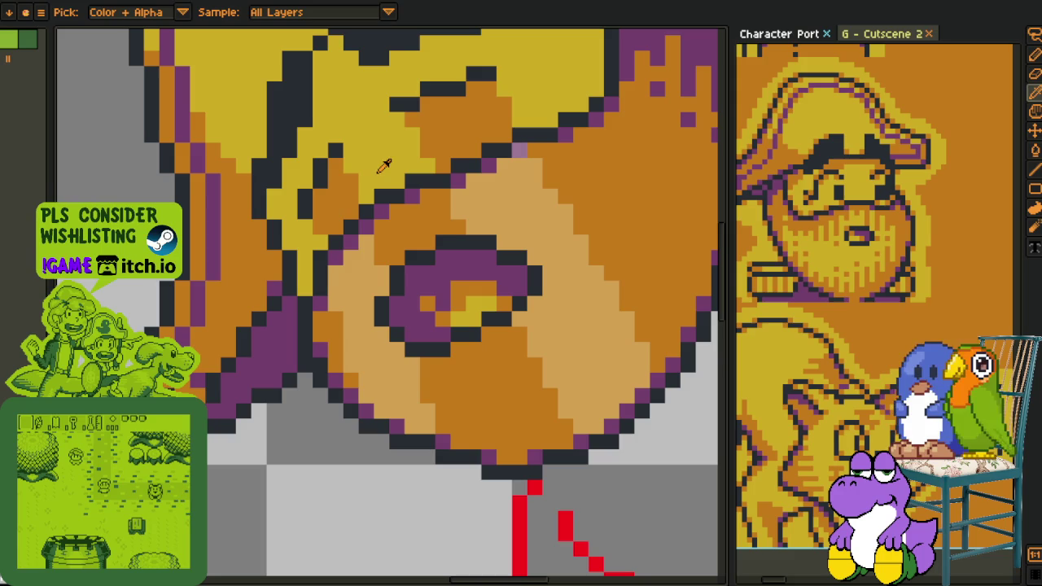
key("g")
left_click(352, 290)
scroll(578, 259, "down", 2)
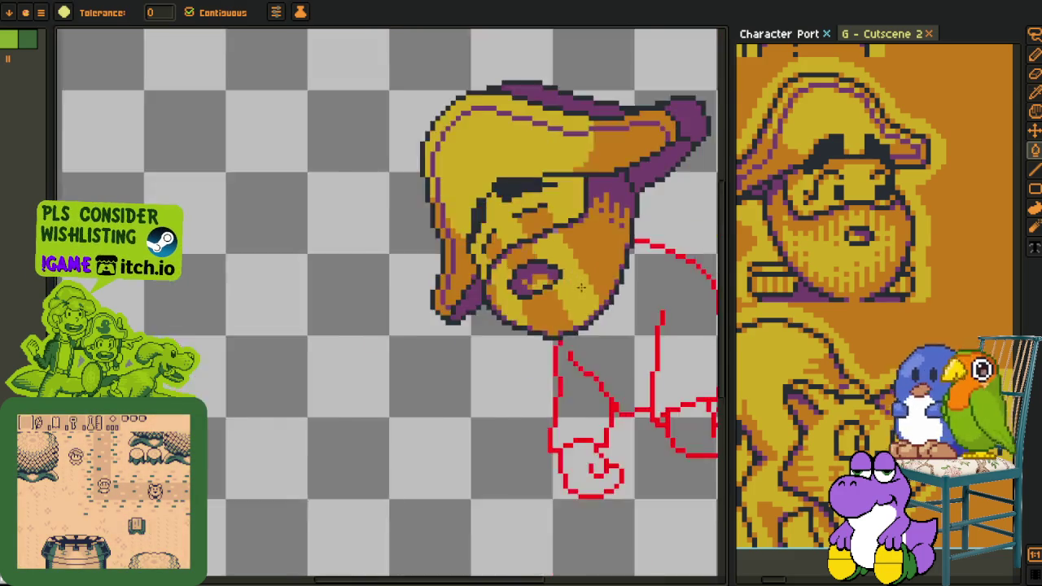
scroll(488, 277, "down", 2)
scroll(379, 289, "down", 2)
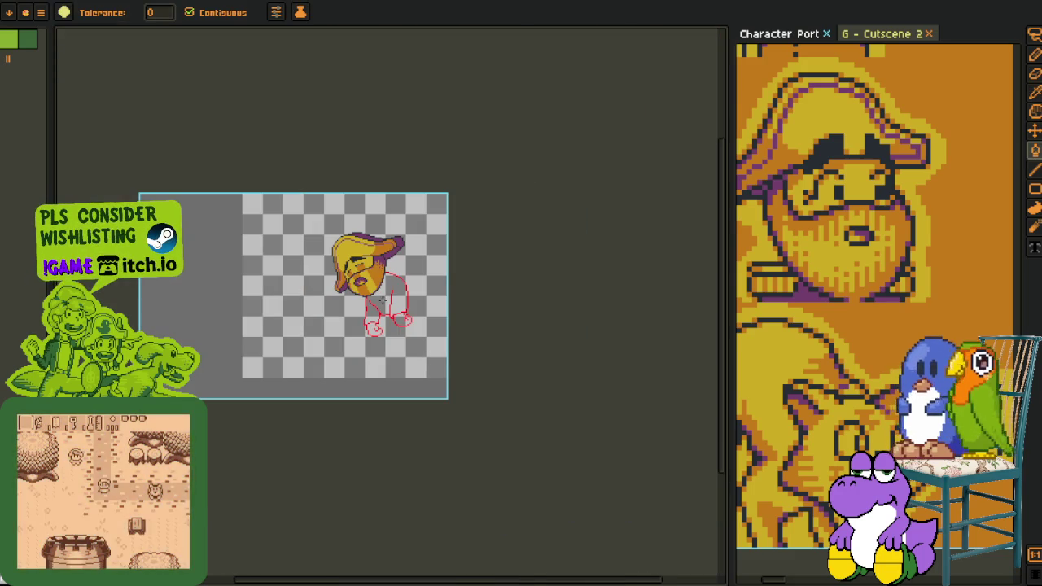
key("i")
scroll(379, 285, "up", 1)
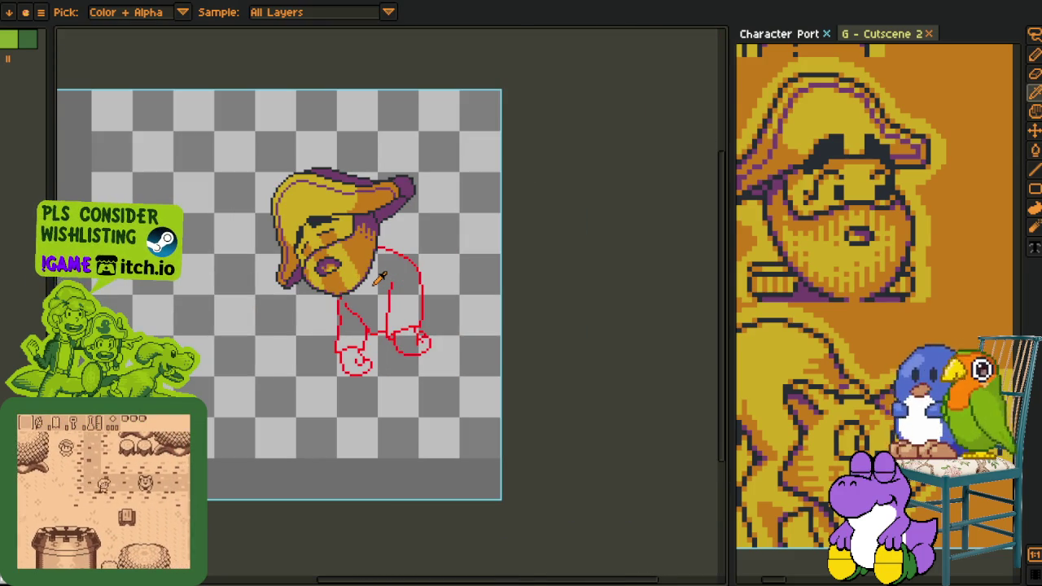
scroll(316, 267, "up", 3)
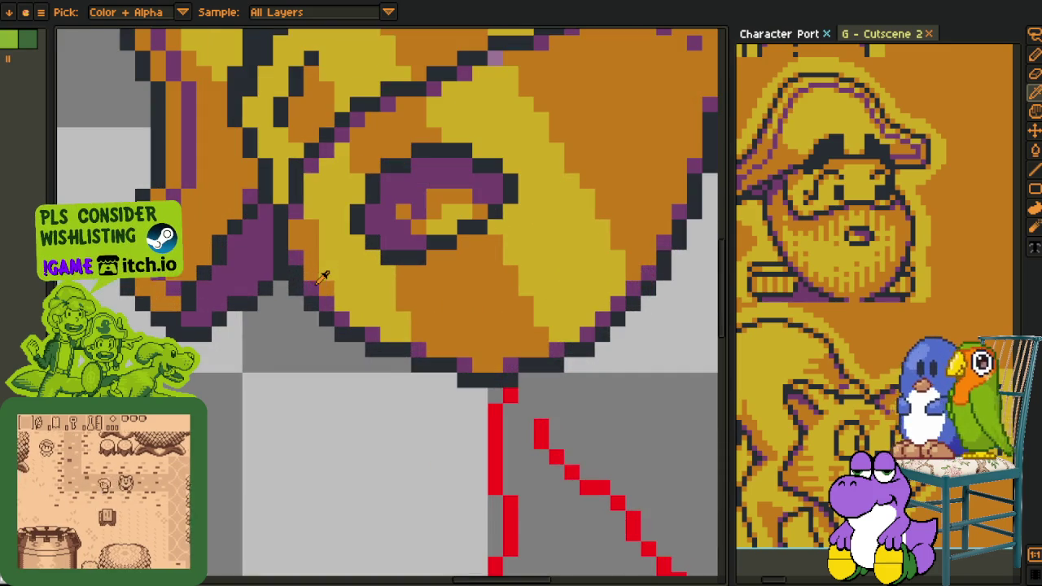
key("b")
left_click_drag(342, 274, 310, 437)
key("i")
key("b")
key("i")
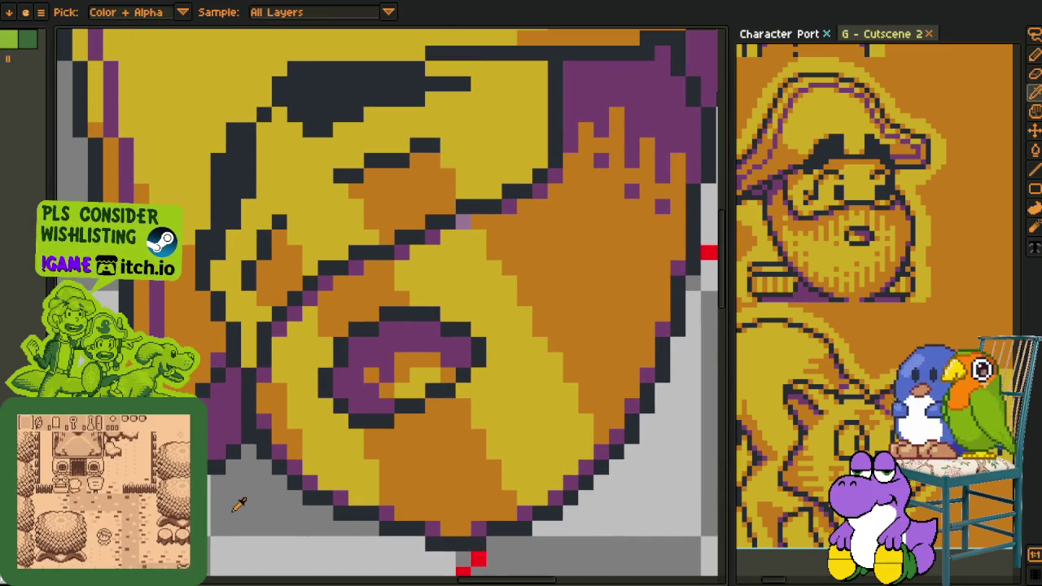
scroll(229, 501, "down", 3)
key("b")
scroll(233, 484, "down", 2)
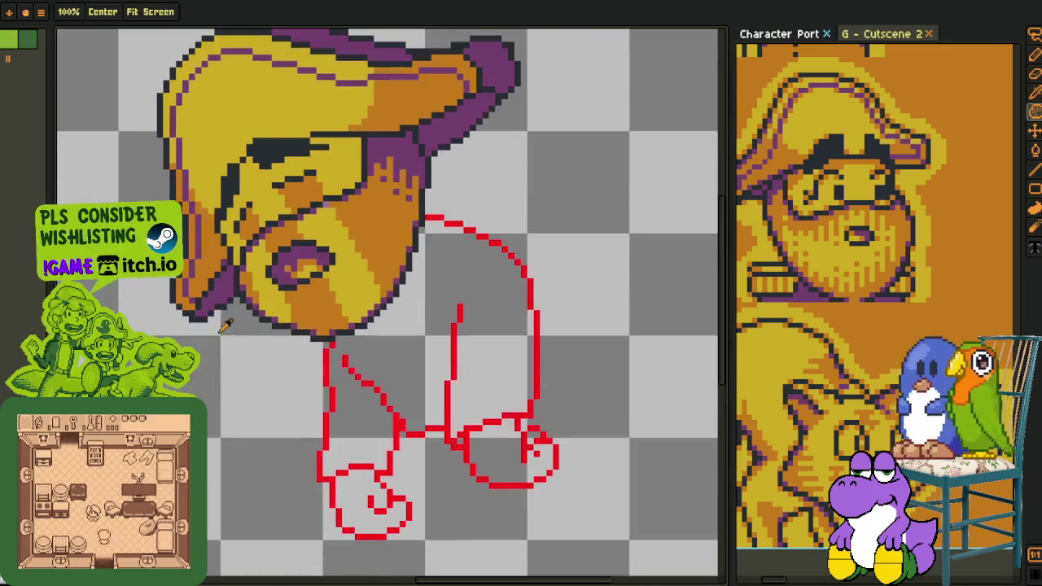
key("i")
scroll(286, 329, "up", 3)
key("b")
key("i")
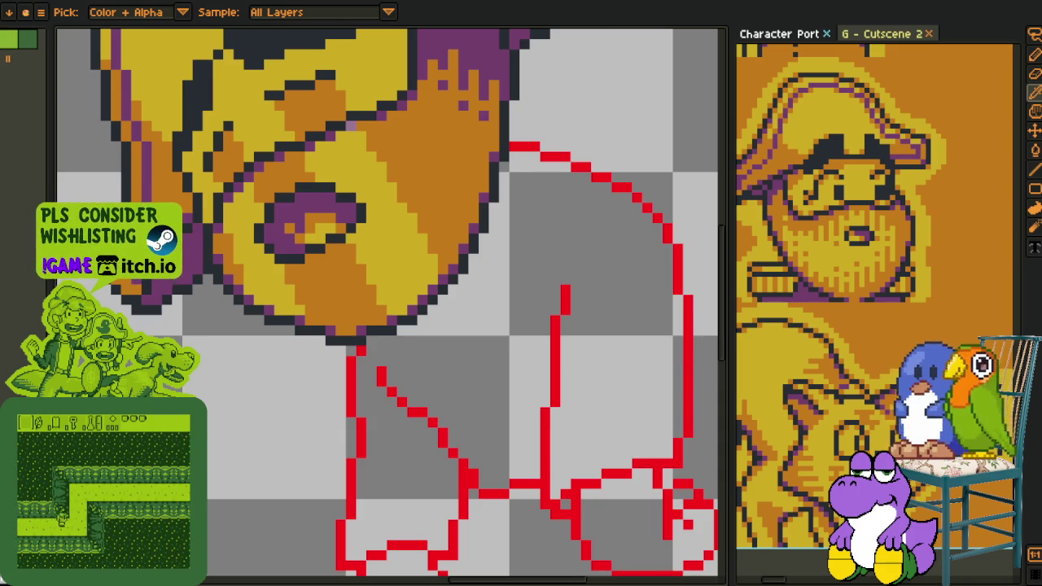
- Delete Layer 6 and make Layer 5 the active drawing layer
scroll(481, 218, "down", 3)
scroll(447, 272, "up", 1)
scroll(499, 392, "up", 1)
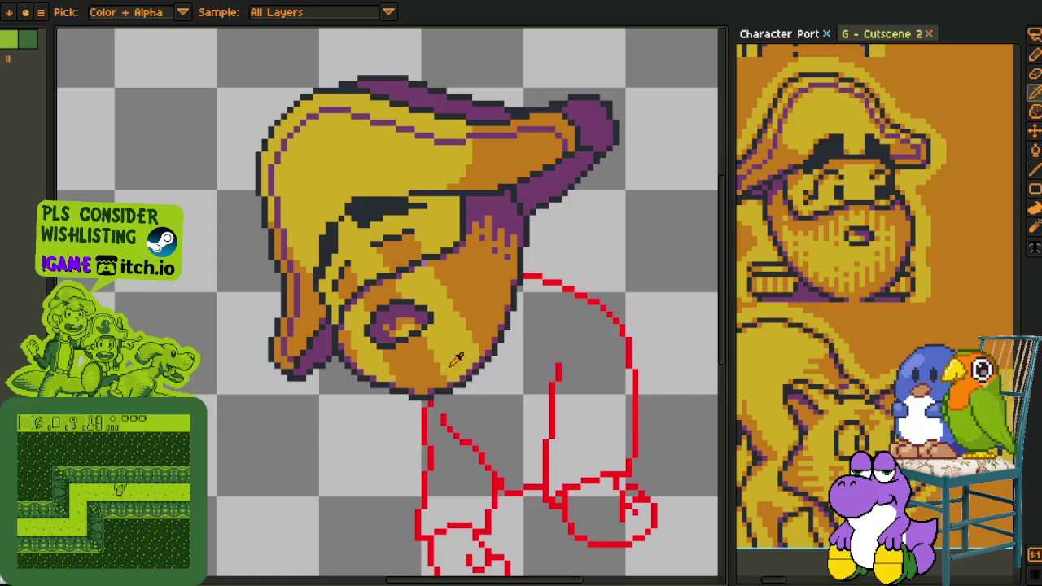
left_click_drag(499, 392, 476, 235)
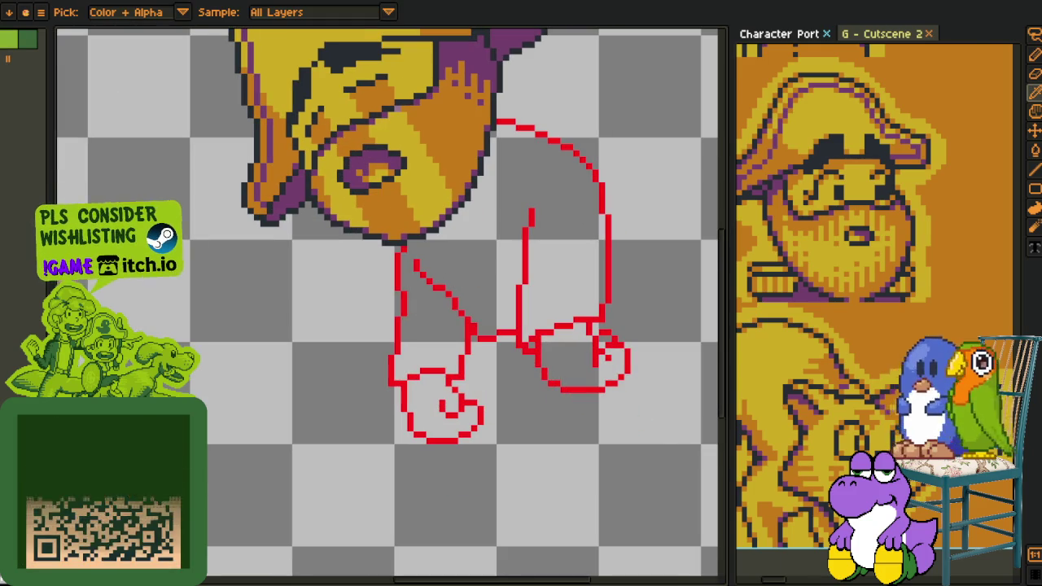
key("Tab")
right_click(114, 306)
left_click(155, 350)
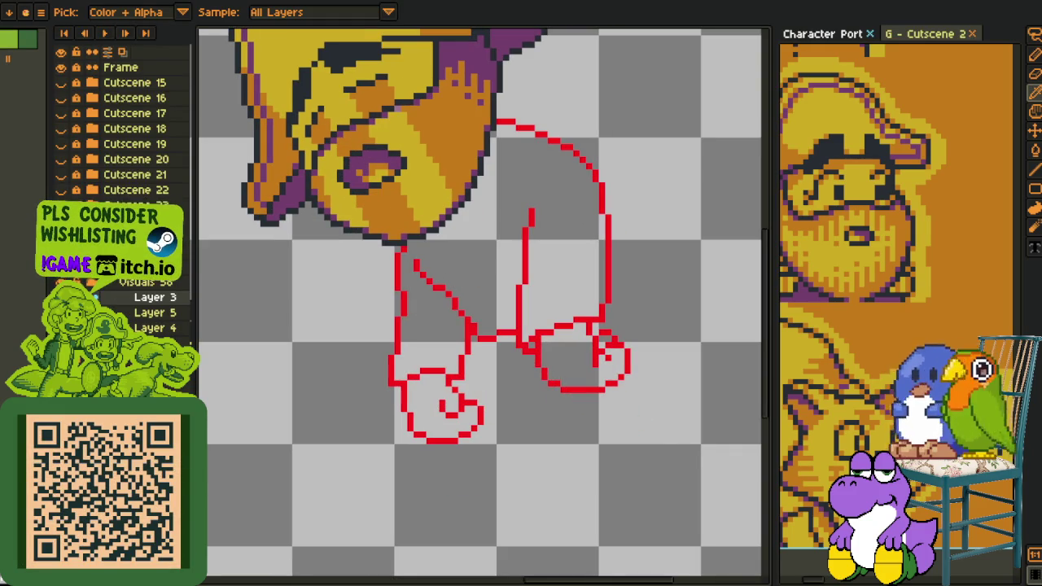
left_click(129, 314)
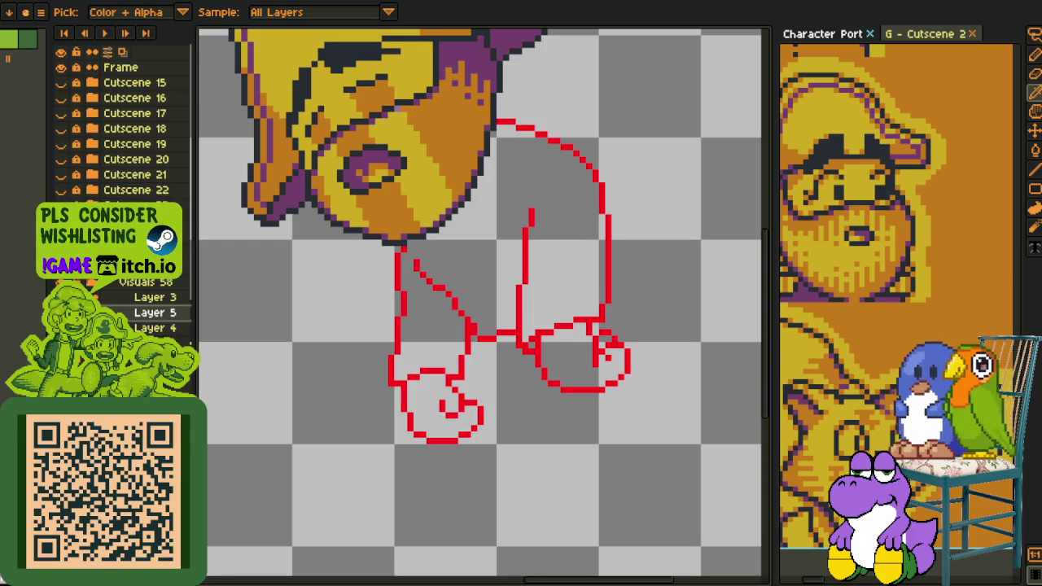
key("Tab")
- Draw a short black vertical line inside the left leg
scroll(476, 383, "up", 1)
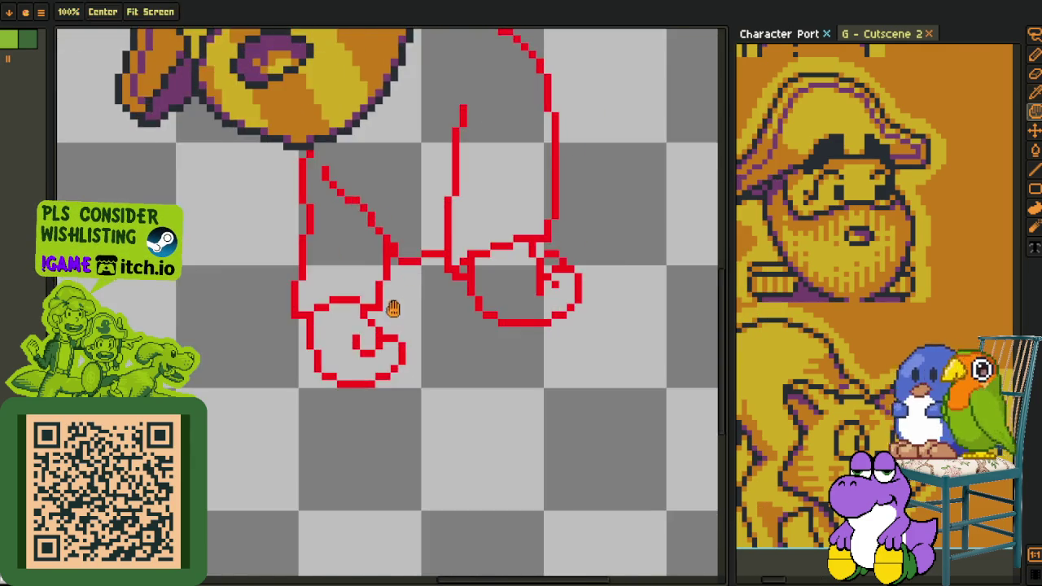
key("b")
scroll(390, 317, "up", 2)
left_click_drag(380, 244, 380, 311)
- Ink a black line along the right leg's outer curve down into the right foot
scroll(381, 311, "down", 1)
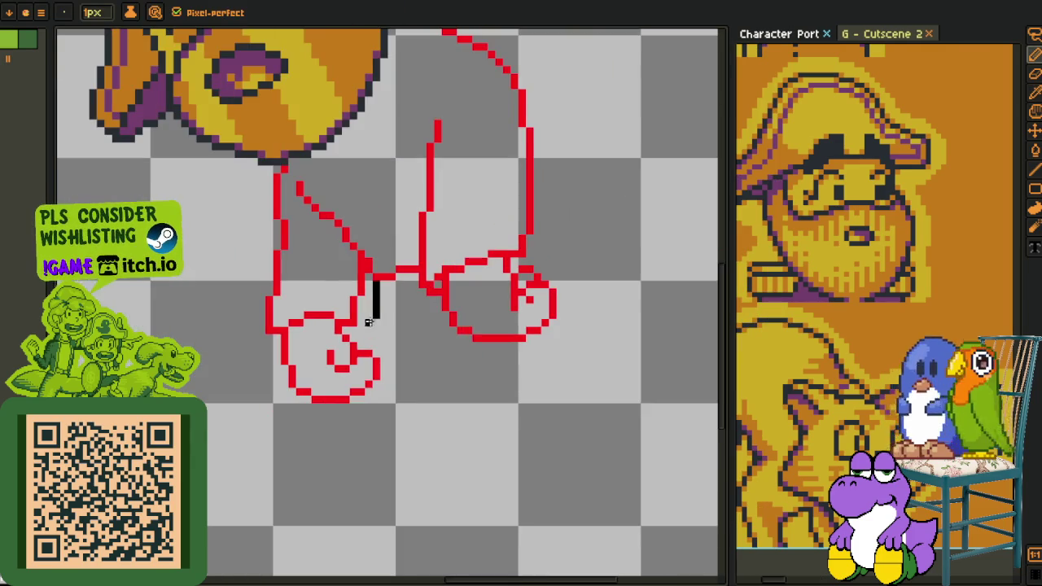
left_click_drag(458, 337, 360, 316)
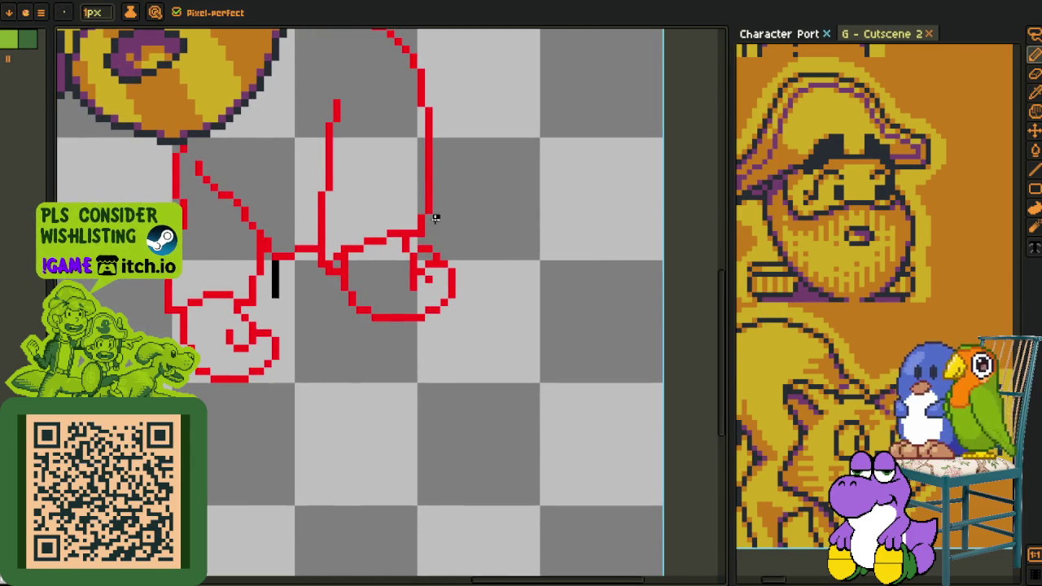
mouse_move(307, 34)
left_mouse_down()
mouse_move(341, 177)
mouse_move(477, 366)
left_mouse_up()
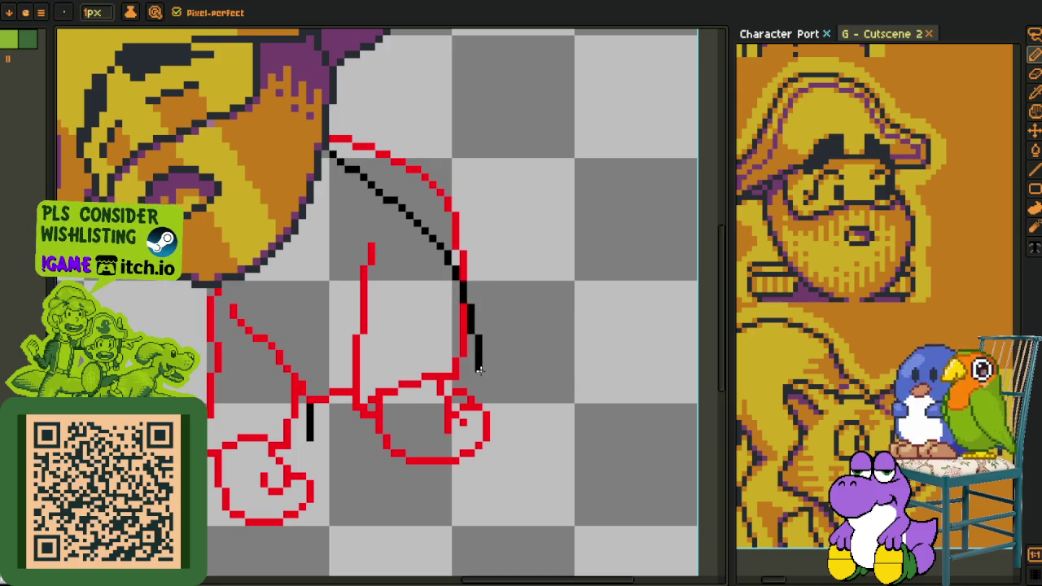
key("ctrl+z")
mouse_move(322, 168)
left_mouse_down()
mouse_move(362, 186)
mouse_move(458, 371)
mouse_move(432, 249)
mouse_move(444, 319)
left_mouse_up()
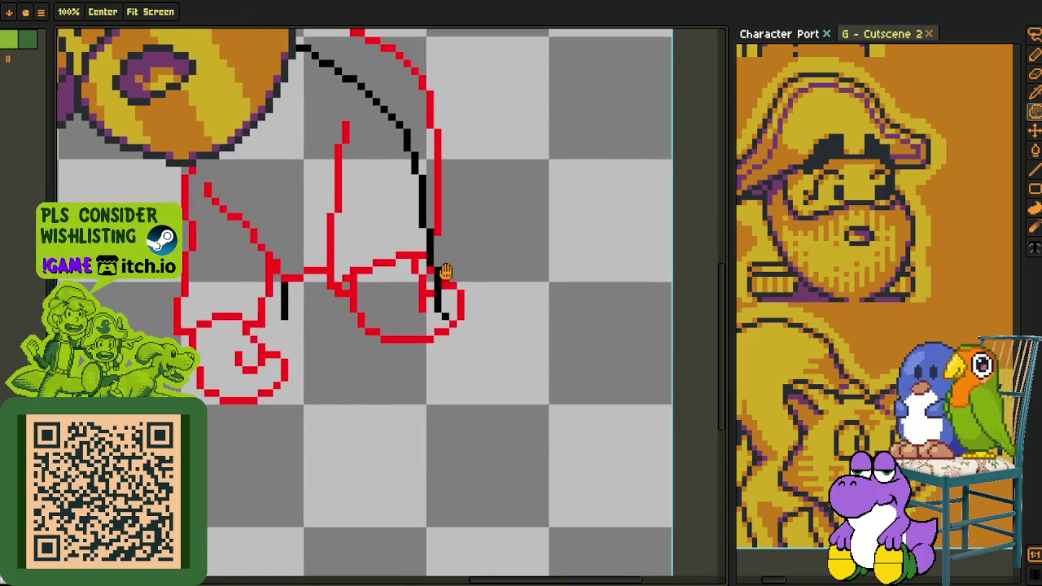
scroll(444, 320, "up", 2)
key("ctrl+z")
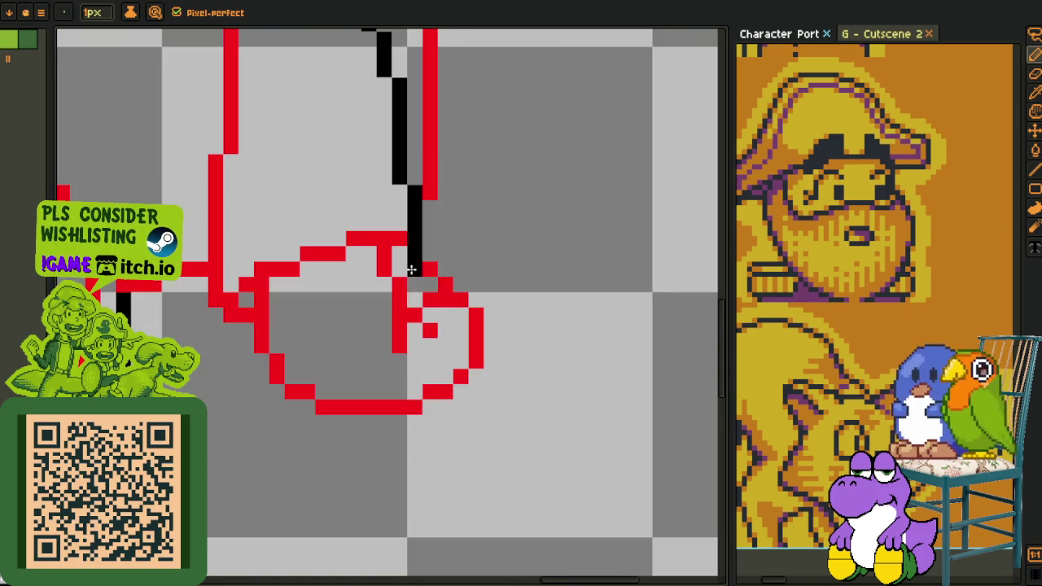
left_click_drag(413, 269, 415, 334)
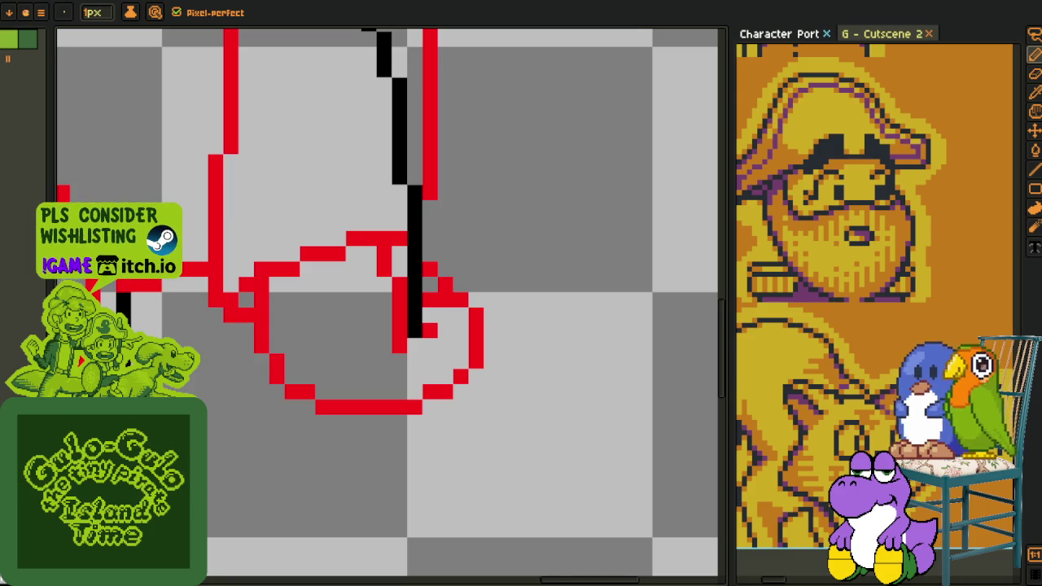
- Extend the left leg's black line below the foot and add a small black shape between the legs
scroll(361, 302, "down", 2)
scroll(325, 255, "up", 1)
scroll(318, 261, "up", 1)
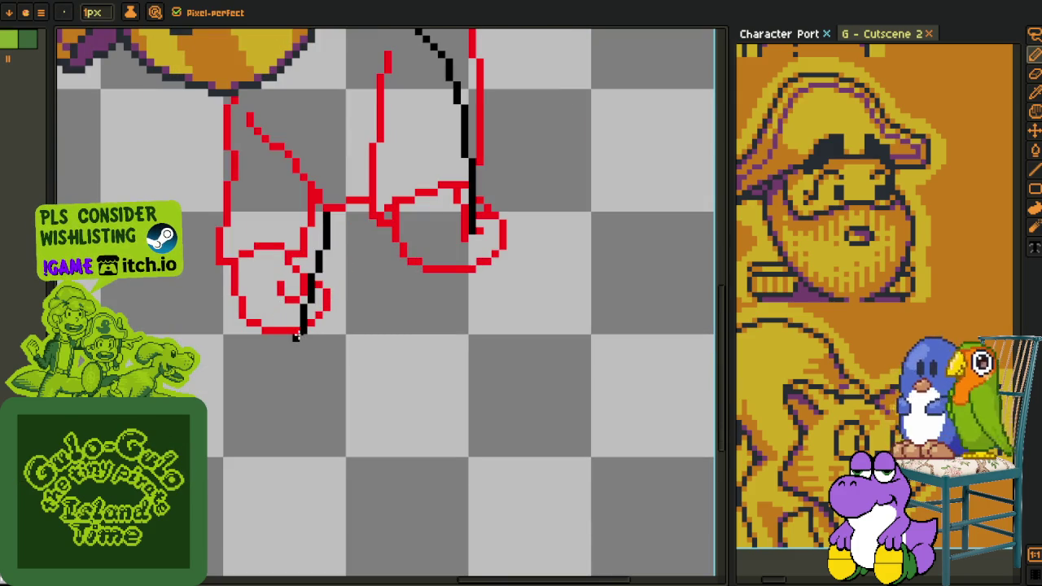
scroll(303, 327, "up", 1)
left_click_drag(302, 334, 300, 382)
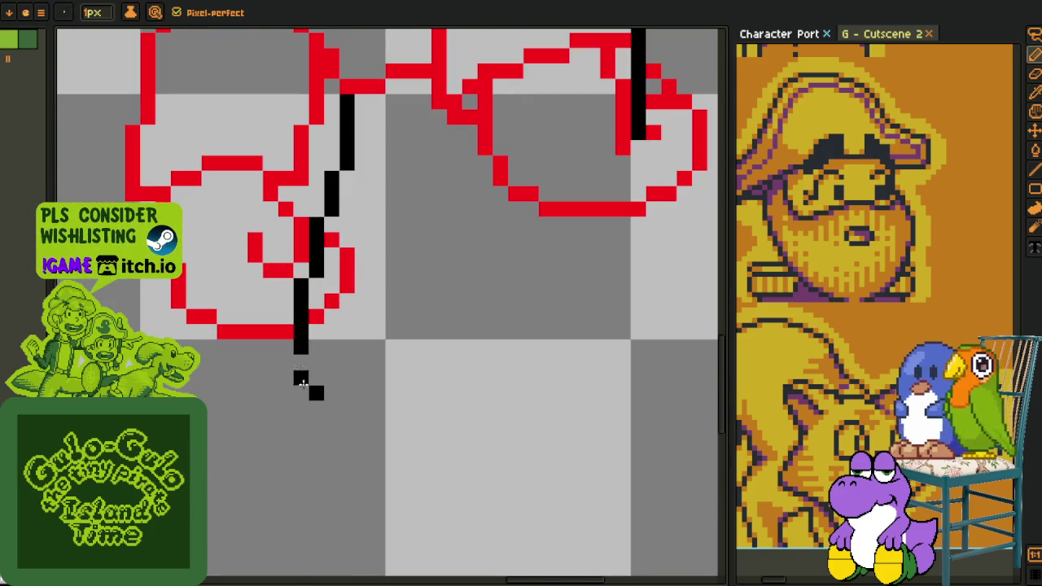
scroll(312, 379, "down", 1)
scroll(367, 358, "down", 1)
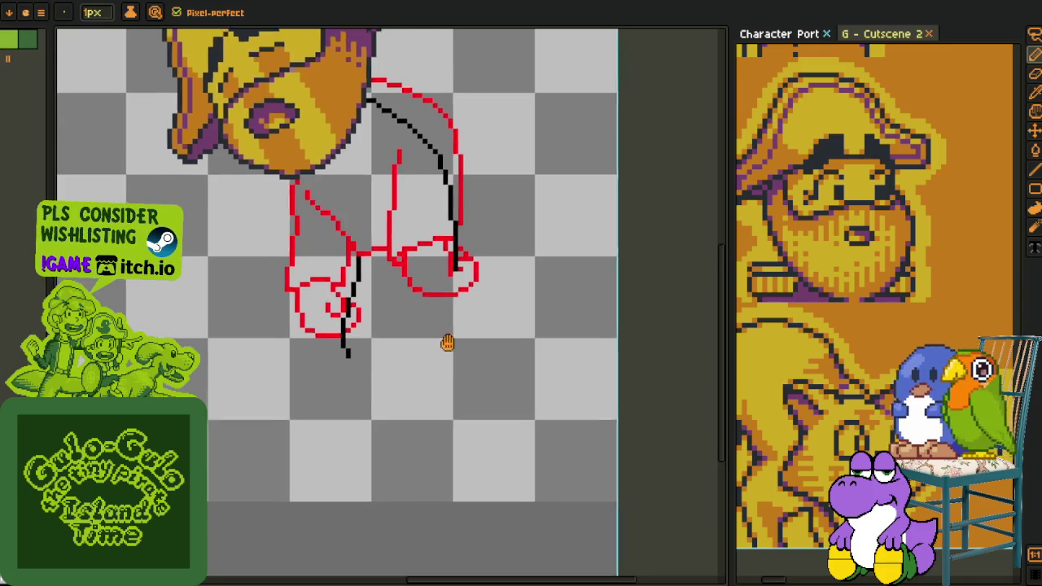
scroll(448, 309, "up", 1)
scroll(455, 262, "up", 1)
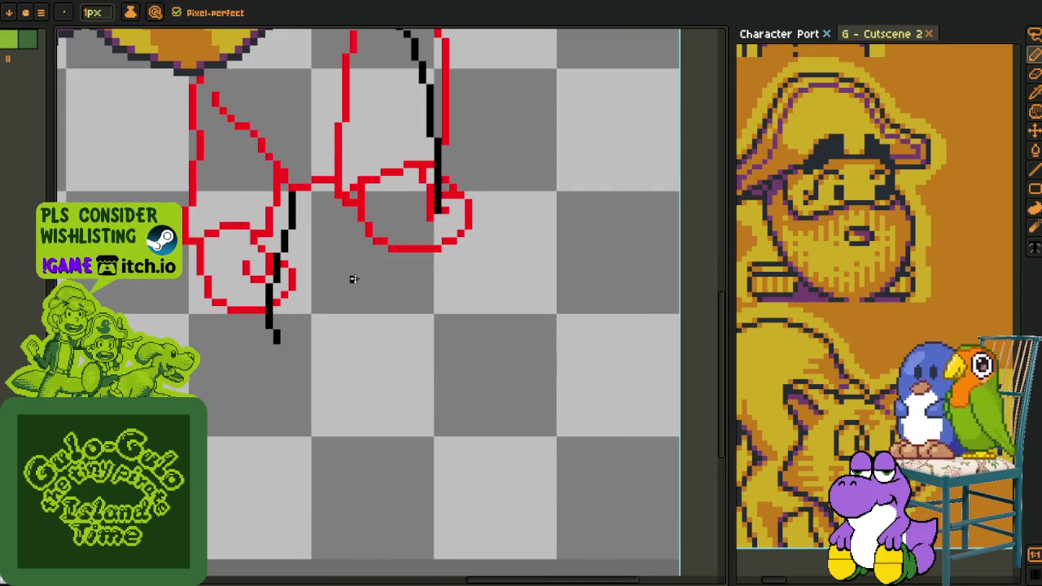
left_click_drag(351, 301, 335, 312)
scroll(346, 298, "up", 1)
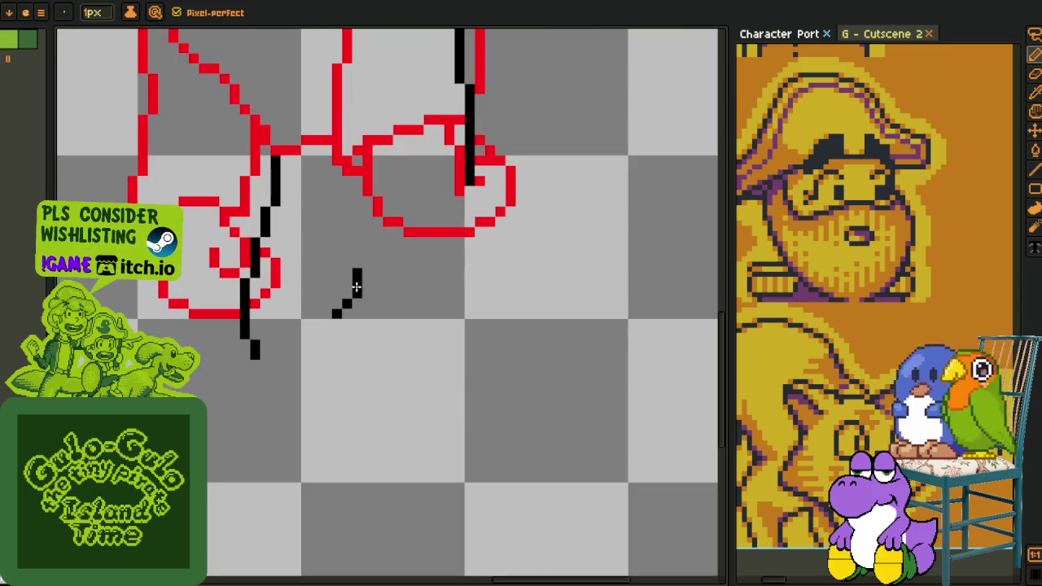
mouse_move(357, 277)
left_mouse_down()
mouse_move(334, 334)
mouse_move(346, 376)
mouse_move(355, 310)
left_mouse_up()
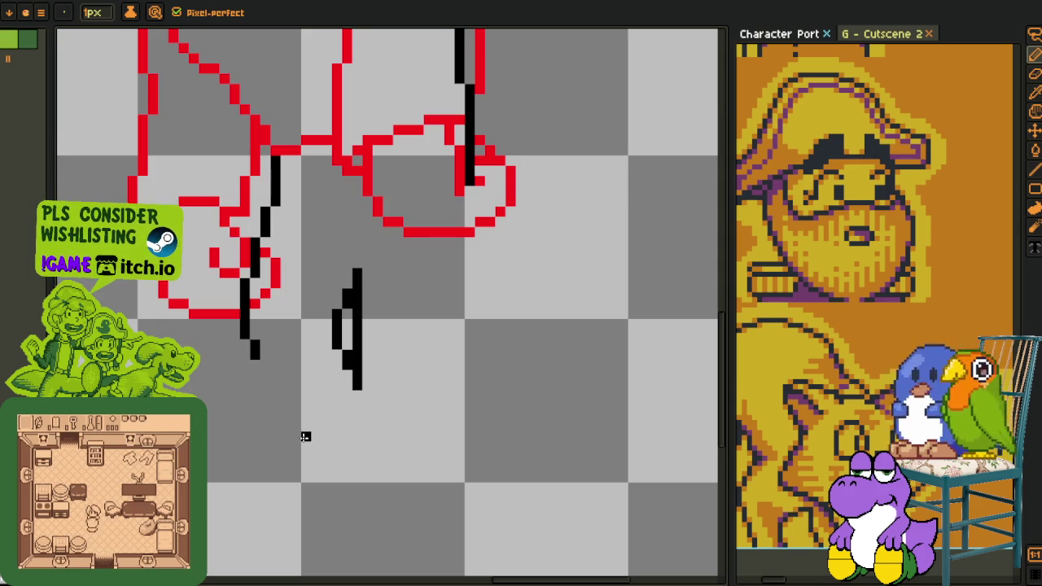
- Extend the right leg's black line down past the foot
scroll(480, 321, "down", 2)
scroll(489, 314, "up", 2)
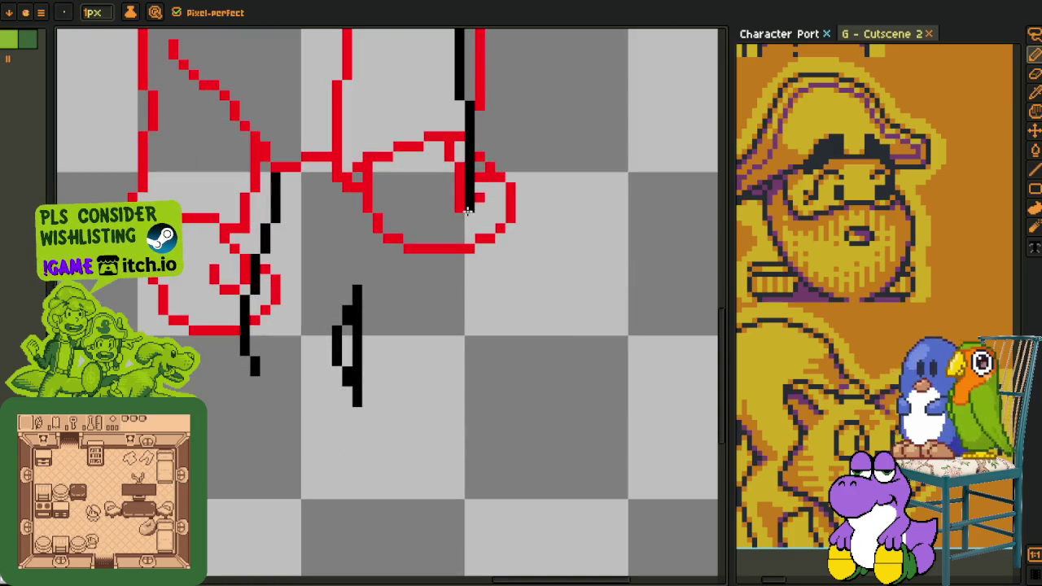
left_click_drag(470, 218, 459, 273)
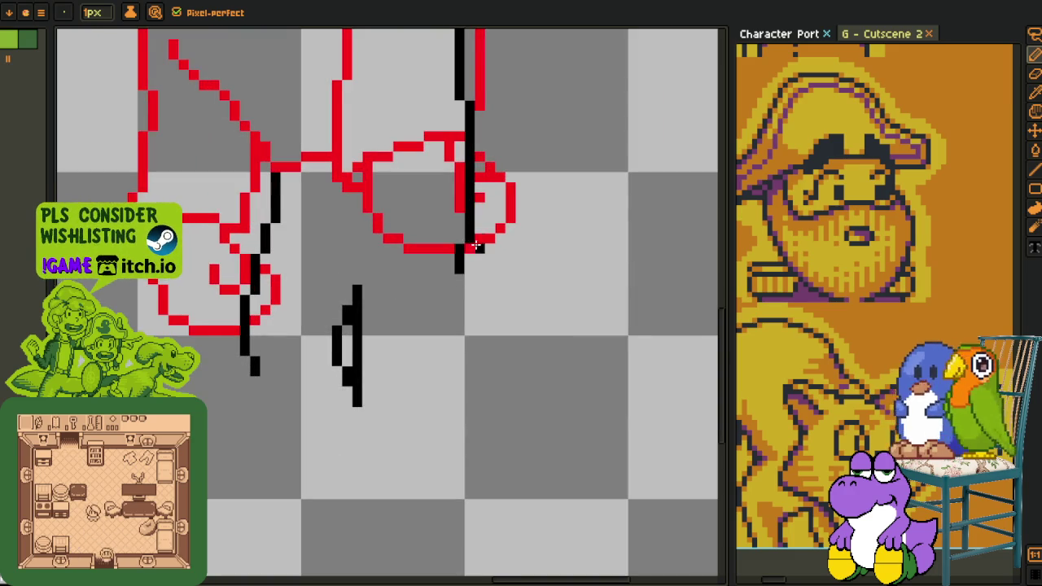
scroll(474, 242, "down", 2)
scroll(423, 269, "up", 1)
scroll(391, 284, "down", 1)
scroll(366, 295, "up", 2)
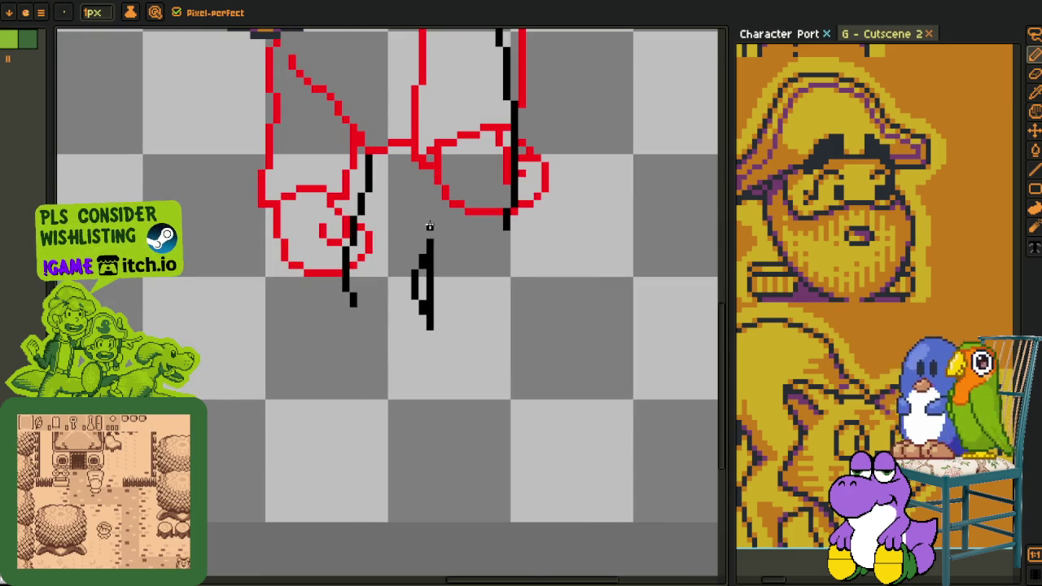
- Select the small loose black stroke between the legs and move it upward
key("shift+m")
left_click_drag(391, 209, 483, 418)
left_click_drag(432, 309, 434, 284)
key("Return")
scroll(496, 246, "down", 3)
scroll(488, 269, "up", 2)
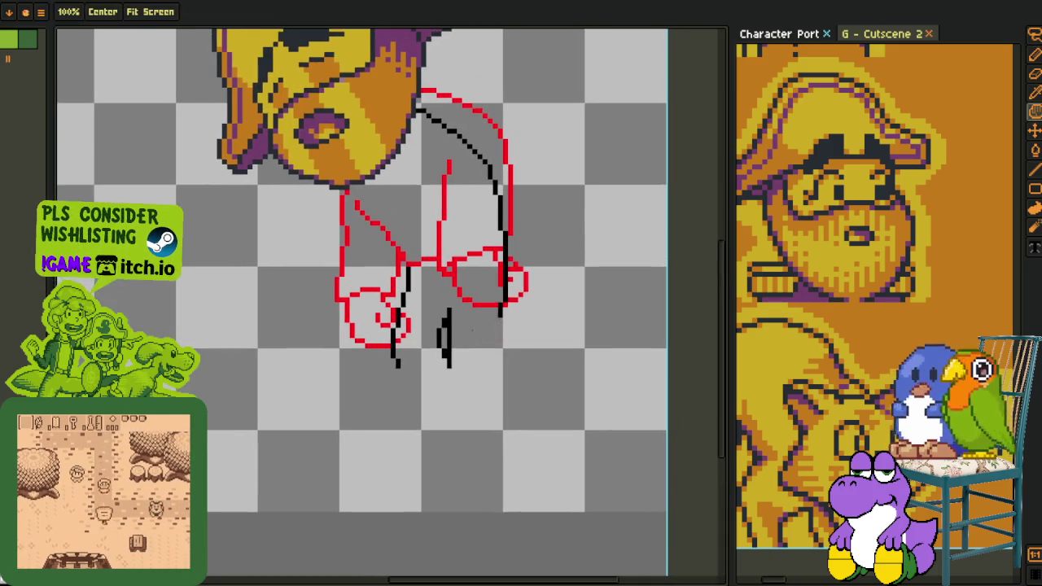
scroll(399, 361, "up", 2)
scroll(389, 367, "up", 1)
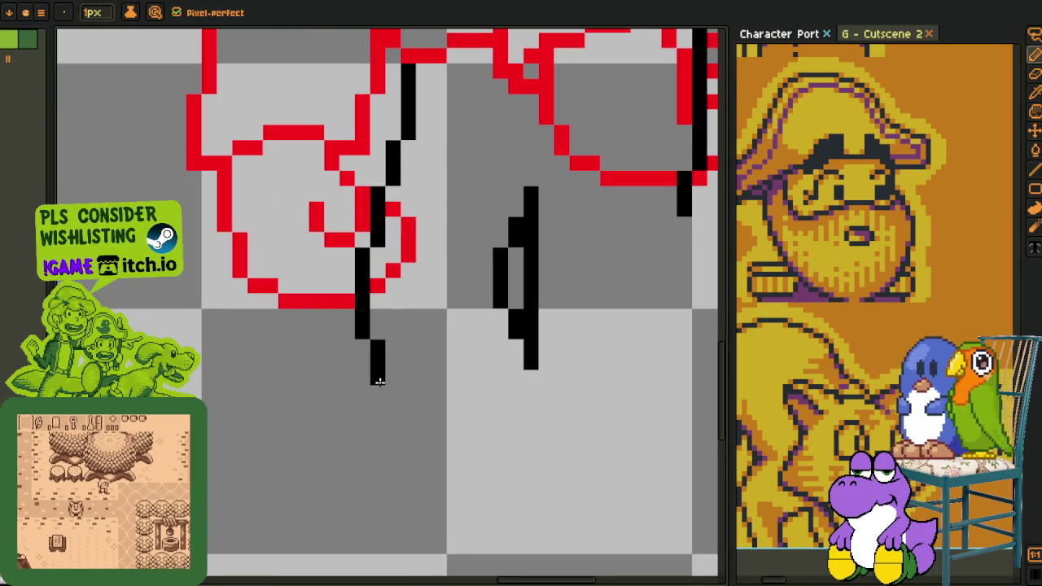
- Extend the left and right black leg lines downward and reshape the bottom corner
left_click_drag(378, 381, 395, 428)
scroll(554, 366, "down", 2)
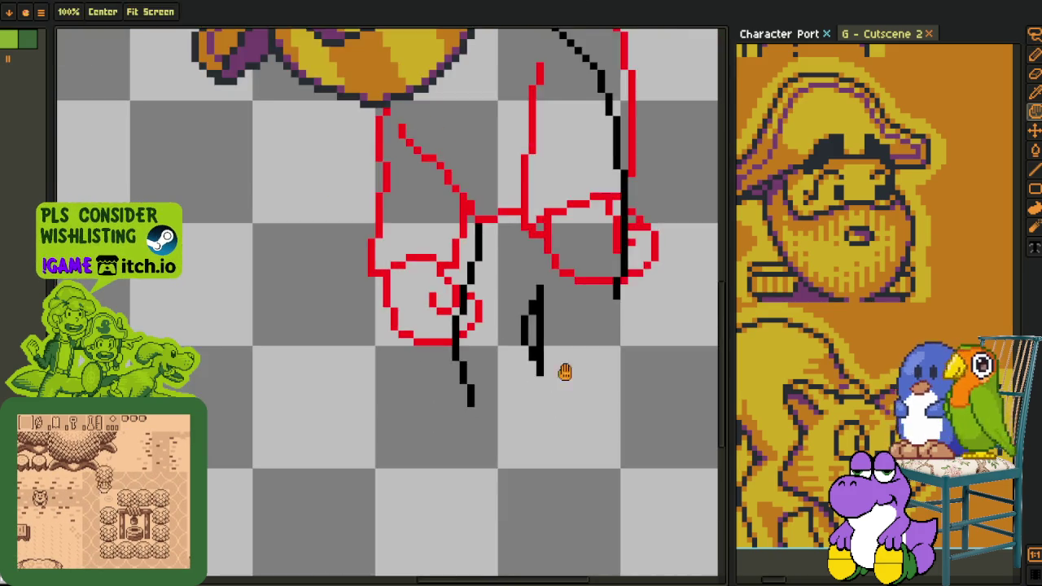
scroll(565, 372, "up", 2)
mouse_move(358, 336)
left_mouse_down()
mouse_move(358, 414)
mouse_move(491, 460)
left_mouse_up()
mouse_move(364, 416)
left_mouse_down()
mouse_move(394, 415)
mouse_move(395, 398)
mouse_move(446, 429)
left_mouse_up()
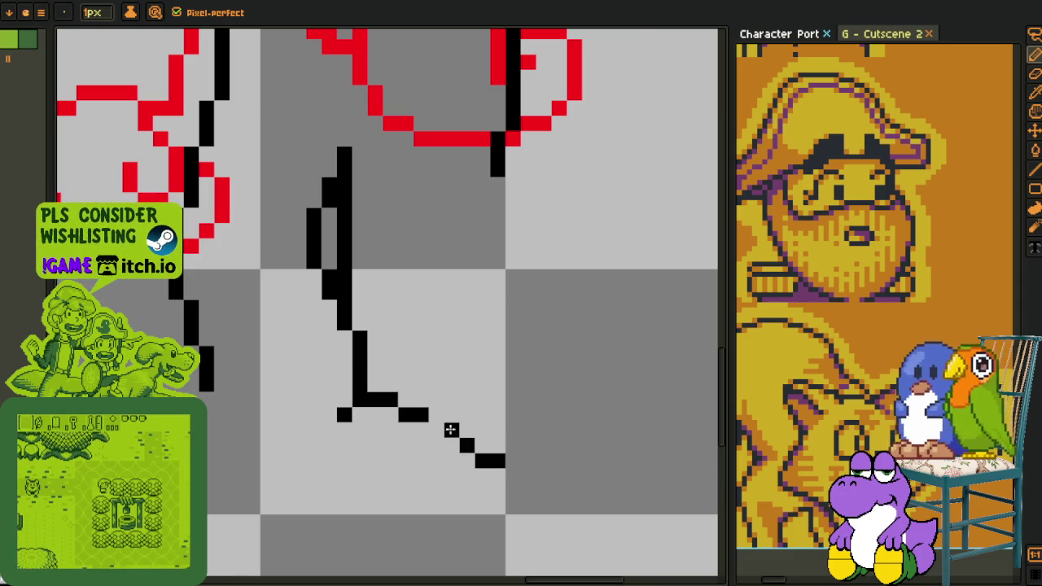
- Draw a short diagonal and a vertical black stroke joining the lower leg stroke
left_click_drag(512, 200, 538, 273)
key("ctrl+z")
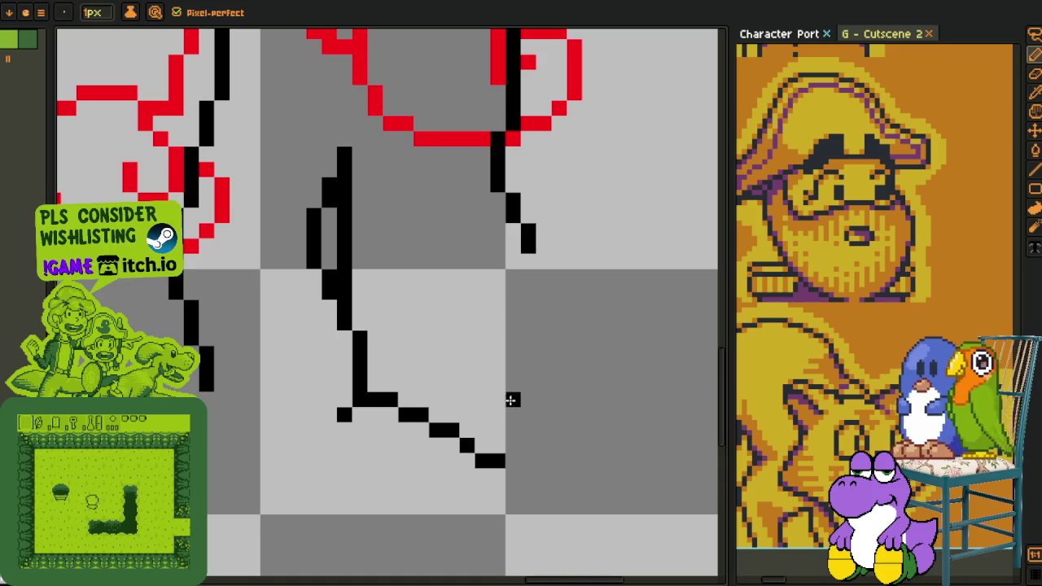
left_click_drag(528, 476, 527, 395)
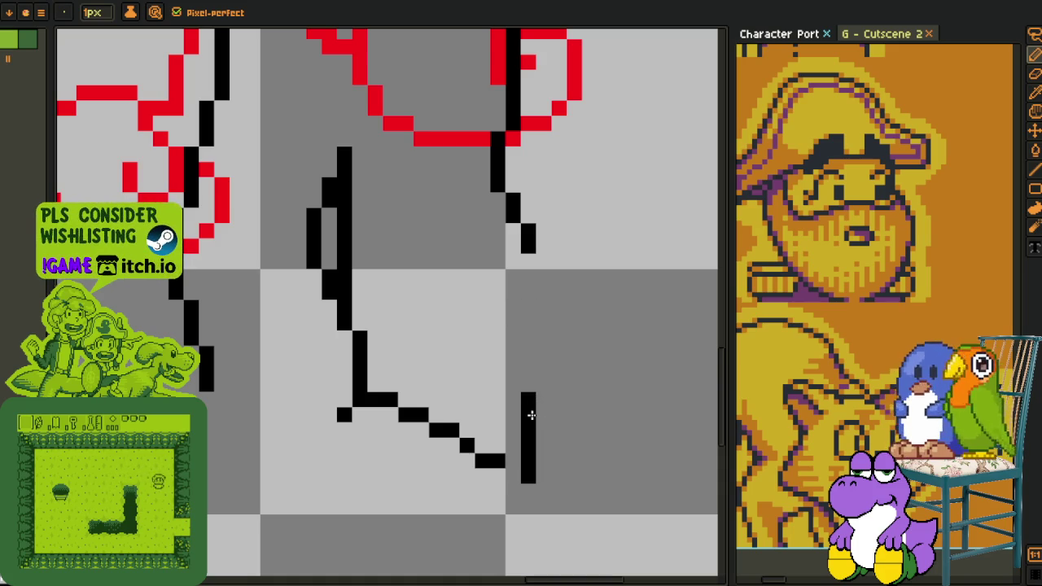
key("alt")
mouse_move(526, 472)
left_mouse_down()
mouse_move(514, 464)
mouse_move(520, 261)
left_mouse_up()
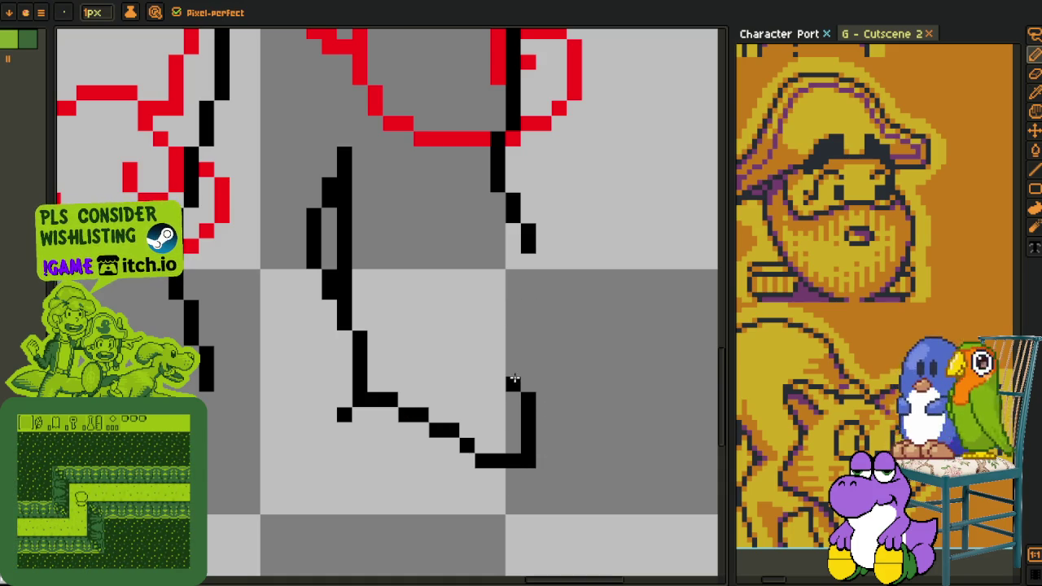
- Remove a stray pixel and redraw the leg's vertical stroke further left
scroll(525, 248, "down", 5)
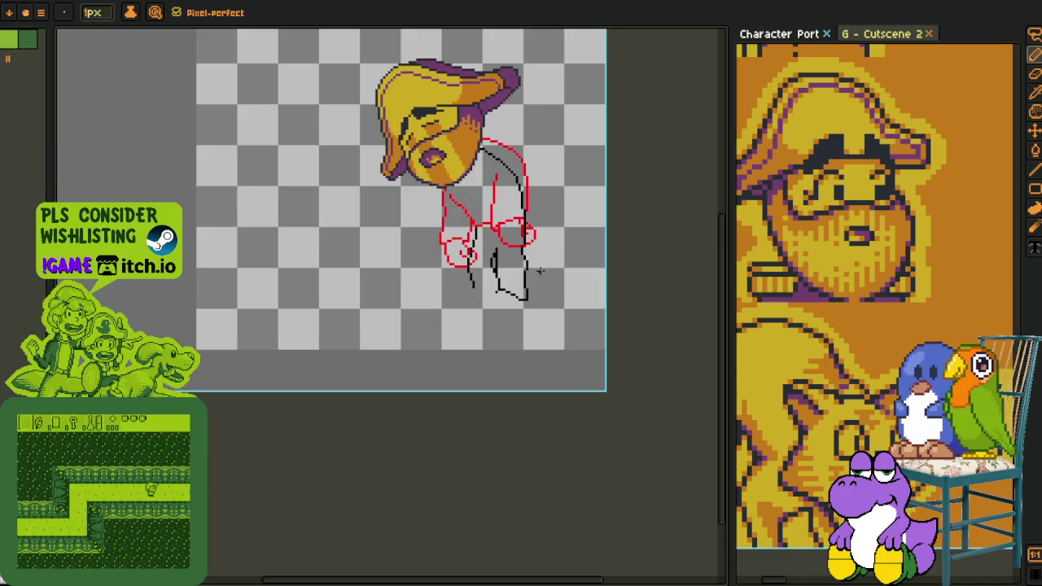
scroll(529, 236, "up", 4)
scroll(533, 224, "up", 2)
left_click(538, 219)
key("ctrl+z")
key("ctrl+z")
left_click(498, 239)
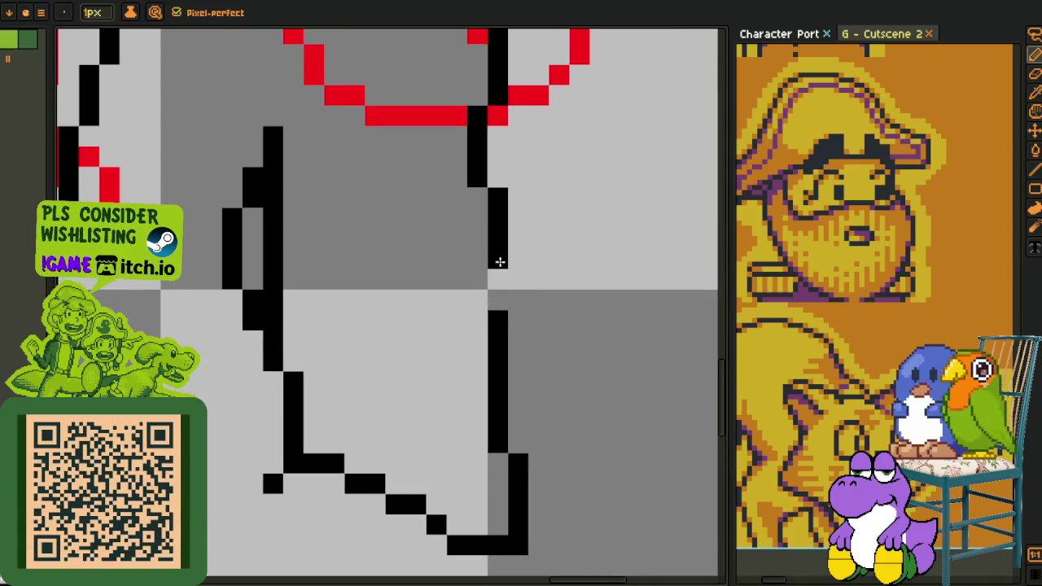
mouse_move(495, 242)
left_mouse_down()
mouse_move(478, 200)
mouse_move(498, 236)
left_mouse_up()
scroll(500, 233, "down", 5)
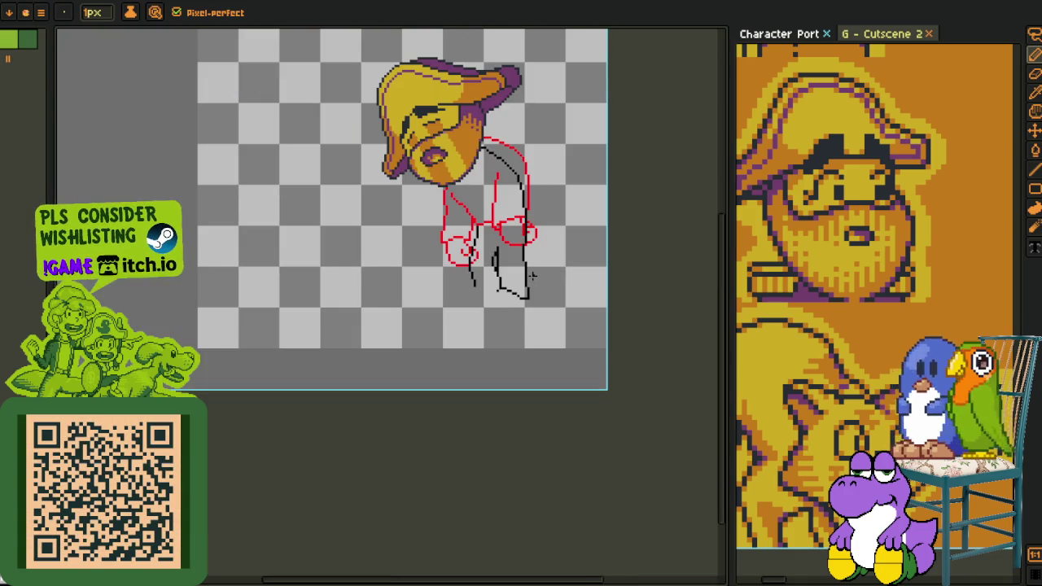
scroll(521, 200, "up", 2)
- Delete the leftover upper black lines of the front leg with a rectangular selection
key("m")
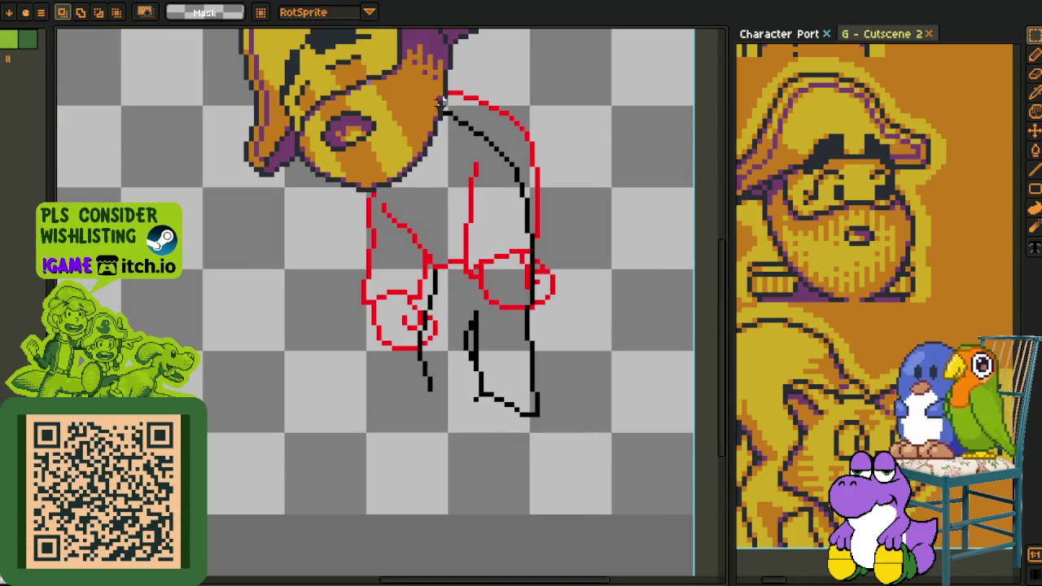
left_click_drag(409, 72, 588, 307)
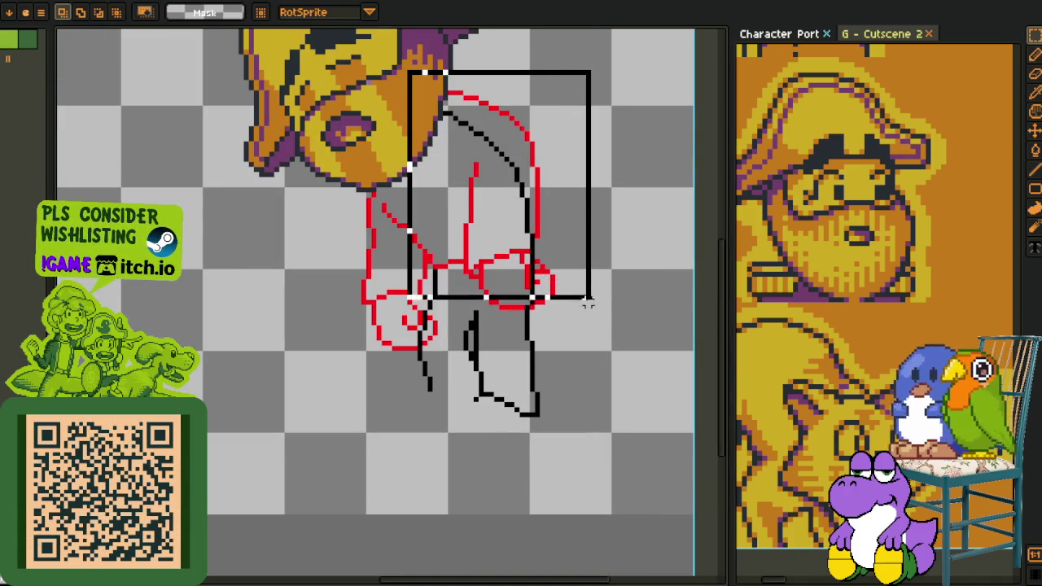
key("Delete")
key("ctrl+d")
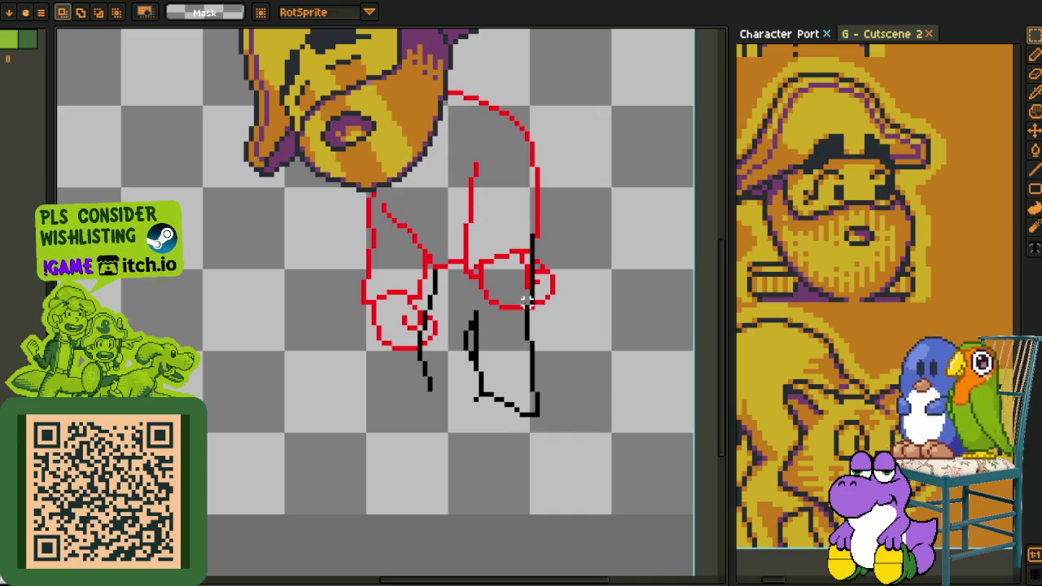
scroll(611, 151, "down", 4)
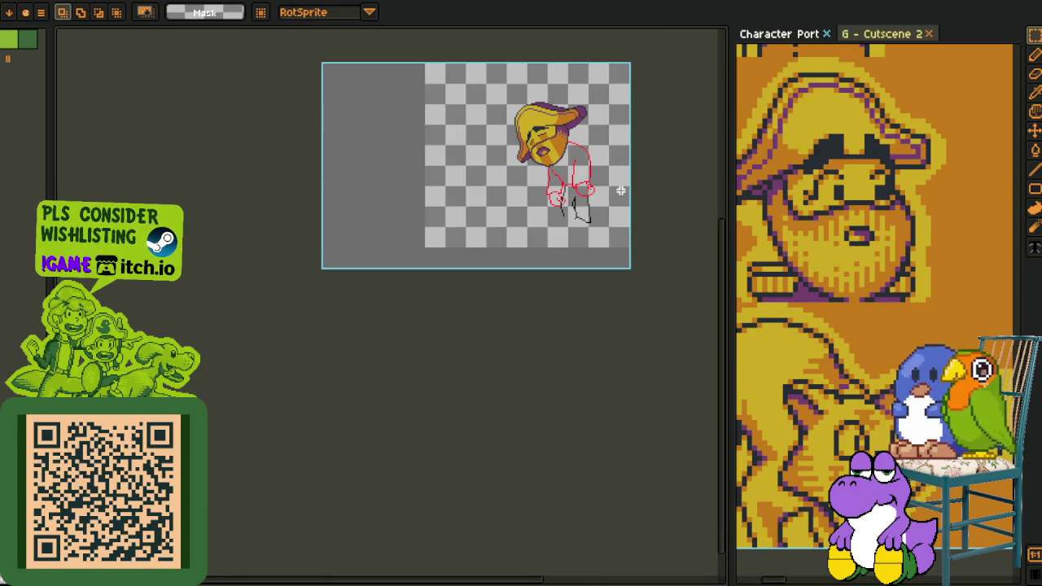
- Extend the foot line leftward in black
key("i")
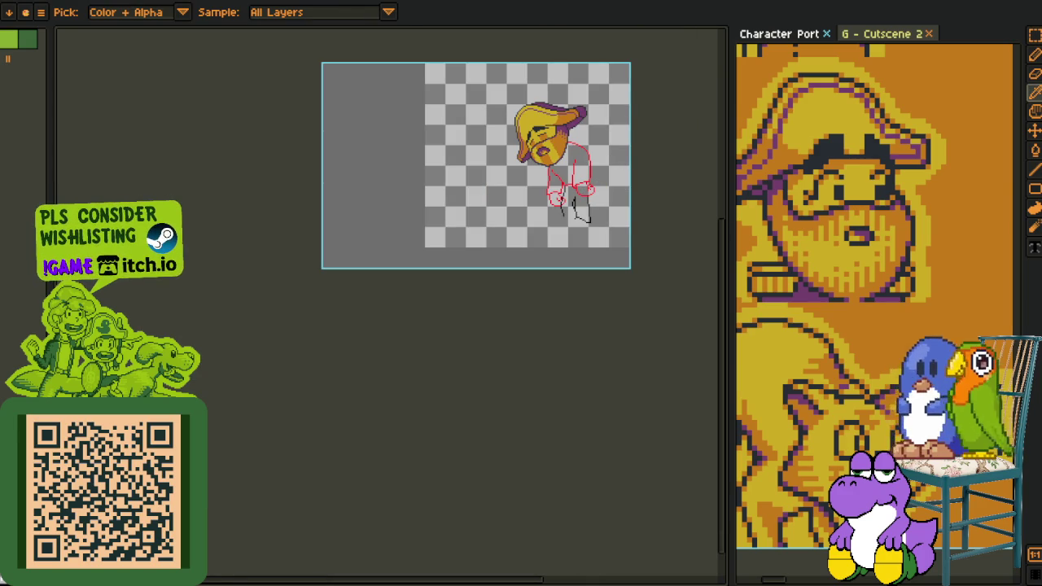
scroll(467, 307, "up", 3)
scroll(448, 285, "up", 1)
key("b")
scroll(435, 268, "up", 2)
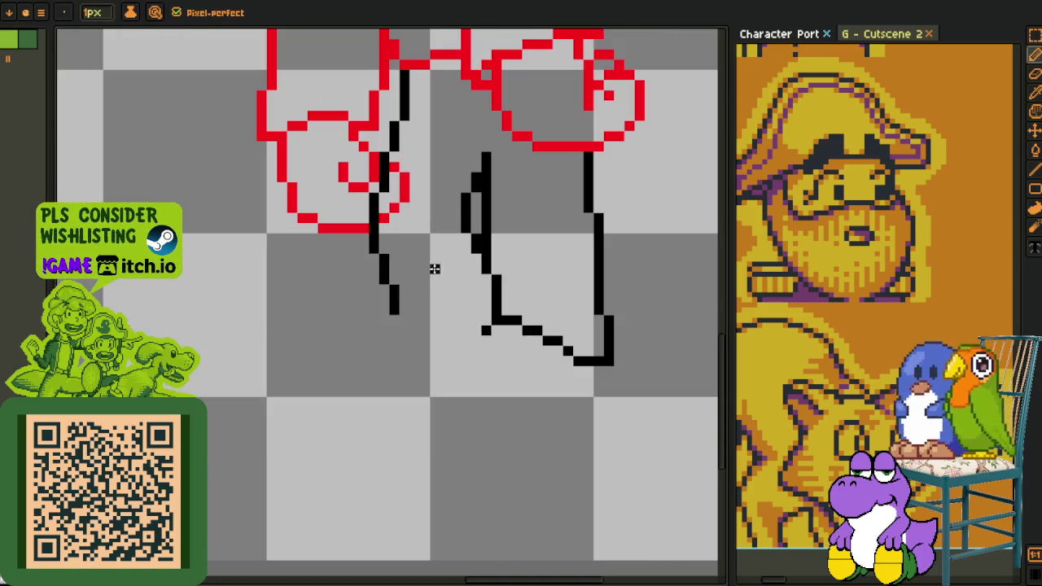
left_click_drag(485, 330, 451, 331)
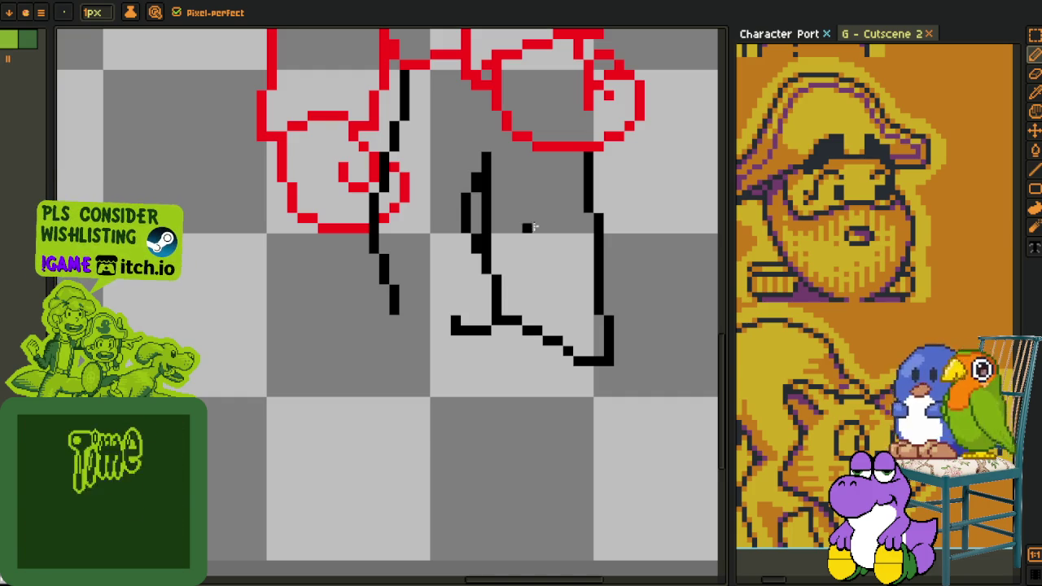
- Extend the leg line left and draw the back of the foot and heel segment
scroll(443, 319, "up", 1)
mouse_move(437, 319)
left_mouse_down()
mouse_move(399, 312)
mouse_move(346, 357)
mouse_move(337, 400)
left_mouse_up()
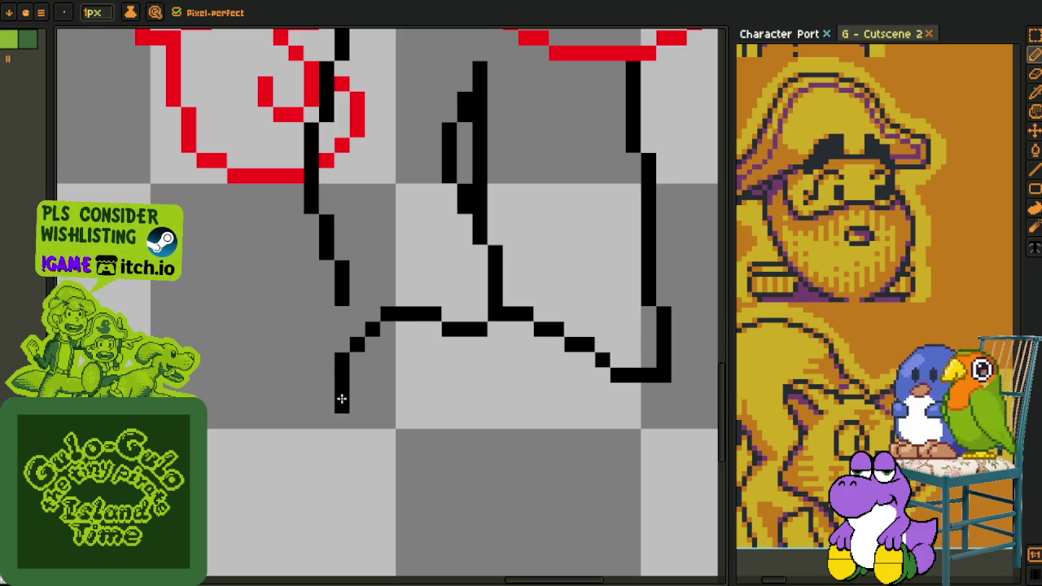
left_click_drag(521, 449, 485, 373)
left_click_drag(612, 310, 609, 347)
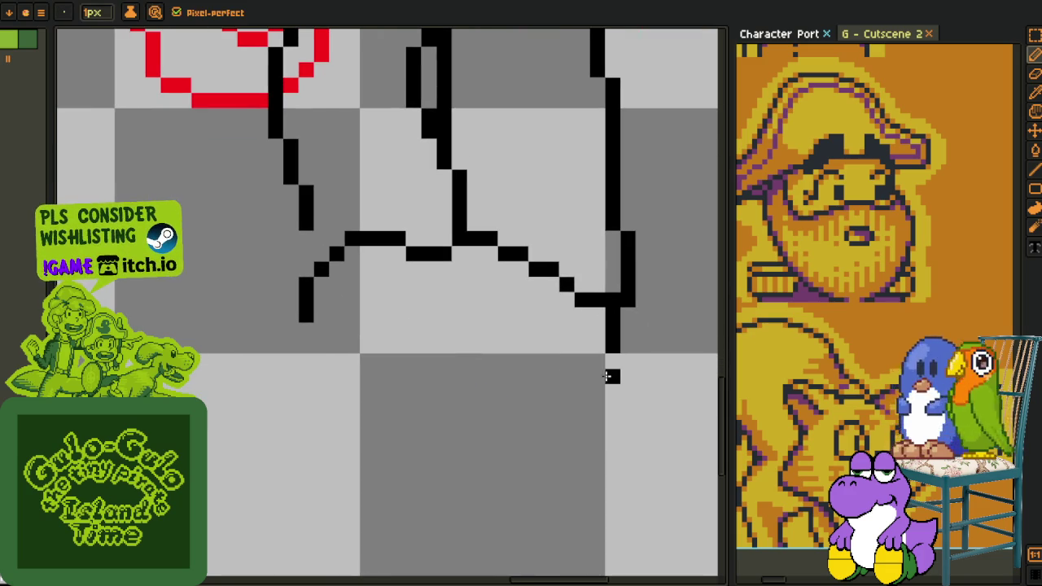
- Check the Cutscene 2 reference, then draw the sole line with a hooked end
left_click(855, 36)
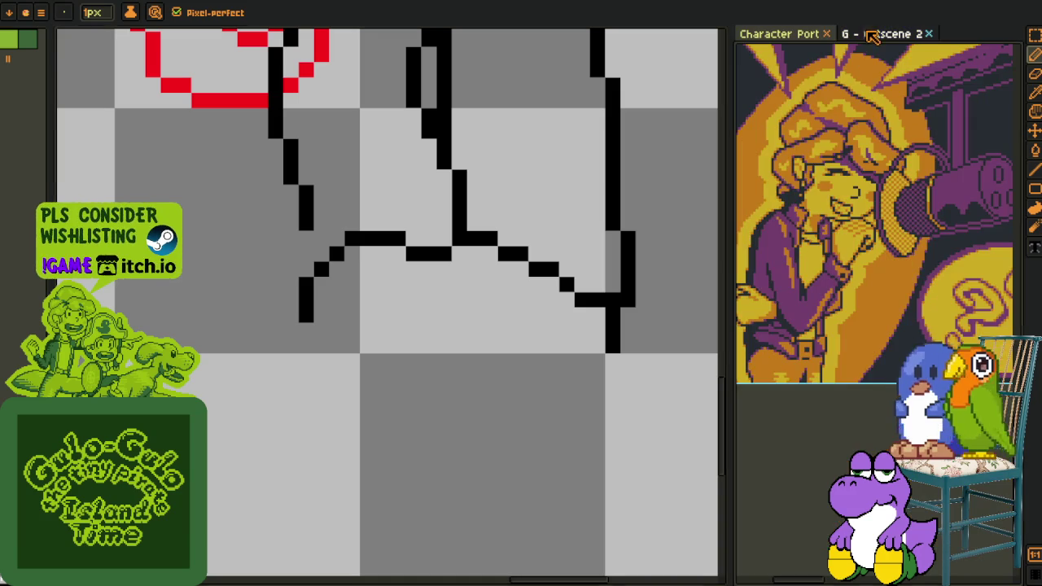
left_click(820, 33)
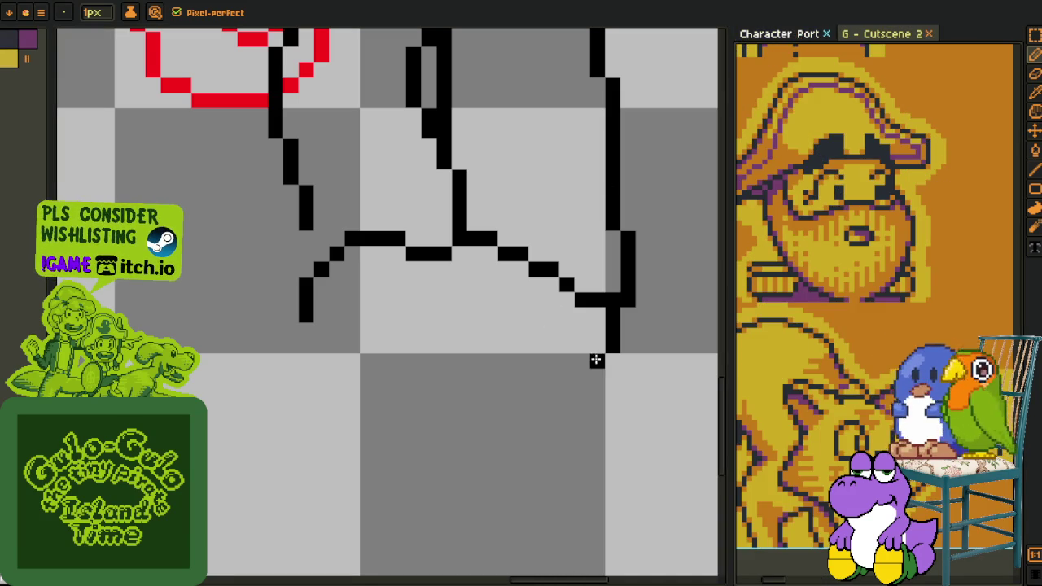
left_click_drag(597, 359, 563, 356)
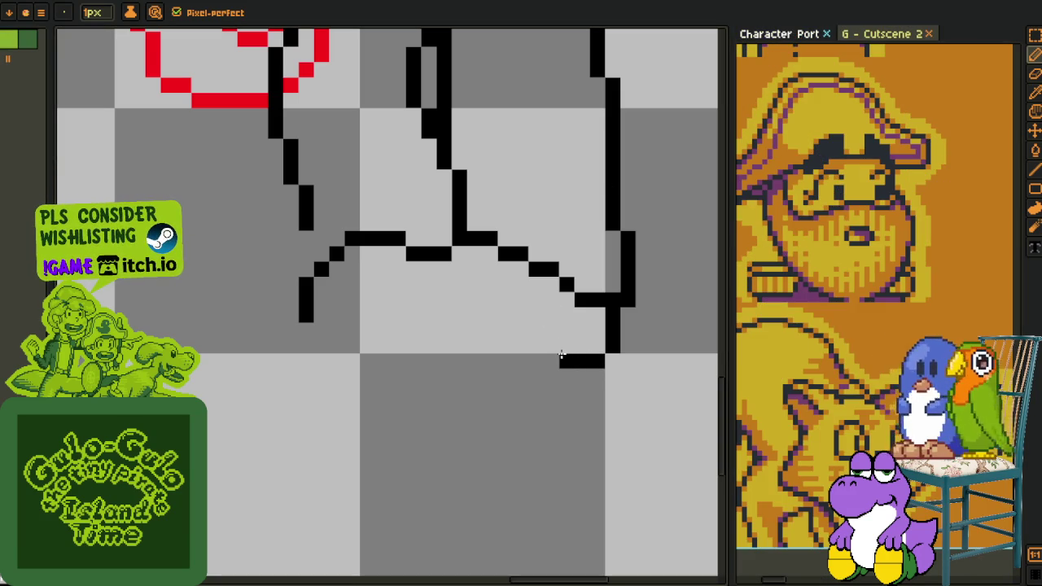
mouse_move(525, 358)
left_mouse_down()
mouse_move(535, 344)
mouse_move(345, 361)
left_mouse_up()
left_click(534, 345)
left_click(319, 345)
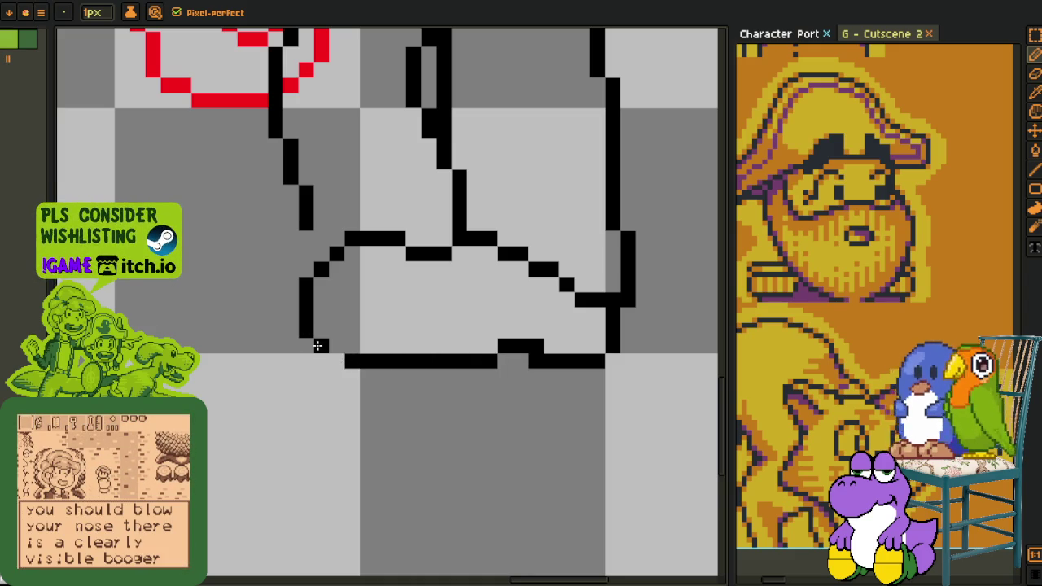
- Draw the toe pixel and the toe curve down and to the left
scroll(321, 342, "down", 1)
scroll(313, 334, "up", 1)
left_click(308, 329)
key("ctrl+z")
left_click(306, 337)
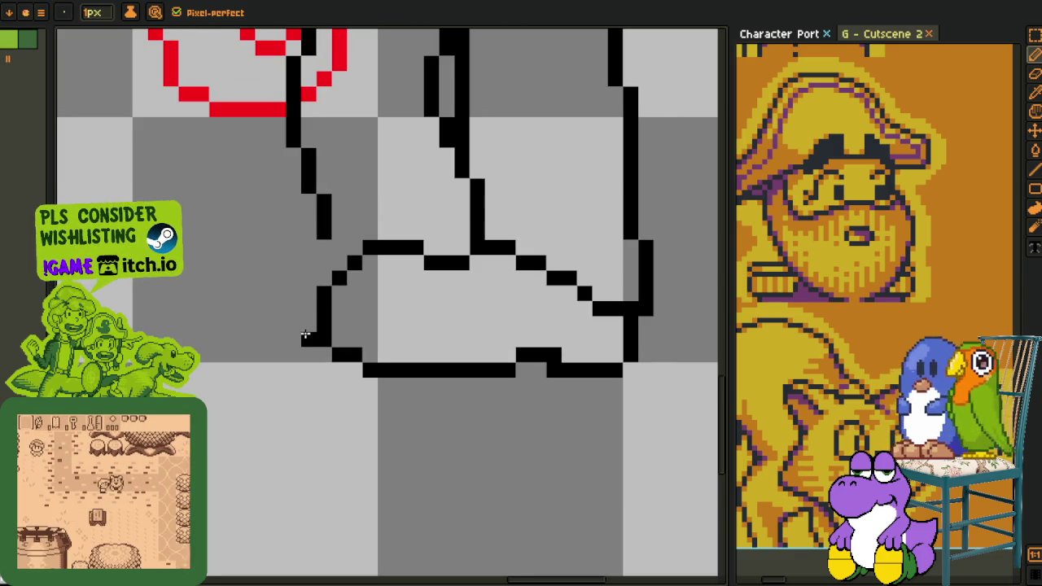
mouse_move(304, 336)
left_mouse_down()
mouse_move(293, 390)
mouse_move(432, 424)
left_mouse_up()
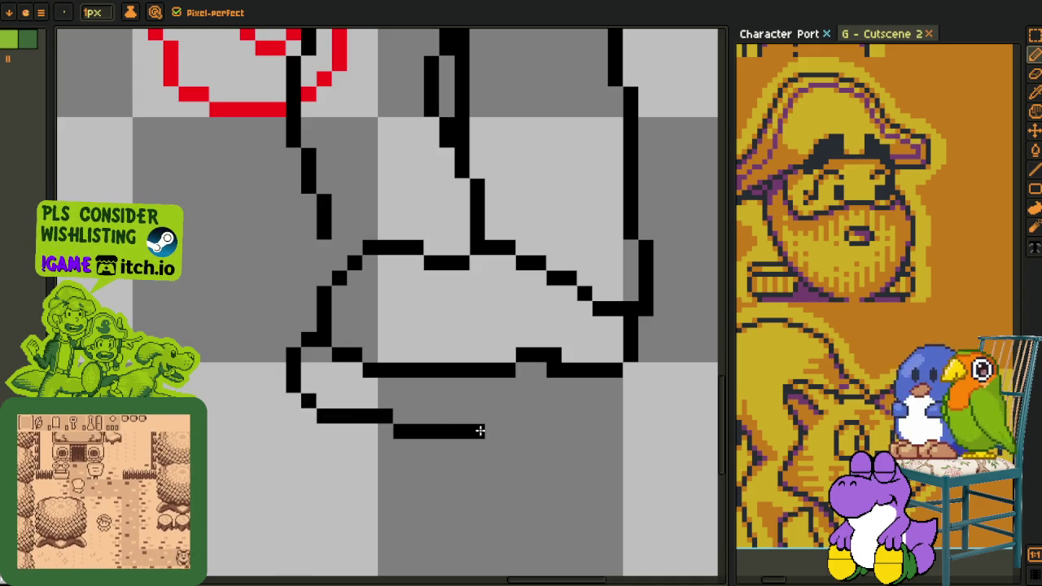
- Redraw the sole segment one row higher and erase stray pixels beside it
left_click(523, 400)
right_click(478, 429)
left_click_drag(479, 430, 400, 432)
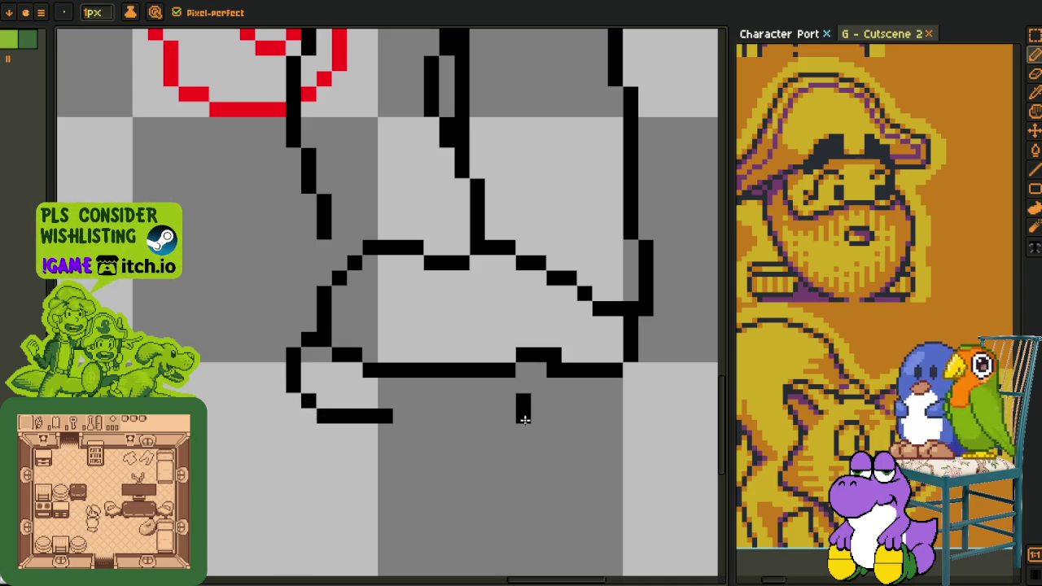
mouse_move(513, 416)
left_mouse_down()
mouse_move(475, 418)
mouse_move(473, 429)
mouse_move(380, 429)
left_mouse_up()
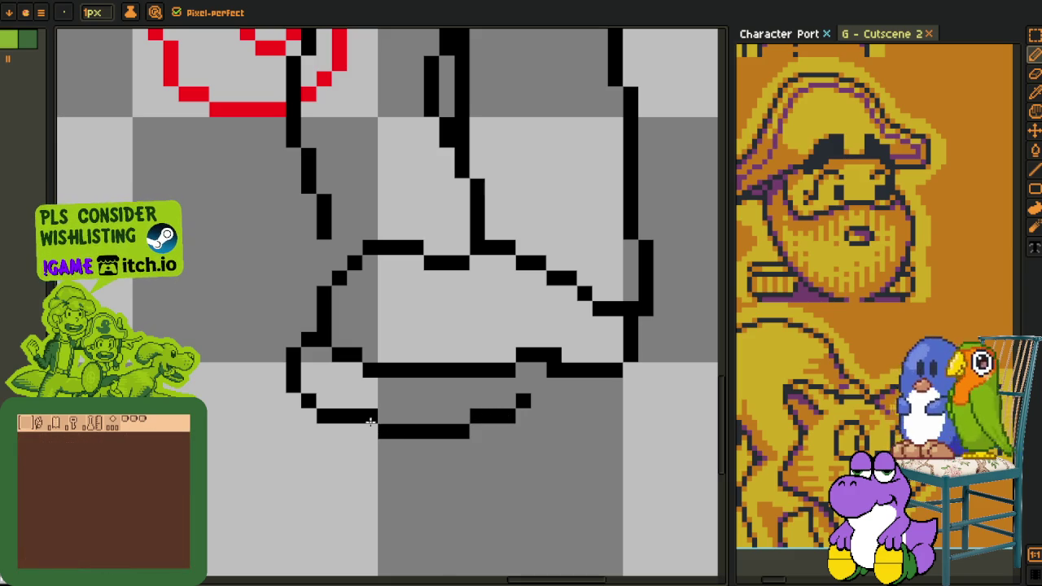
right_click(614, 399)
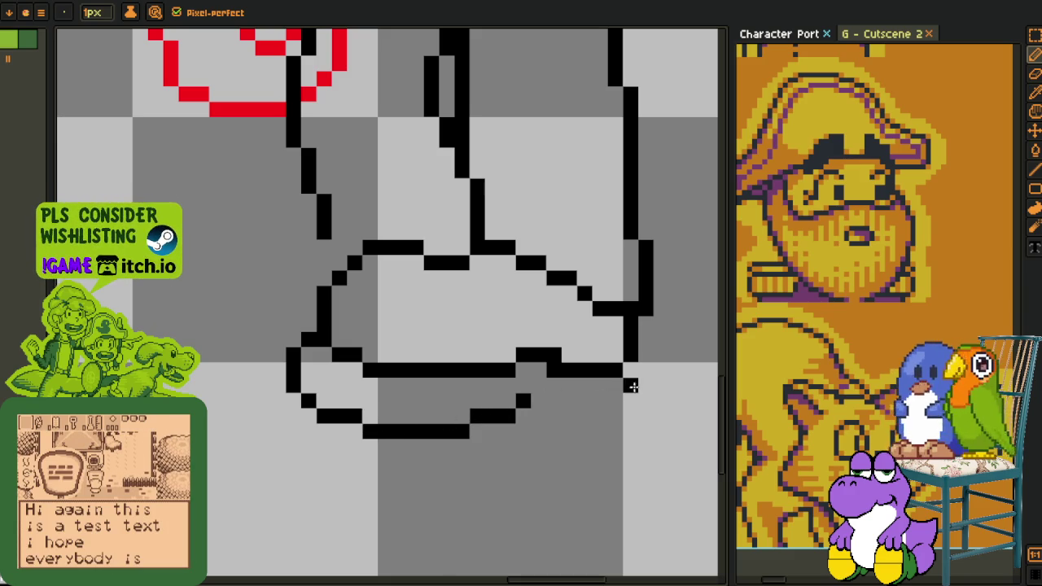
- Draw the heel's back edge, extend the sole to it, and fill the corner
mouse_move(654, 371)
left_mouse_down()
mouse_move(647, 399)
mouse_move(568, 428)
mouse_move(530, 428)
left_mouse_up()
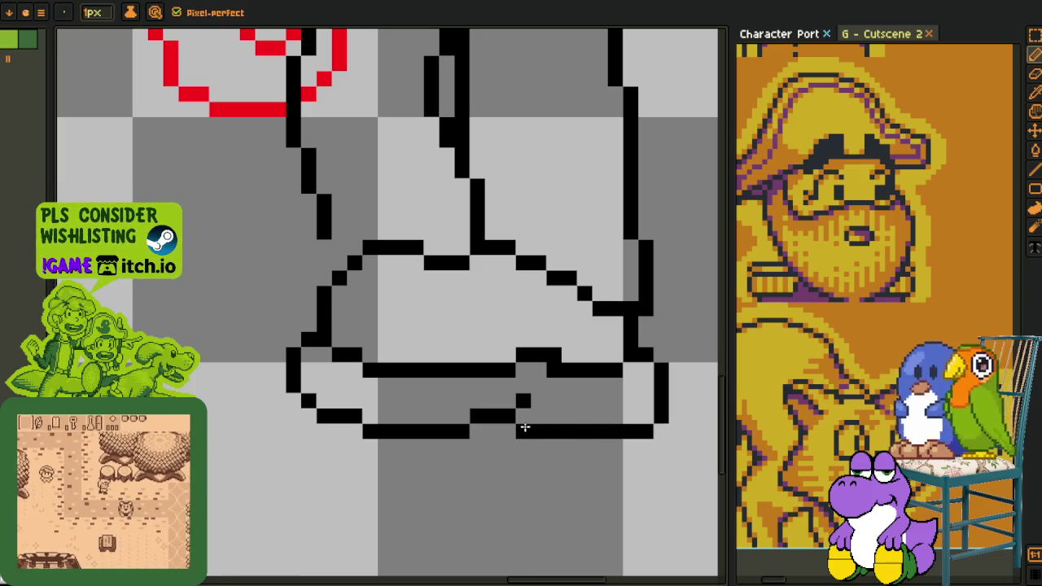
mouse_move(642, 366)
left_mouse_down()
mouse_move(642, 420)
mouse_move(660, 367)
left_mouse_up()
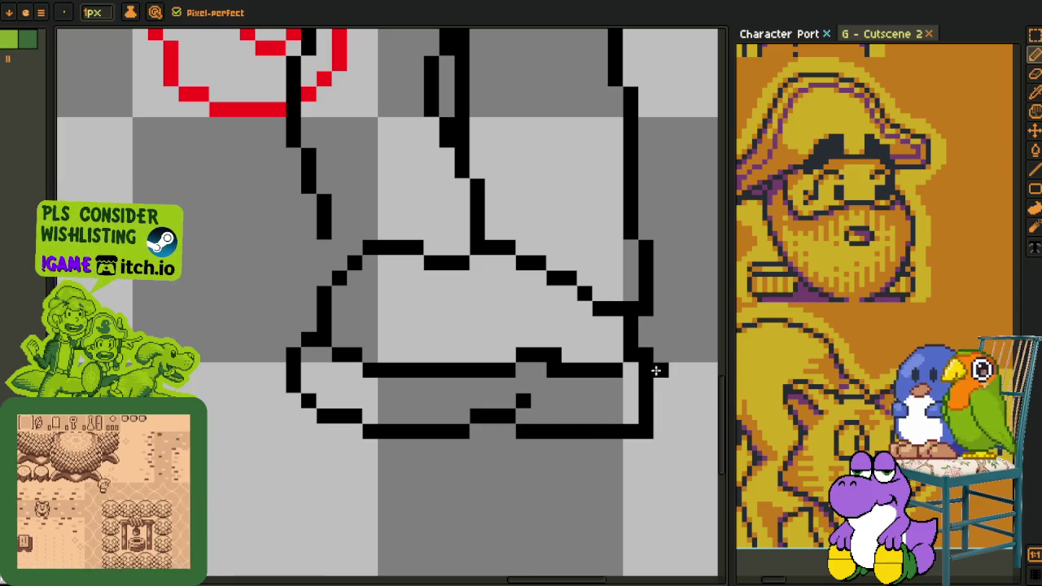
left_click(640, 430)
left_click_drag(529, 415, 538, 419)
scroll(551, 415, "down", 3)
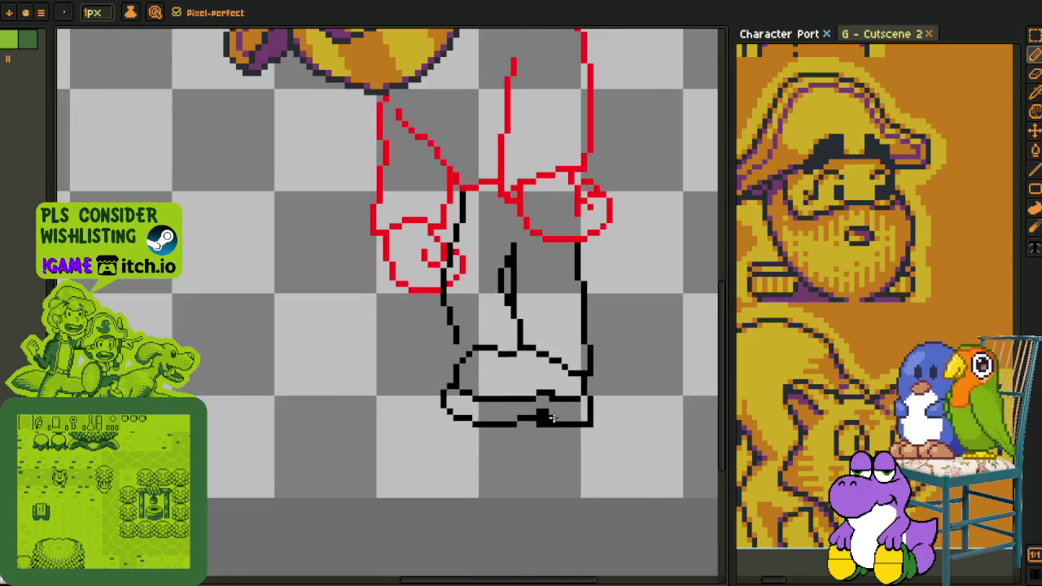
- Marquee-select the lower sole line pixels and clean up stray sole pixels
scroll(551, 415, "down", 1)
scroll(550, 413, "up", 1)
scroll(548, 412, "up", 2)
key("m")
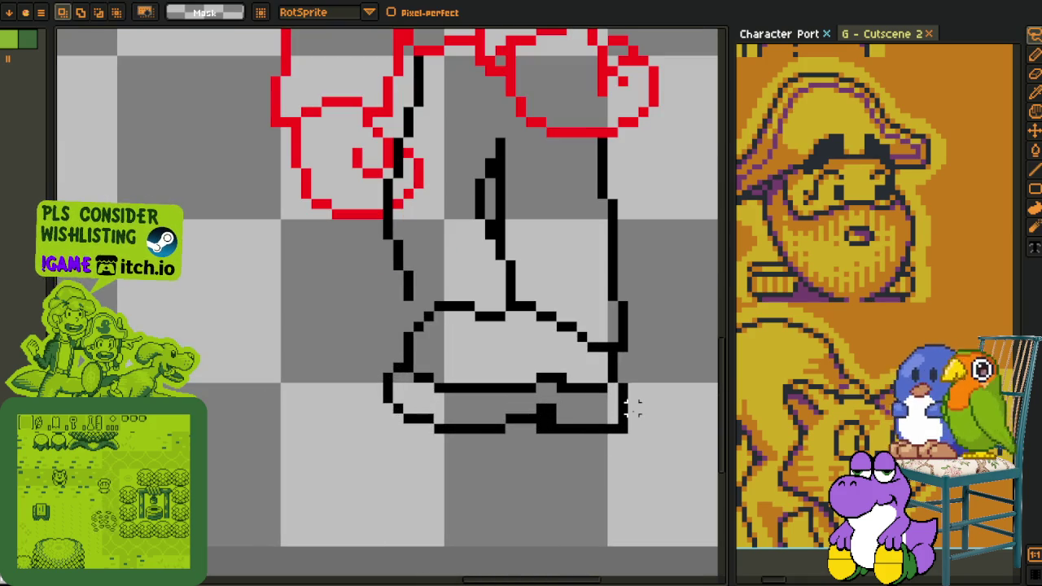
mouse_move(627, 407)
left_mouse_down()
mouse_move(422, 383)
mouse_move(616, 413)
mouse_move(512, 411)
mouse_move(560, 423)
left_mouse_up()
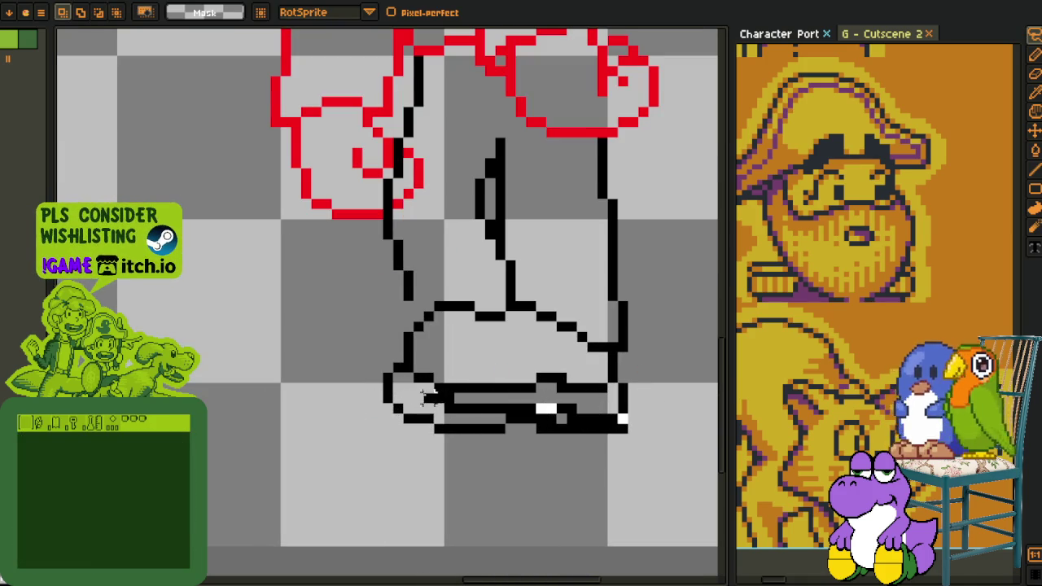
scroll(512, 411, "right", 2)
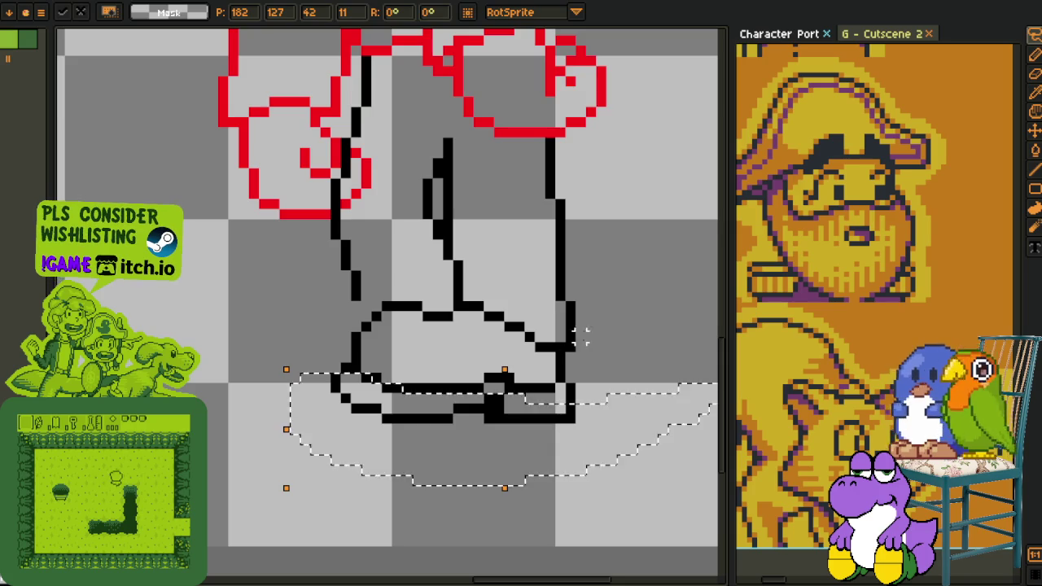
key("b")
scroll(495, 400, "up", 2)
scroll(496, 399, "up", 2)
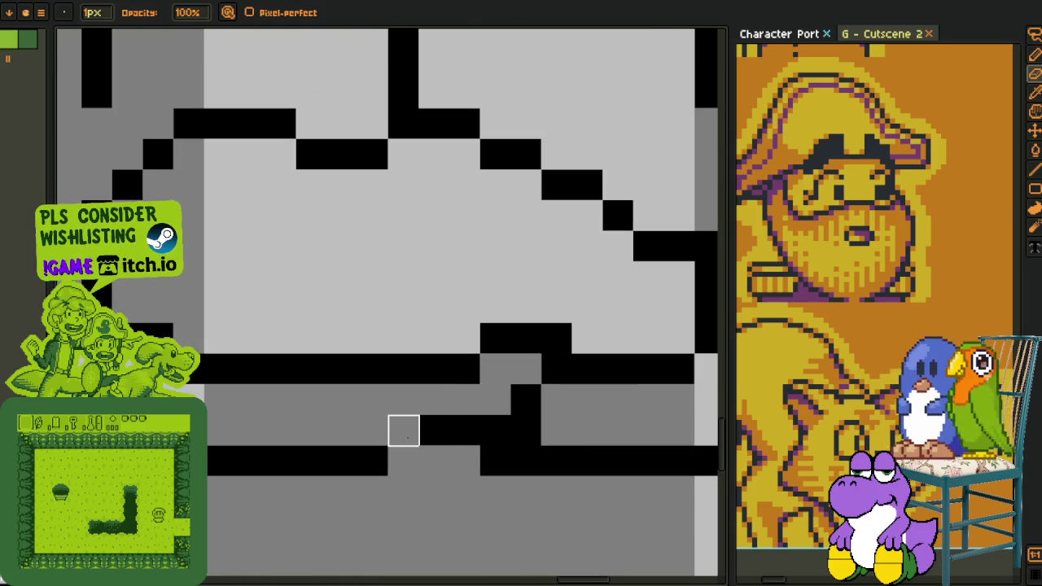
scroll(464, 432, "down", 5)
key("alt")
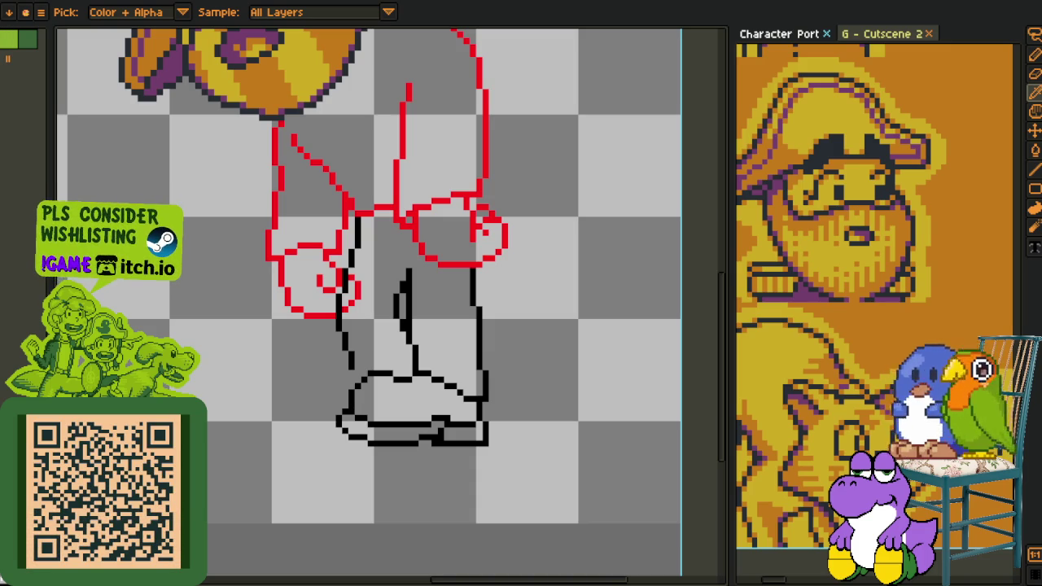
- Zoom and pan around the shoe outline to inspect it
scroll(423, 431, "up", 3)
key("b")
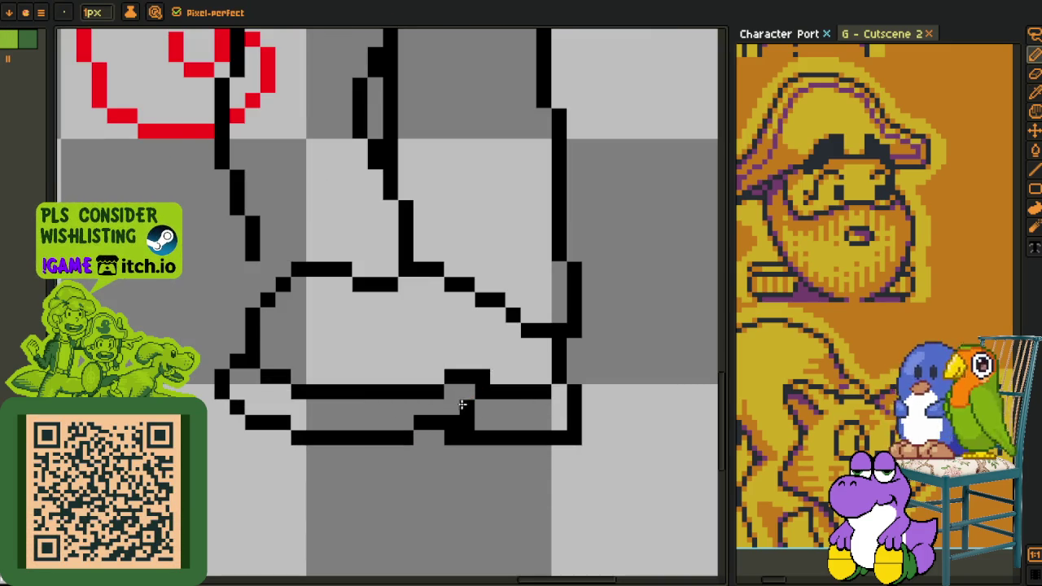
scroll(462, 402, "down", 2)
scroll(480, 407, "up", 2)
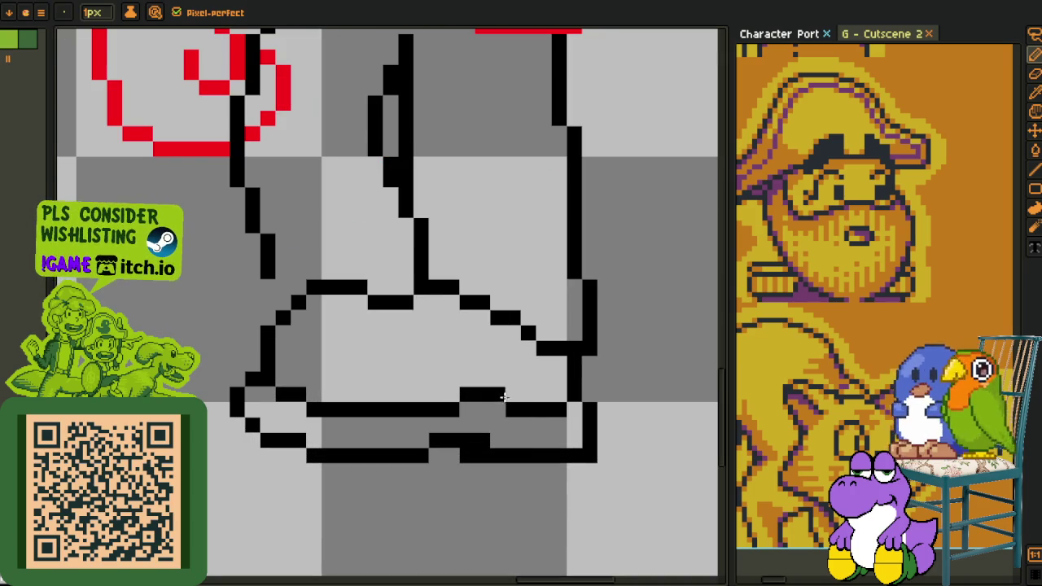
scroll(506, 397, "down", 3)
scroll(474, 398, "up", 2)
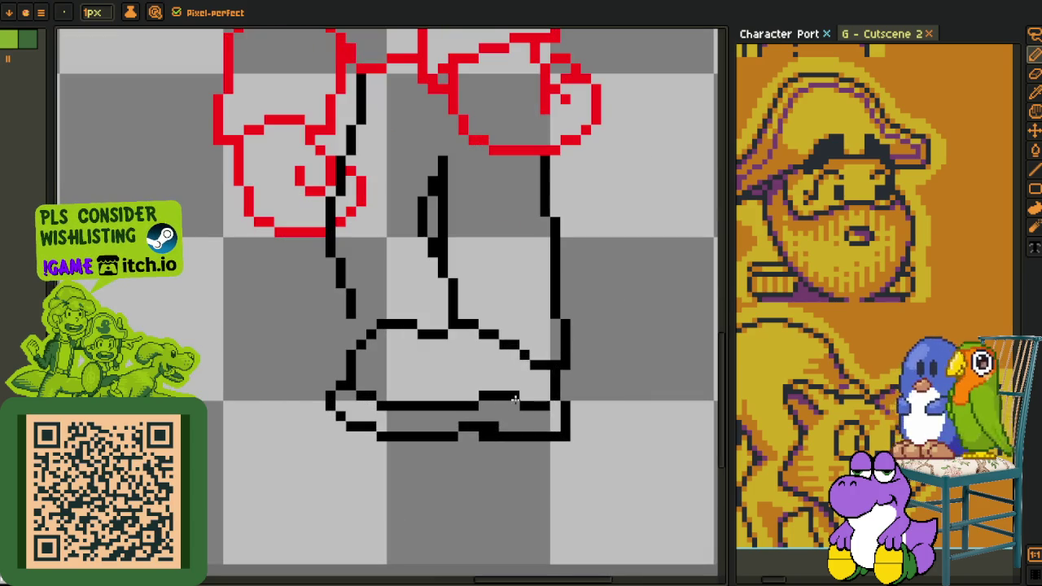
scroll(556, 396, "down", 2)
scroll(581, 412, "down", 1)
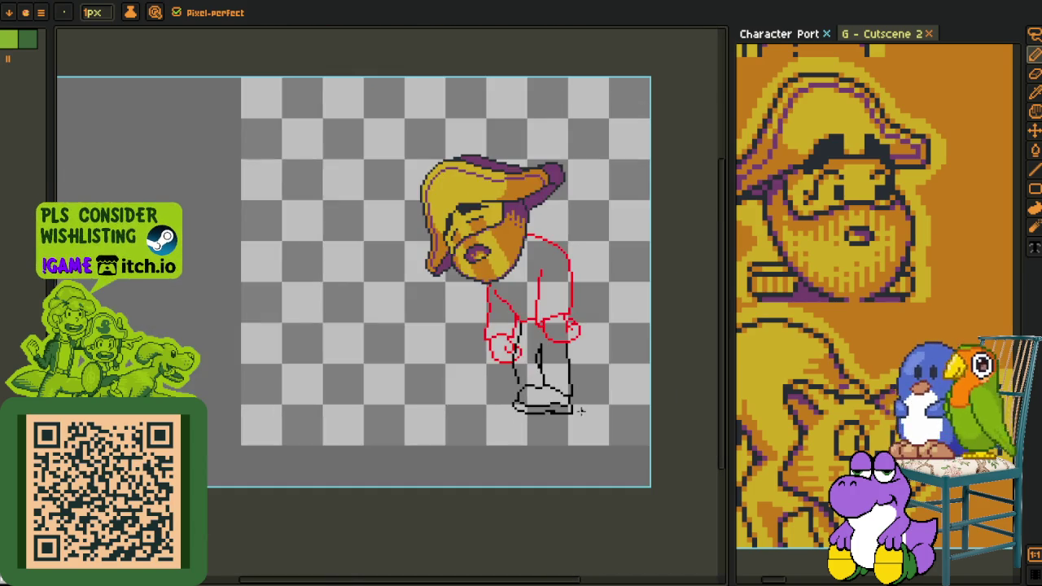
scroll(524, 418, "up", 1)
scroll(504, 382, "up", 2)
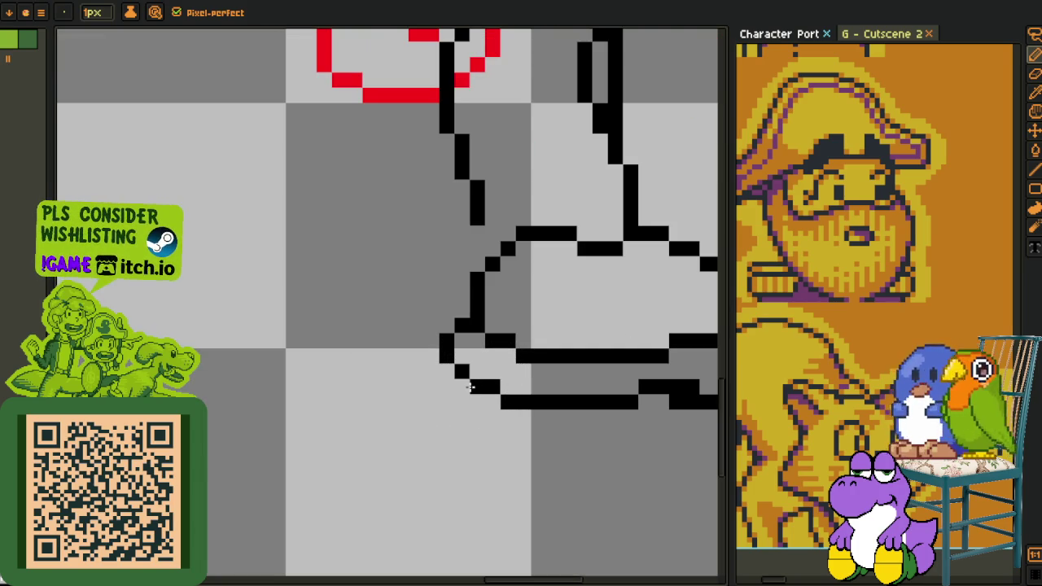
scroll(493, 402, "down", 2)
scroll(493, 402, "down", 1)
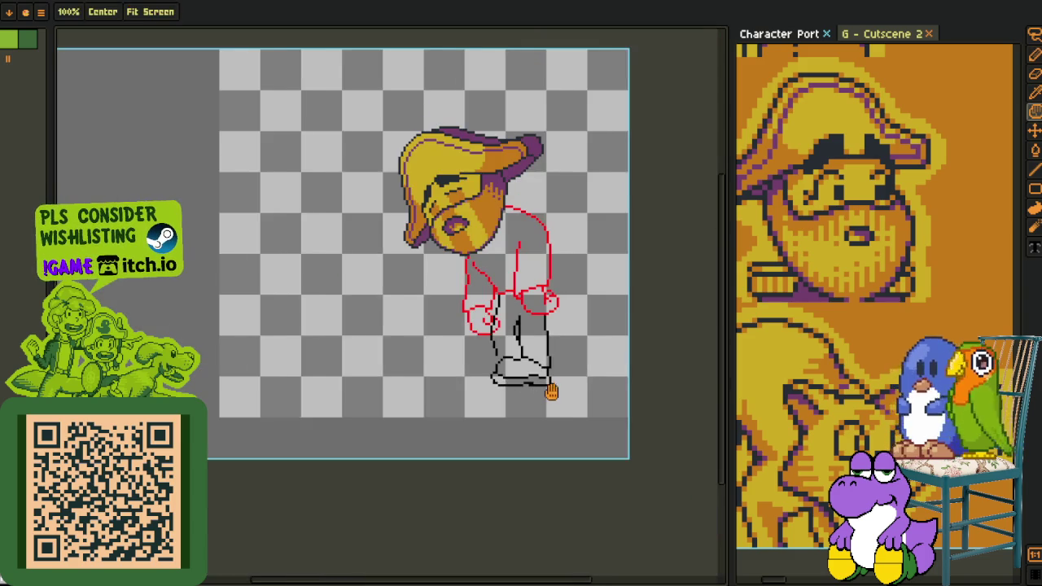
scroll(470, 372, "up", 2)
scroll(469, 372, "up", 1)
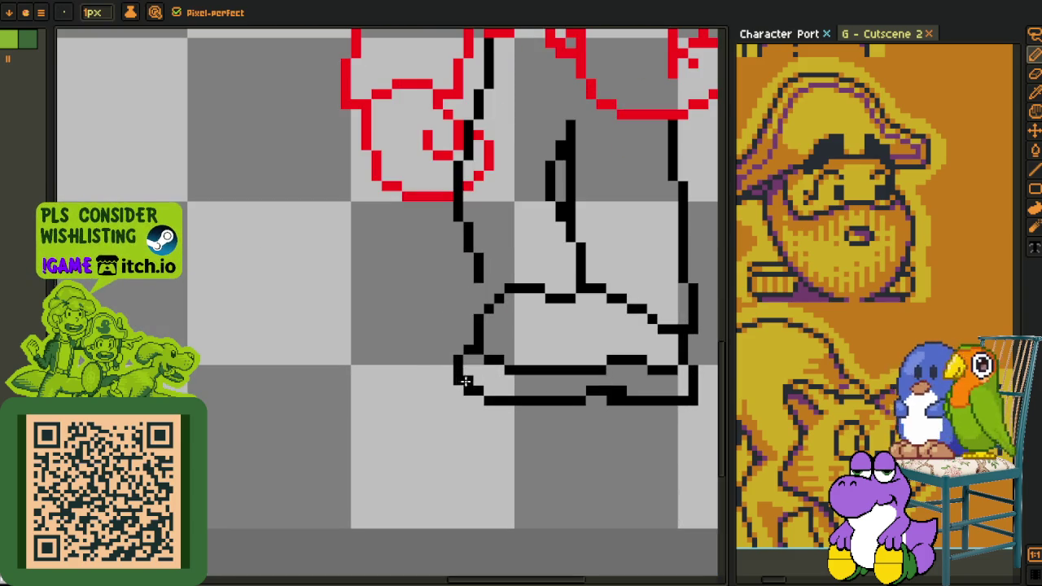
scroll(492, 396, "down", 3)
key("h")
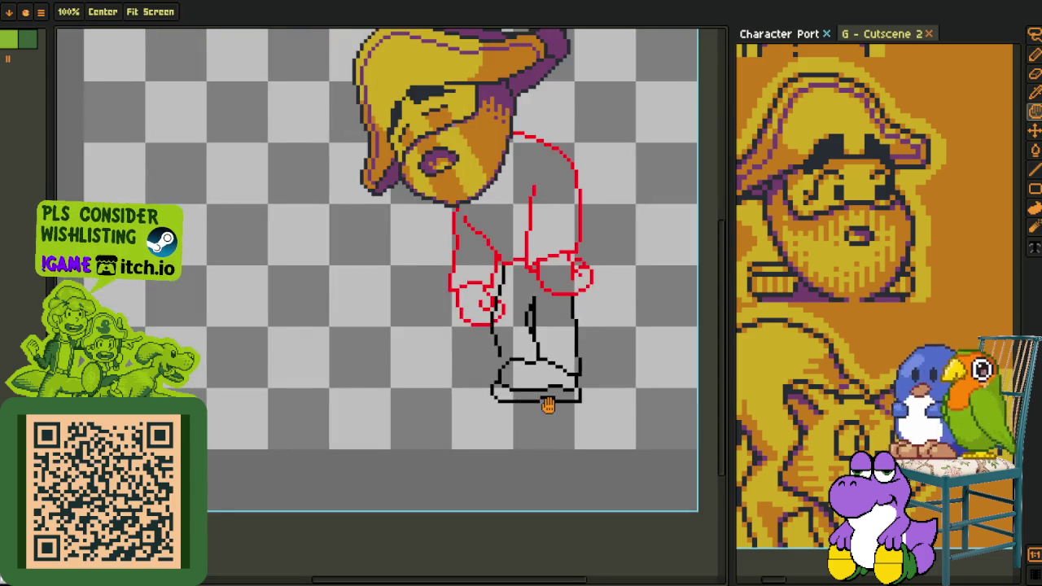
scroll(483, 379, "up", 1)
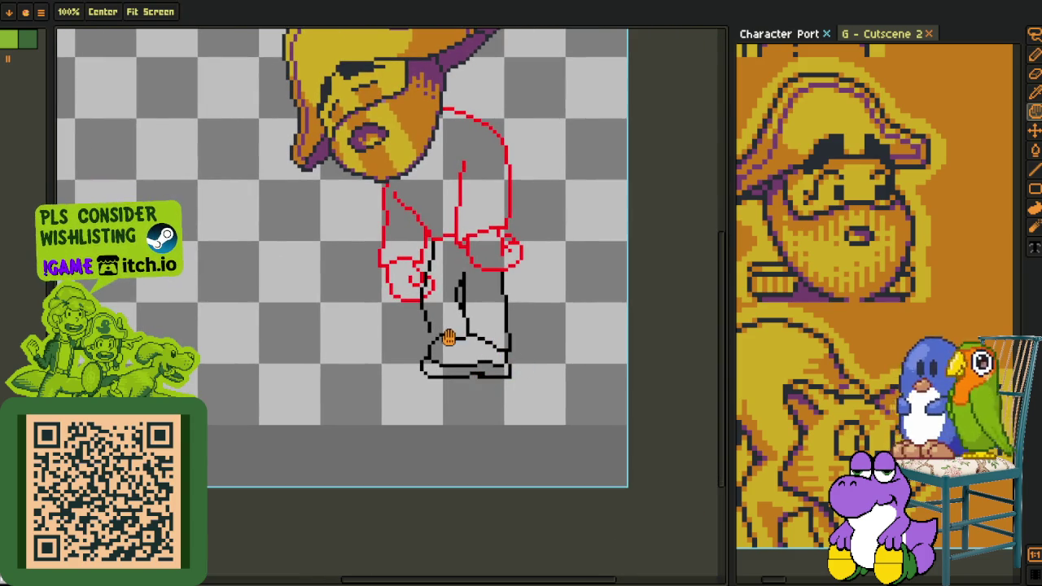
scroll(452, 336, "up", 2)
scroll(454, 332, "up", 1)
key("m")
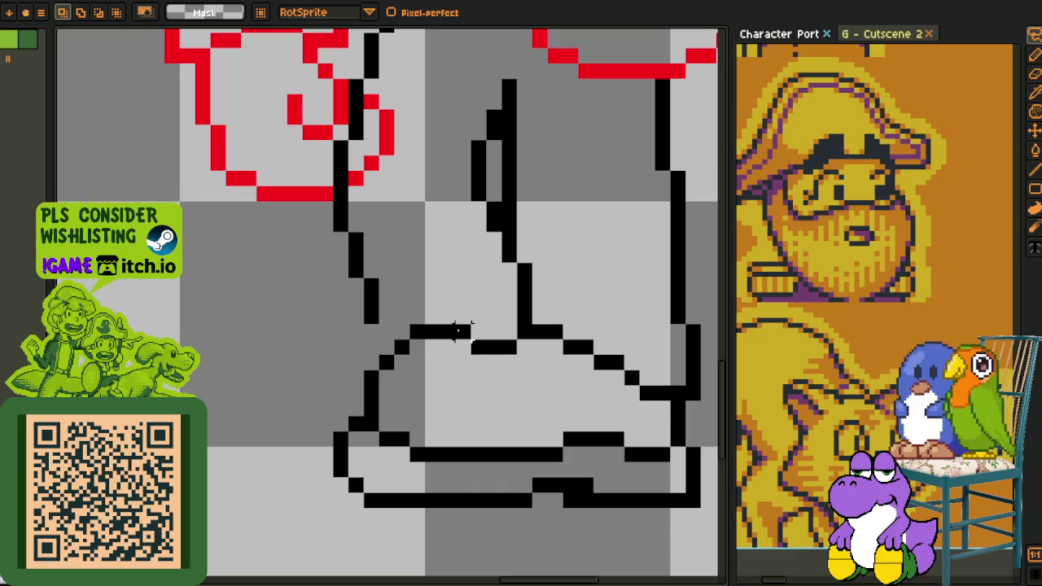
scroll(456, 352, "down", 2)
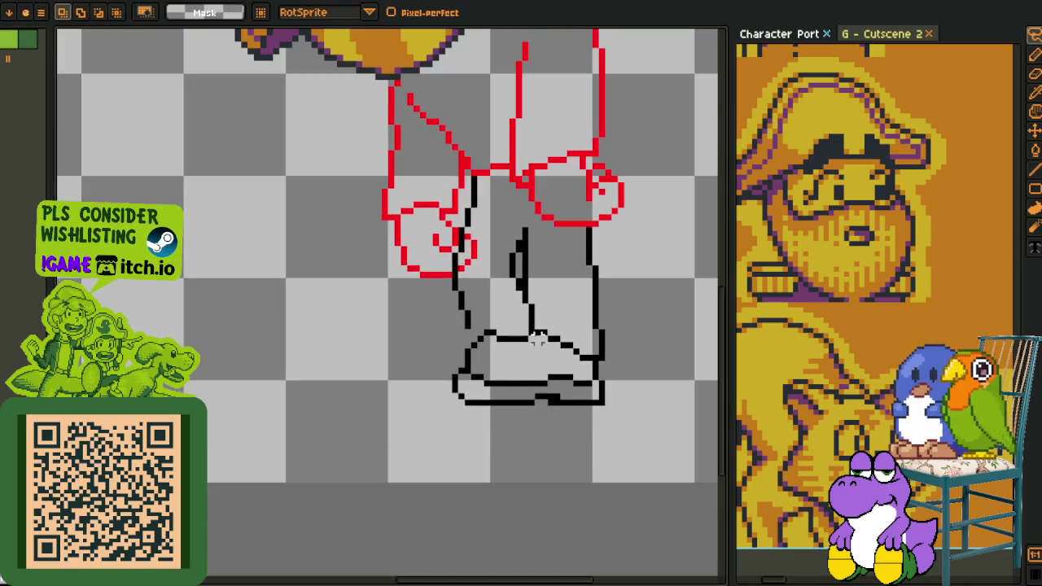
scroll(489, 346, "up", 2)
key("i")
key("b")
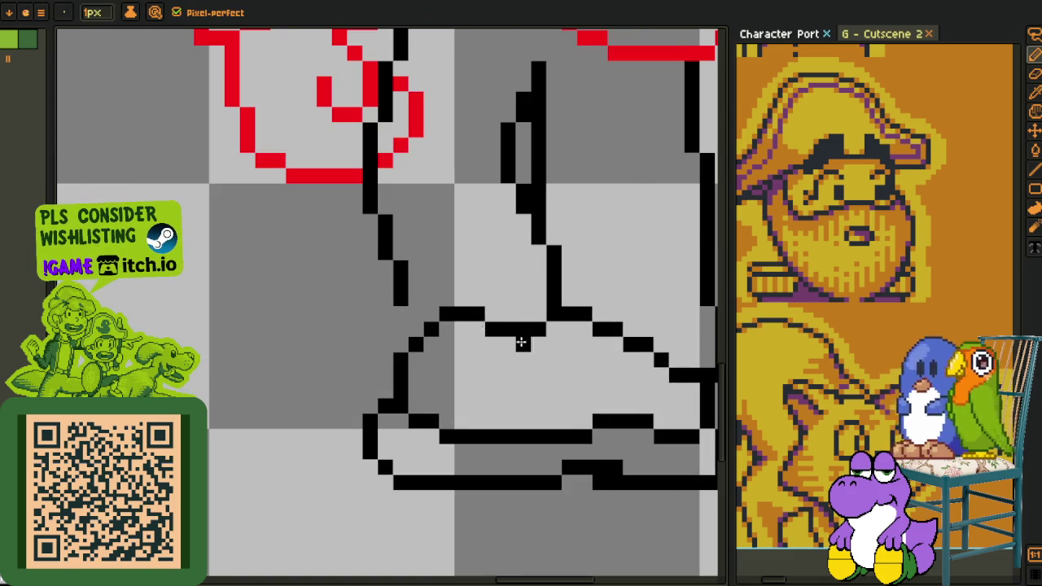
scroll(511, 337, "down", 3)
scroll(502, 391, "up", 1)
scroll(502, 392, "up", 1)
scroll(502, 392, "up", 1)
scroll(465, 368, "up", 1)
- Select the rear part of the shoe outline and shift it one pixel right
key("m")
left_click_drag(443, 354, 496, 484)
left_click_drag(483, 431, 499, 430)
scroll(574, 395, "down", 3)
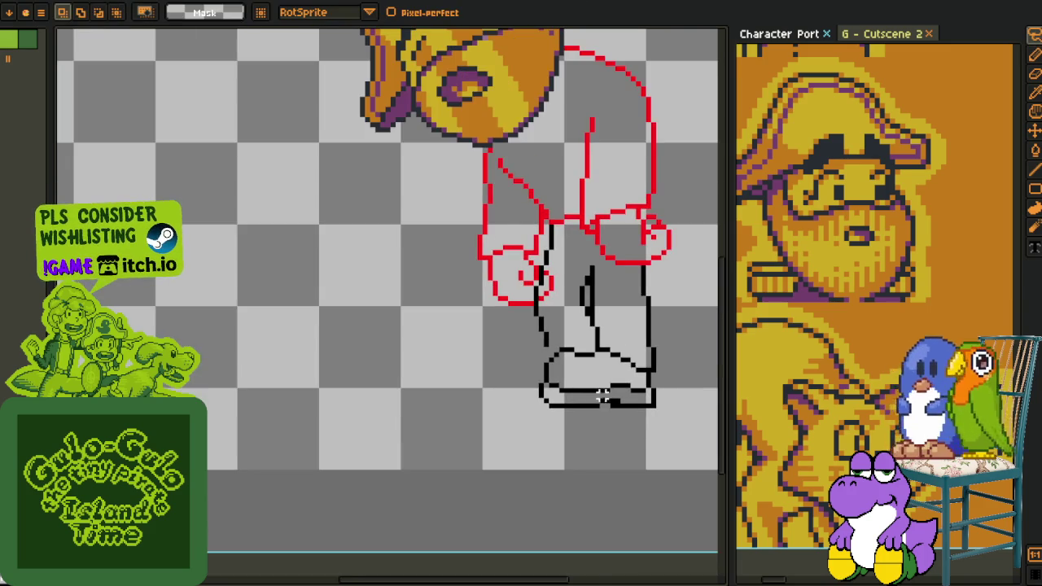
scroll(529, 366, "up", 1)
key("i")
scroll(527, 364, "up", 1)
scroll(507, 361, "down", 1)
scroll(507, 360, "down", 1)
scroll(497, 366, "up", 1)
key("m")
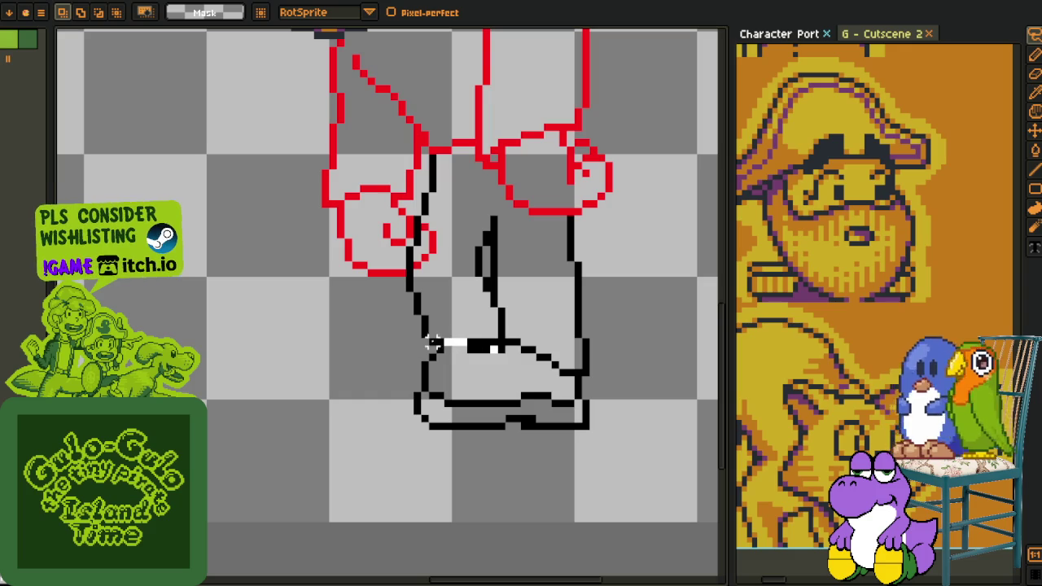
- Lasso-select the shoe, rotate it 4.8°, and position it under the leg
left_click_drag(437, 344, 508, 343)
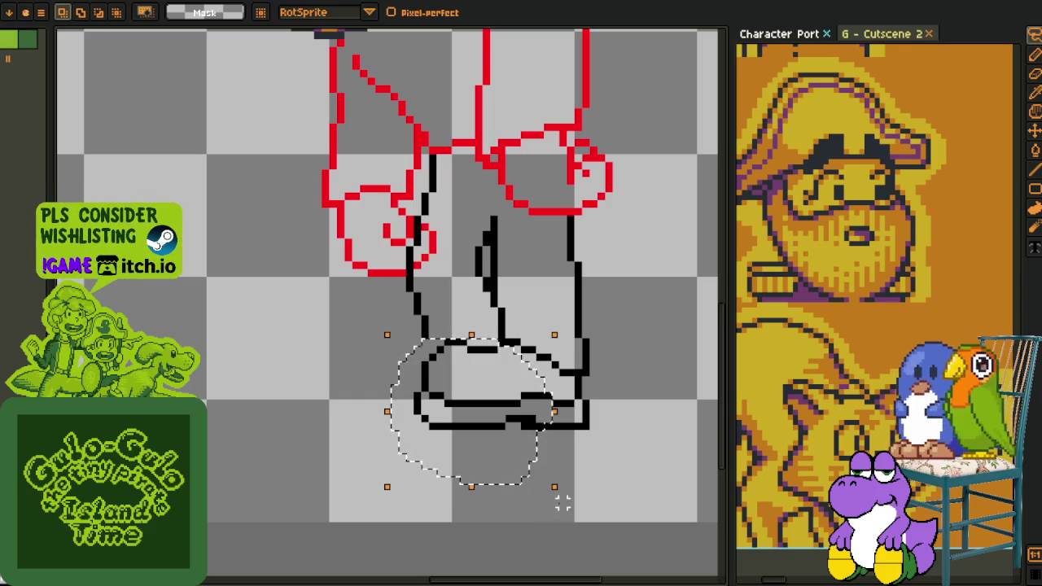
left_click_drag(554, 494, 573, 507)
left_click_drag(535, 448, 497, 422)
left_click_drag(456, 487, 516, 504)
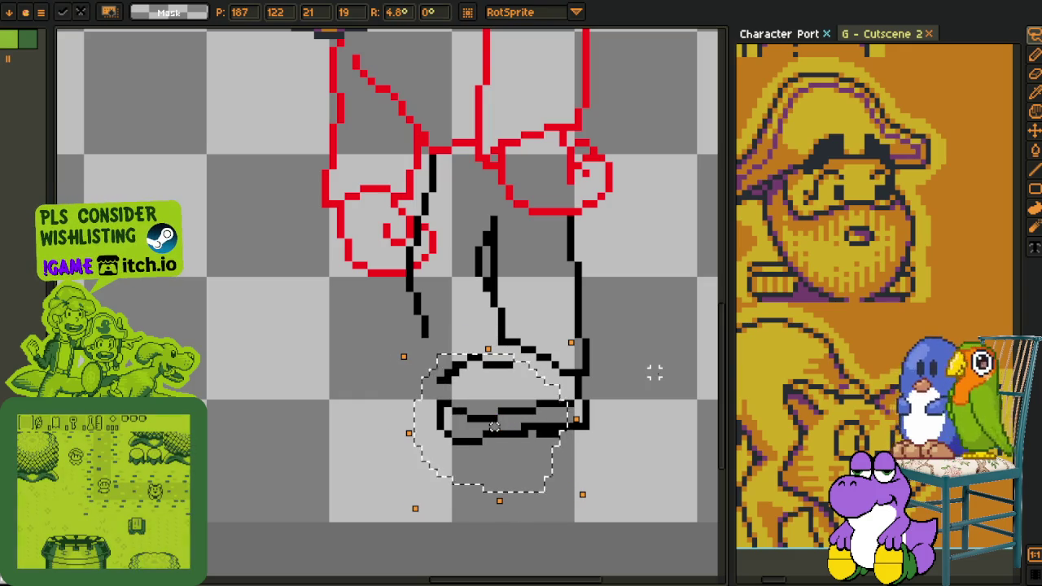
left_click(404, 511)
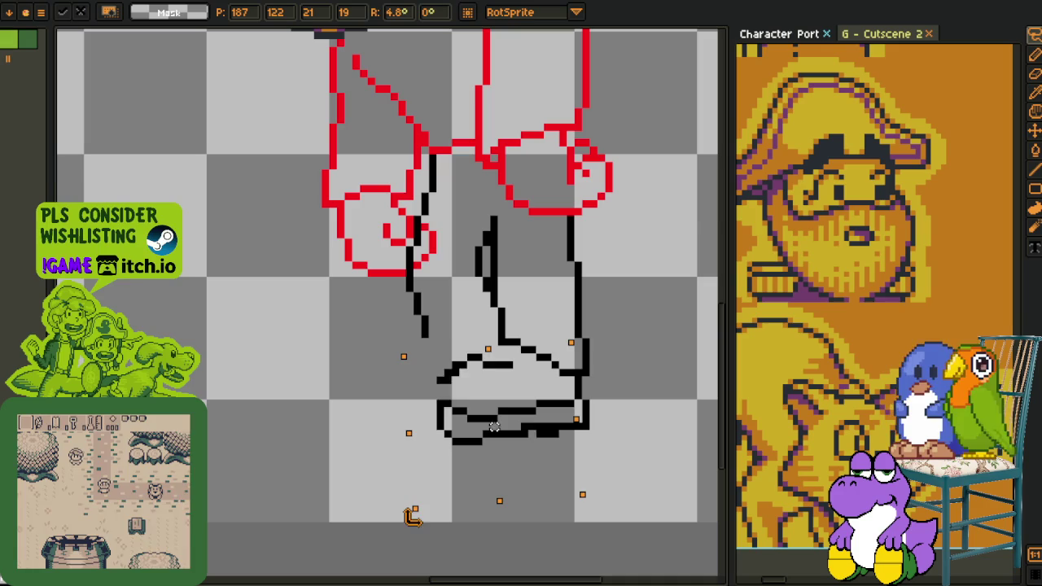
key("Return")
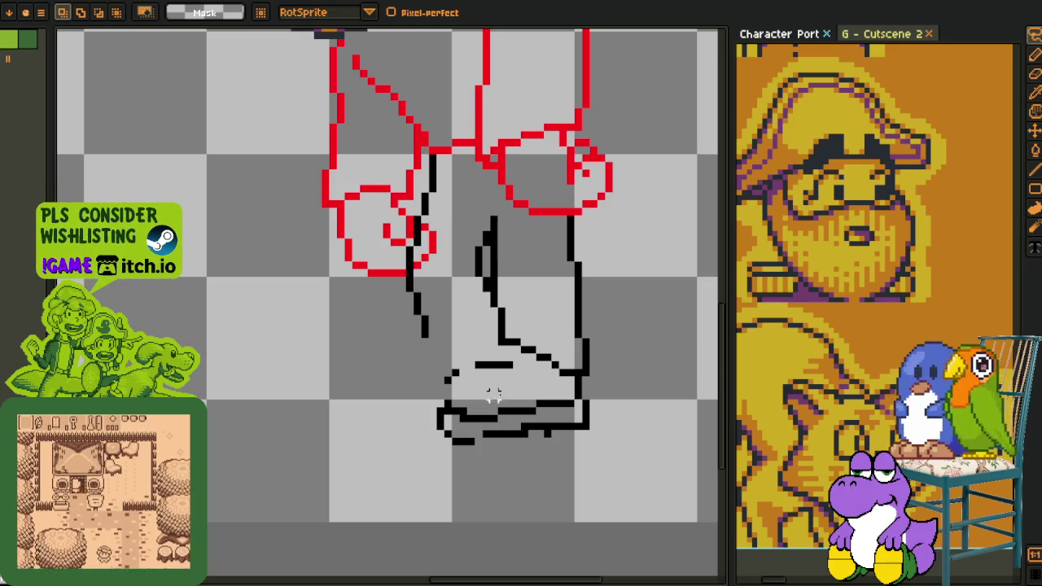
scroll(453, 374, "up", 2)
- Patch gaps in the black shoe outline, erase stray pixels, and redraw the sole's bottom line
key("b")
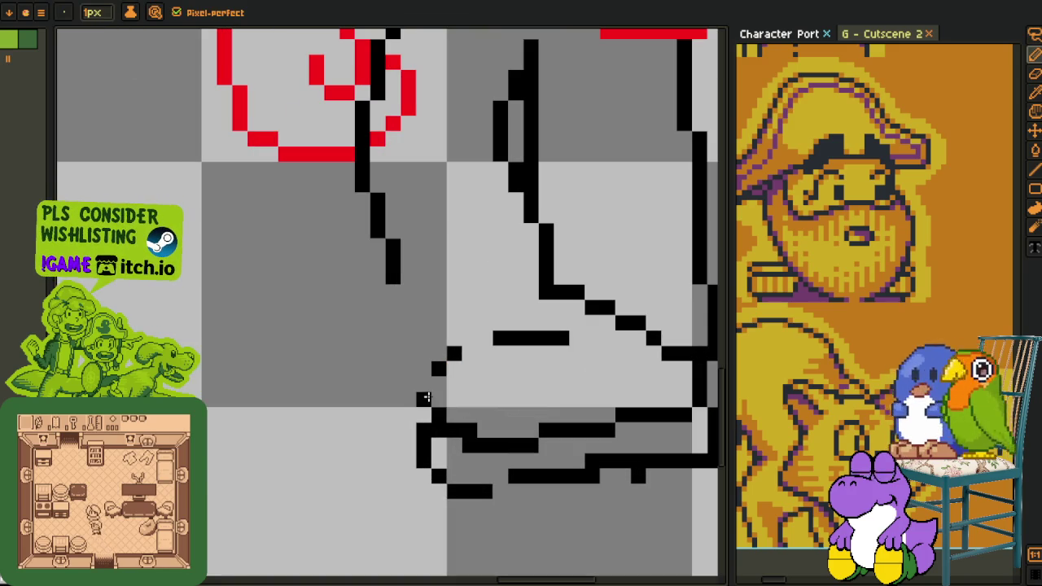
left_click(424, 383)
left_click(469, 352)
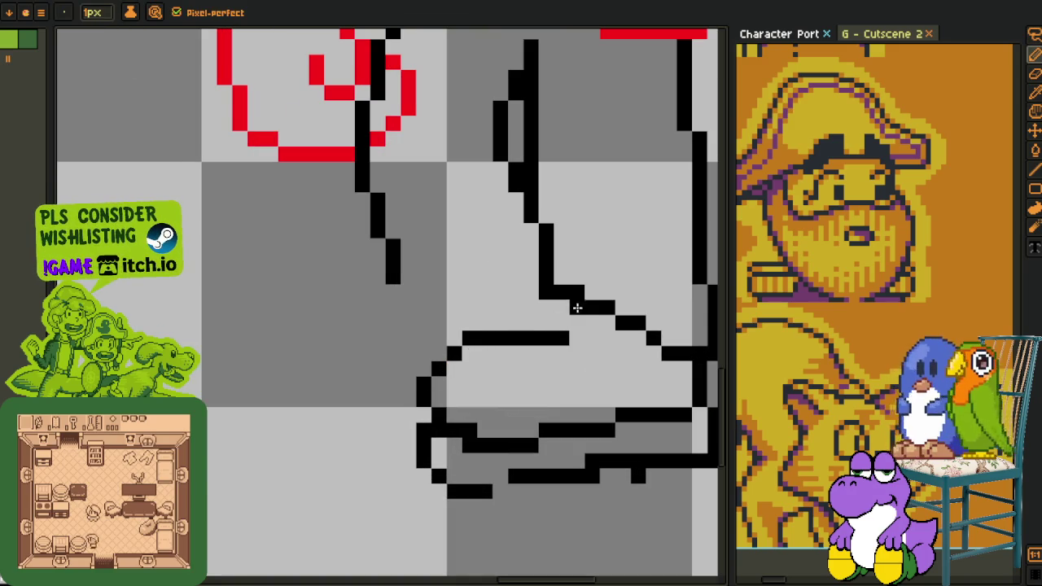
left_click_drag(563, 328, 533, 340)
scroll(555, 339, "down", 3)
scroll(488, 301, "right", 3)
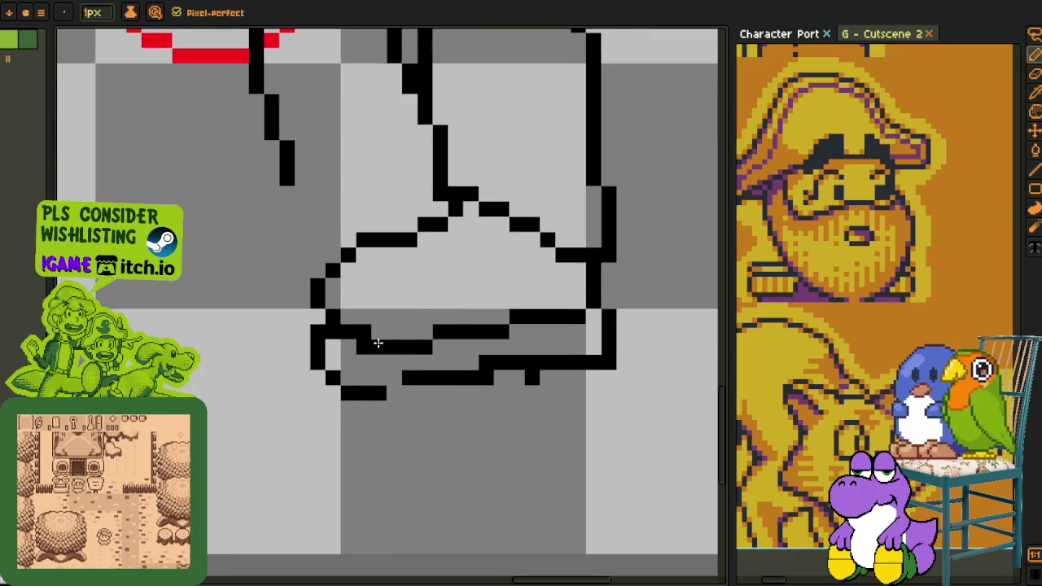
left_click_drag(367, 361, 412, 378)
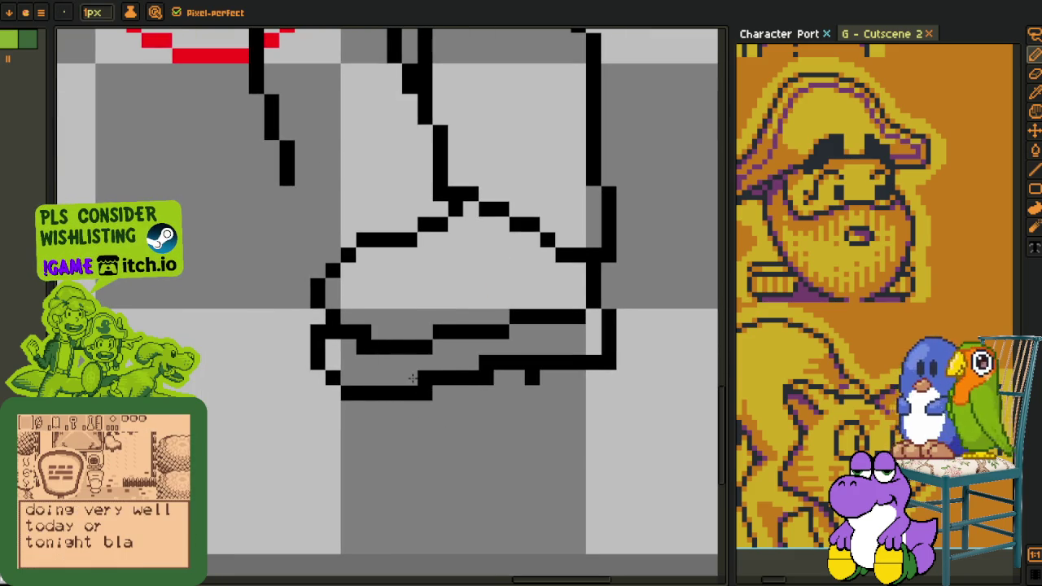
mouse_move(533, 376)
left_mouse_down()
mouse_move(598, 377)
mouse_move(536, 357)
mouse_move(591, 372)
mouse_move(544, 365)
mouse_move(501, 377)
left_mouse_up()
- Fill the boot's lower-right outline and redraw and clean up its left side diagonal
scroll(373, 344, "down", 3)
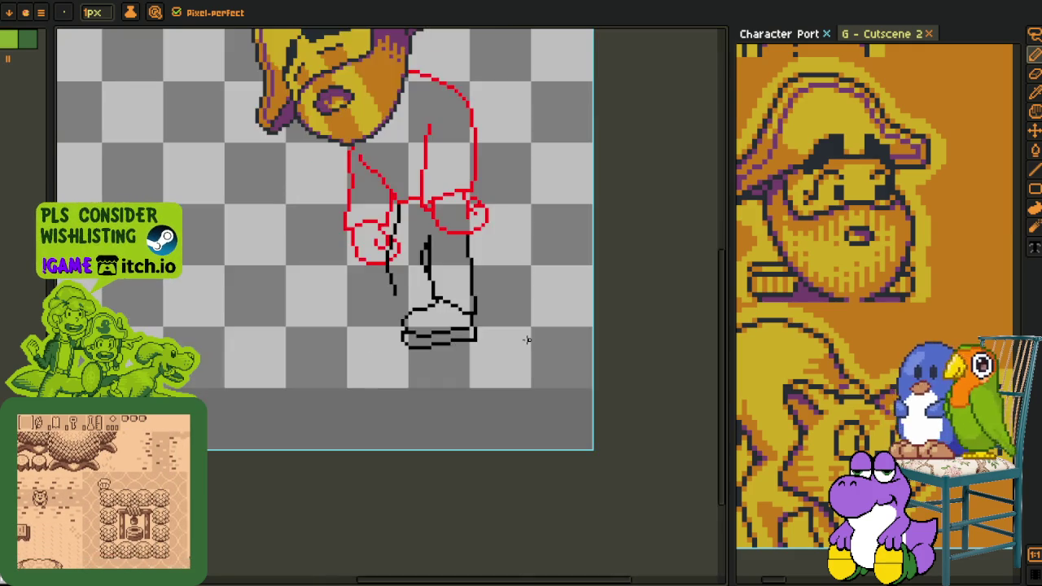
scroll(385, 321, "up", 2)
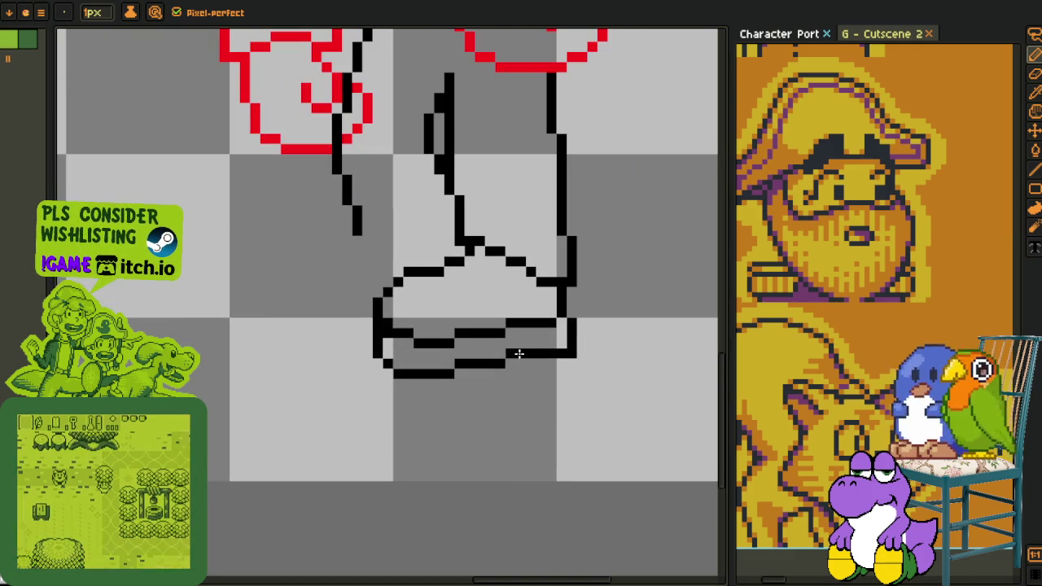
scroll(543, 350, "down", 3)
scroll(544, 344, "up", 2)
scroll(544, 345, "up", 4)
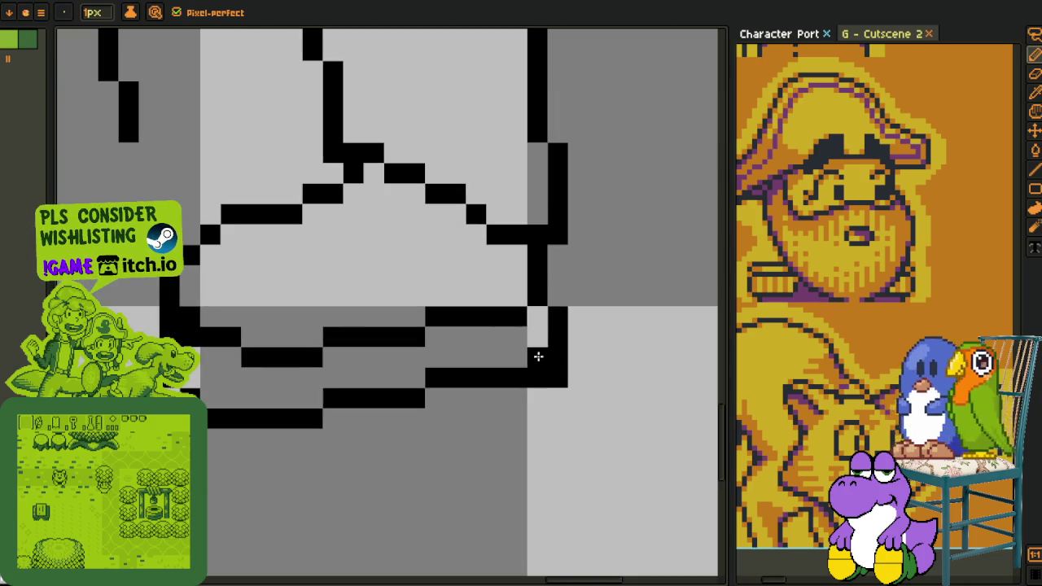
left_click_drag(518, 315, 520, 297)
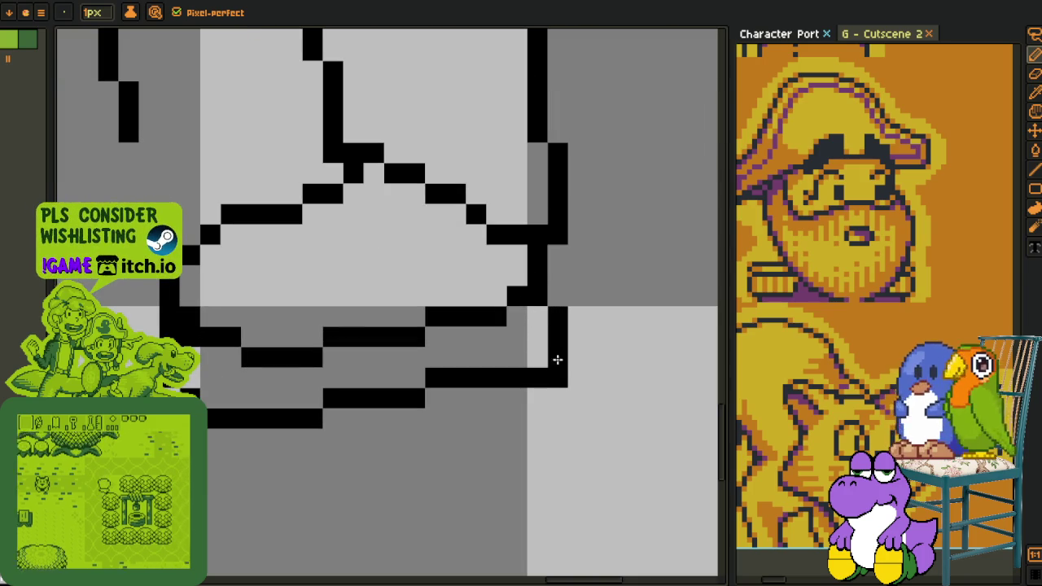
scroll(570, 353, "down", 4)
scroll(521, 358, "up", 2)
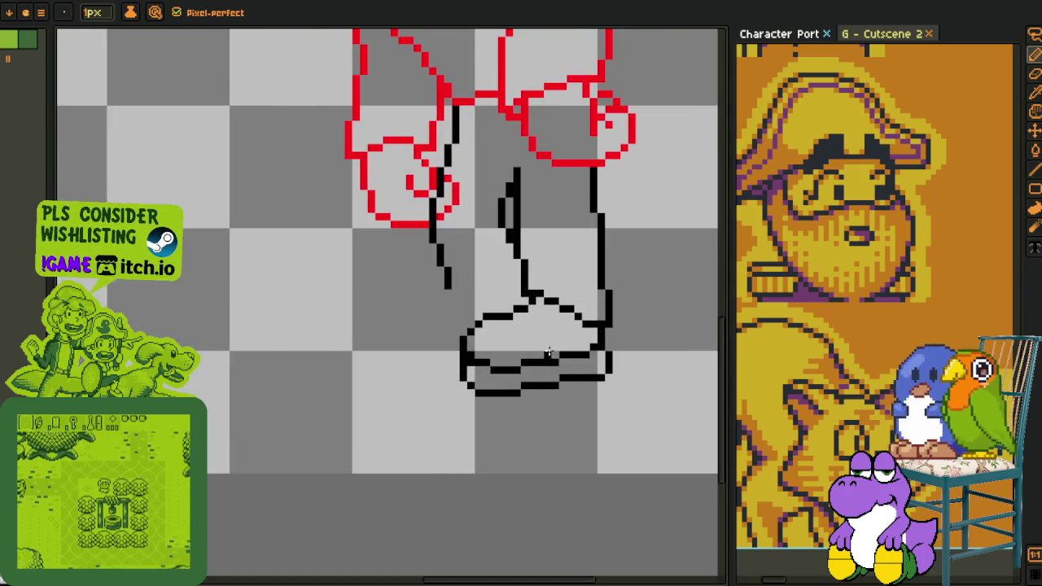
scroll(464, 372, "up", 1)
scroll(430, 326, "up", 2)
left_click_drag(430, 326, 457, 408)
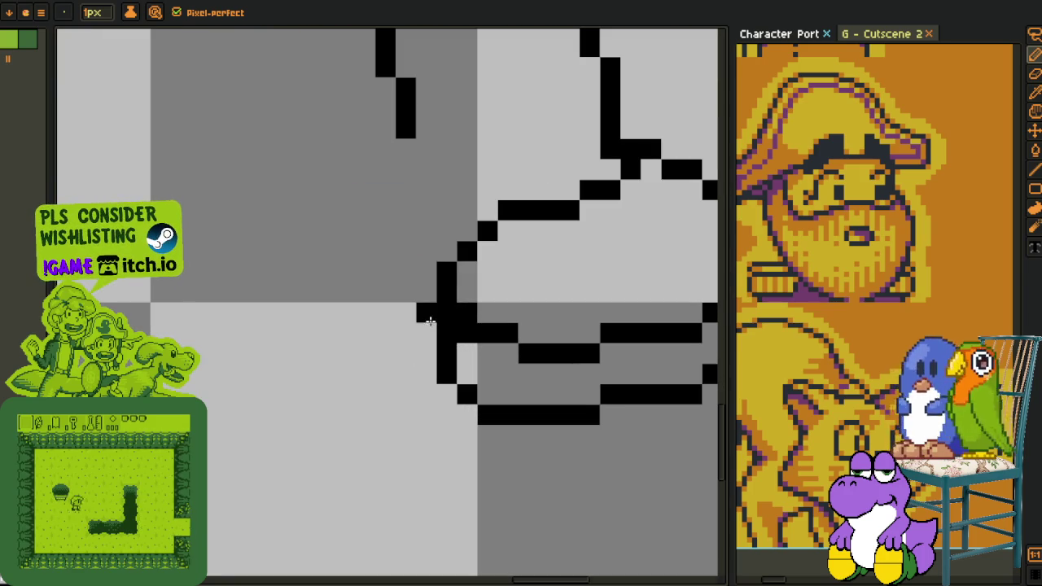
left_click(467, 393)
left_click_drag(447, 371, 449, 332)
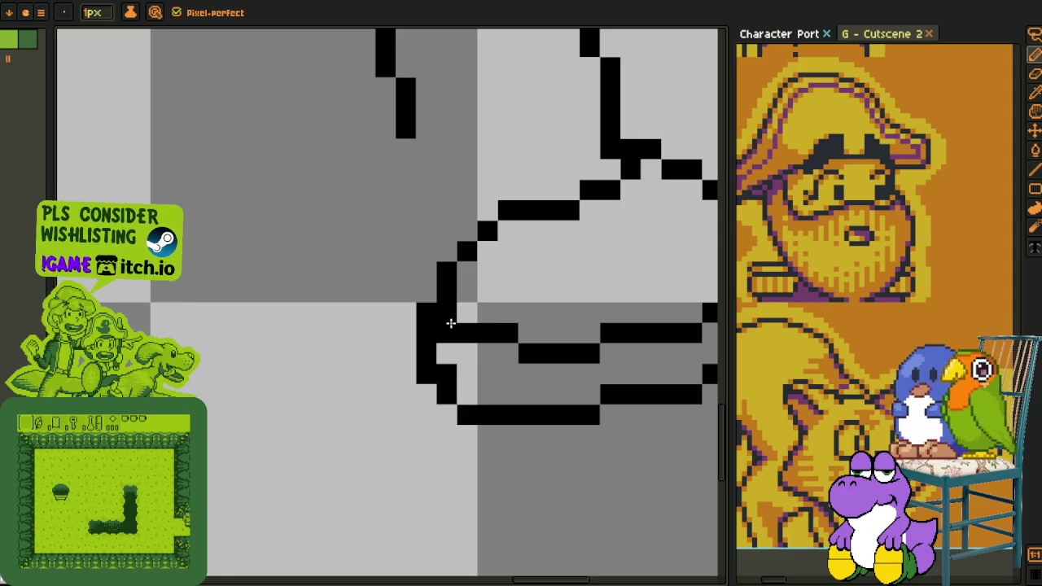
- Fill the missing lower-left corner pixel of the boot, then recentre the view on the legs
scroll(569, 334, "down", 2)
scroll(656, 349, "down", 2)
scroll(521, 326, "up", 1)
scroll(386, 310, "up", 2)
scroll(401, 318, "down", 2)
scroll(400, 318, "up", 3)
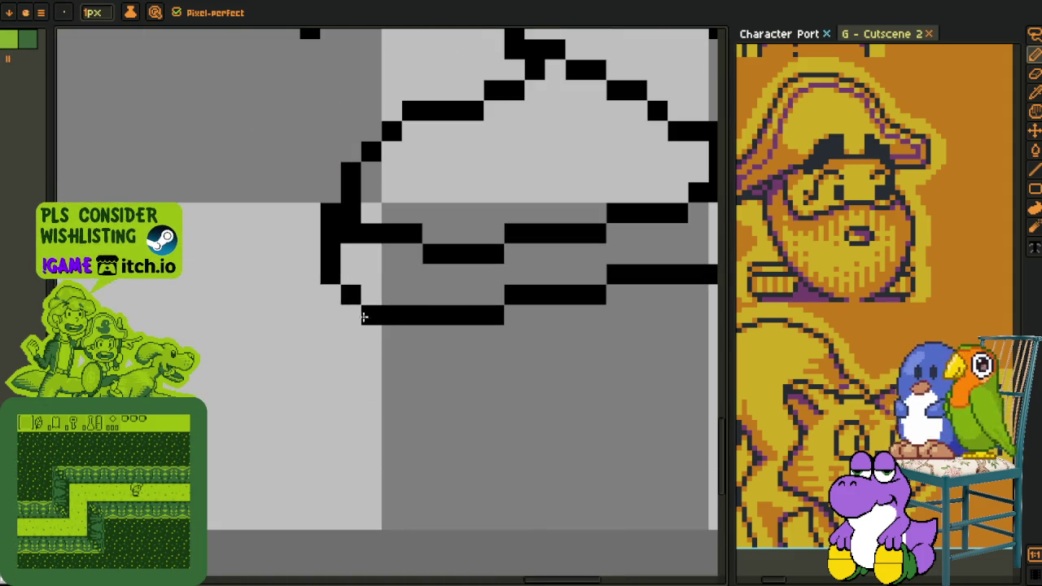
left_click(351, 315)
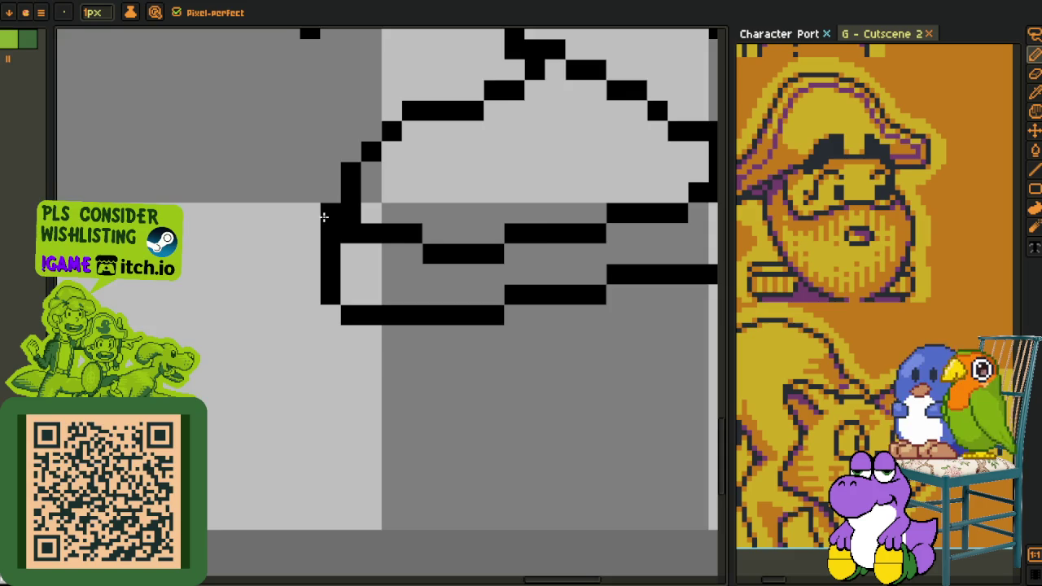
scroll(342, 236, "down", 2)
scroll(500, 261, "down", 1)
left_click_drag(488, 220, 488, 320)
scroll(487, 320, "down", 2)
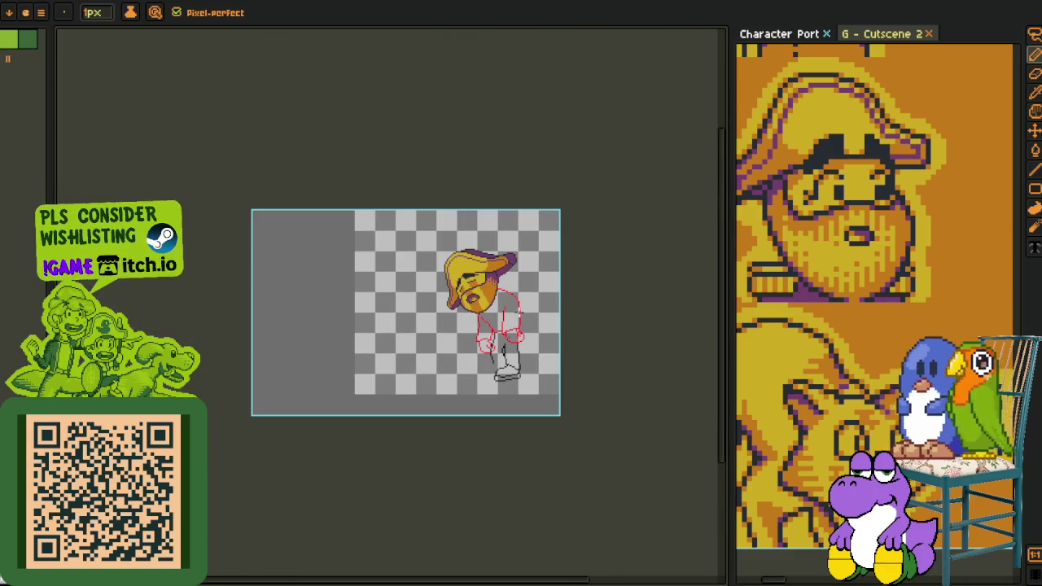
- Rework the leg's left outline pixels into an even stair-step descending toward the shoe
scroll(505, 359, "up", 2)
scroll(456, 326, "up", 1)
scroll(407, 302, "up", 1)
scroll(352, 281, "up", 1)
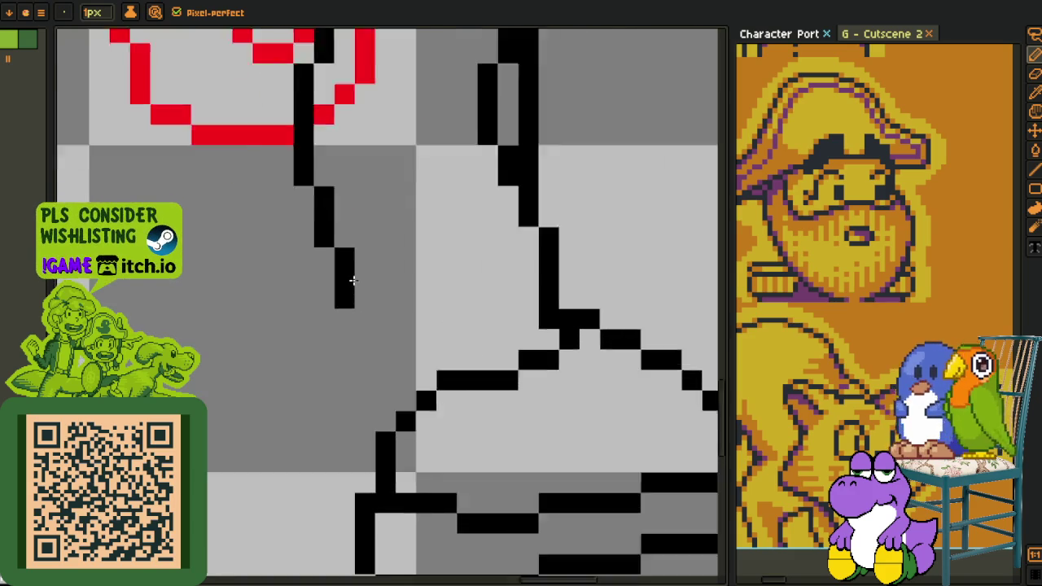
scroll(353, 281, "up", 1)
key("ctrl+z")
right_click(307, 215)
left_click(330, 214)
left_click(334, 245)
left_click(289, 165)
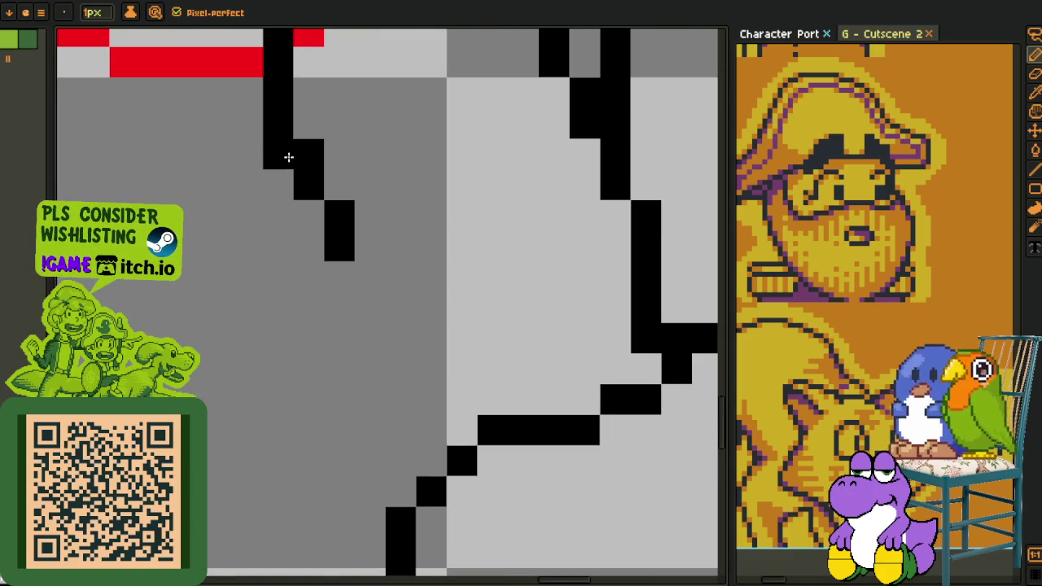
right_click(289, 165)
left_click(308, 122)
left_click_drag(370, 277, 363, 333)
- Draw a horizontal black line joining the leg outline to the shoe top, trimming its ends
left_click(426, 359)
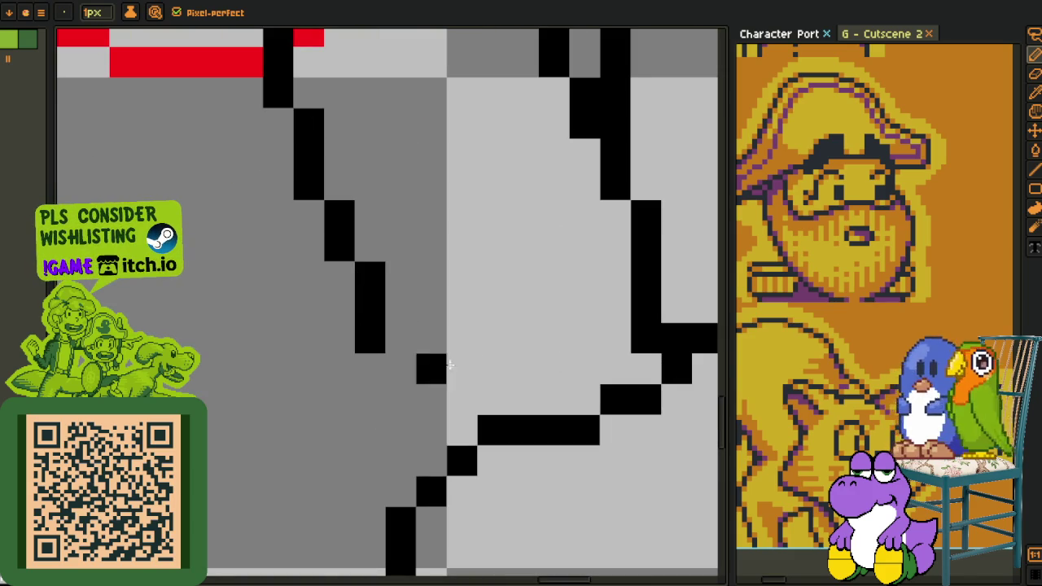
left_click(553, 399)
left_click_drag(525, 369, 366, 364)
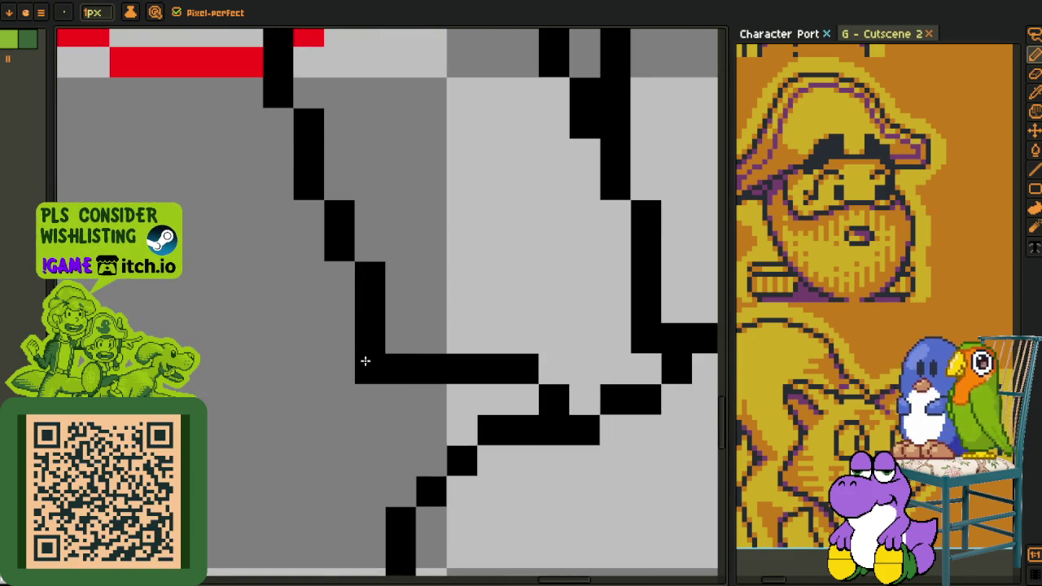
right_click(525, 369)
left_click(523, 399)
right_click(370, 367)
left_click(438, 298)
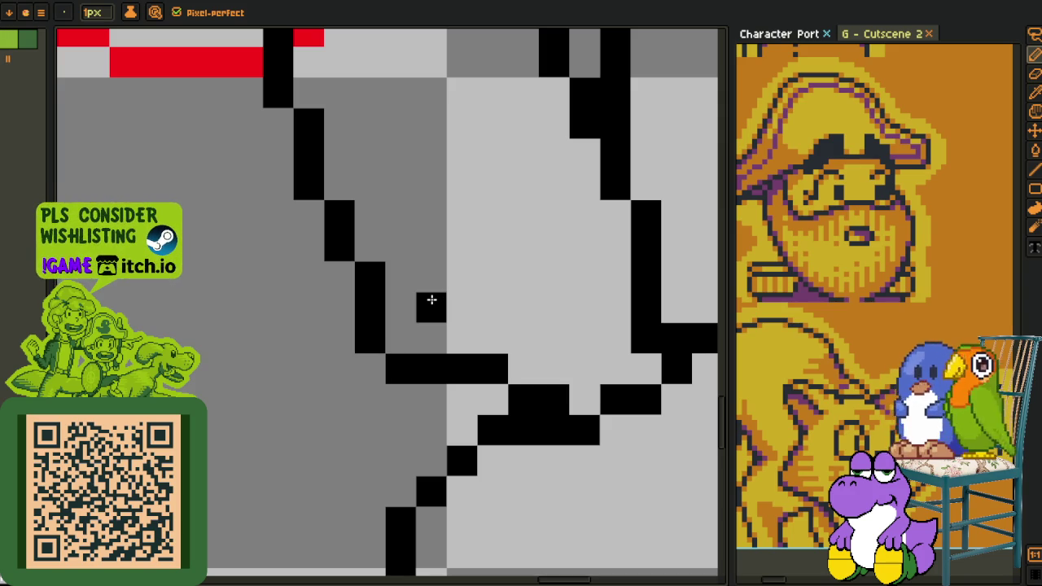
scroll(431, 300, "down", 3)
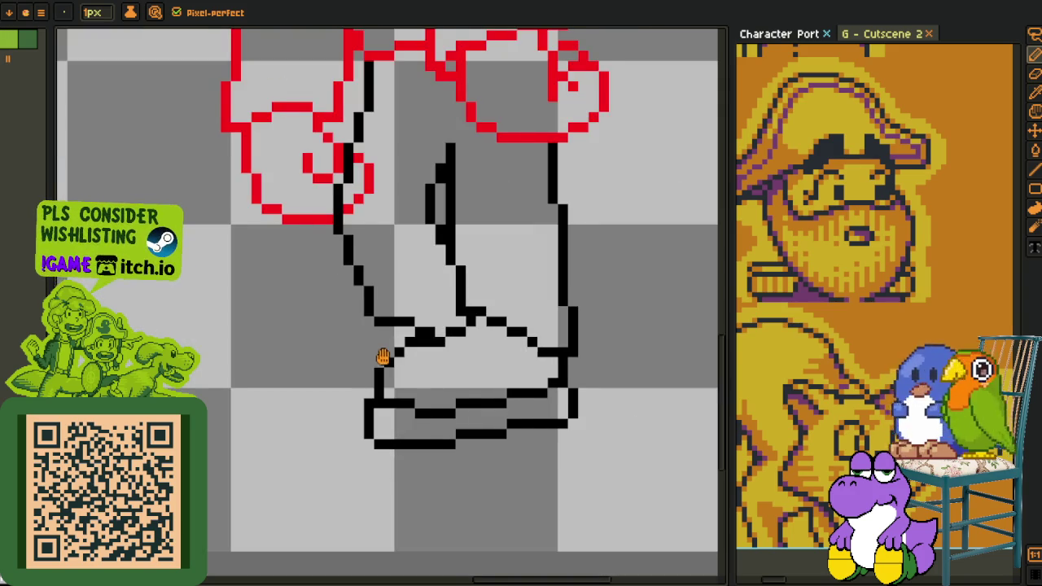
scroll(380, 333, "up", 2)
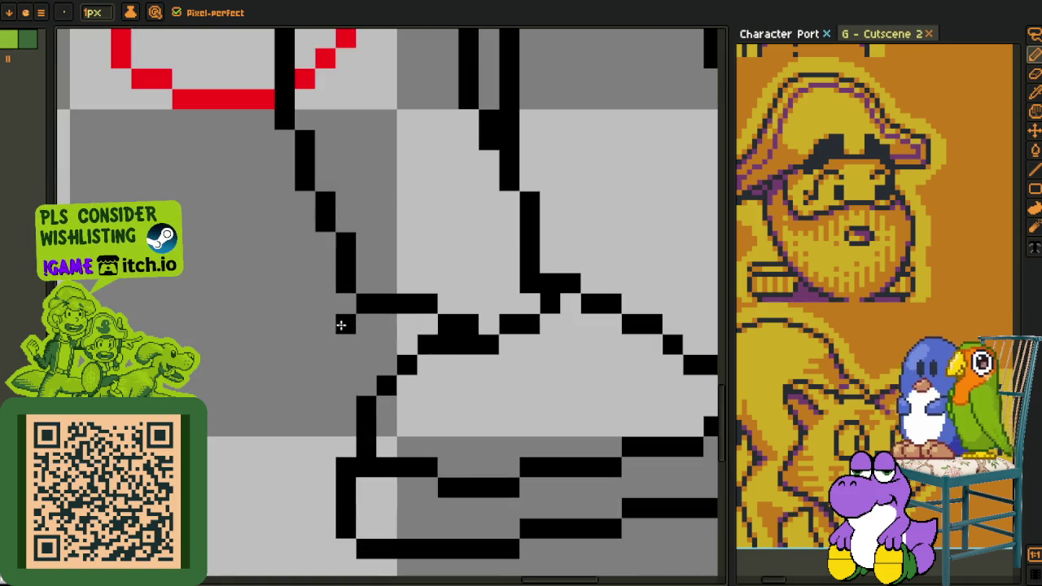
- Draw the rear shoe's shallow top diagonal, vertical back edge and sole, erasing overlapping corner pixels
left_click_drag(340, 325, 228, 408)
key("ctrl+z")
mouse_move(324, 324)
left_mouse_down()
mouse_move(248, 362)
mouse_move(205, 448)
left_mouse_up()
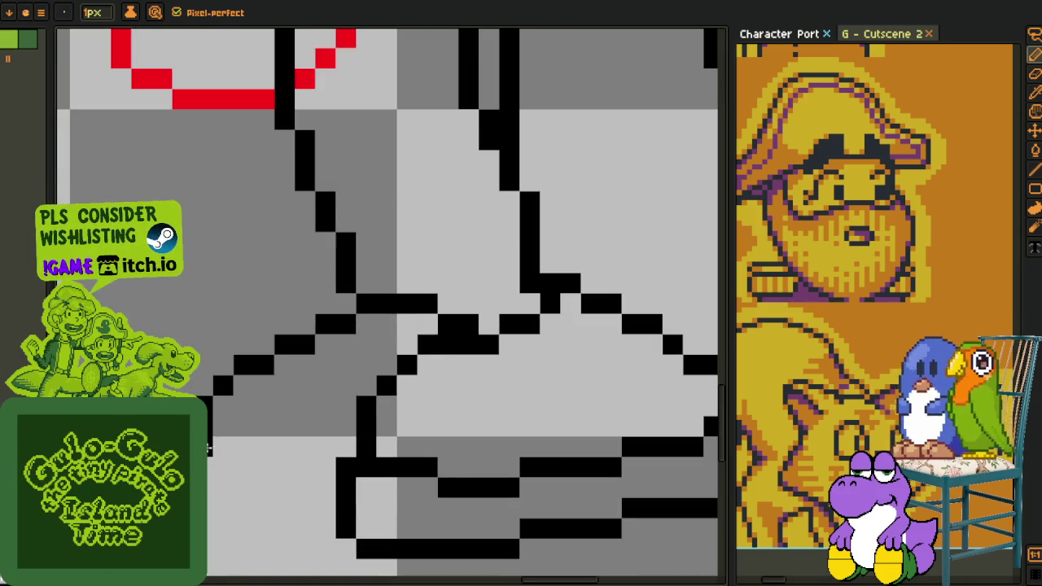
mouse_move(206, 403)
left_mouse_down()
mouse_move(230, 439)
mouse_move(224, 462)
left_mouse_up()
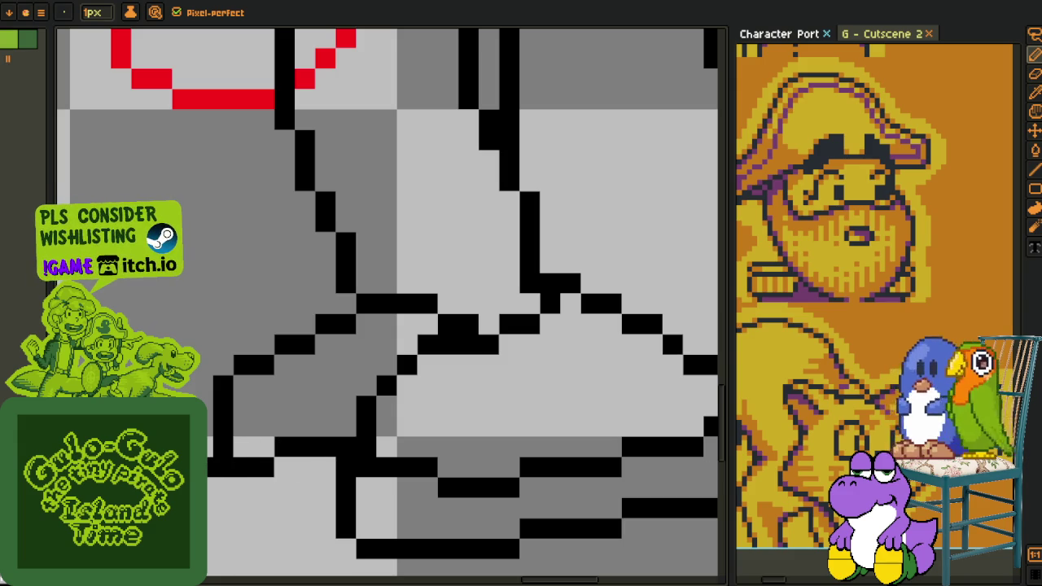
mouse_move(209, 513)
left_mouse_down()
mouse_move(279, 426)
mouse_move(302, 435)
mouse_move(334, 420)
mouse_move(220, 407)
mouse_move(243, 384)
left_mouse_up()
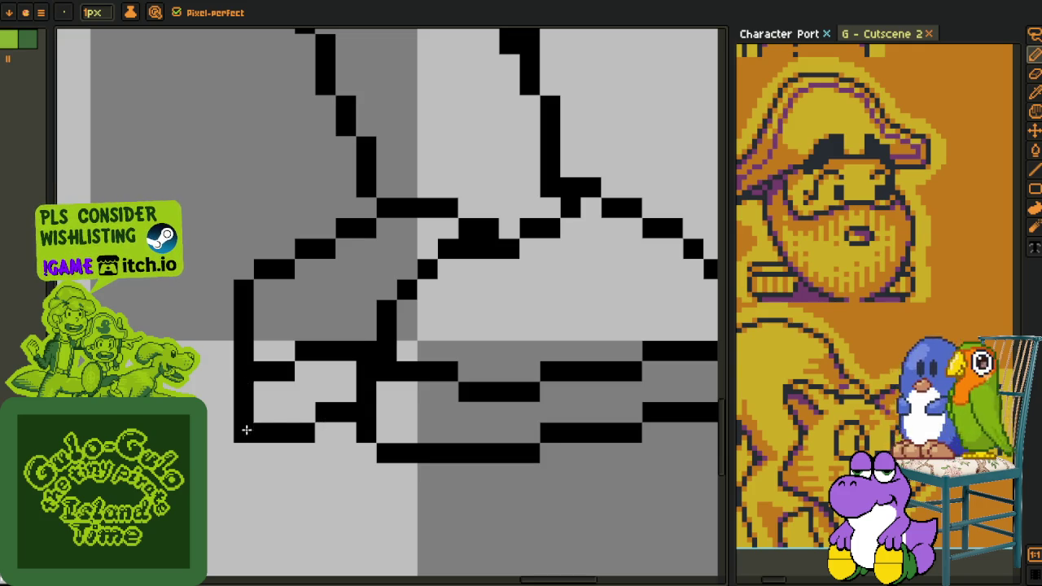
left_click_drag(247, 432, 256, 425)
scroll(253, 413, "down", 2)
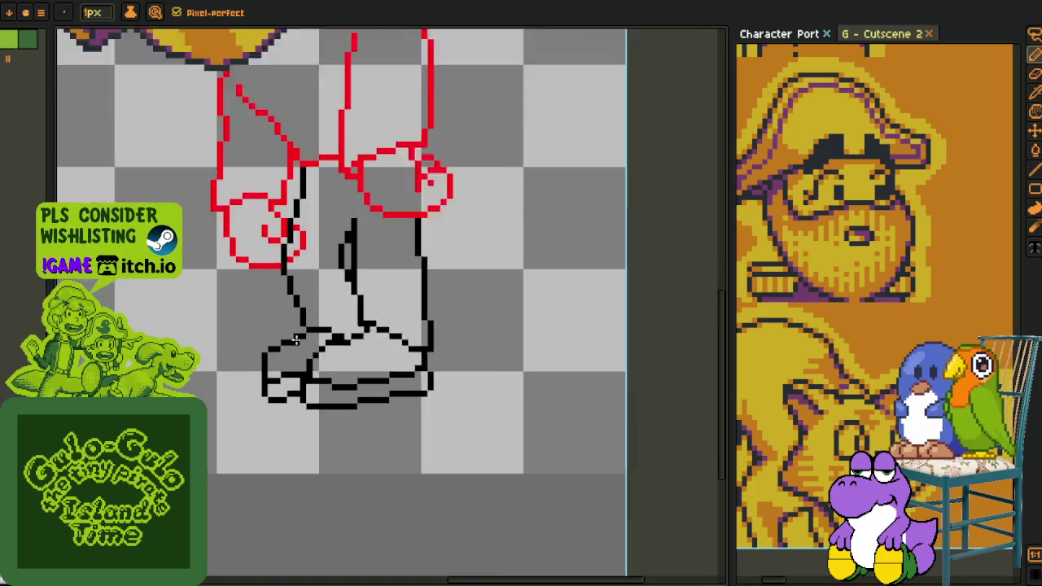
scroll(253, 413, "up", 2)
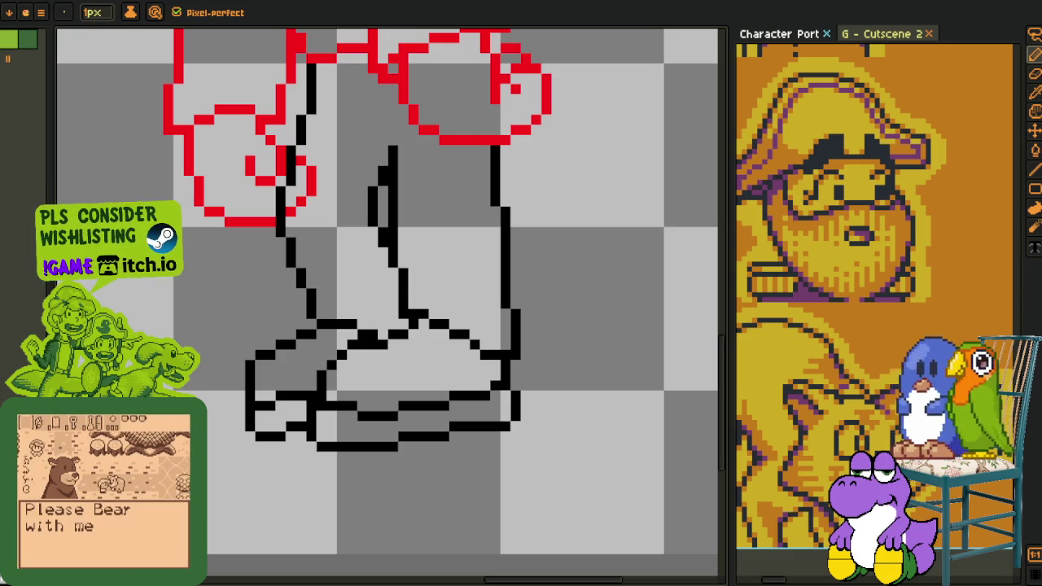
- Redraw the rear shoe's top diagonal with evenly spaced pixel steps
scroll(287, 356, "up", 1)
scroll(287, 356, "up", 1)
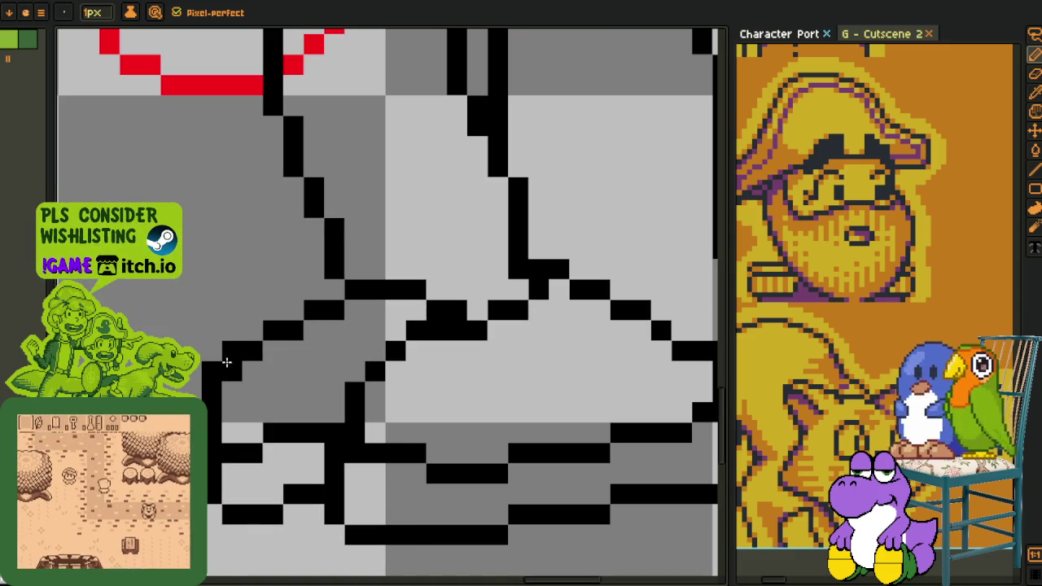
mouse_move(275, 348)
left_mouse_down()
mouse_move(226, 367)
mouse_move(349, 305)
left_mouse_up()
scroll(350, 304, "down", 1)
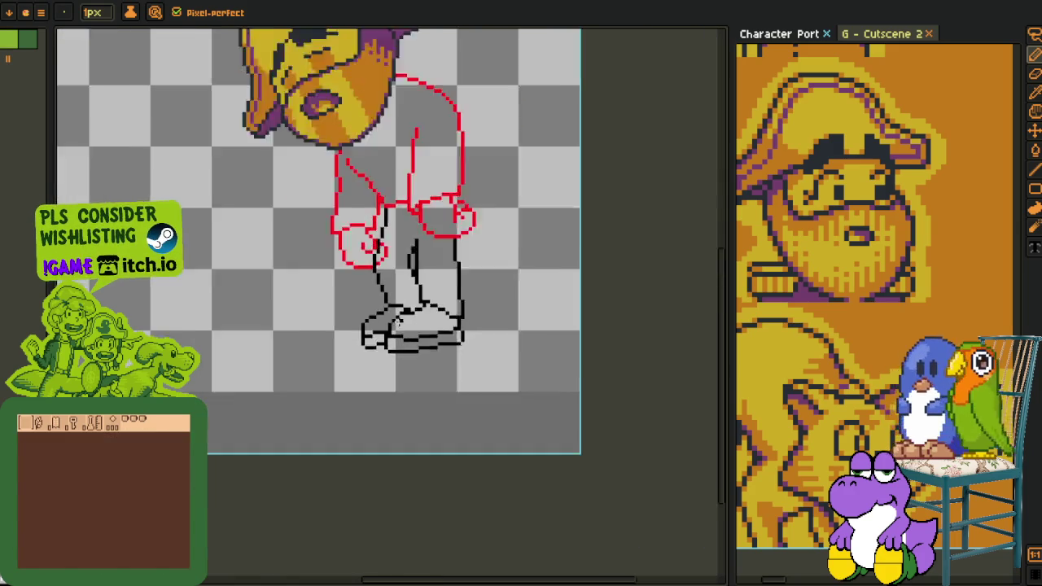
scroll(414, 341, "down", 1)
scroll(406, 307, "up", 2)
scroll(363, 311, "up", 2)
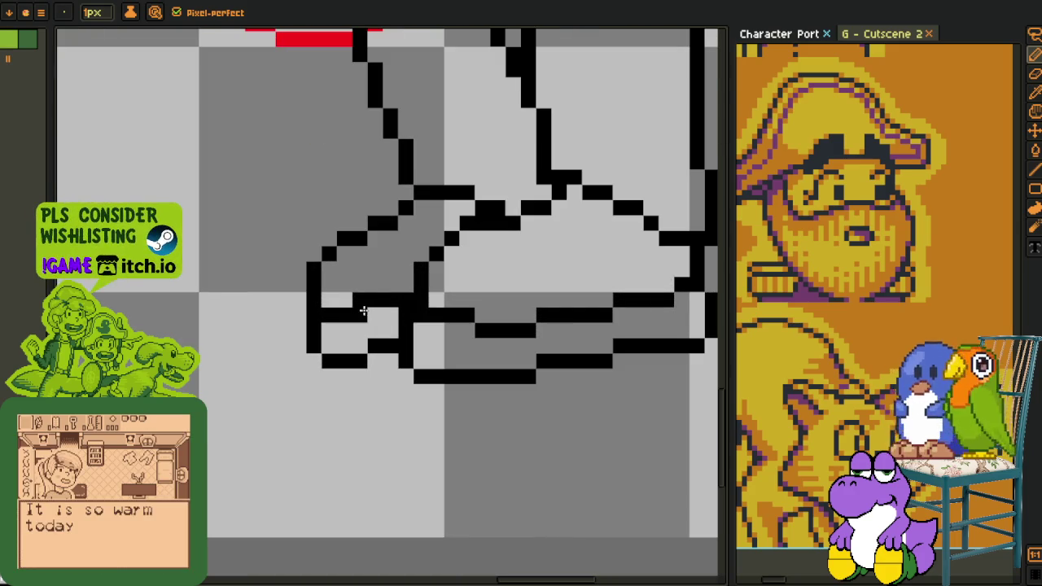
scroll(373, 355, "down", 2)
scroll(462, 303, "down", 1)
- Recentre the canvas on the character and switch to the selection tool
left_click_drag(479, 270, 448, 294)
scroll(449, 295, "down", 1)
scroll(451, 290, "up", 1)
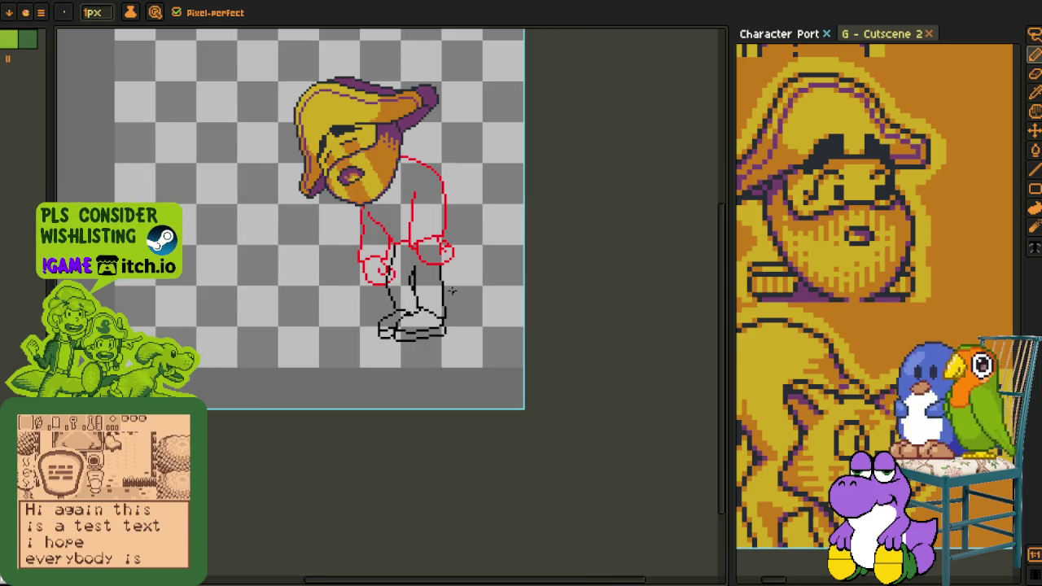
scroll(460, 279, "up", 1)
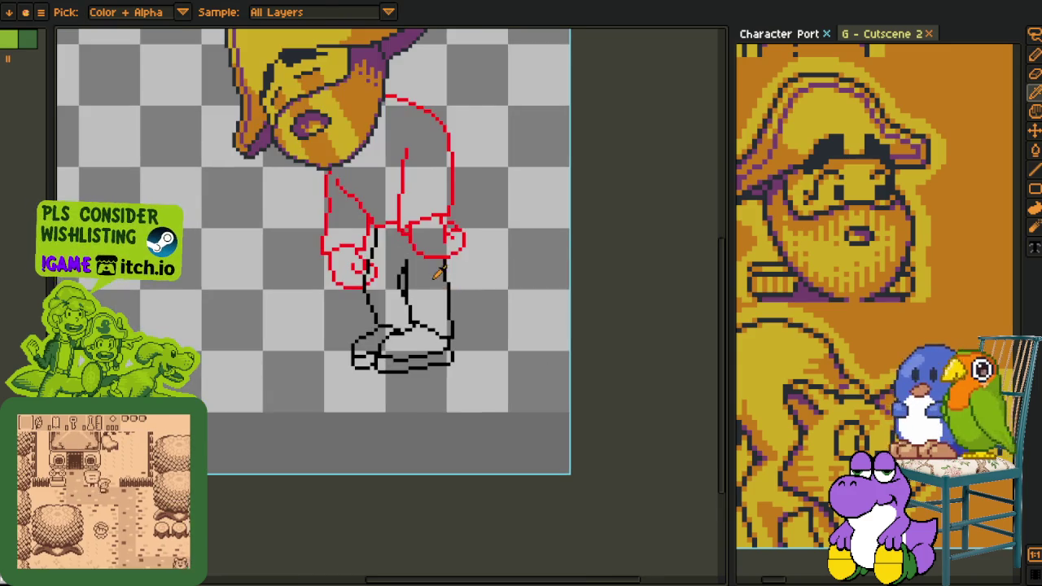
key("m")
scroll(477, 294, "up", 1)
scroll(482, 283, "down", 1)
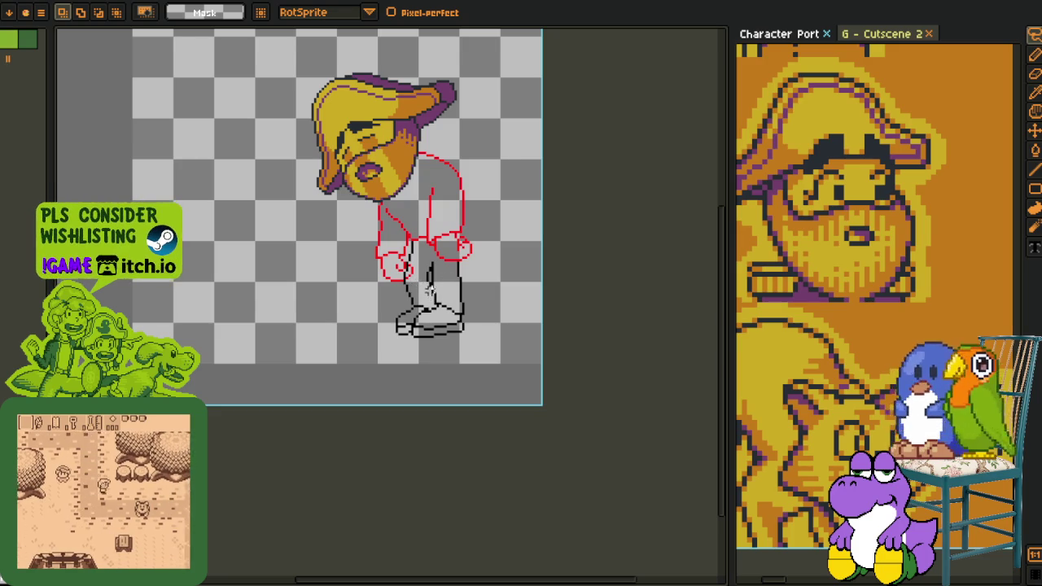
- Try two strokes down the front leg and undo both, removing the accidental fill
scroll(456, 277, "up", 2)
scroll(419, 248, "up", 1)
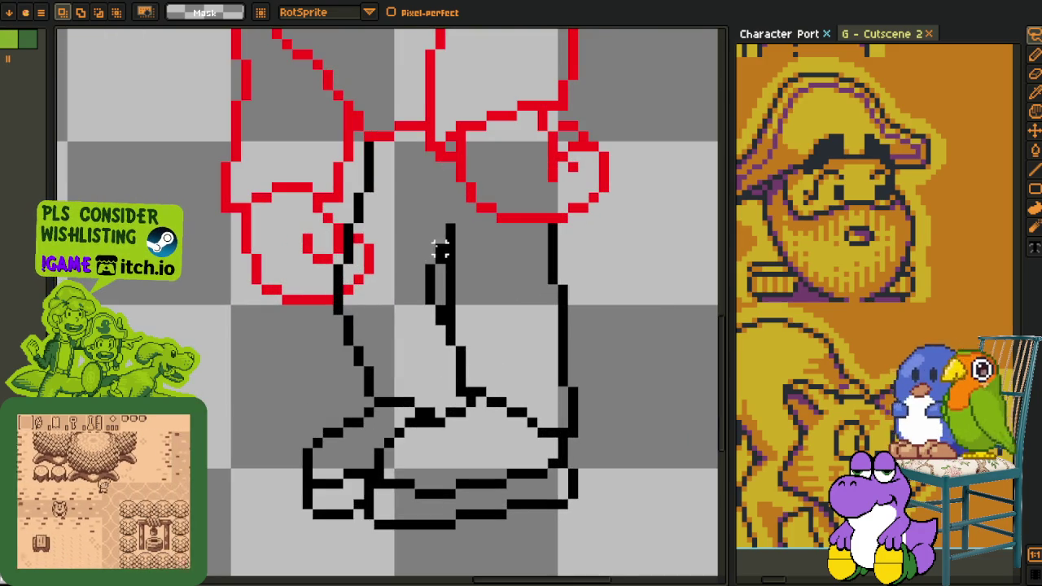
left_click_drag(439, 241, 432, 317)
key("ctrl+z")
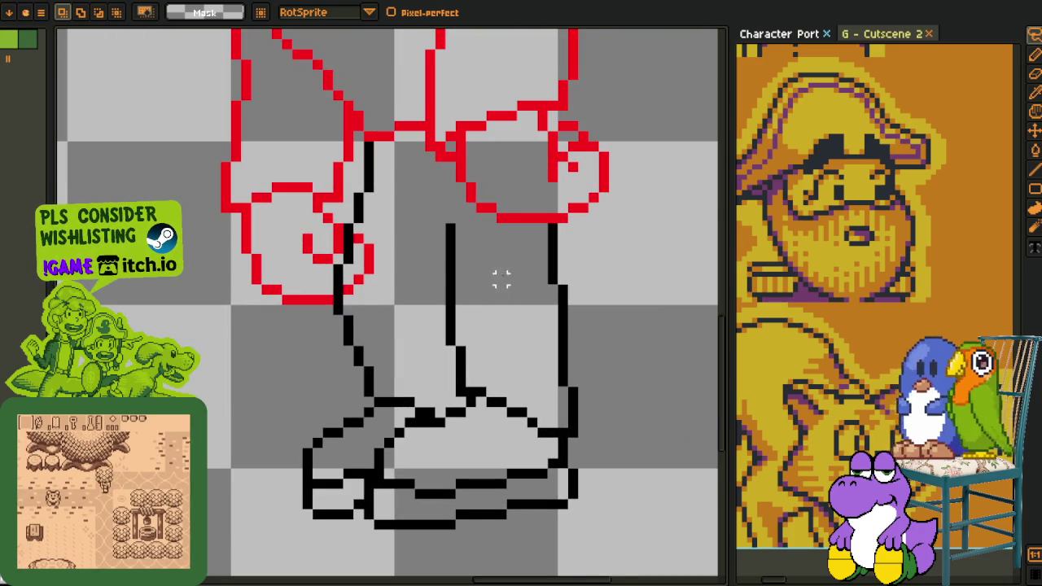
scroll(500, 280, "down", 3)
scroll(434, 307, "up", 2)
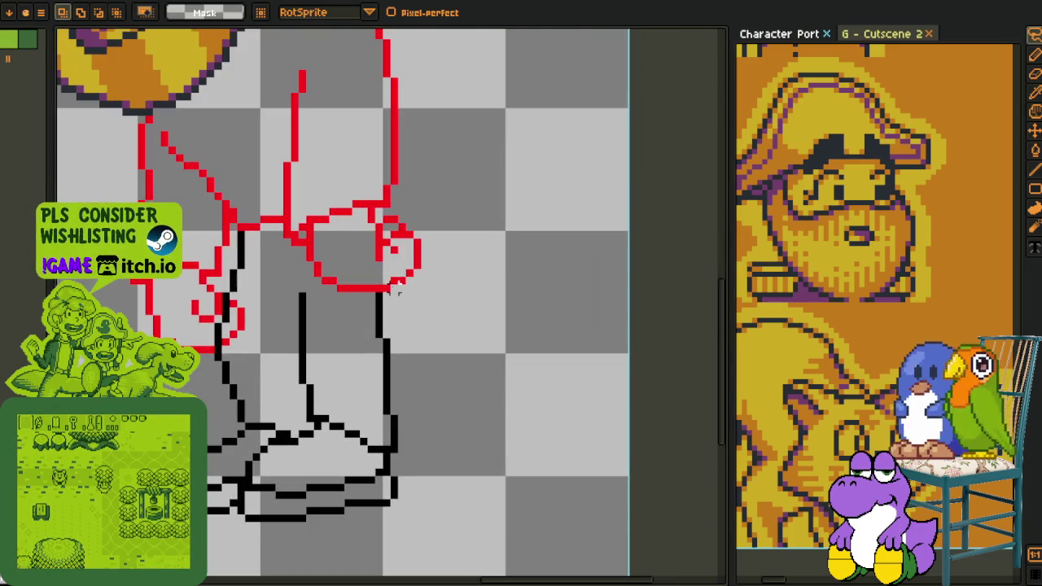
left_click_drag(399, 226, 348, 342)
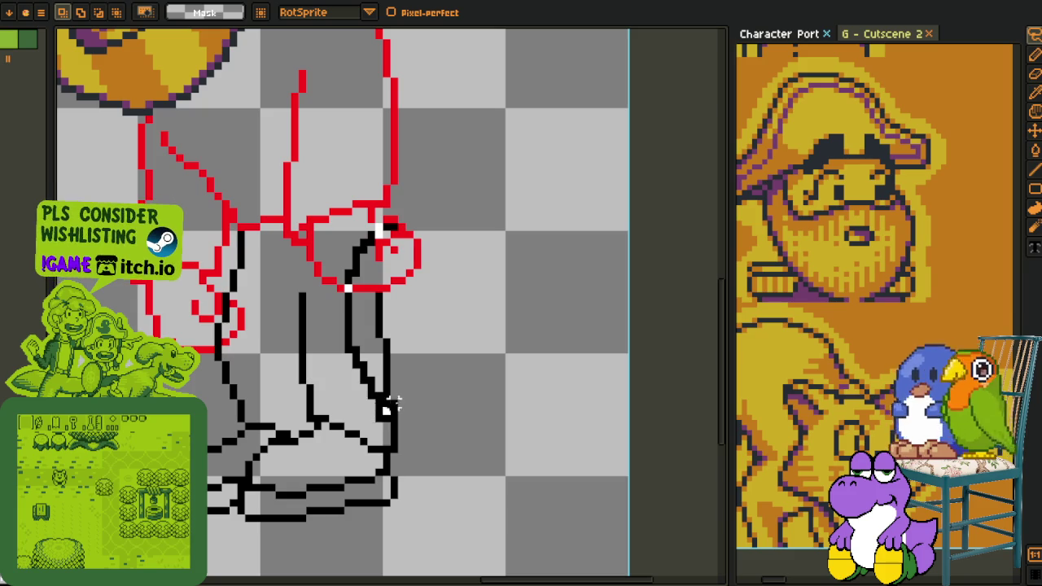
key("ctrl+z")
- Draw the front leg's right outline with the pencil, running up to the knee sketch
key("q")
left_click_drag(386, 411, 389, 317)
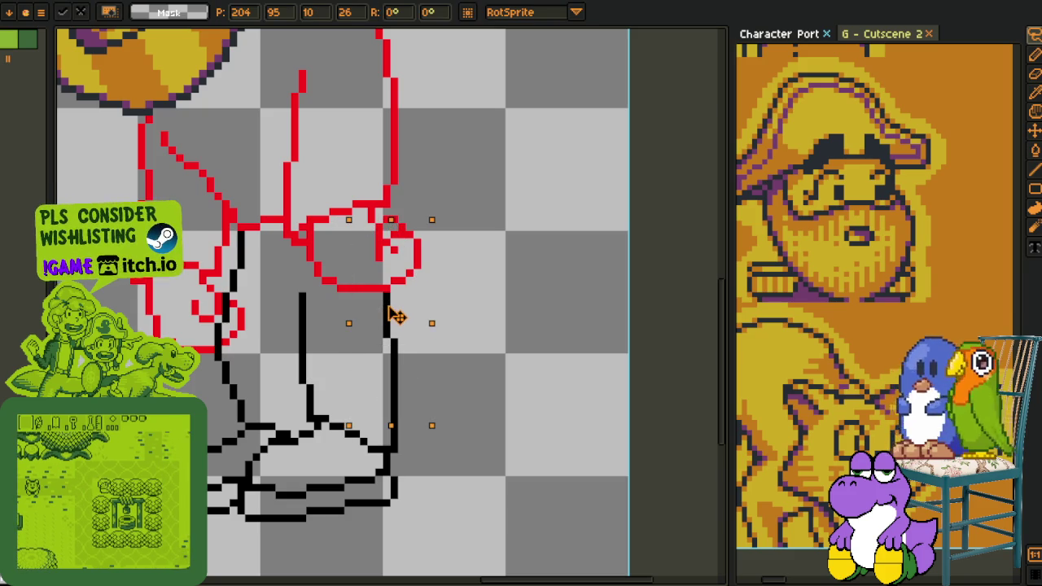
scroll(453, 379, "down", 3)
scroll(448, 379, "up", 3)
scroll(456, 370, "up", 1)
key("i")
key("b")
mouse_move(461, 361)
left_mouse_down()
mouse_move(463, 396)
mouse_move(442, 396)
mouse_move(435, 418)
mouse_move(425, 402)
left_mouse_up()
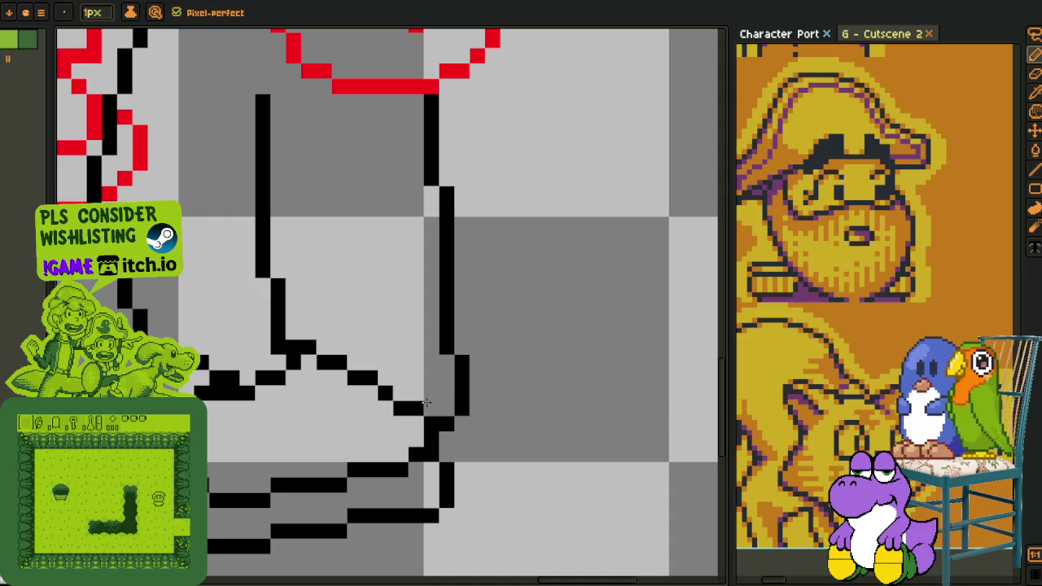
- Lower the front shoe's top edge on the right and erase a stray outline pixel
scroll(430, 358, "down", 4)
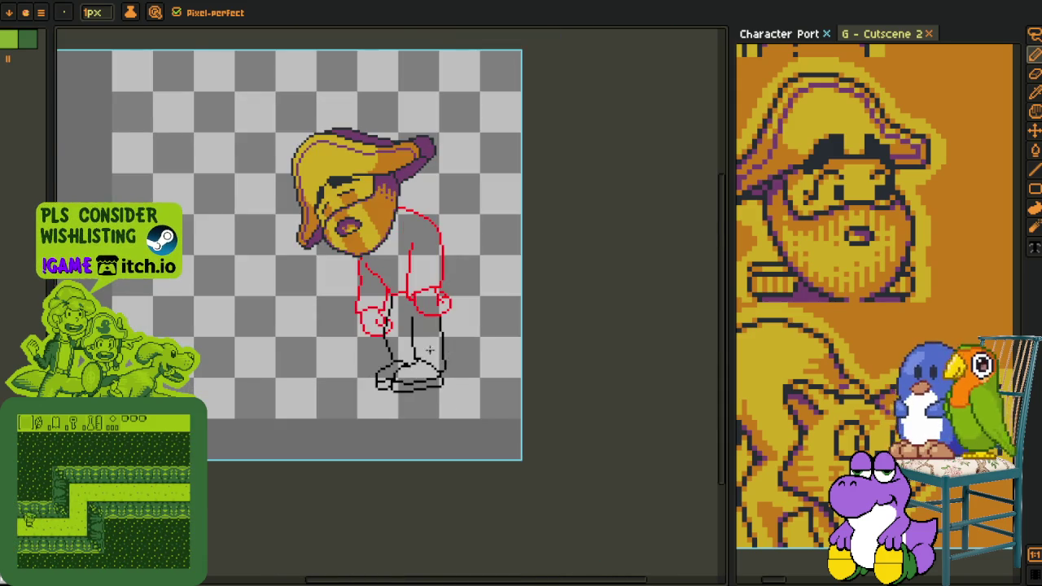
scroll(431, 350, "up", 2)
scroll(373, 372, "up", 2)
mouse_move(393, 373)
left_mouse_down()
mouse_move(501, 411)
mouse_move(457, 371)
mouse_move(399, 345)
mouse_move(366, 356)
left_mouse_up()
left_click(379, 342)
key("i")
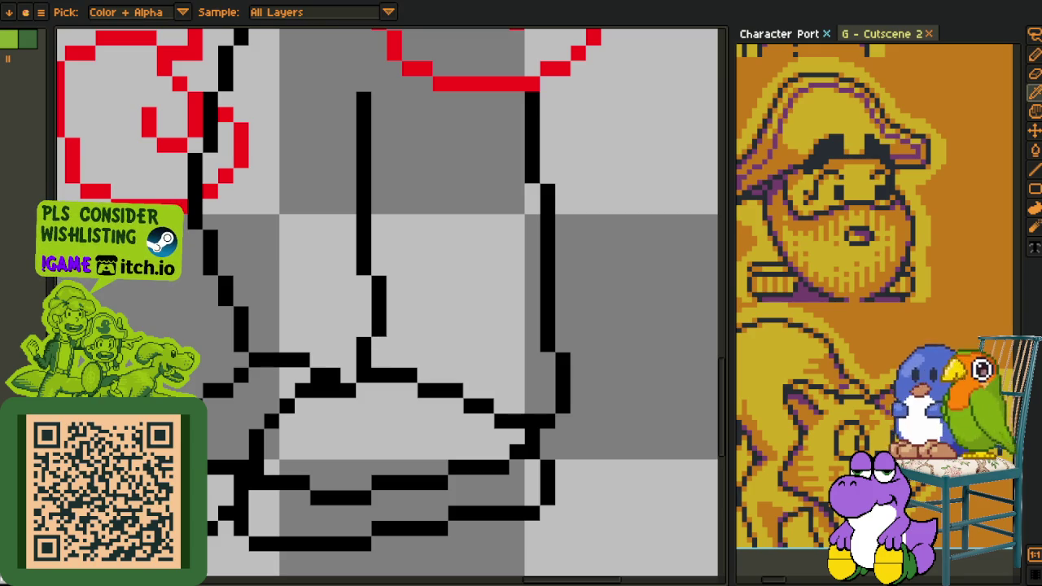